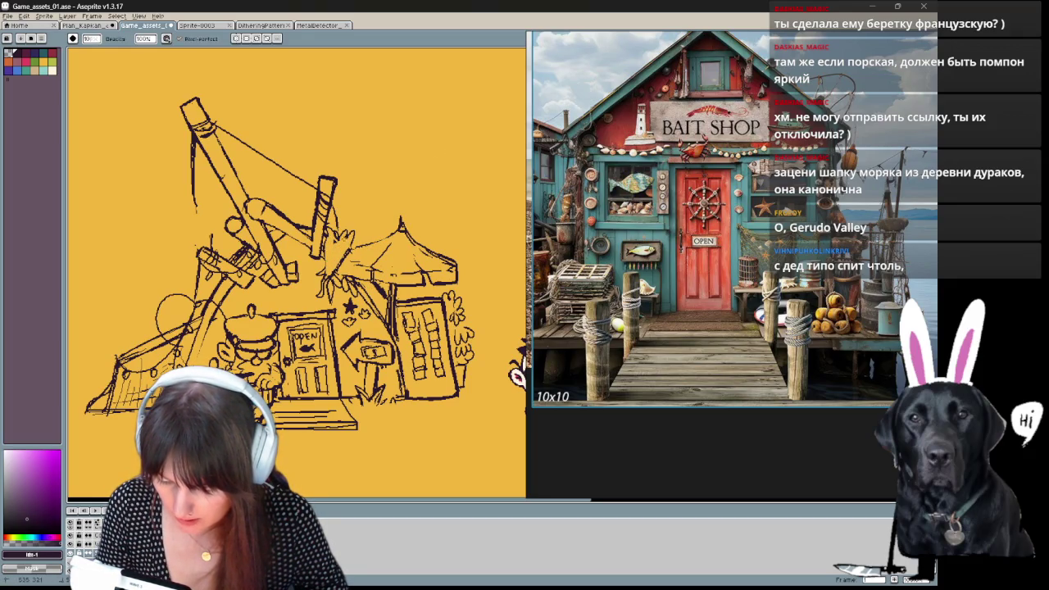
Touch up the sketch lines, shifting the view to reveal the kid character.
key(e)
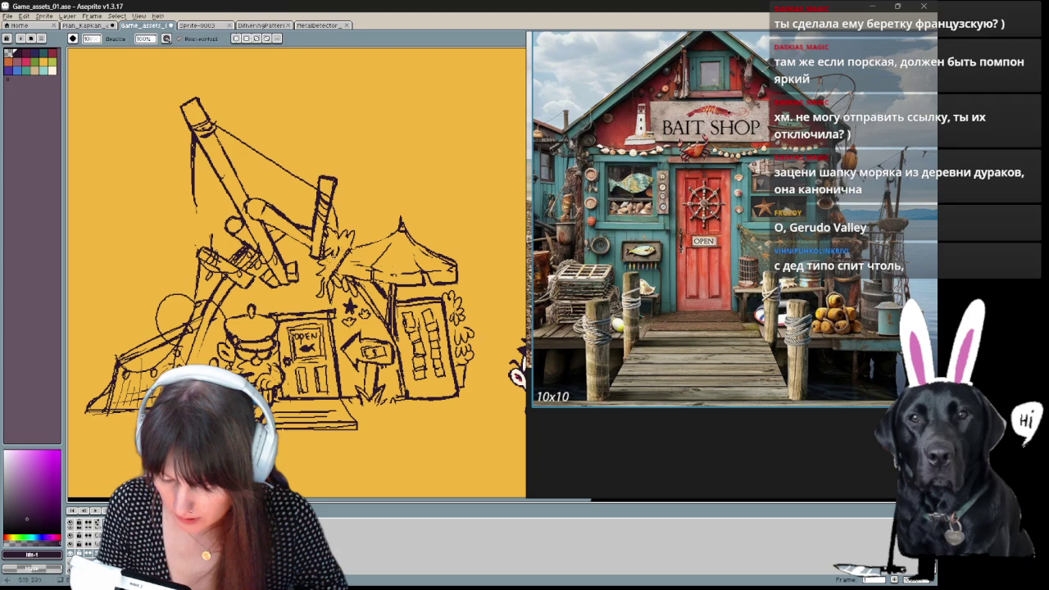
key(v)
key(b)
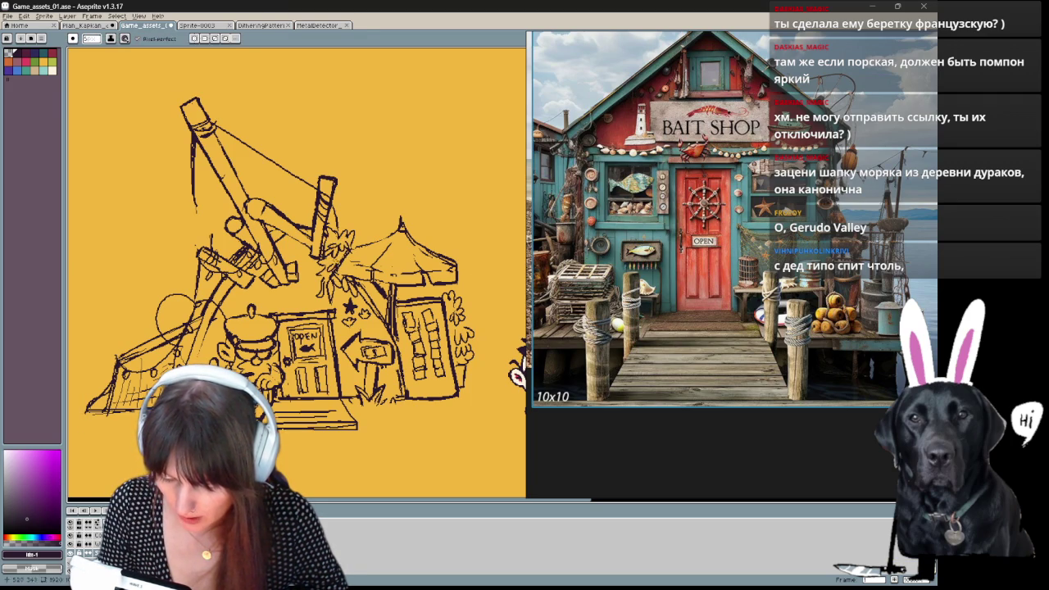
key(e)
key(b)
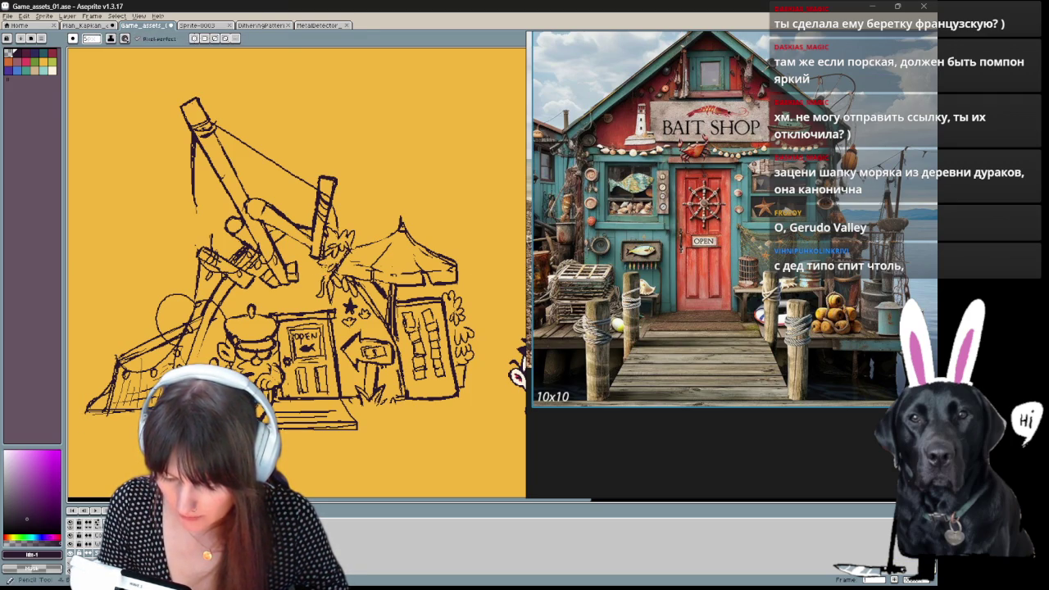
key(e)
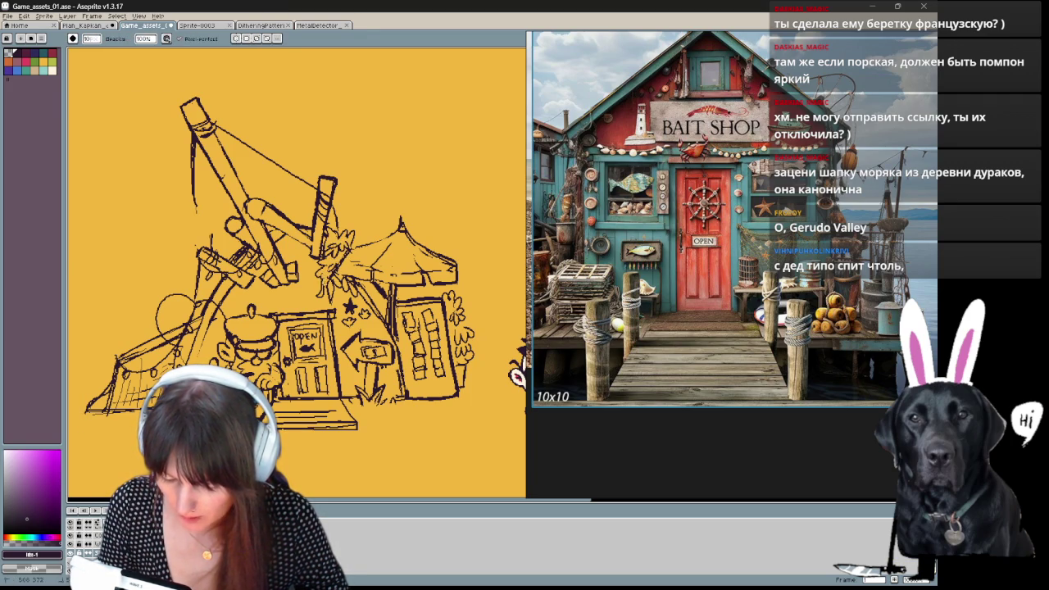
key(b)
drag(328, 246, 285, 229)
key(e)
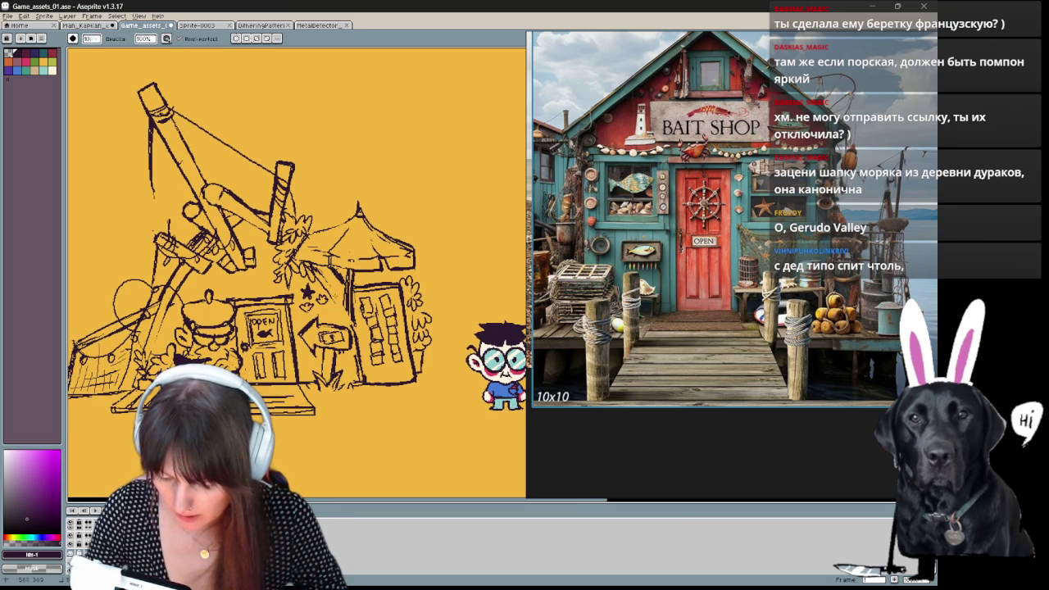
key(b)
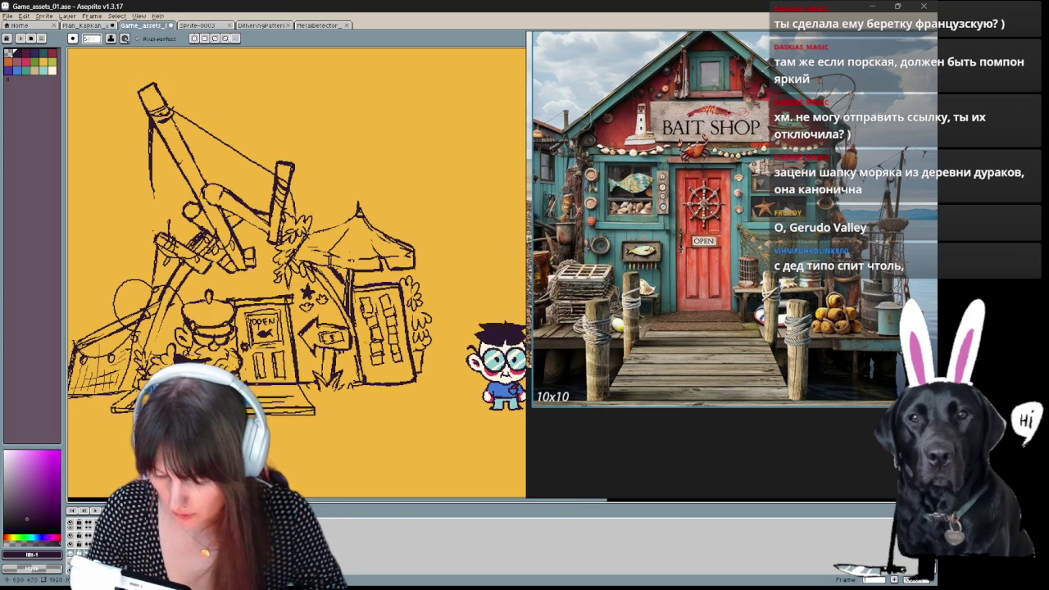
Erase a short vertical stray line near the sketch's right side.
drag(328, 246, 346, 237)
key(e)
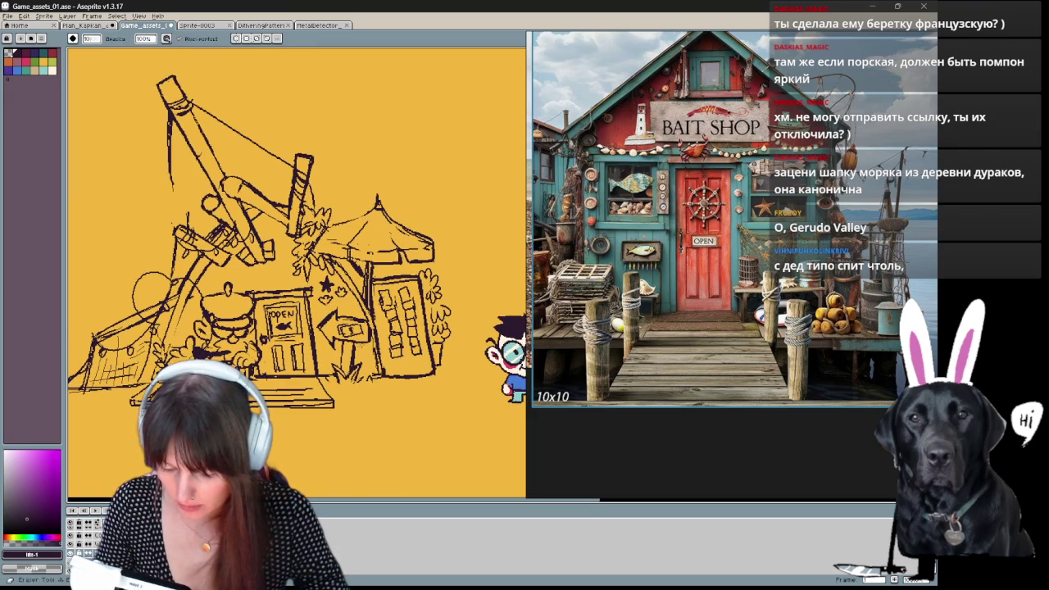
drag(368, 301, 368, 261)
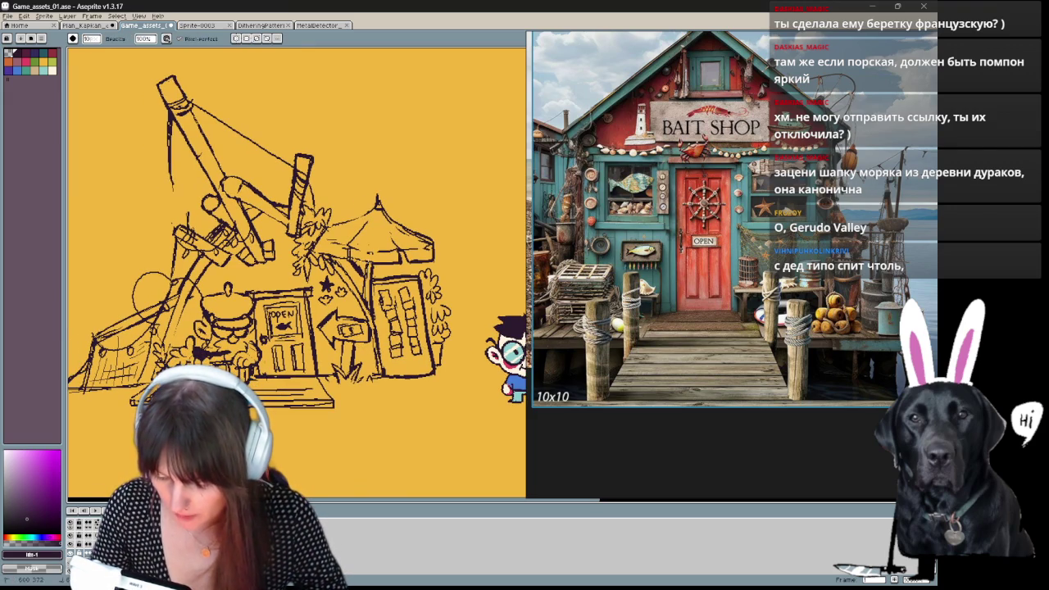
key(b)
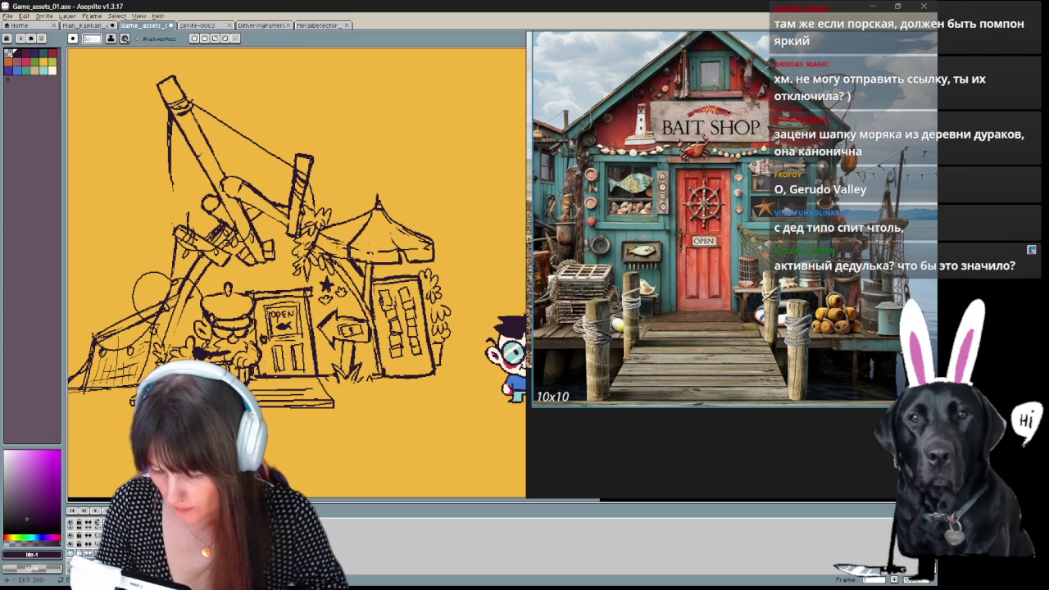
Erase the stray strokes along the top edge of the right-hand building.
key(e)
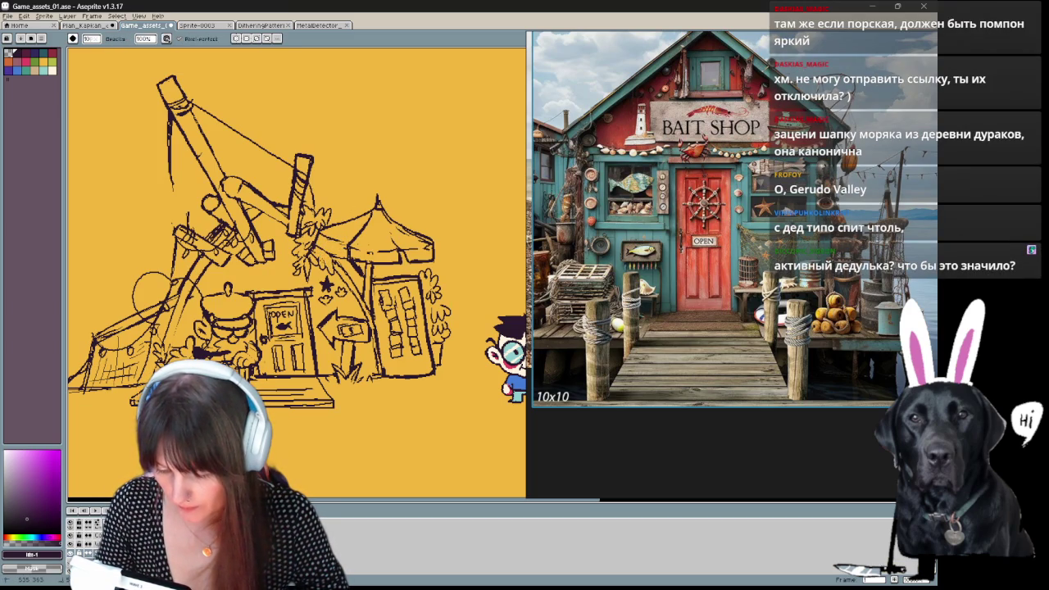
key(e)
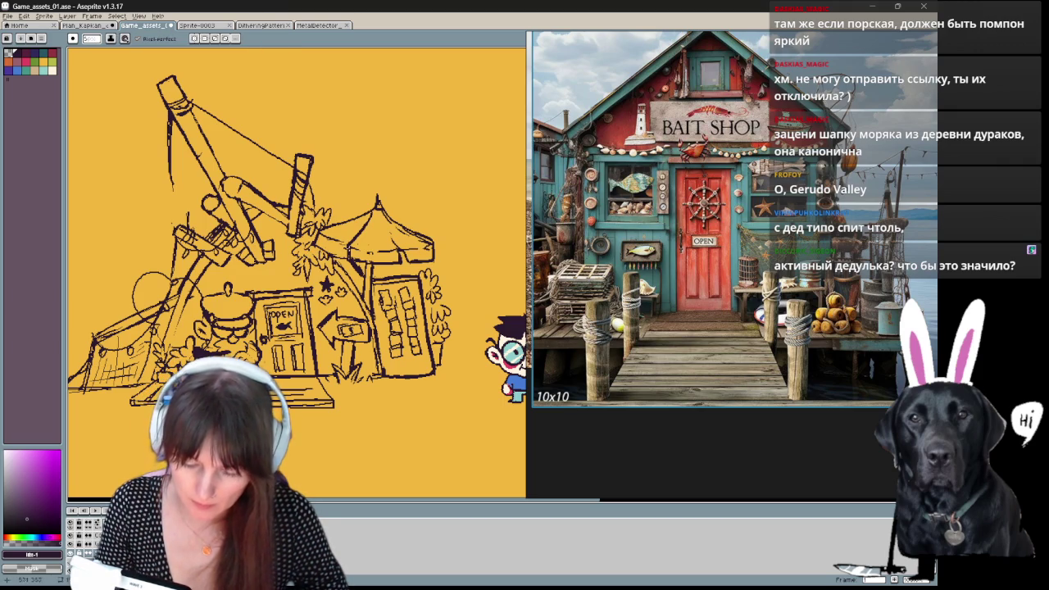
key(h)
mouse_move(280, 408)
mouse_down()
mouse_move(354, 412)
mouse_move(391, 398)
mouse_move(327, 389)
mouse_move(289, 366)
mouse_up()
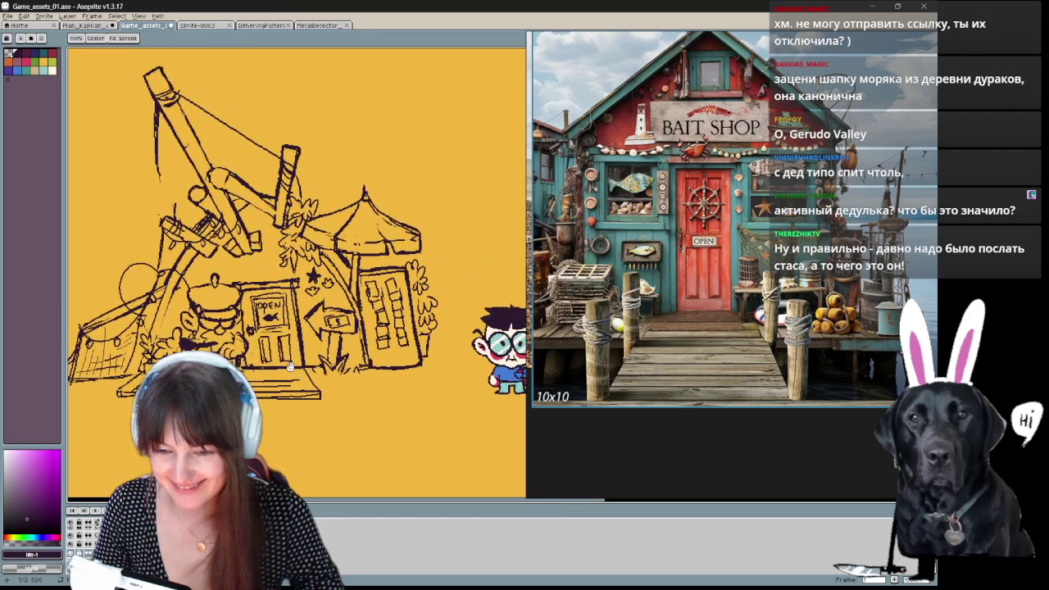
mouse_move(289, 366)
mouse_down()
mouse_move(353, 363)
mouse_move(324, 361)
mouse_up()
key(e)
mouse_move(375, 293)
mouse_down()
mouse_move(414, 291)
mouse_move(381, 303)
mouse_up()
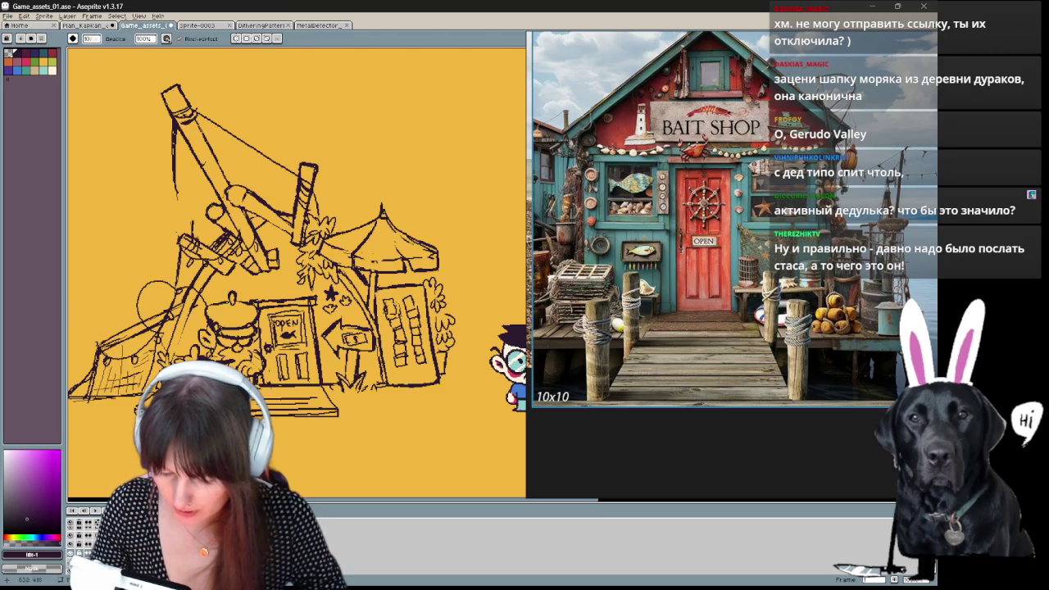
key(b)
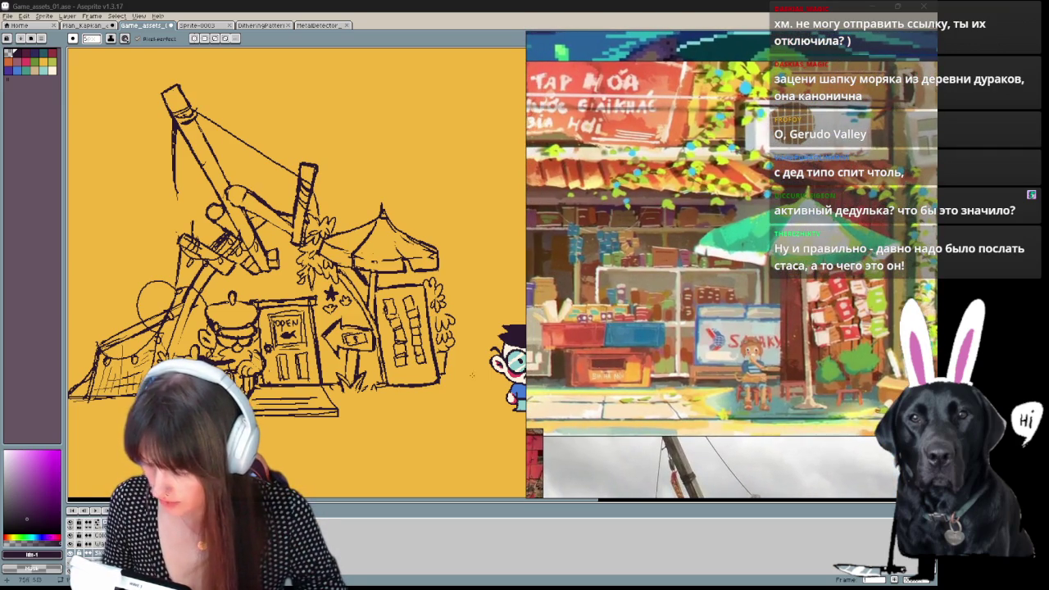
Sketch lines along the bottom of the planter box, erasing where needed.
scroll(306, 435, right, 5)
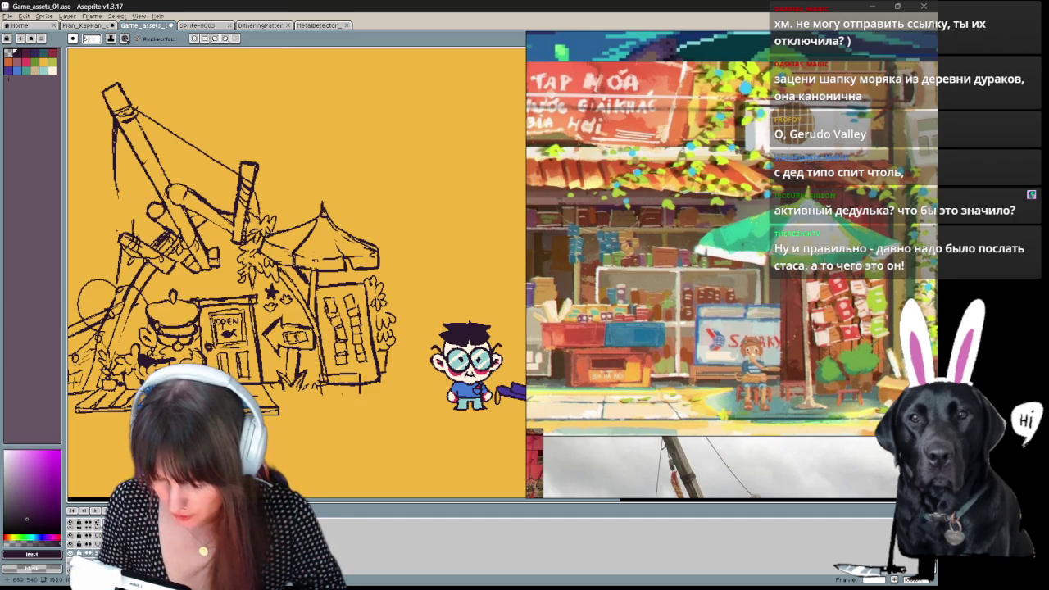
key(b)
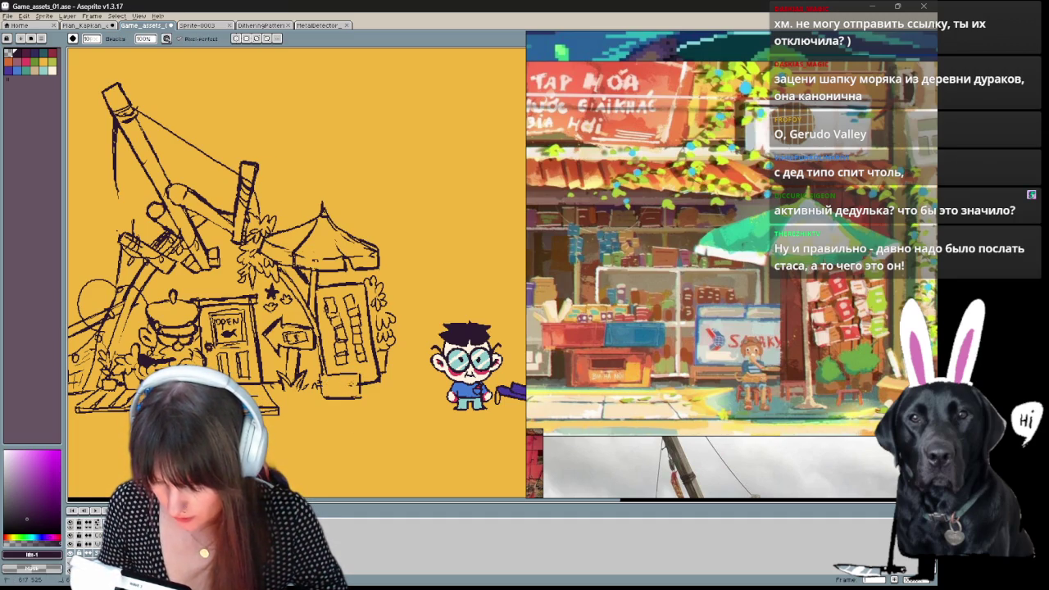
key(e)
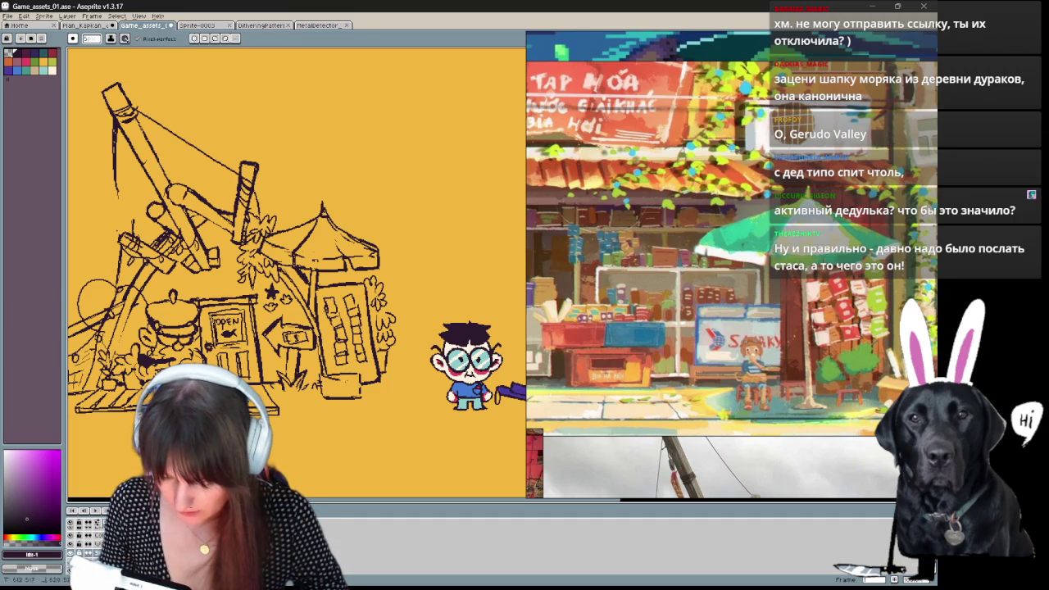
drag(341, 382, 371, 395)
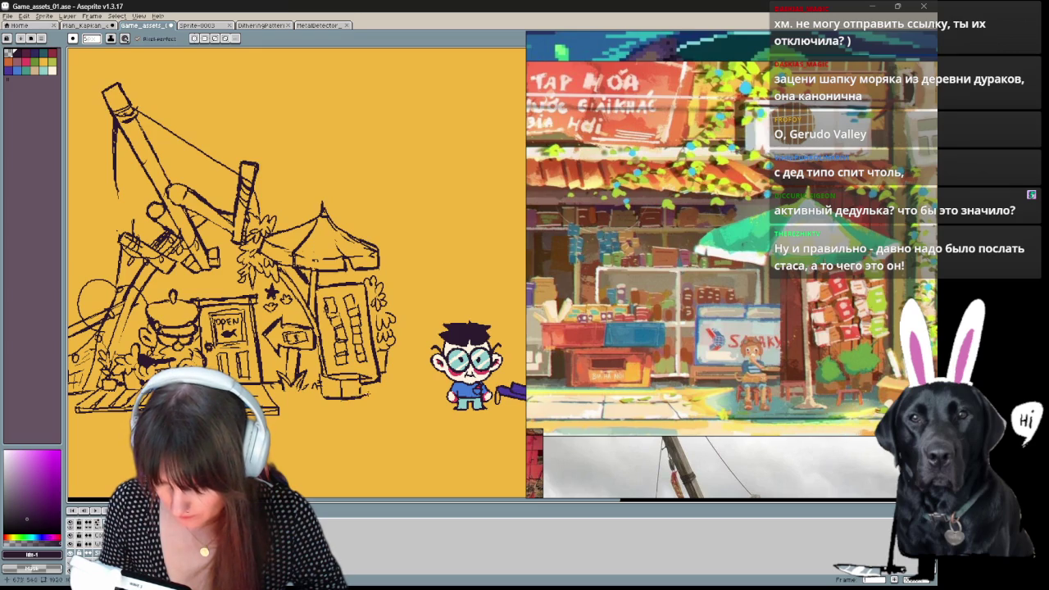
key(e)
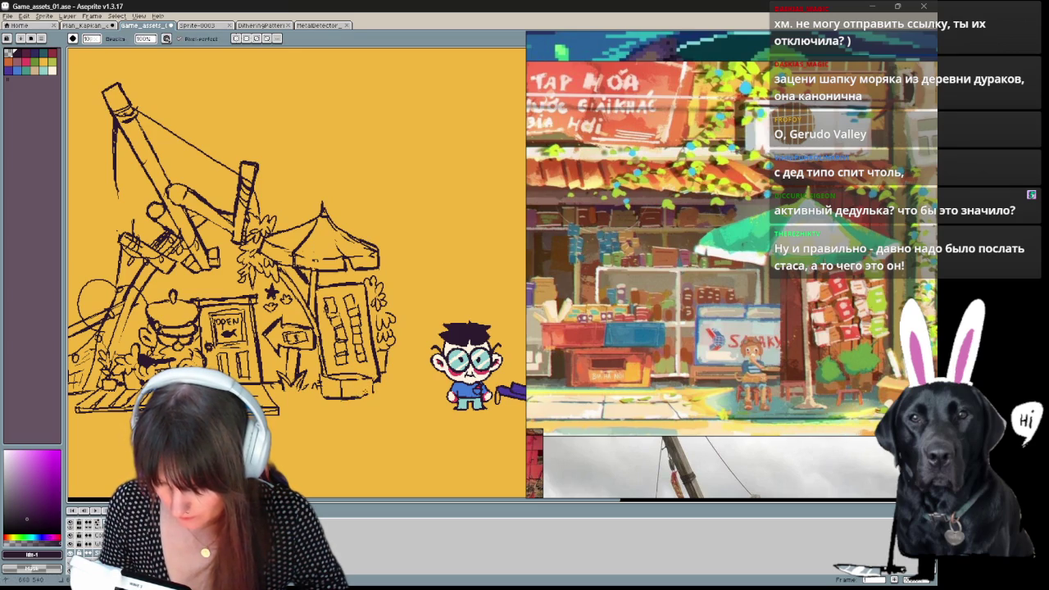
key(b)
key(e)
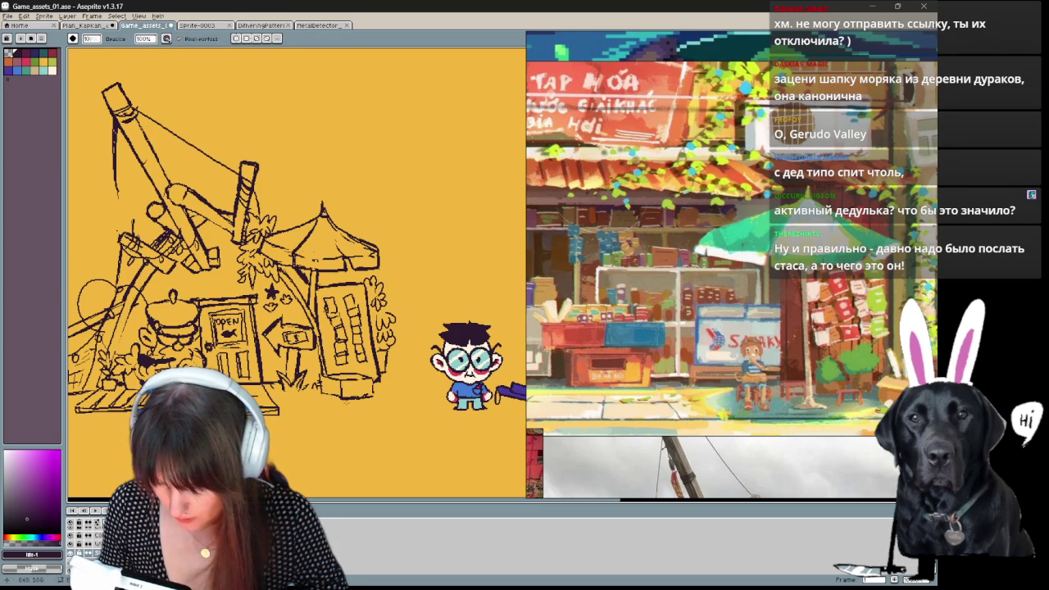
key(b)
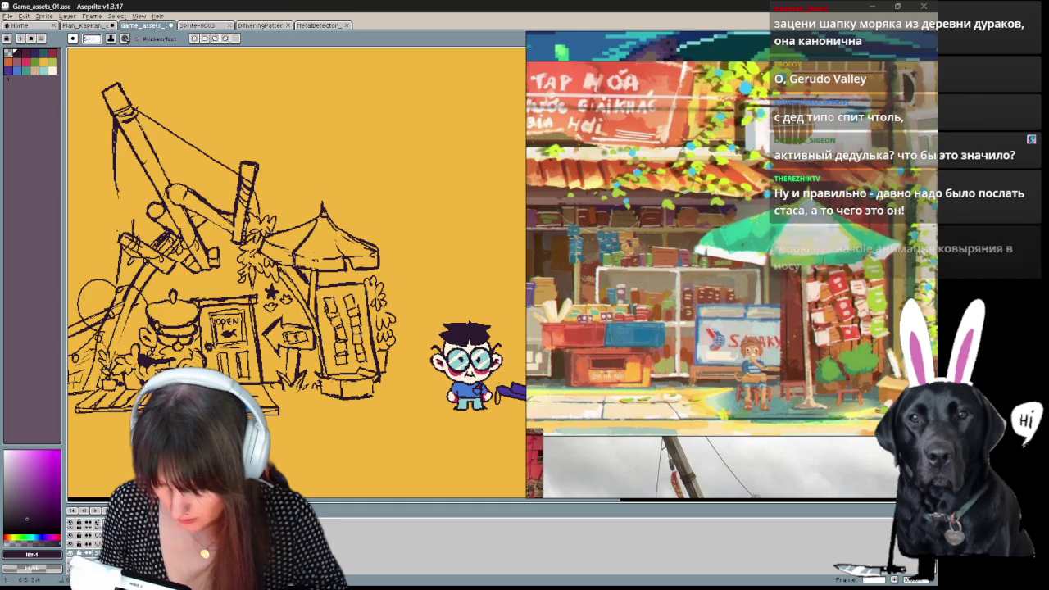
key(e)
key(b)
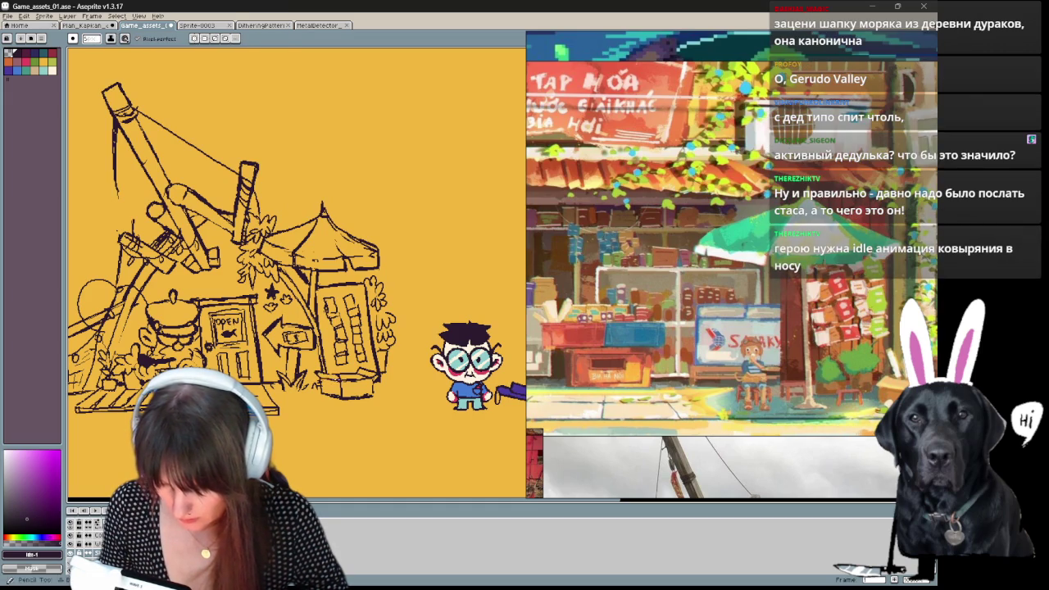
Refine the line work around the shop front of the shack.
drag(374, 424, 326, 421)
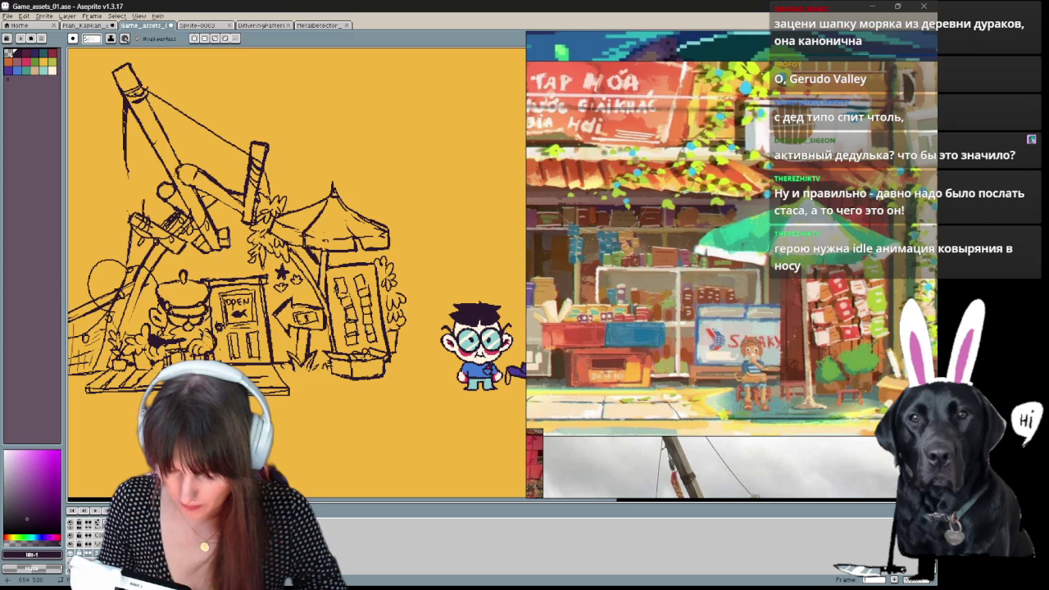
key(e)
key(b)
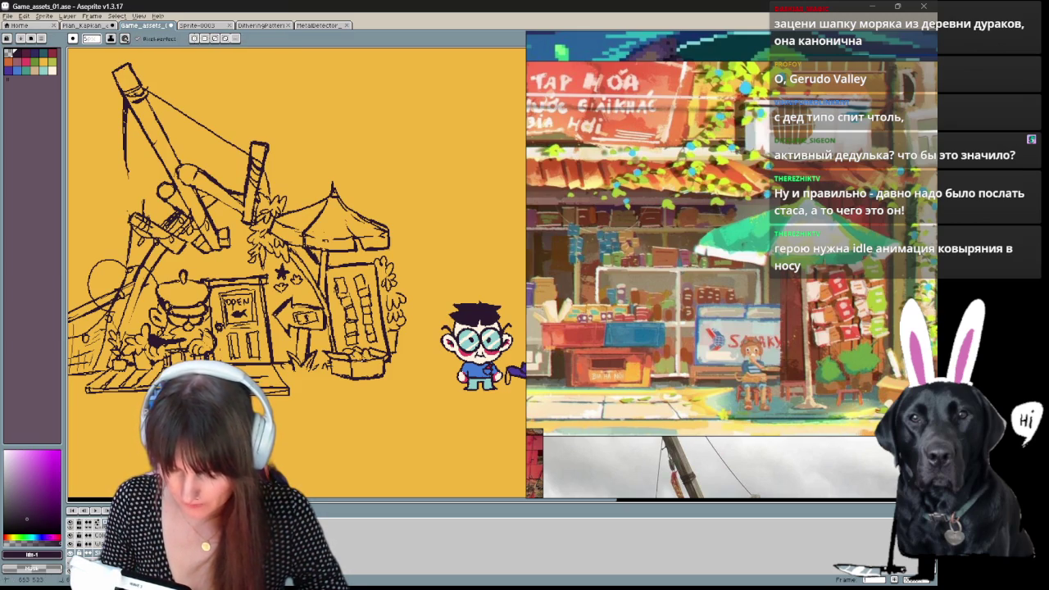
drag(331, 387, 364, 417)
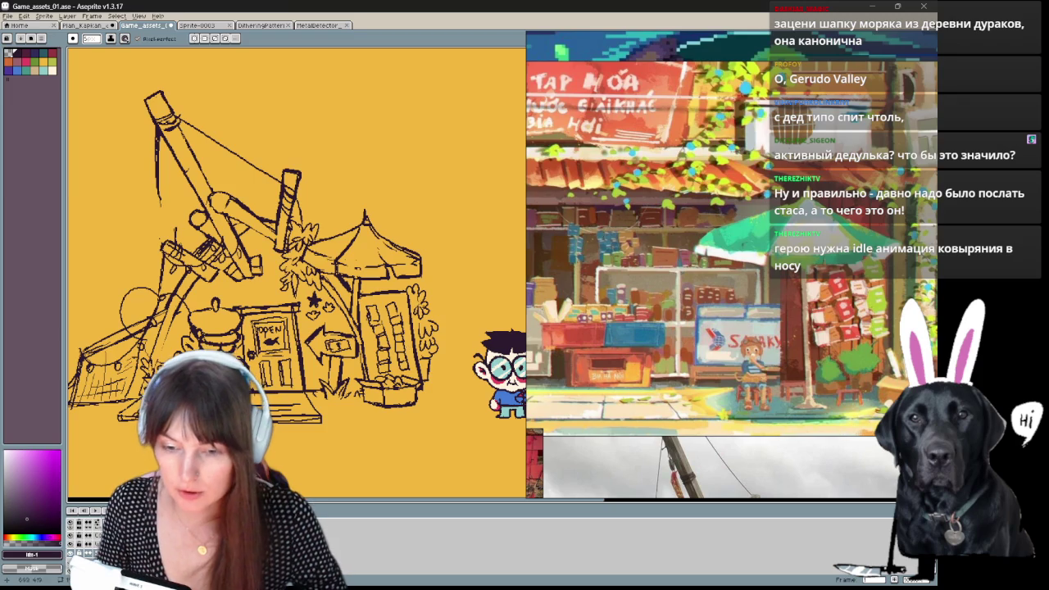
drag(416, 356, 405, 333)
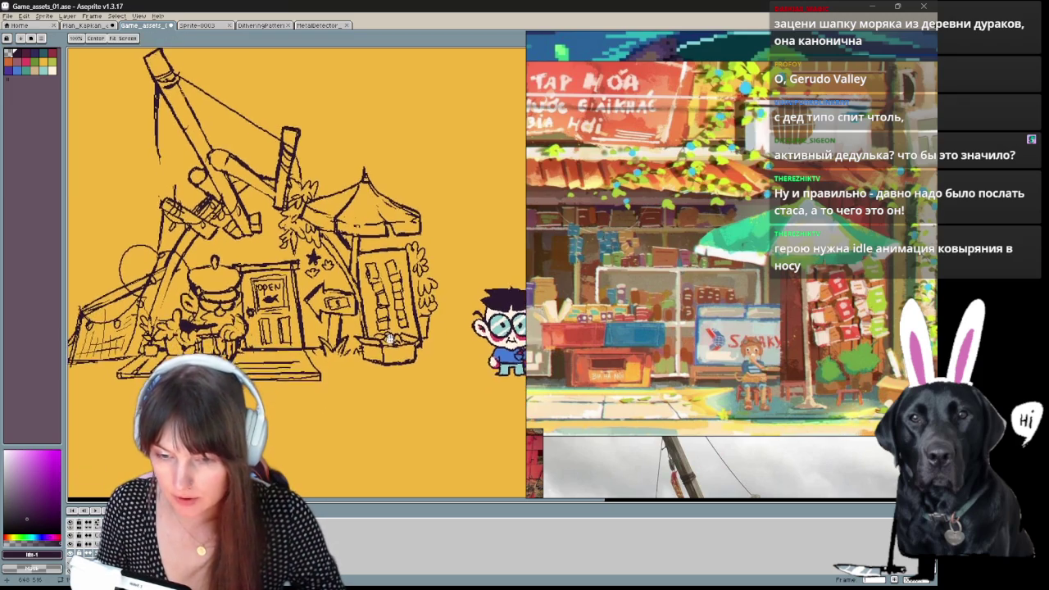
key(b)
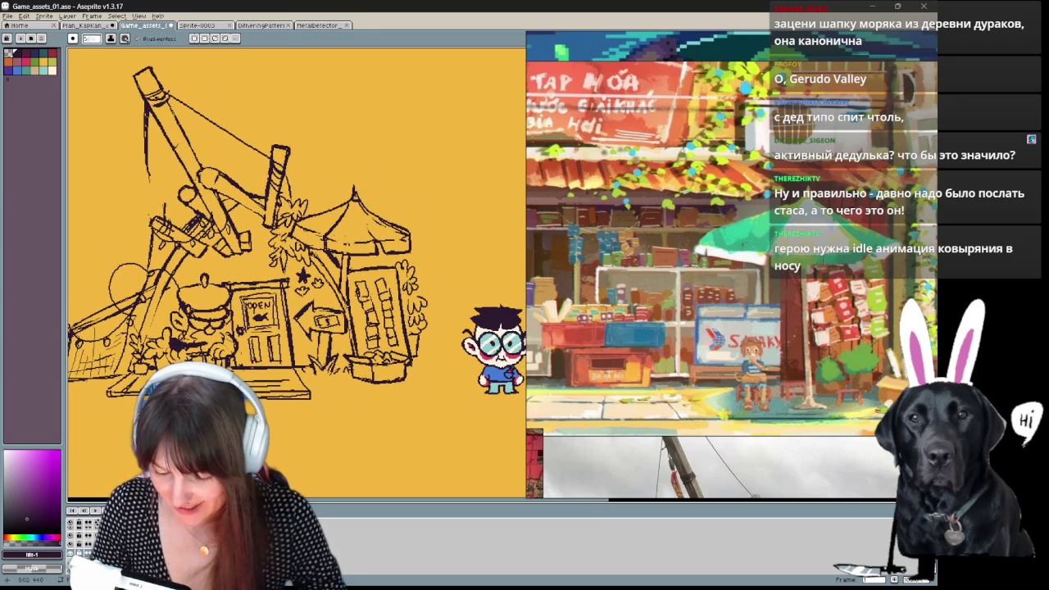
Sketch the wooden platform with steps beneath the shop front and sailor.
key(v)
key(b)
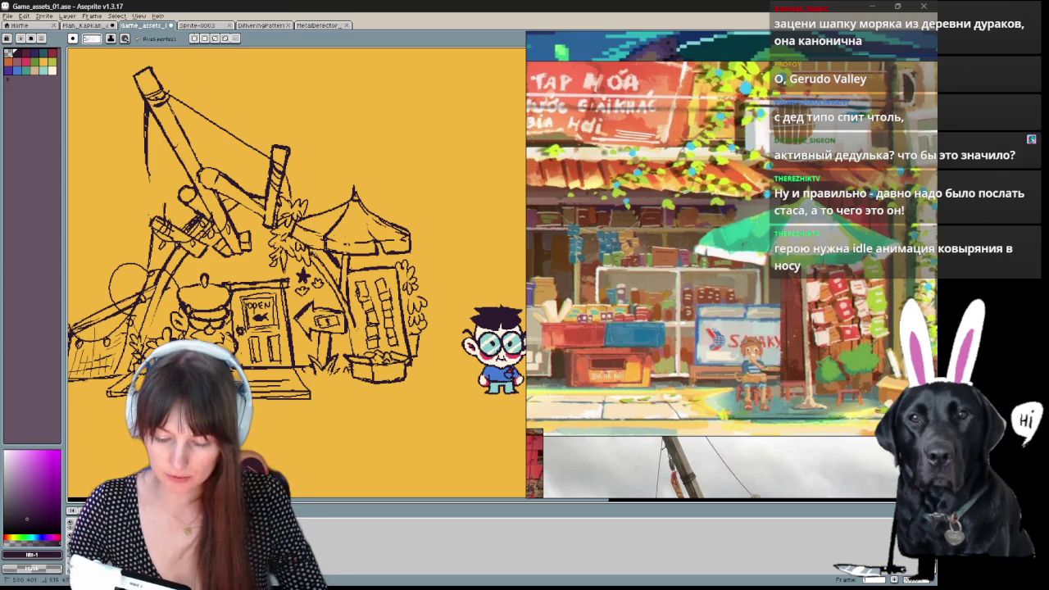
key(e)
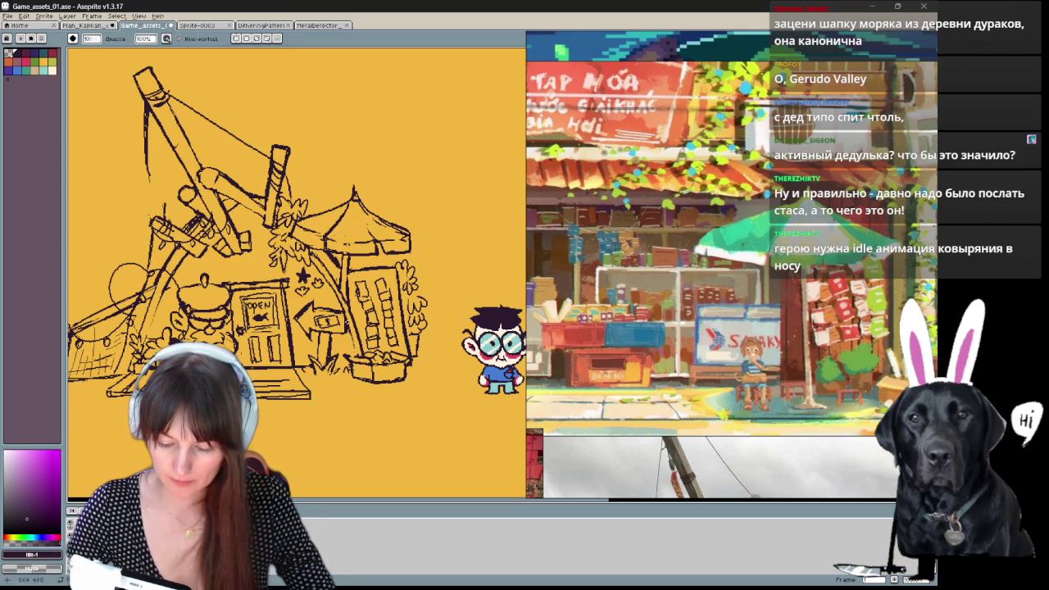
key(b)
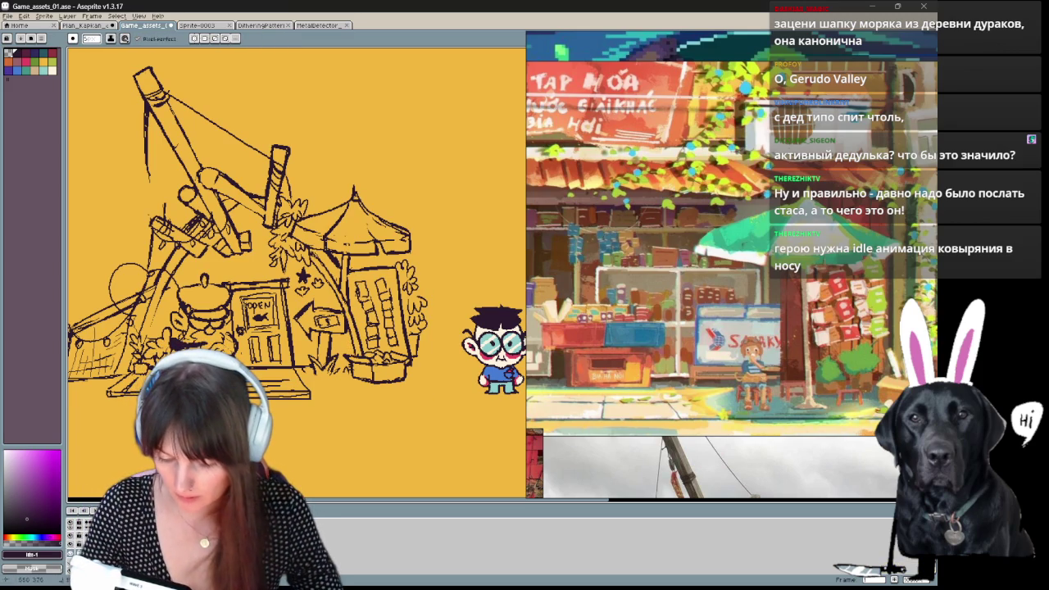
key(e)
key(b)
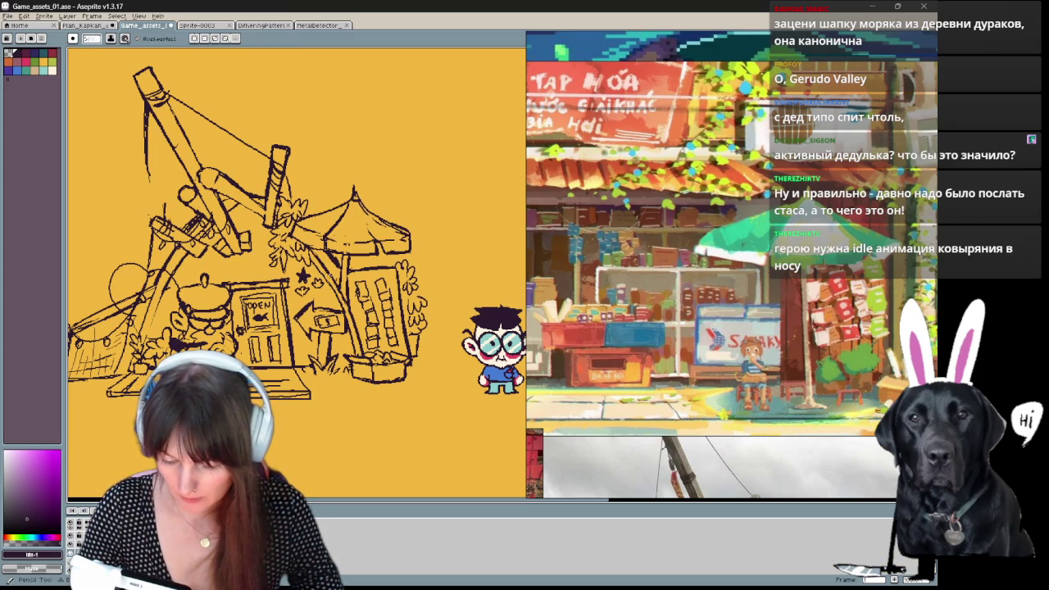
key(e)
key(b)
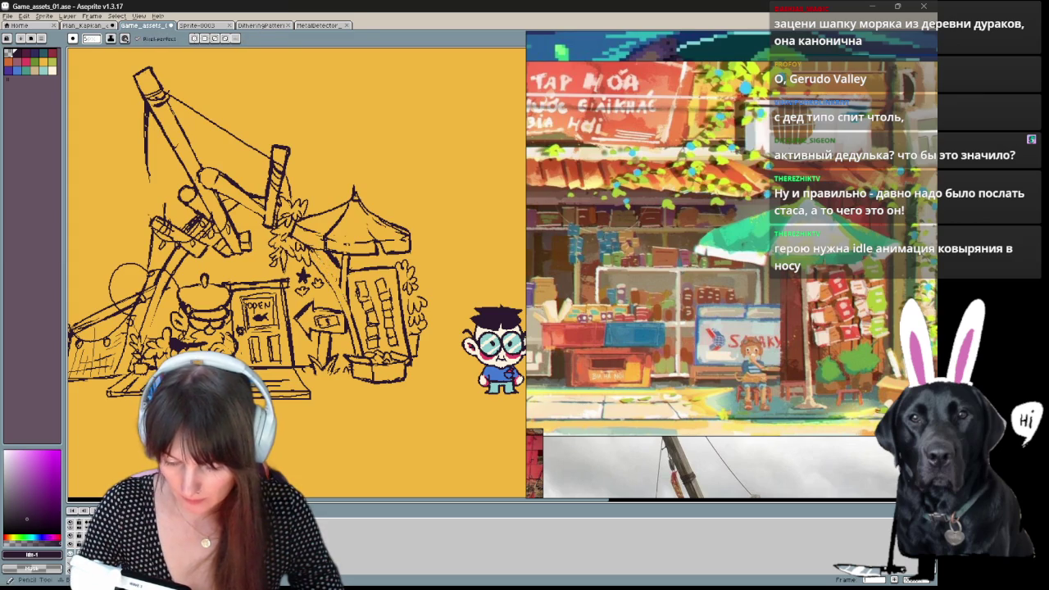
drag(246, 246, 336, 242)
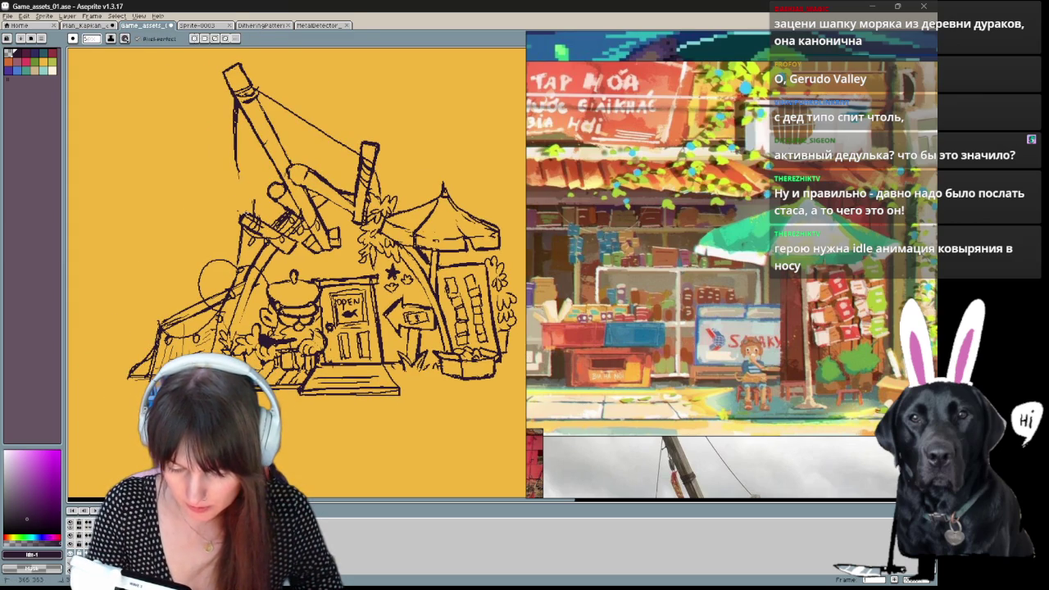
Redraw the vertical crane post line after clearing nearby strokes.
key(e)
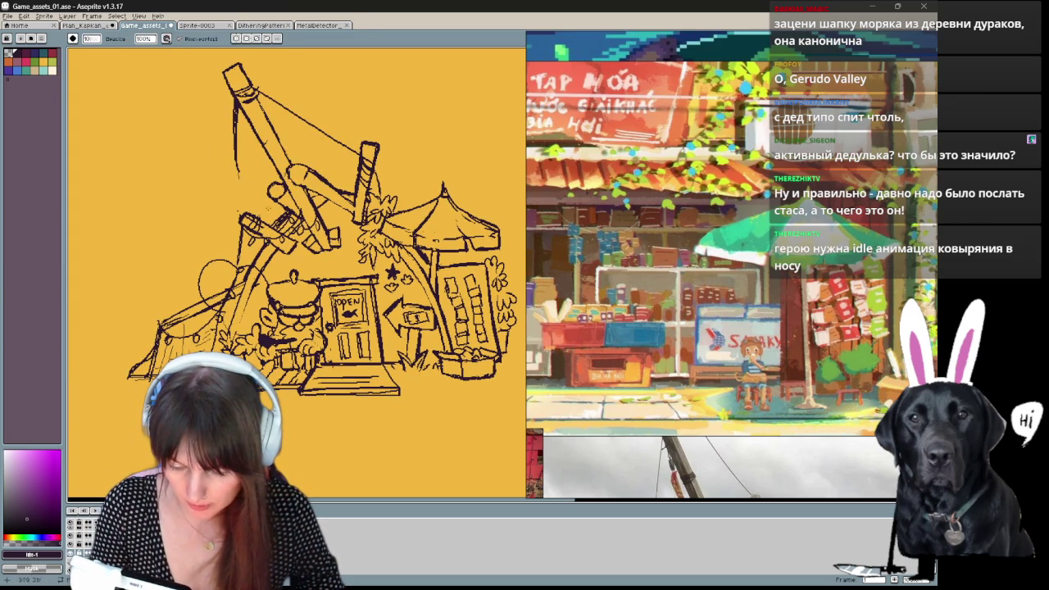
key(b)
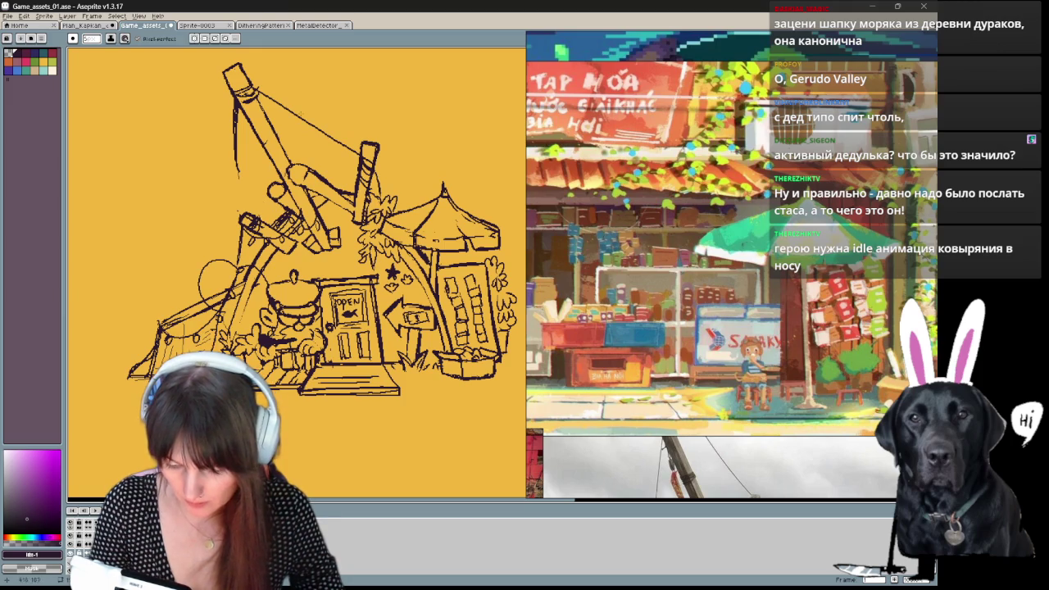
key(e)
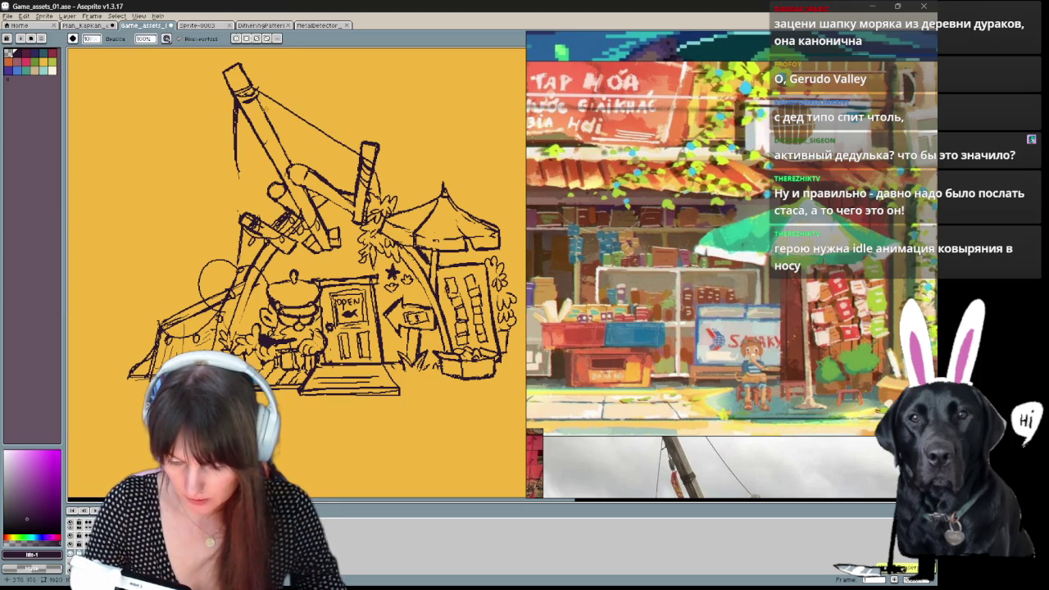
key(b)
drag(243, 108, 253, 218)
key(ctrl+z)
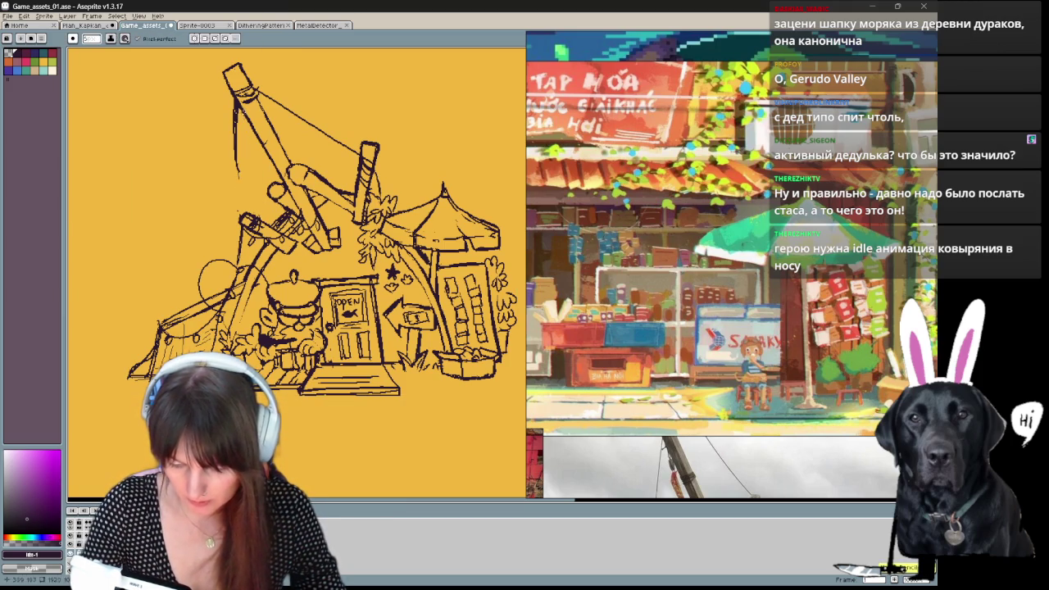
drag(242, 112, 254, 218)
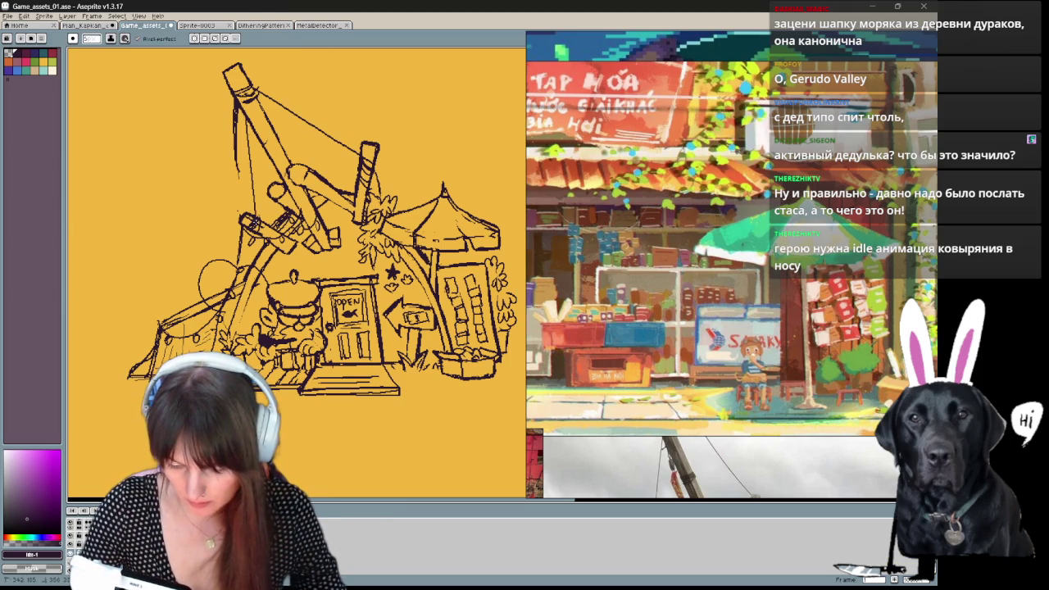
Sketch the crosshatched fishing net beside the sailor and pick teal as the colour.
key(e)
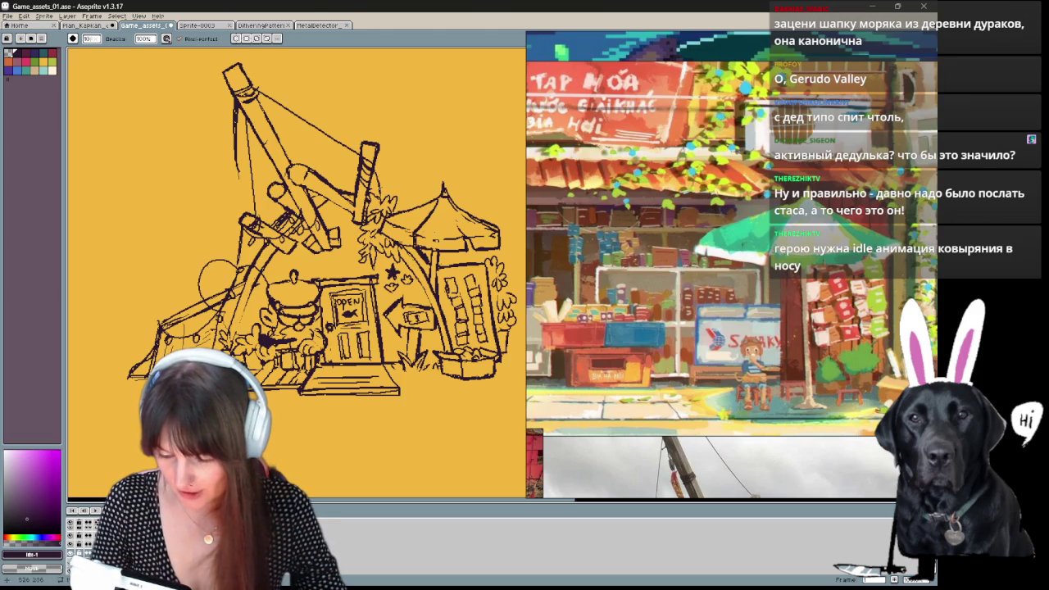
key(b)
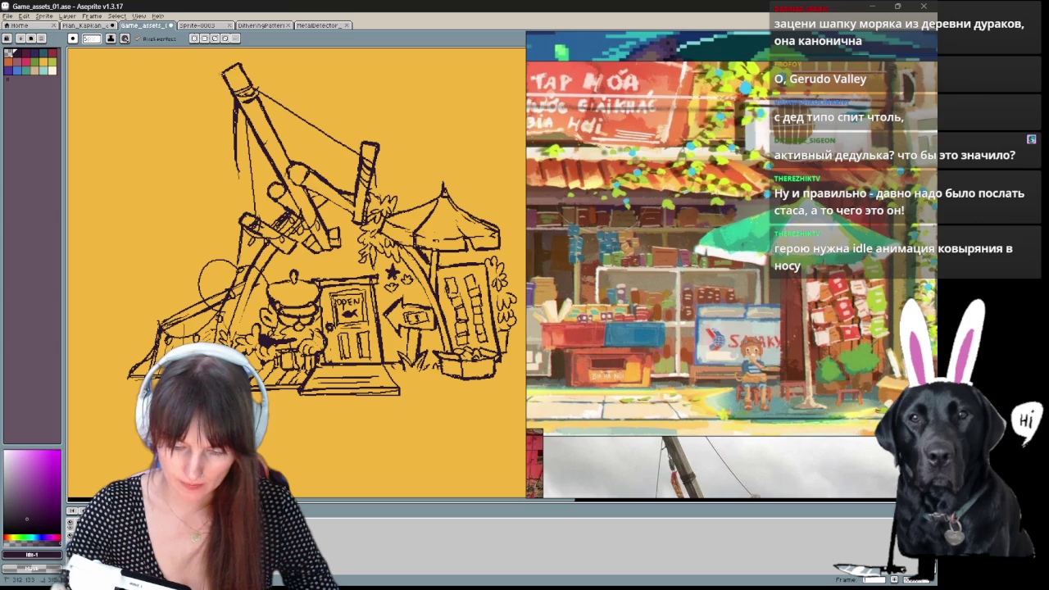
key(e)
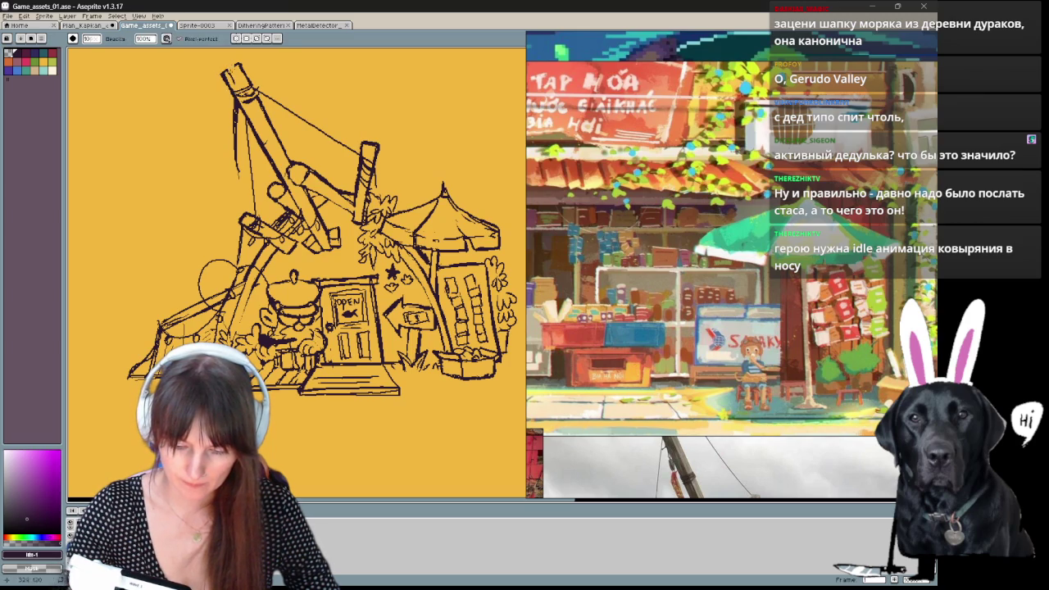
key(b)
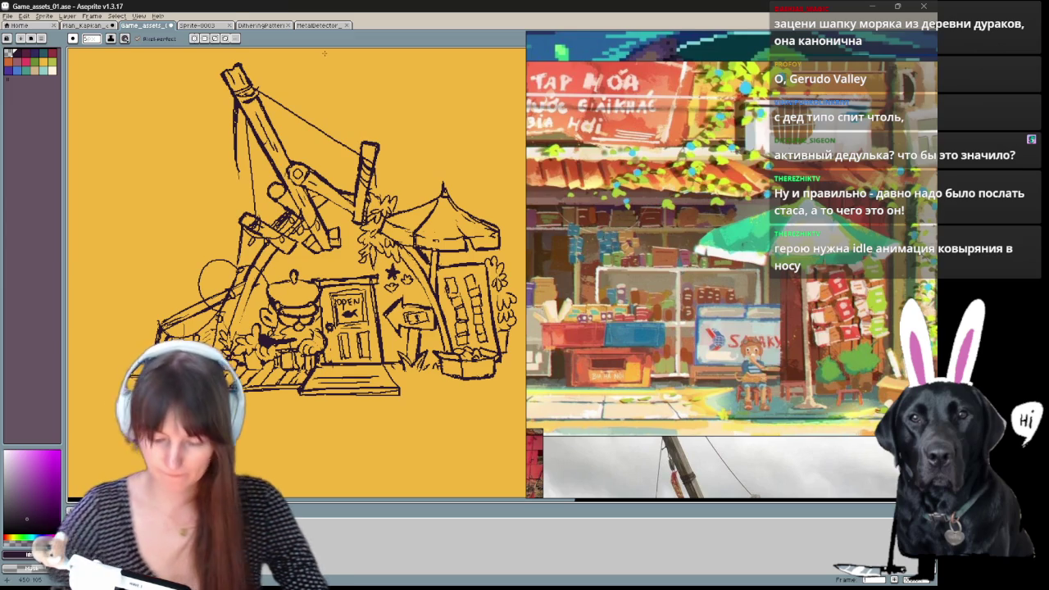
drag(328, 246, 311, 277)
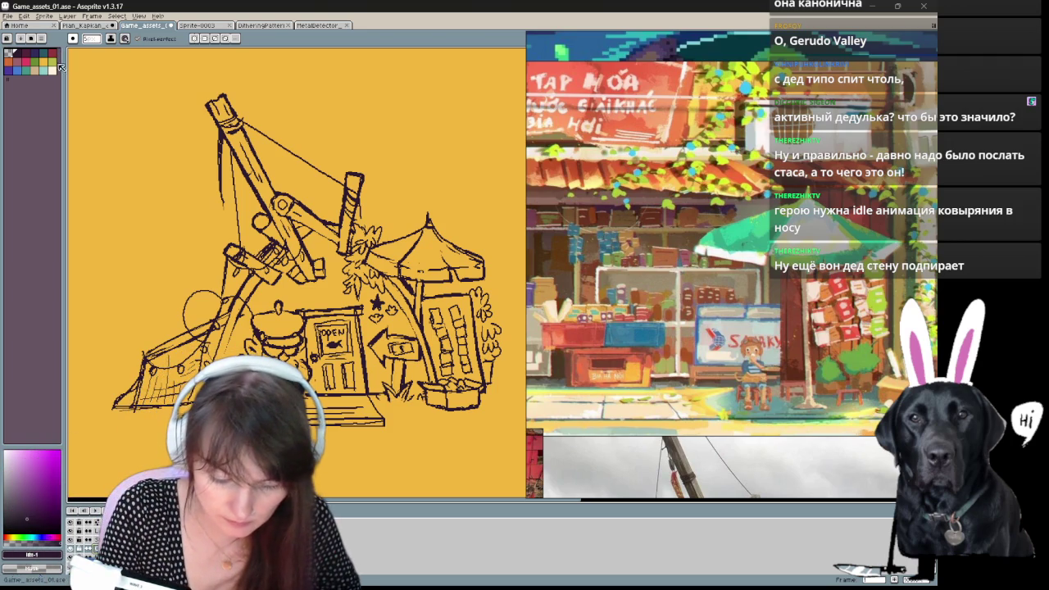
click(25, 70)
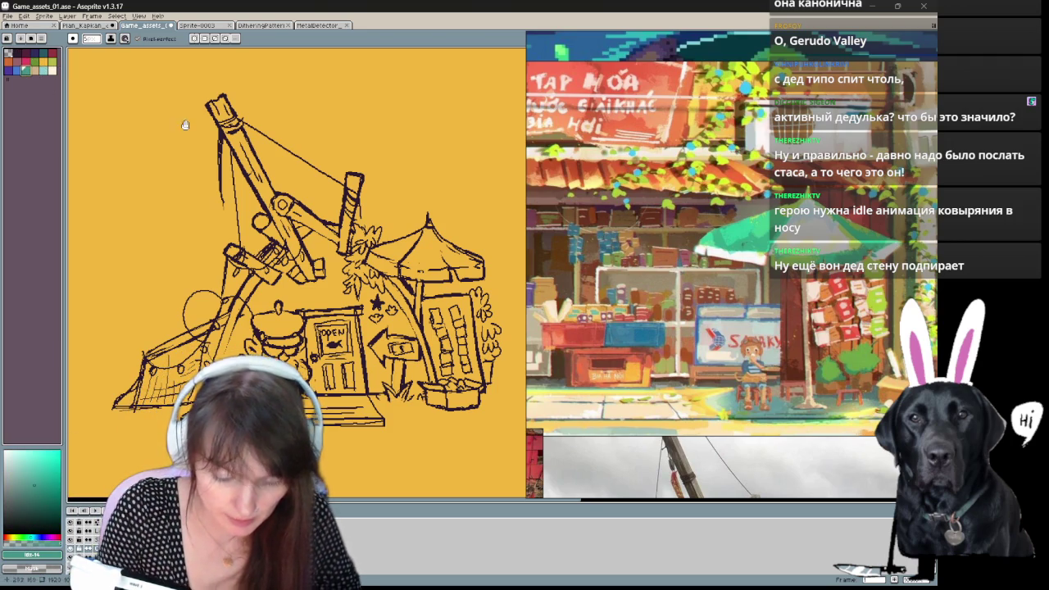
Draw teal lines down the crane arm and thicken the left beam.
scroll(295, 270, right, 3)
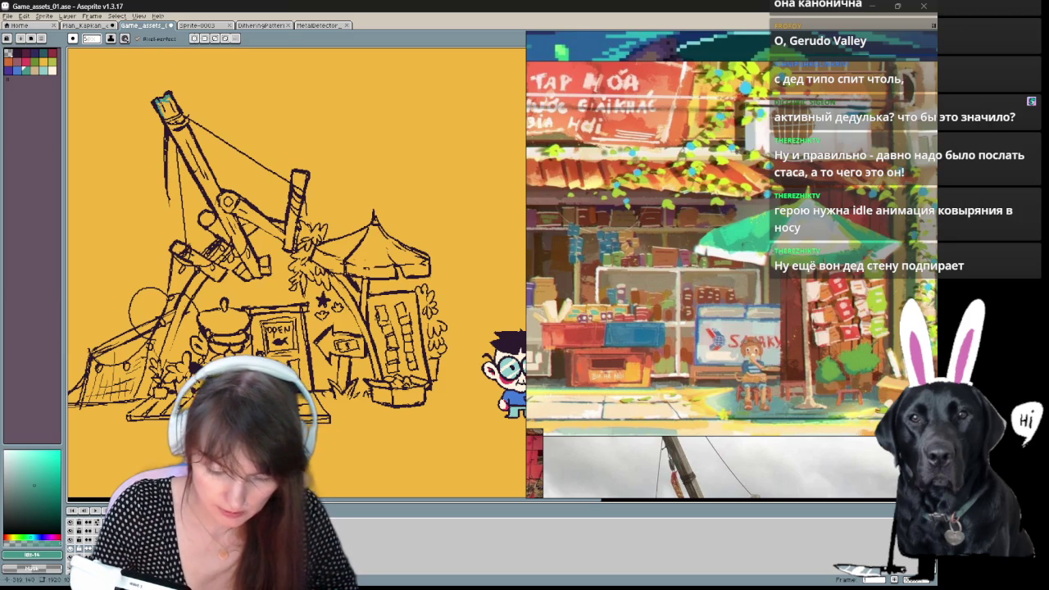
drag(172, 111, 198, 155)
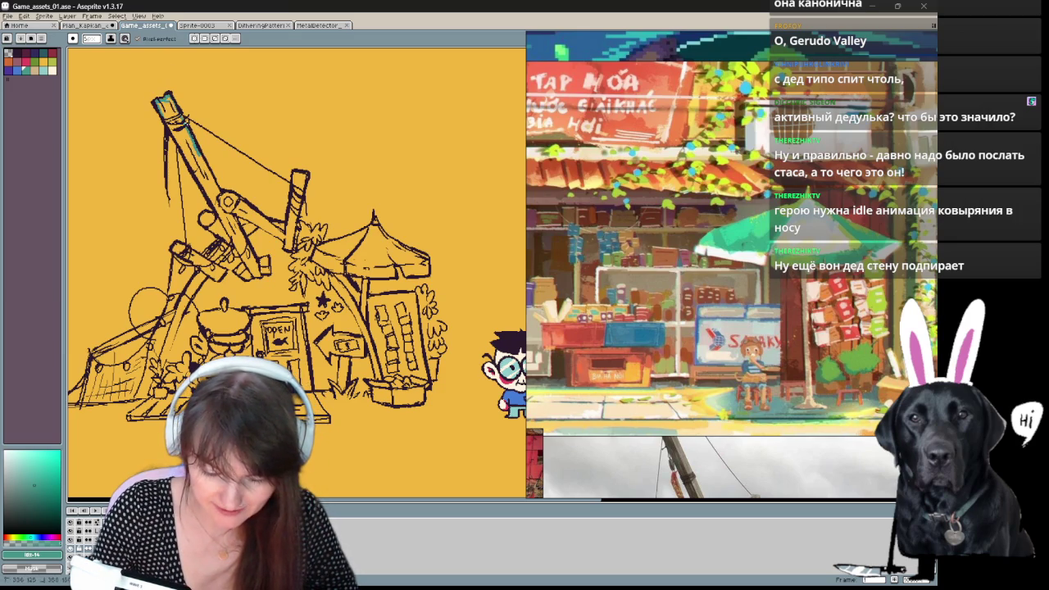
drag(166, 113, 199, 176)
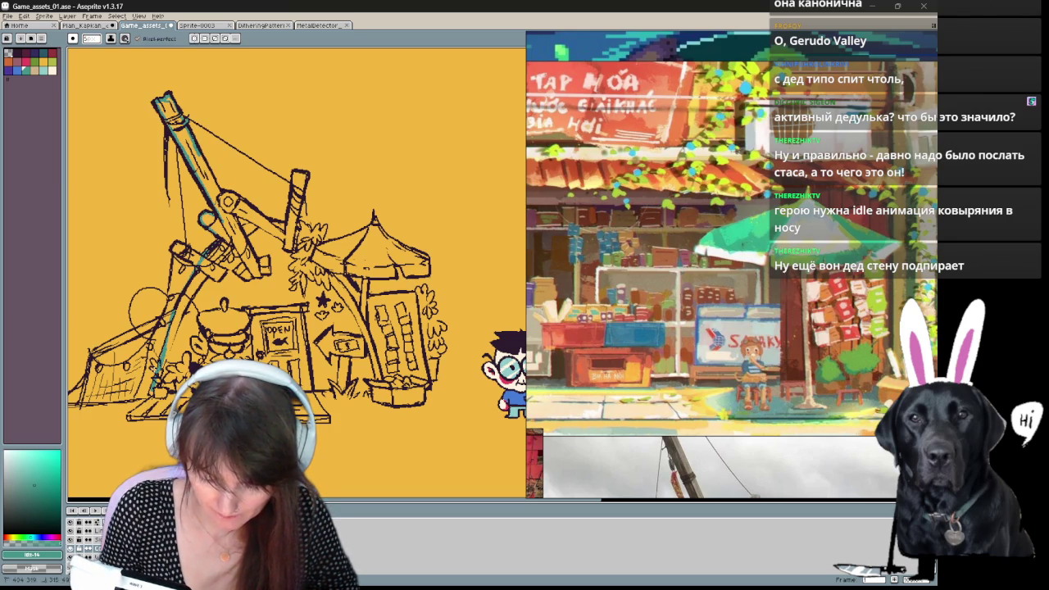
drag(246, 328, 312, 320)
drag(244, 304, 174, 336)
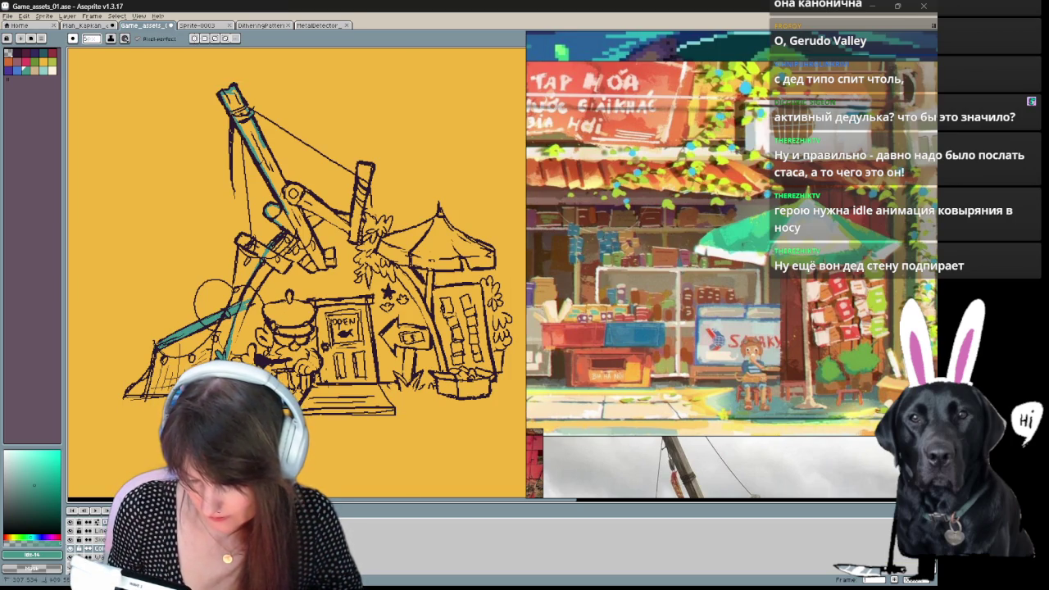
Add teal strokes along the platform's bottom edge, grass blades and the right building's edge.
drag(378, 450, 309, 383)
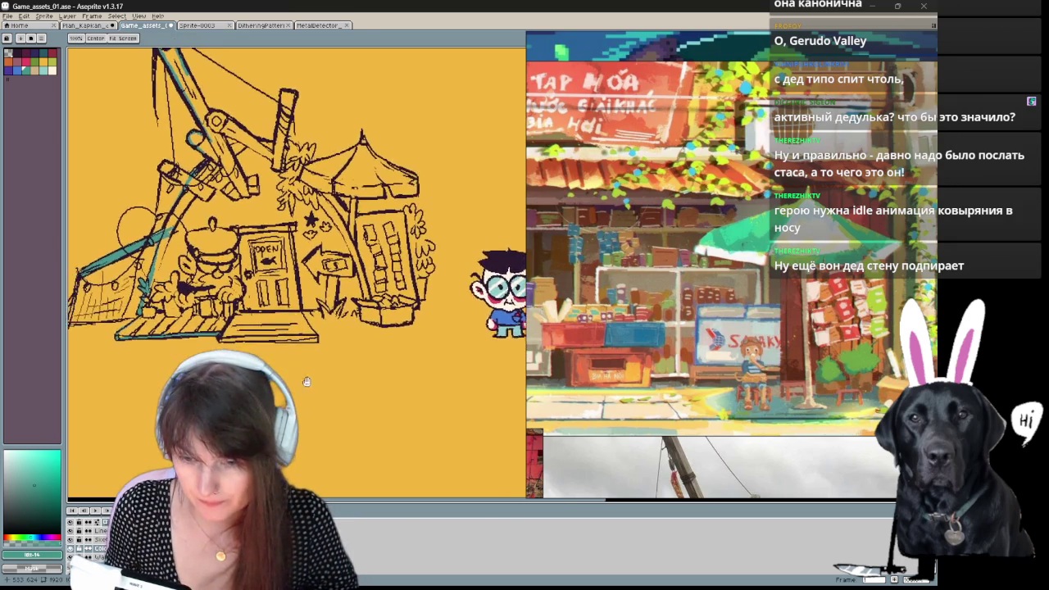
drag(309, 382, 305, 370)
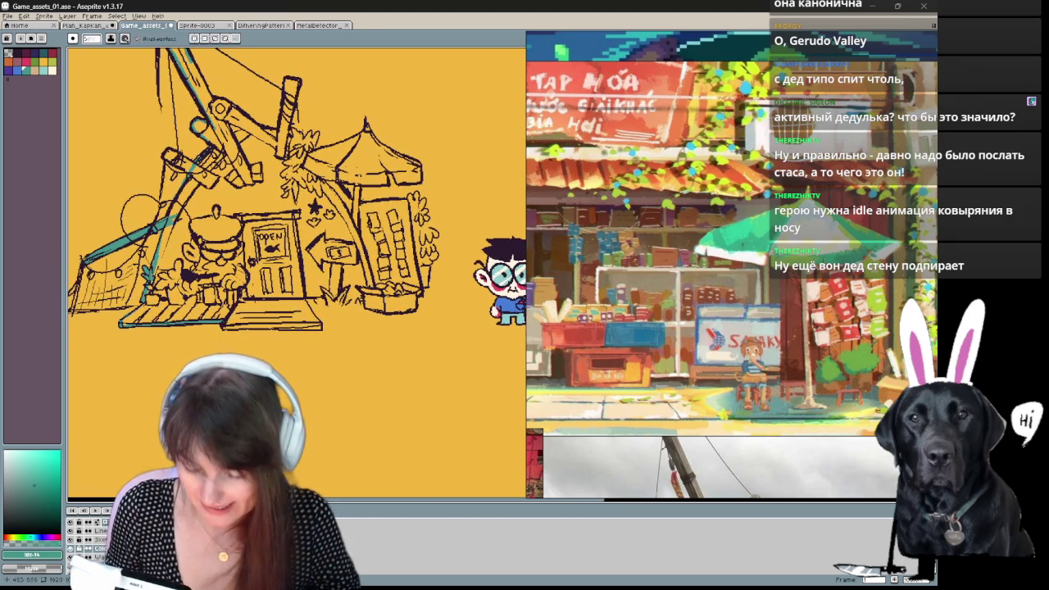
drag(221, 325, 284, 328)
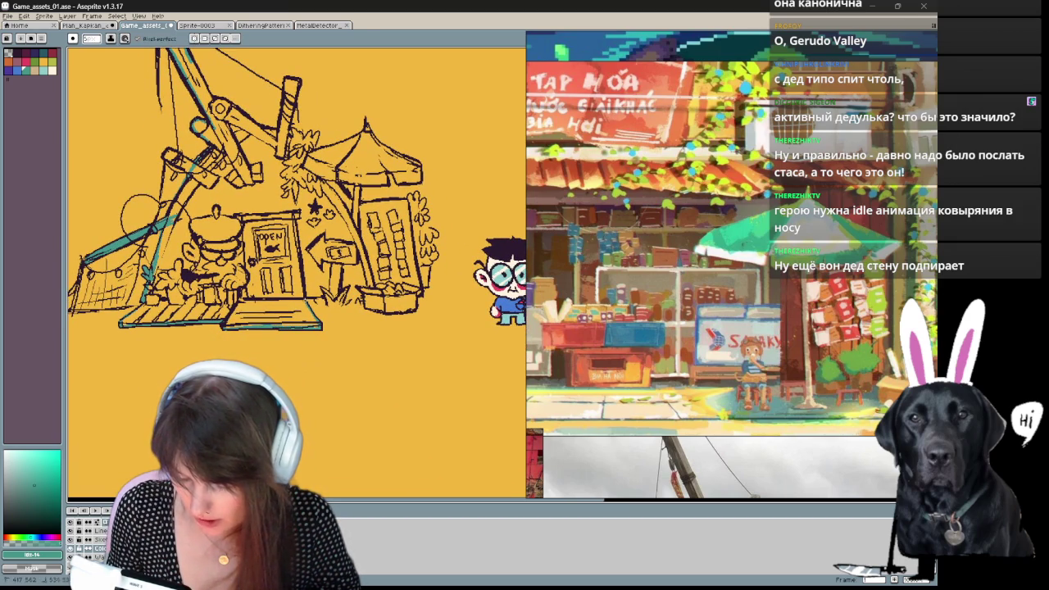
mouse_move(337, 311)
mouse_down()
mouse_move(344, 300)
mouse_move(426, 286)
mouse_up()
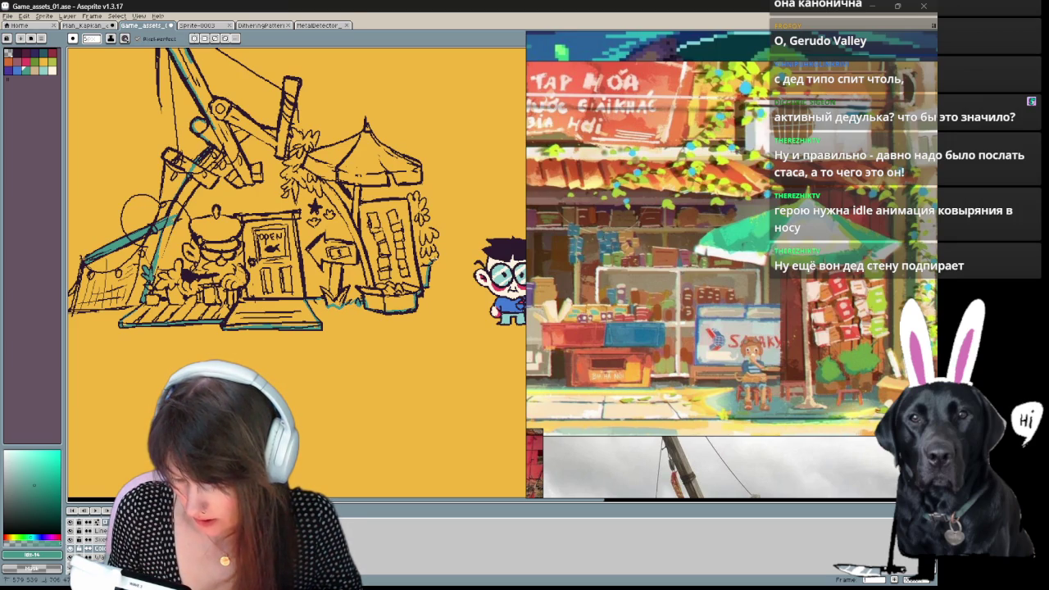
mouse_move(428, 222)
mouse_down()
mouse_move(407, 195)
mouse_move(420, 211)
mouse_up()
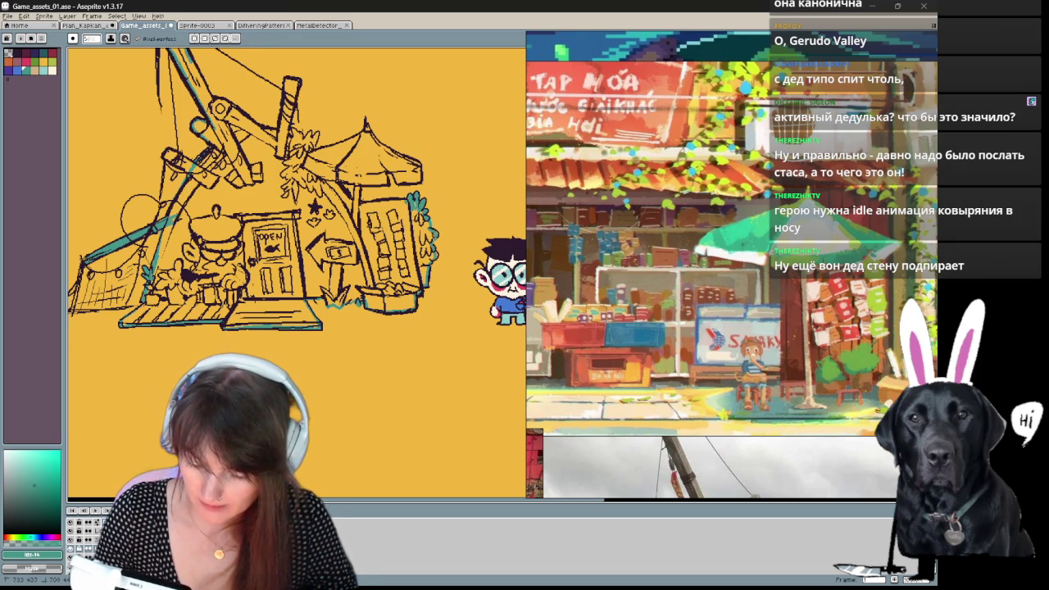
Zoom in on the umbrella and add a short teal stroke near its pole.
key(z)
click(312, 316)
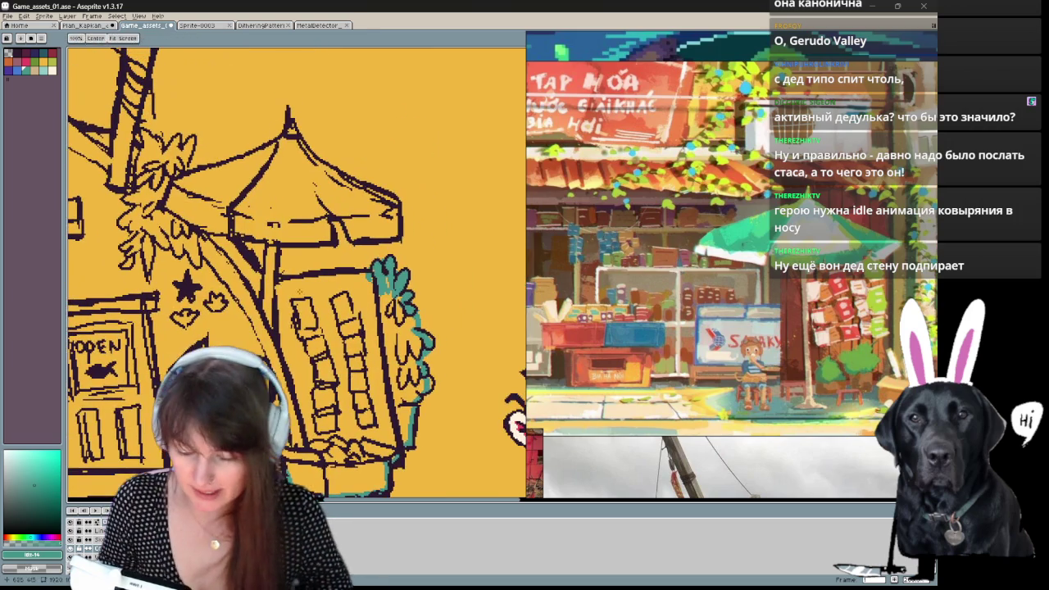
key(b)
drag(234, 240, 264, 272)
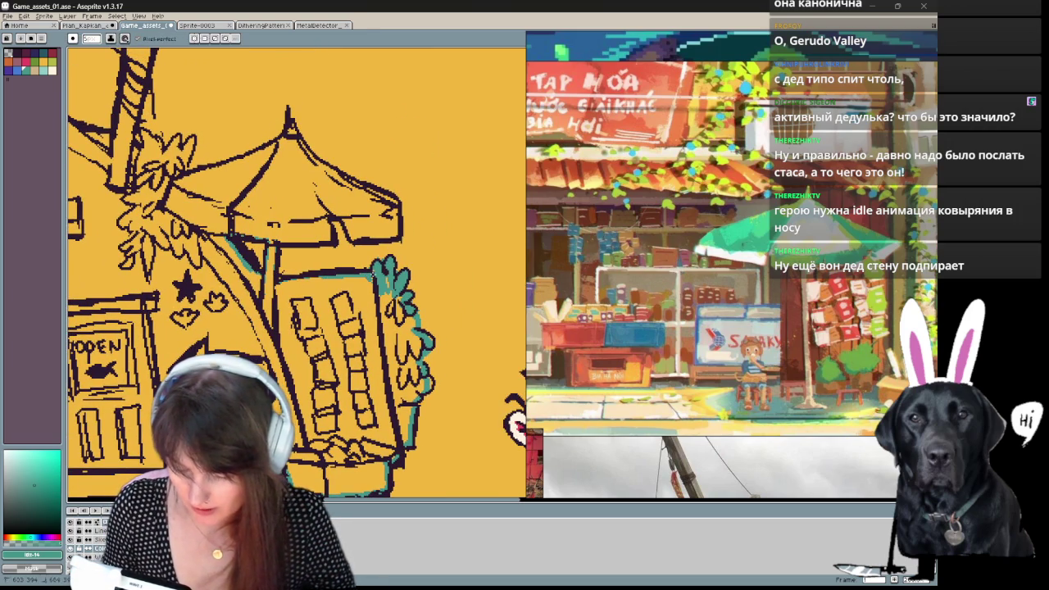
alt+click(378, 261)
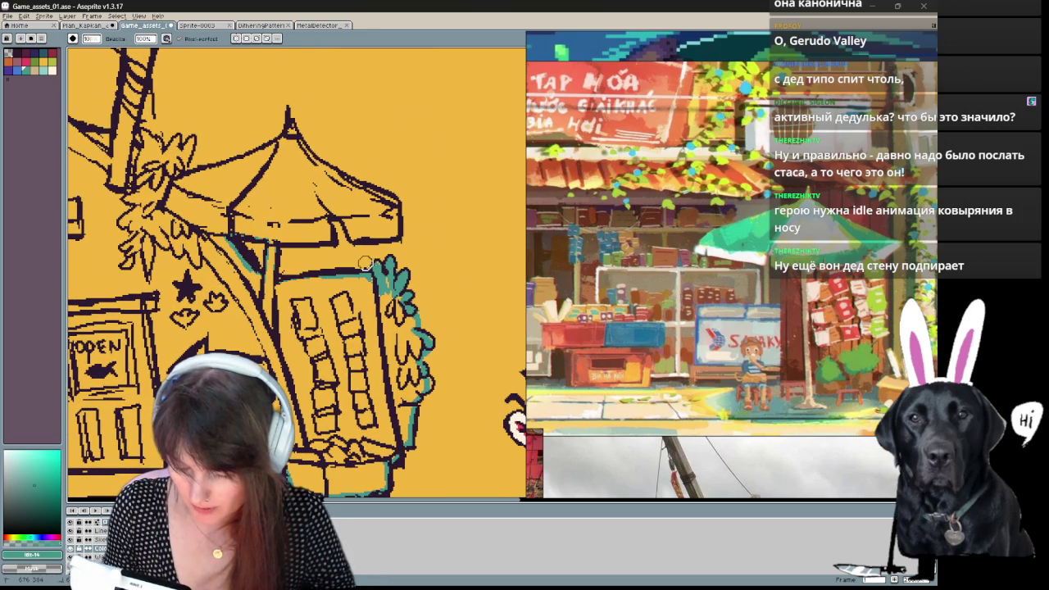
alt+click(369, 267)
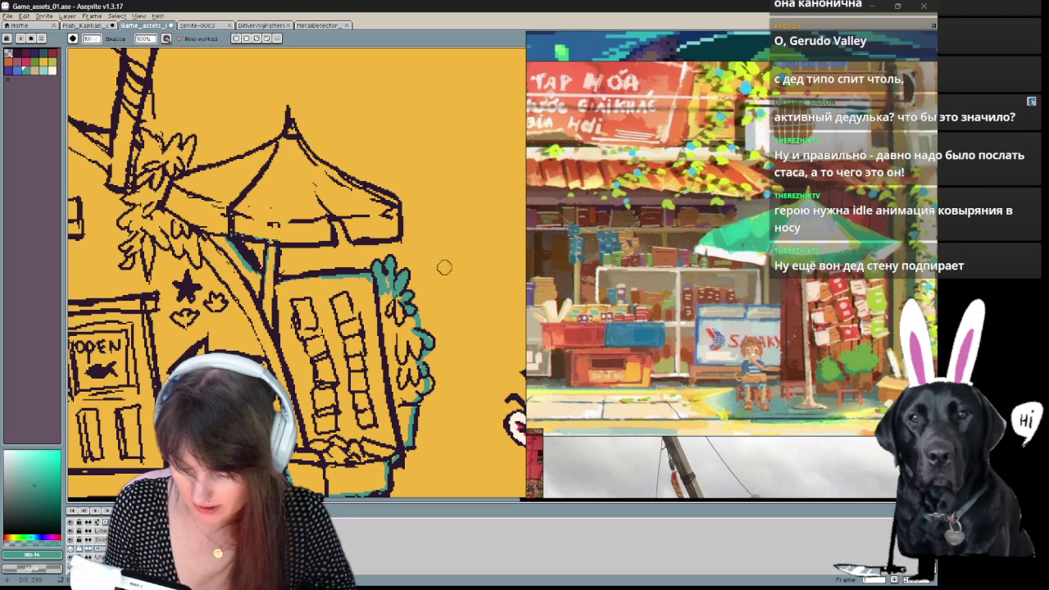
Sample teal from the leaf and shade under the umbrella canopy's edge.
alt+click(391, 290)
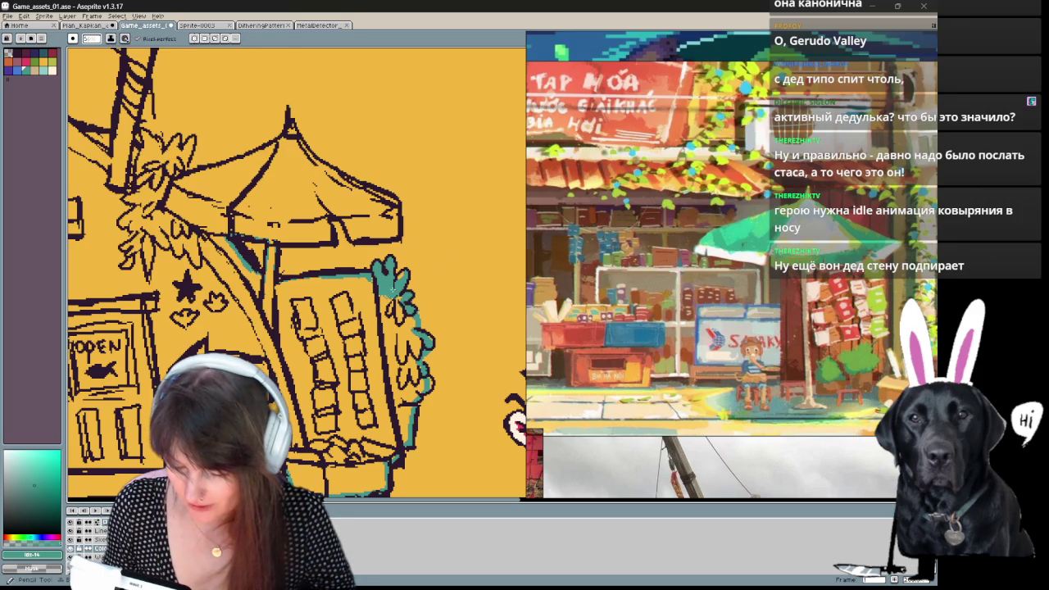
drag(391, 290, 377, 236)
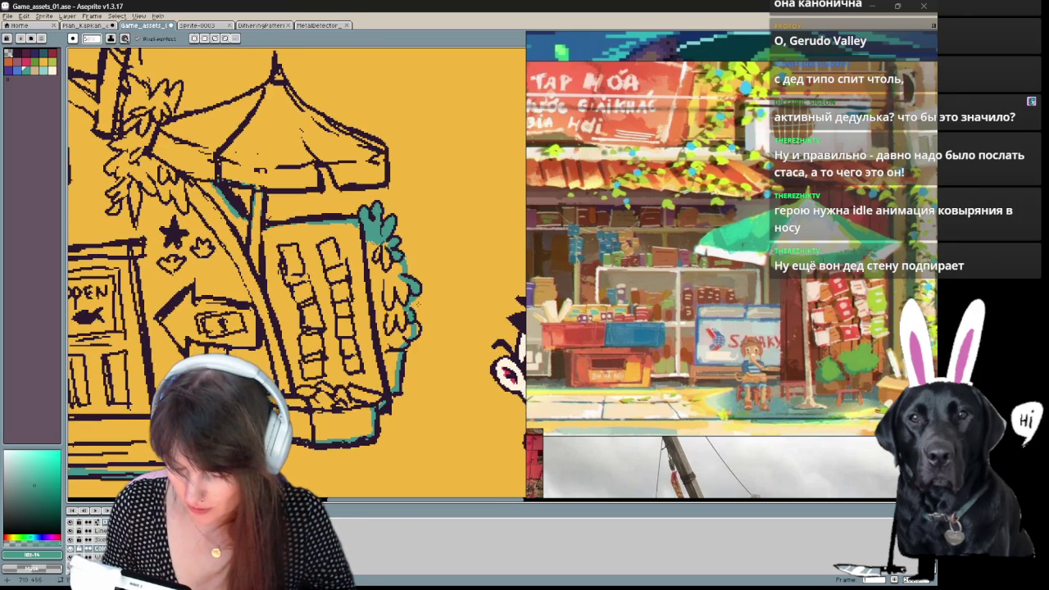
alt+click(412, 300)
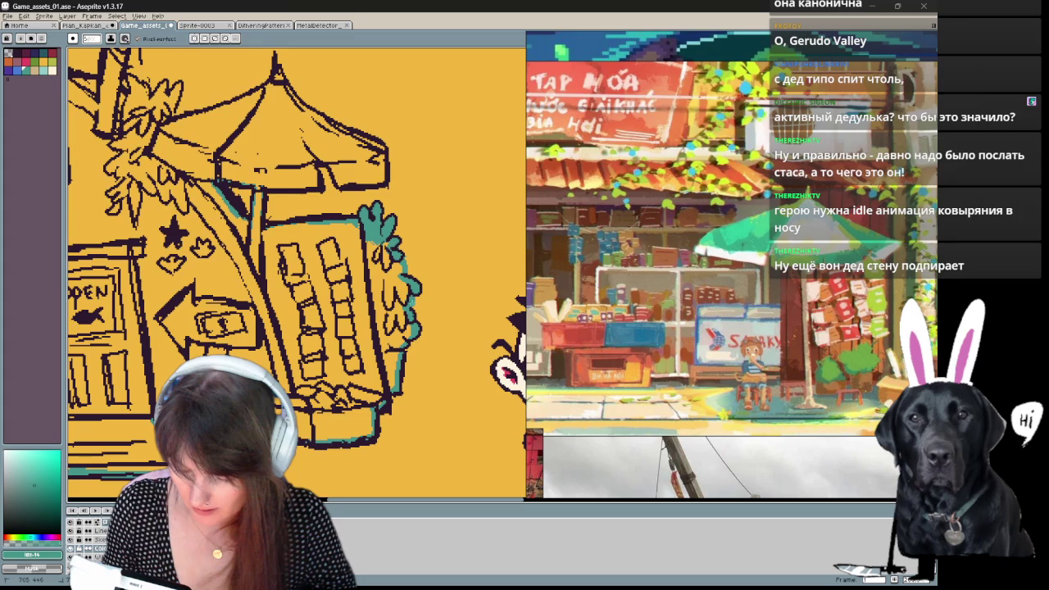
scroll(419, 315, up, 3)
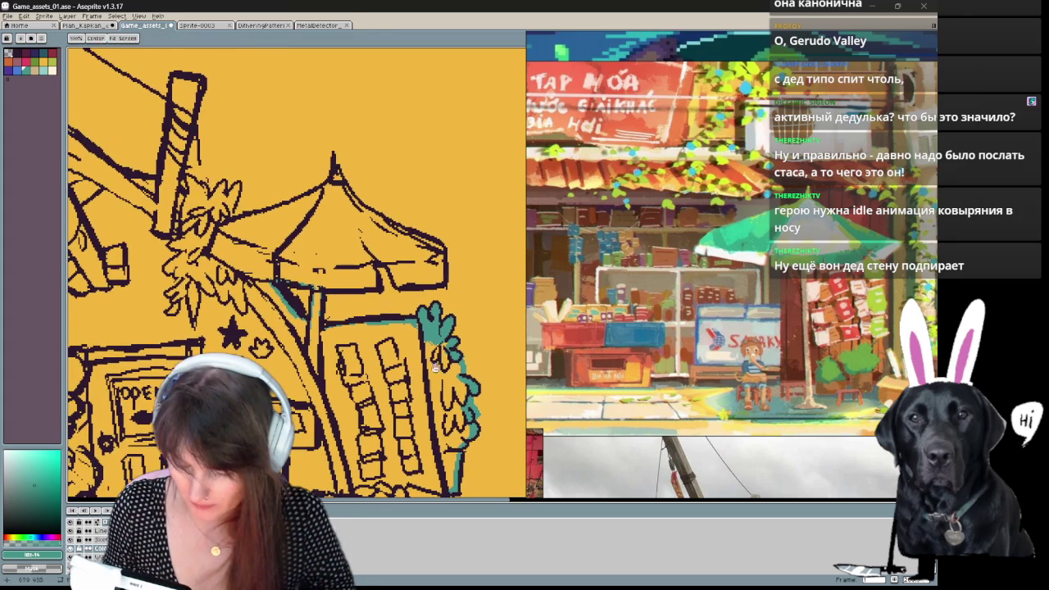
mouse_move(321, 289)
mouse_down()
mouse_move(442, 260)
mouse_move(333, 174)
mouse_move(222, 228)
mouse_up()
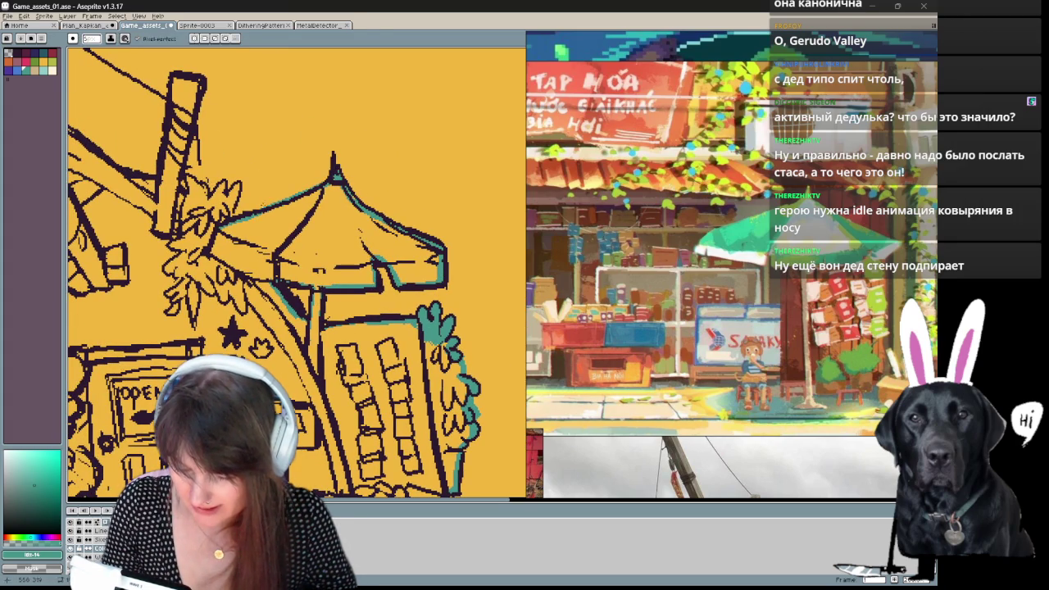
key(e)
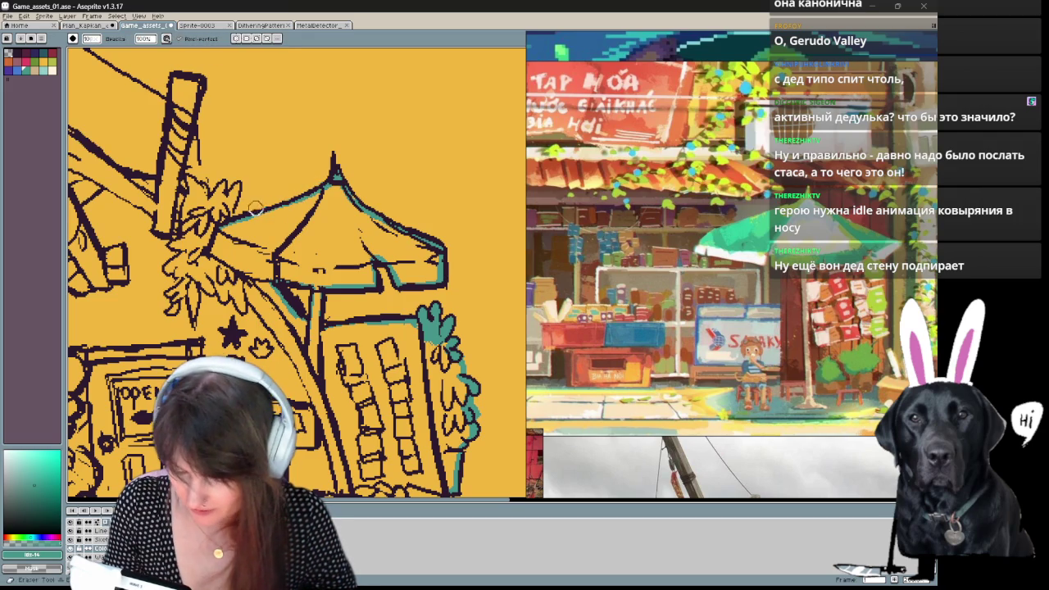
key(b)
Clean up stray pixels along the shack's upper line work and crane beams.
drag(253, 209, 349, 268)
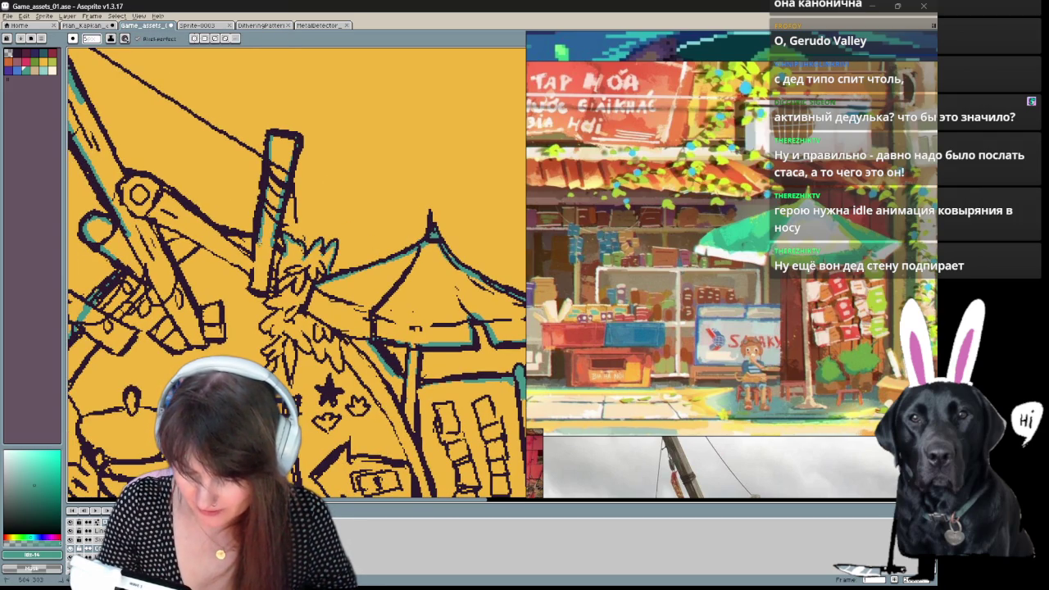
drag(246, 245, 309, 301)
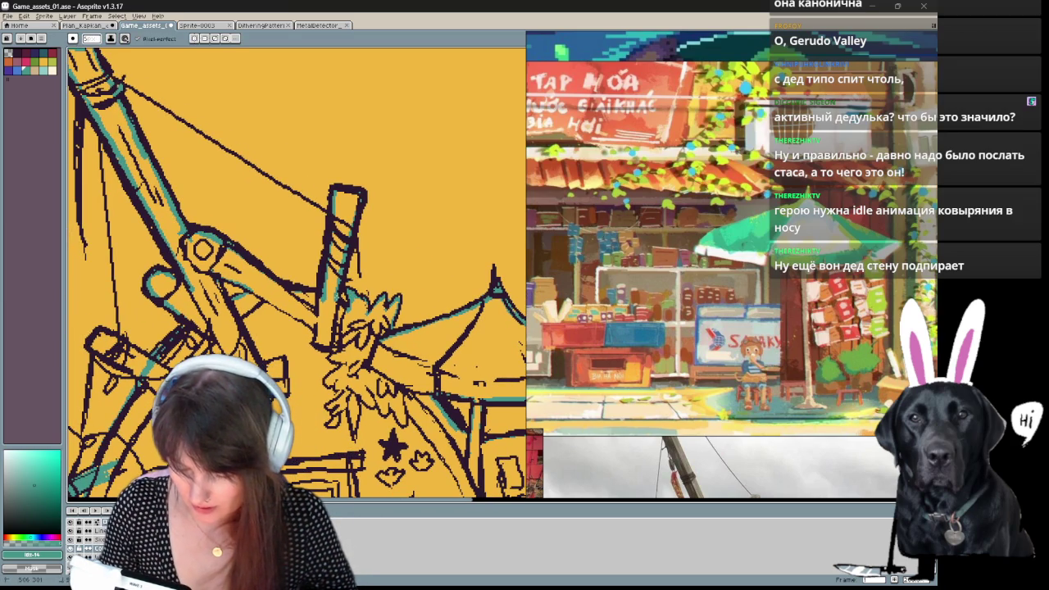
drag(387, 300, 385, 274)
key(e)
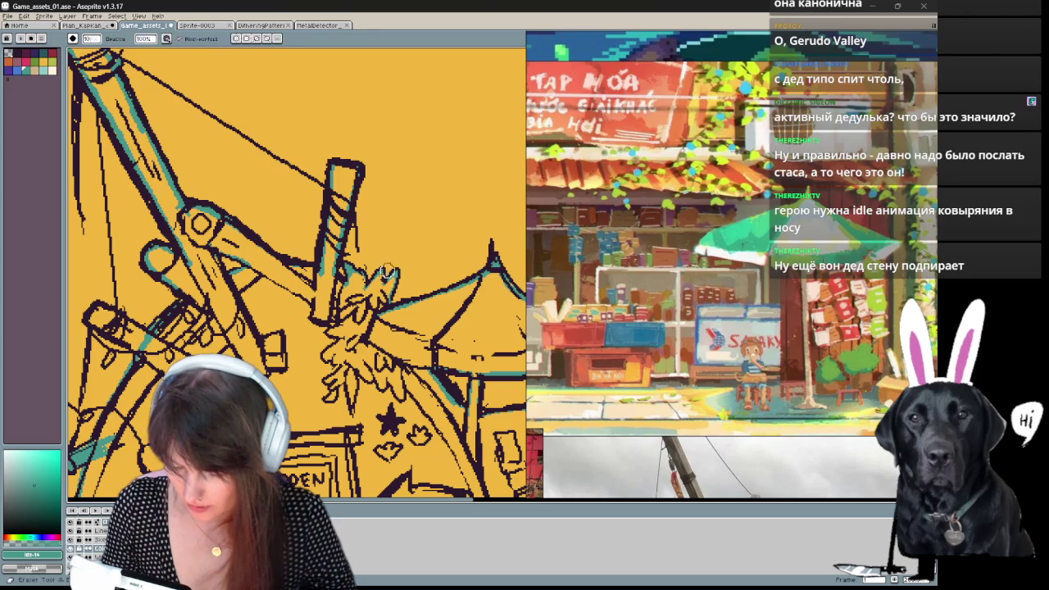
drag(366, 369, 429, 67)
drag(429, 328, 171, 398)
drag(285, 121, 373, 178)
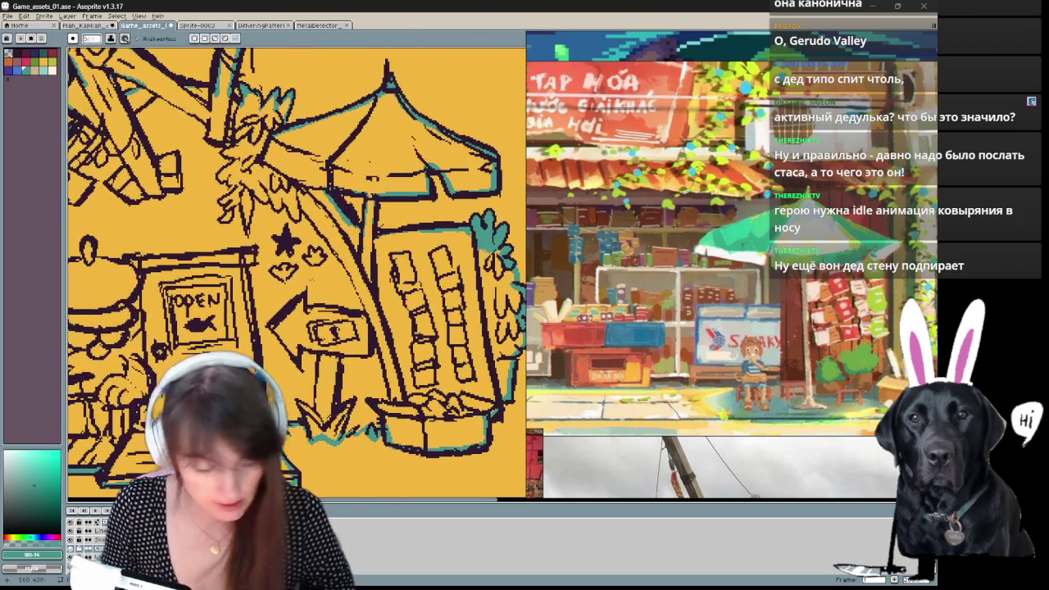
Flood fill the shack walls with teal and touch up edges near the shopkeeper.
click(309, 277)
drag(487, 256, 386, 288)
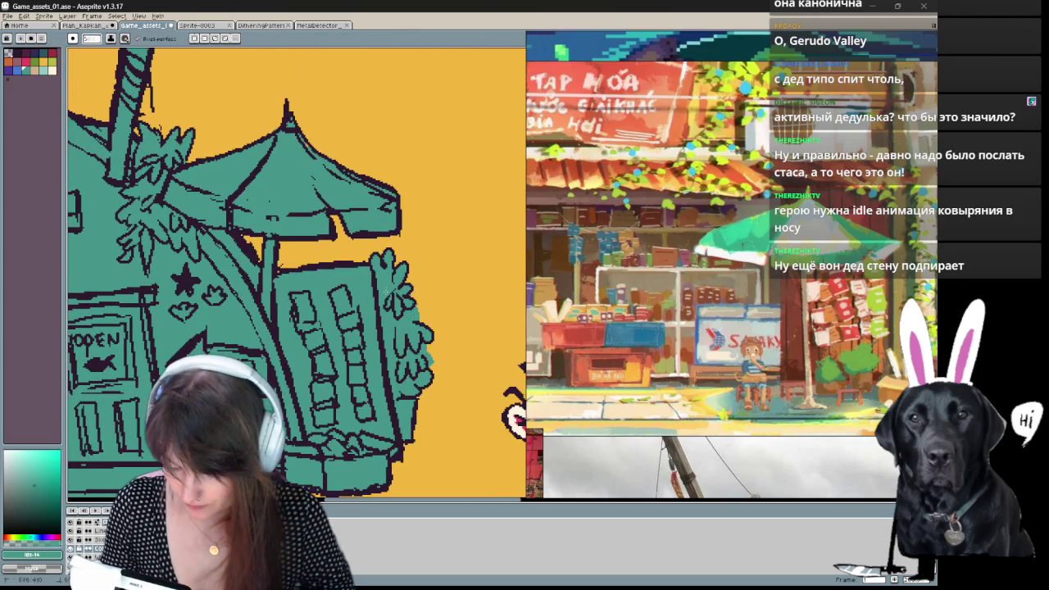
drag(123, 344, 487, 319)
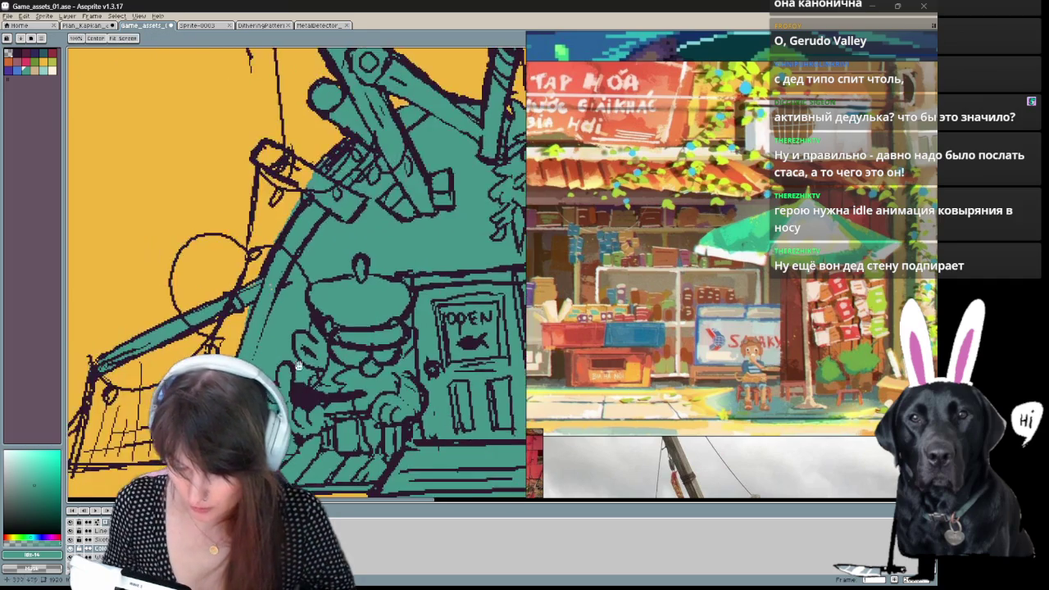
drag(328, 287, 311, 293)
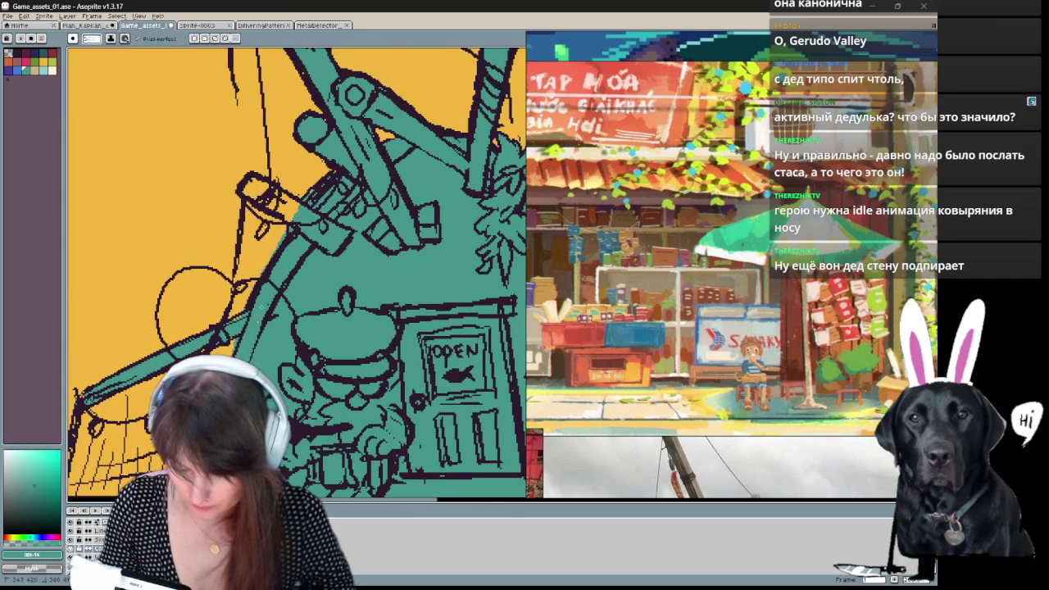
key(e)
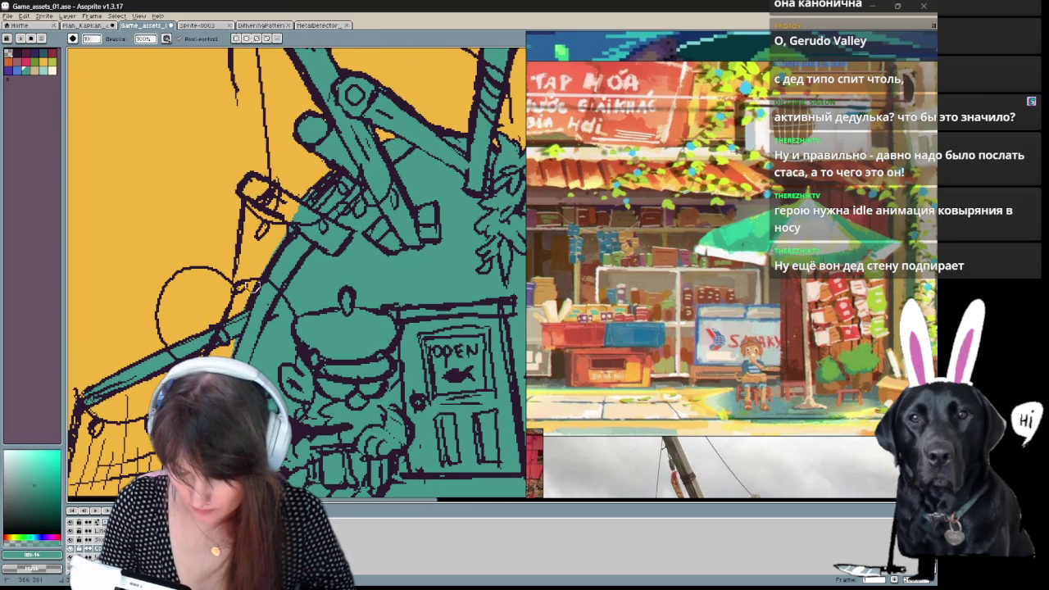
key(b)
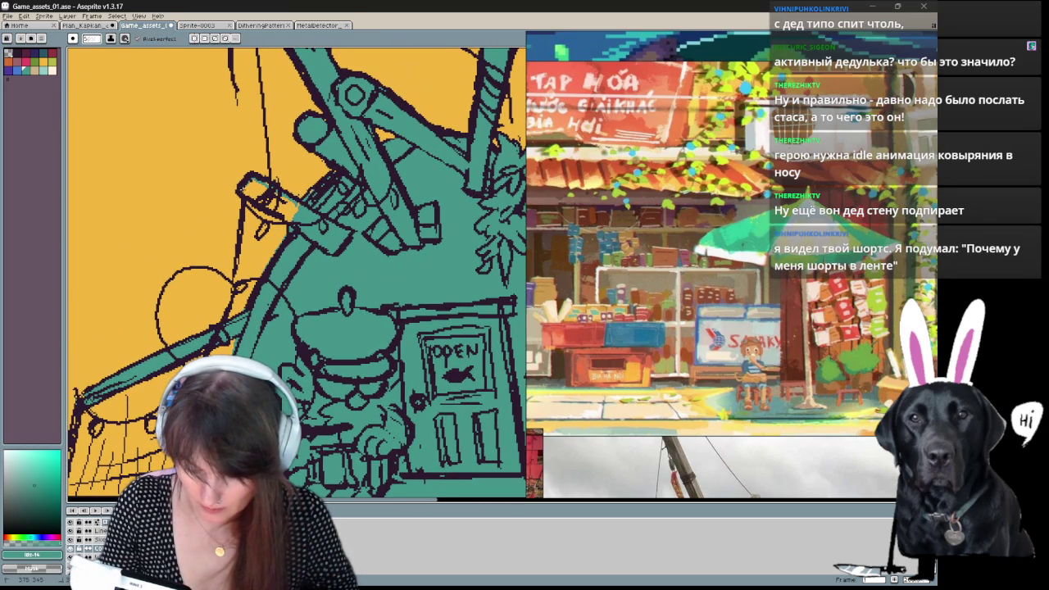
drag(300, 336, 271, 348)
Fill the crane beams, platform and diagonal beam with teal, touching up the edges.
key(g)
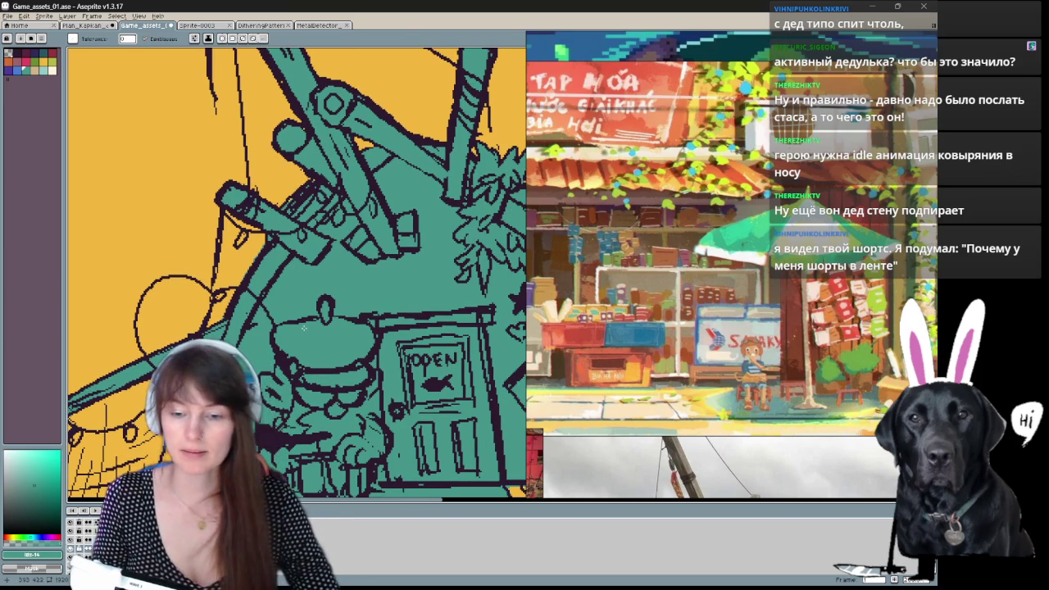
drag(318, 299, 329, 331)
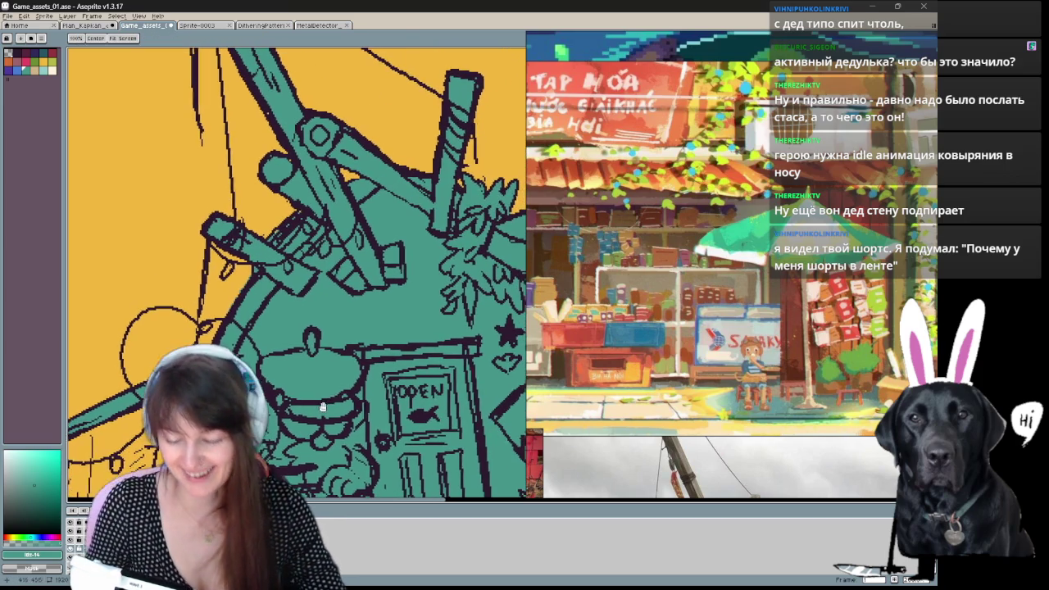
key(b)
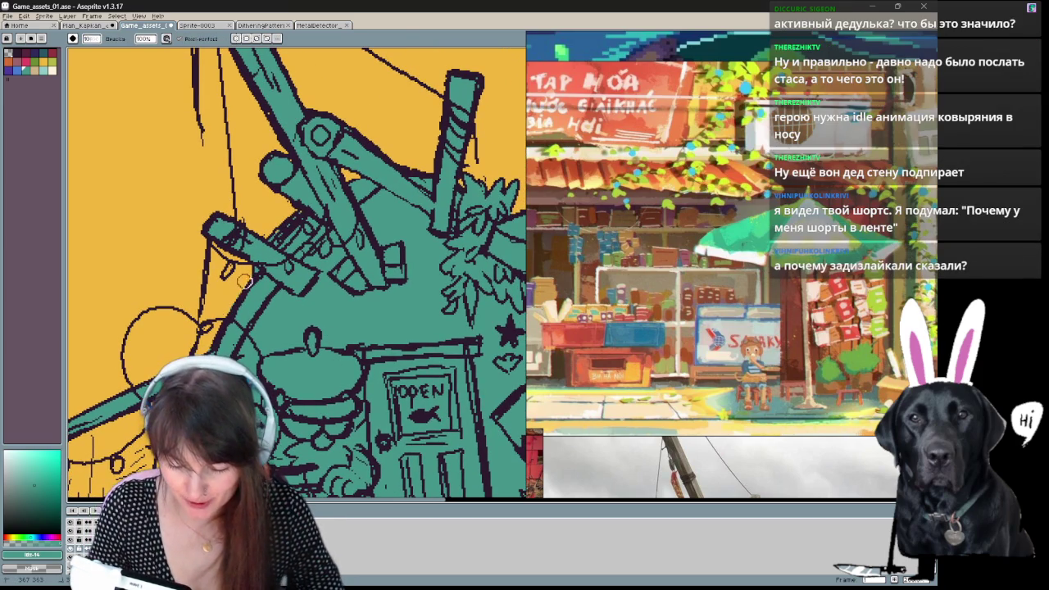
mouse_move(223, 331)
mouse_down()
mouse_move(218, 351)
mouse_move(248, 234)
mouse_up()
drag(186, 369, 354, 325)
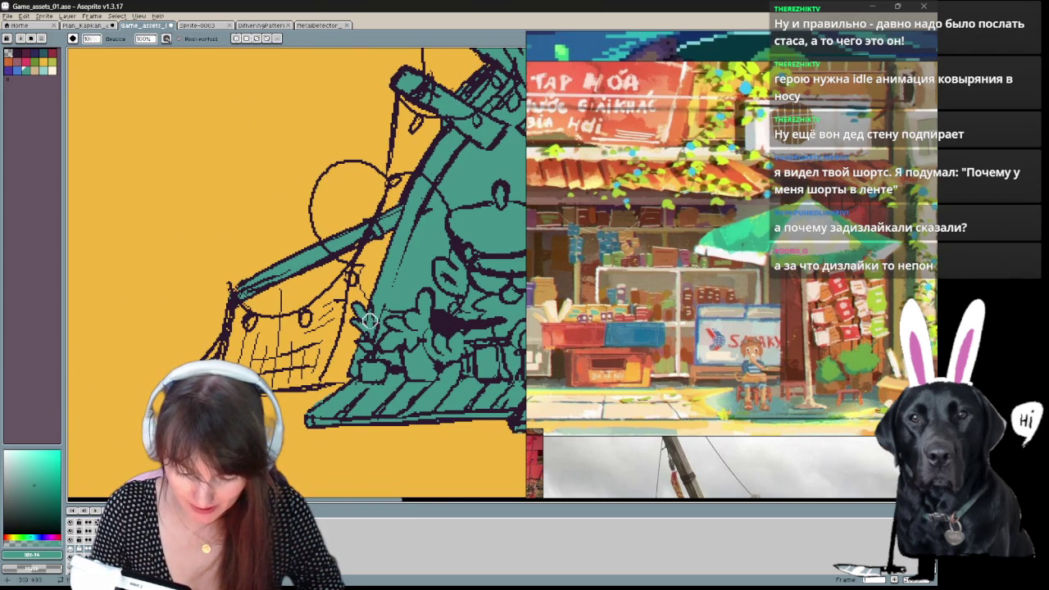
key(b)
drag(379, 339, 347, 340)
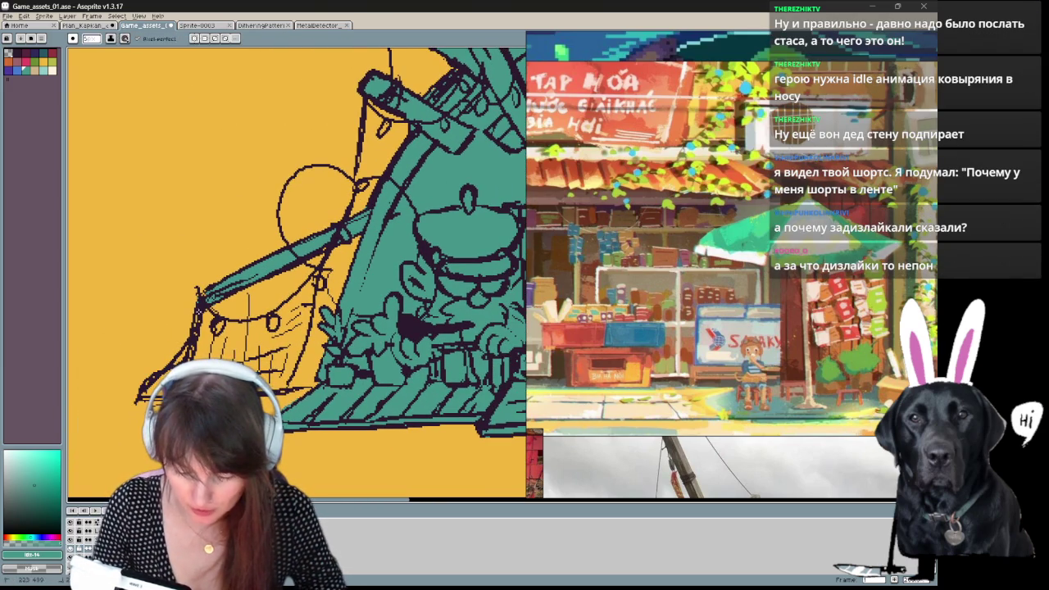
key(e)
key(b)
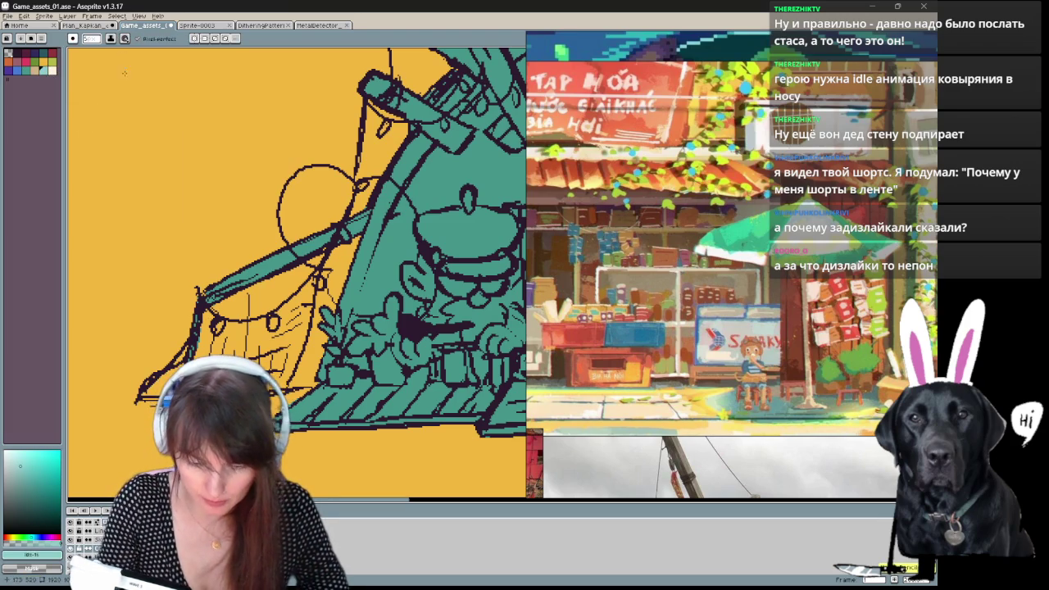
Paint a dotted dither texture across the hammock net with a pattern brush.
click(82, 39)
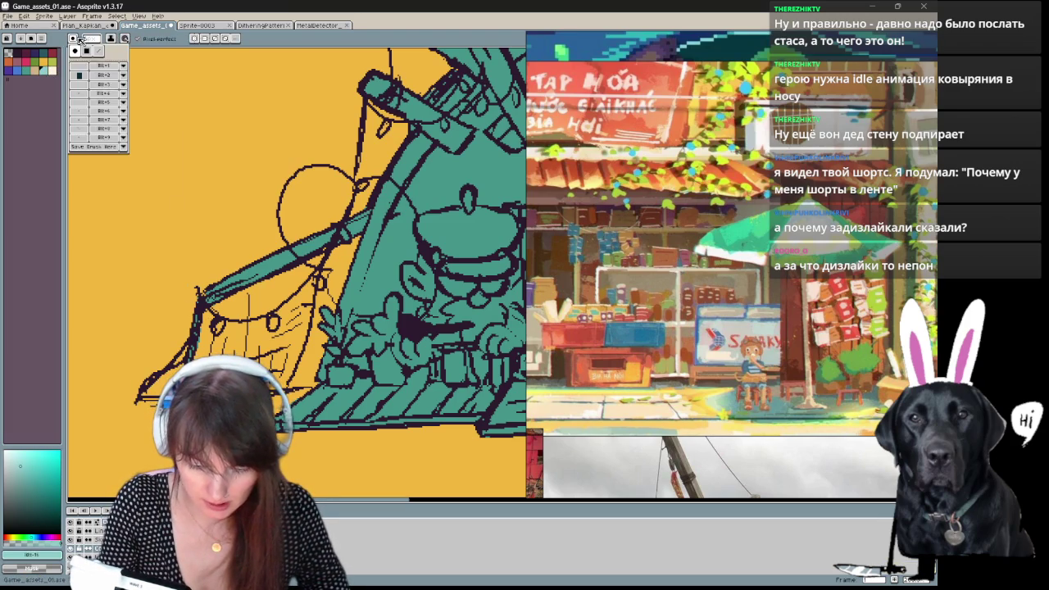
click(79, 129)
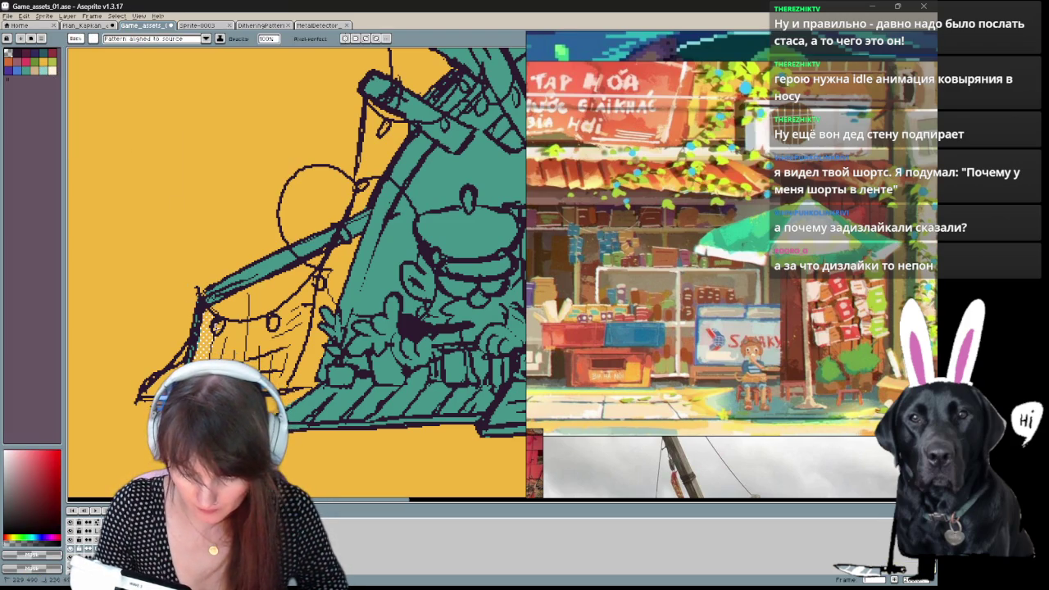
mouse_move(248, 336)
mouse_down()
mouse_move(269, 349)
mouse_move(292, 305)
mouse_move(304, 333)
mouse_up()
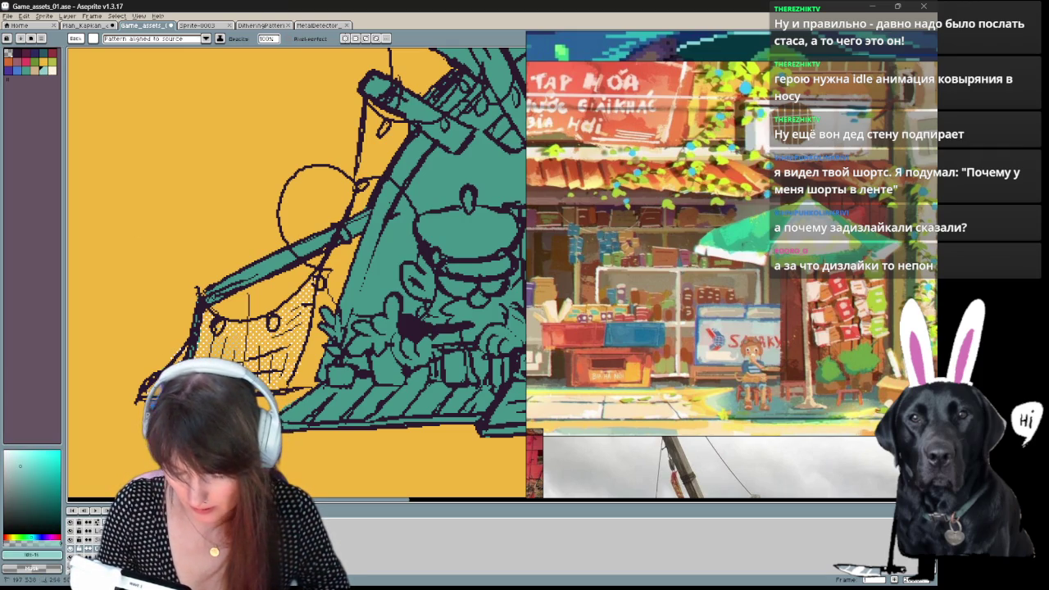
Return to a plain solid brush with the hammock back in view.
scroll(297, 272, up, 3)
scroll(297, 272, right, 3)
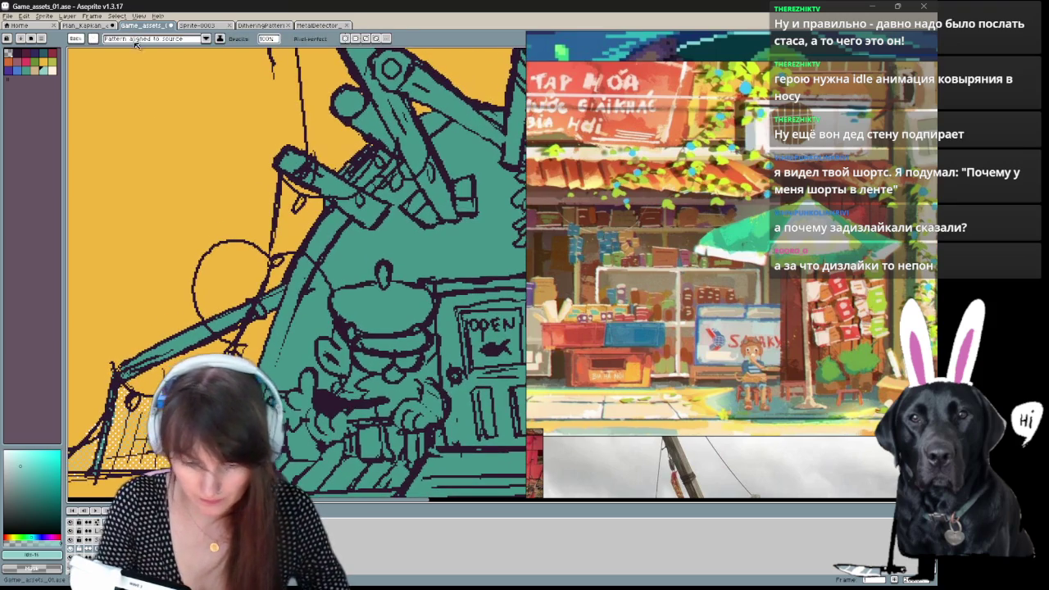
drag(245, 286, 278, 248)
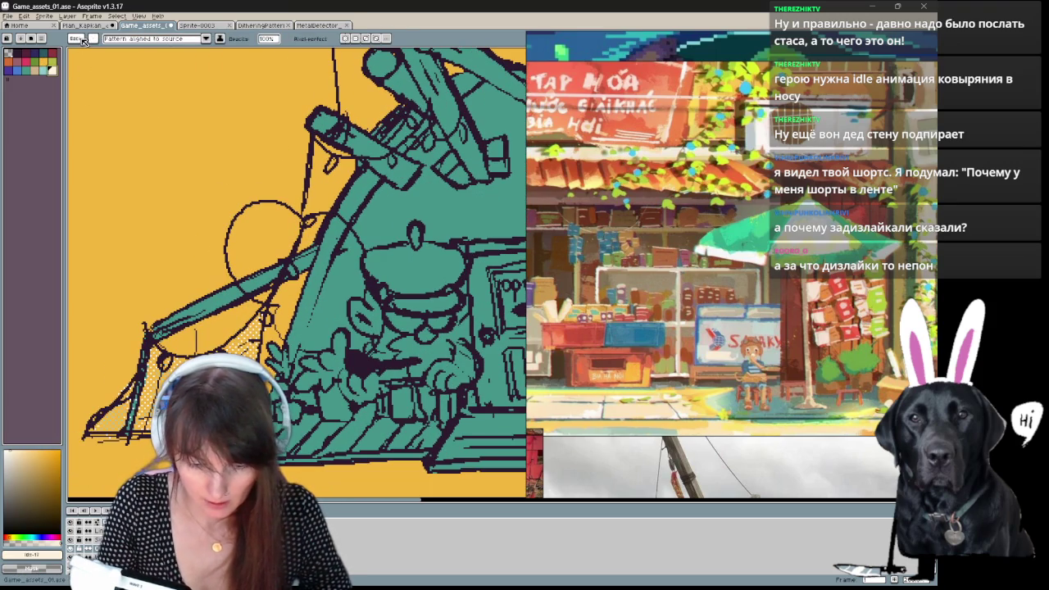
click(93, 39)
click(100, 70)
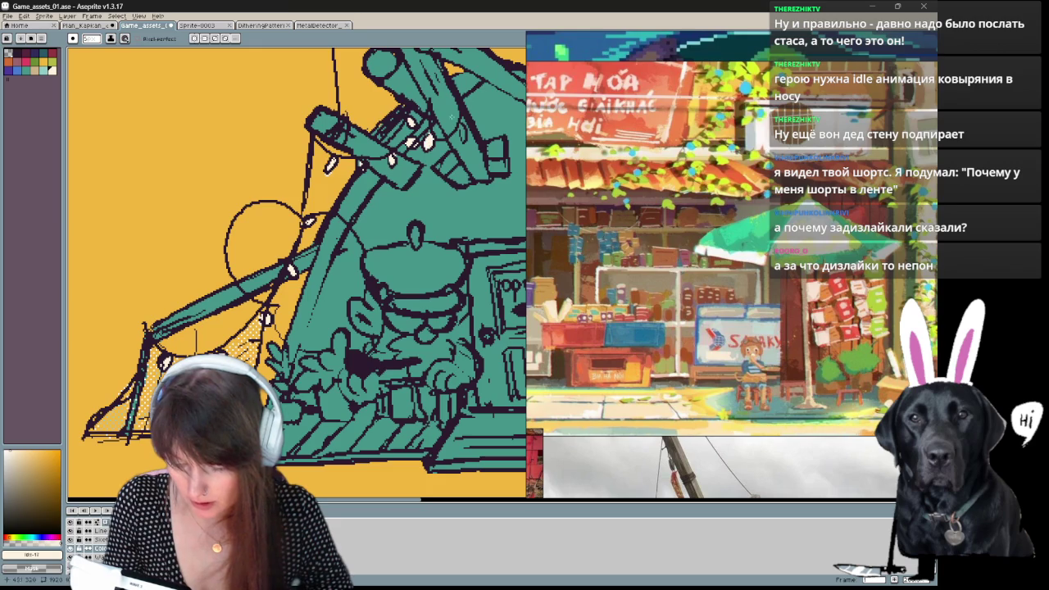
Add pale white glows to eight string-light lamps, from the lowest left lamp up to the upper pole.
mouse_move(484, 140)
mouse_down()
mouse_move(101, 370)
mouse_move(400, 364)
mouse_up()
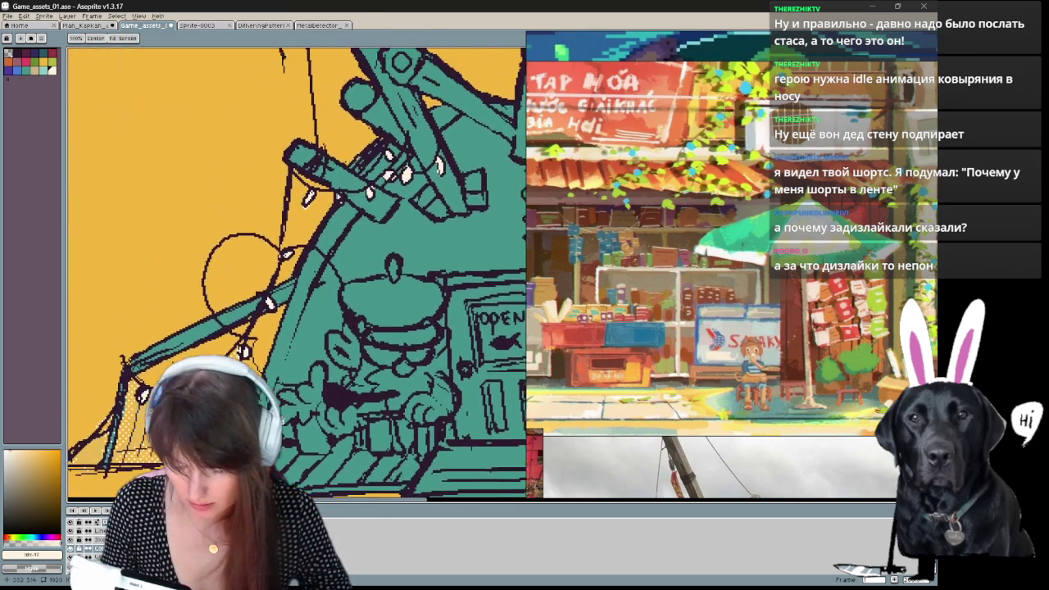
drag(246, 265, 222, 271)
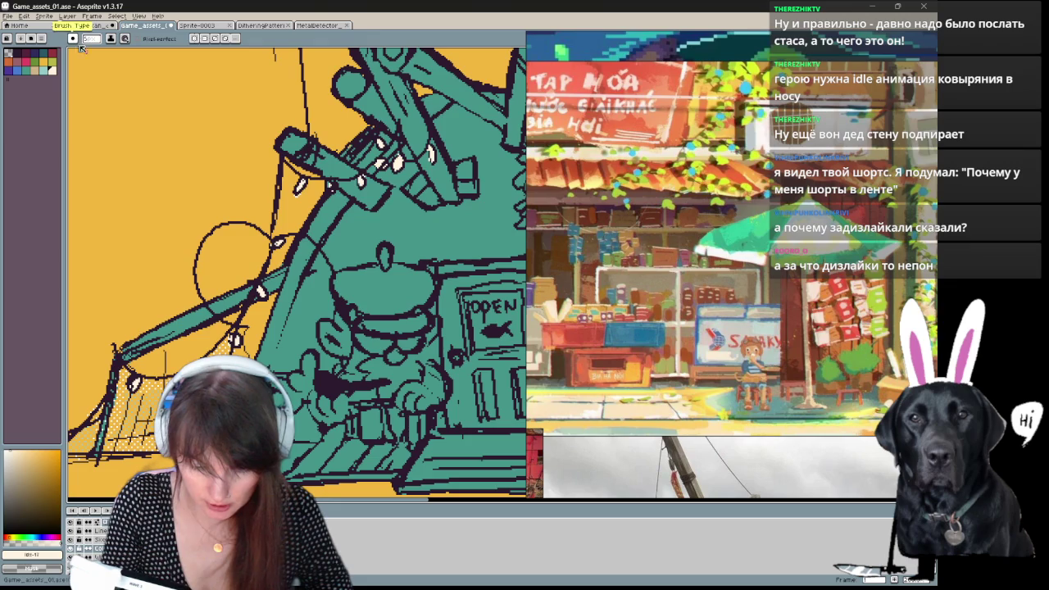
click(134, 379)
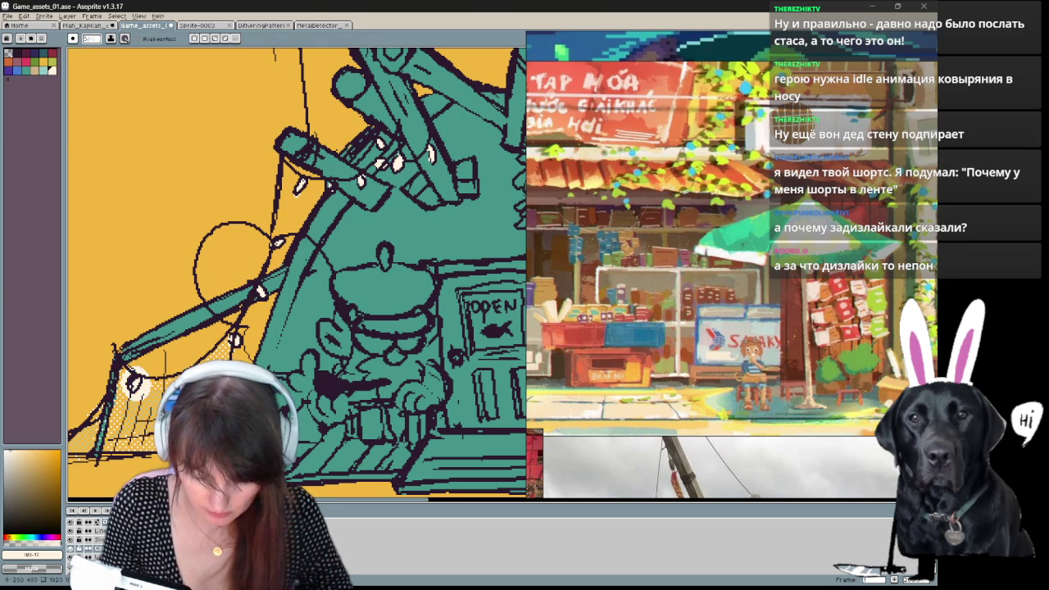
click(236, 336)
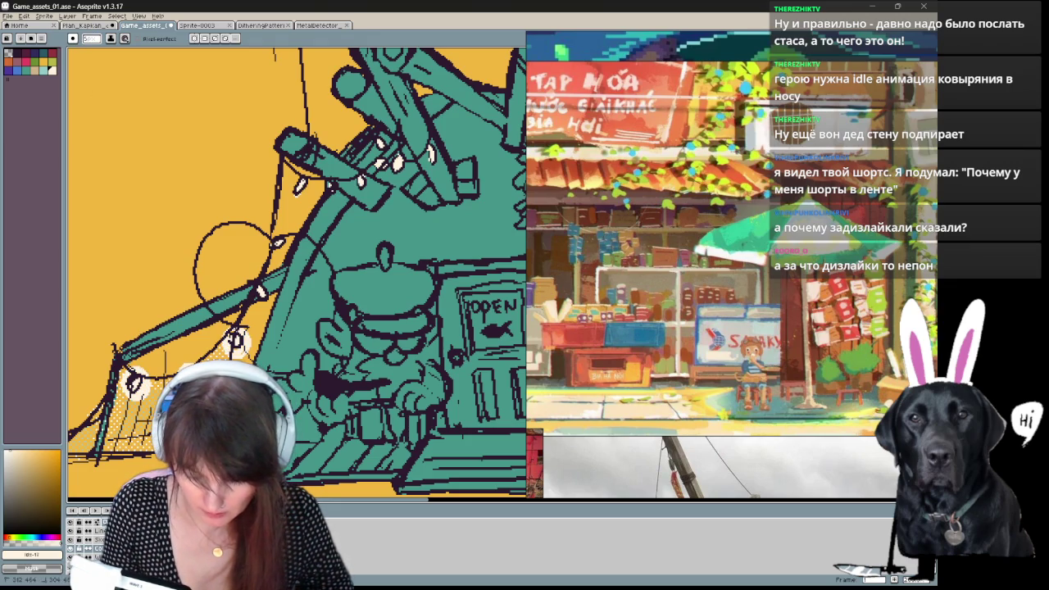
click(263, 287)
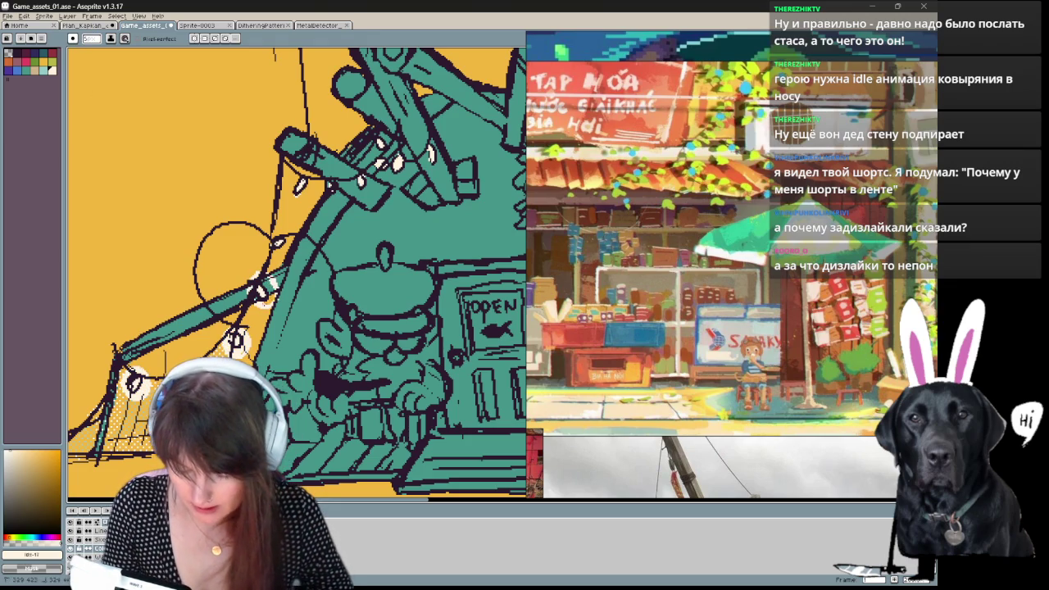
click(279, 240)
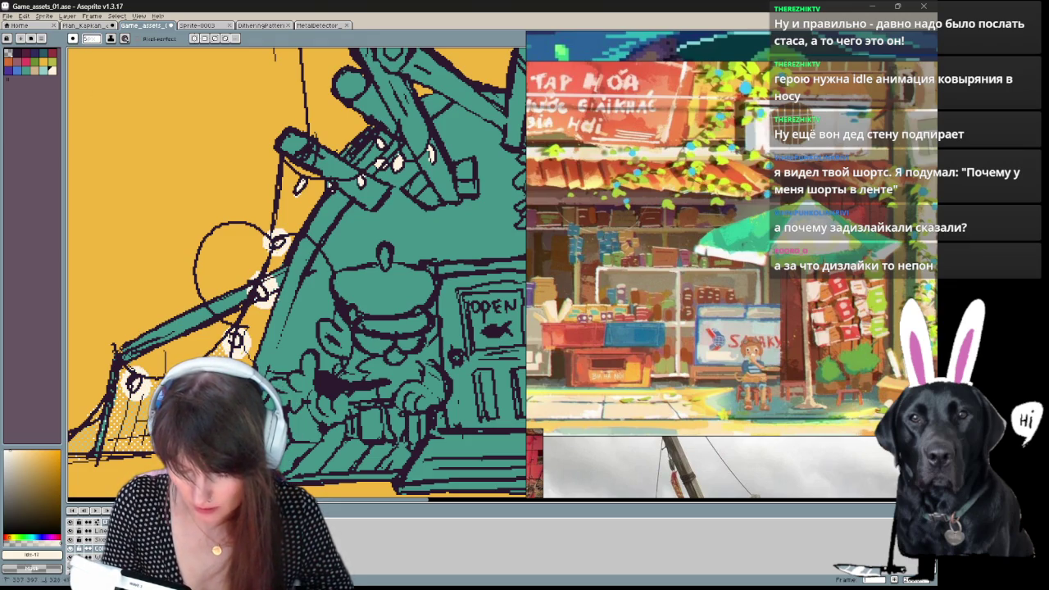
click(299, 187)
click(359, 182)
click(333, 183)
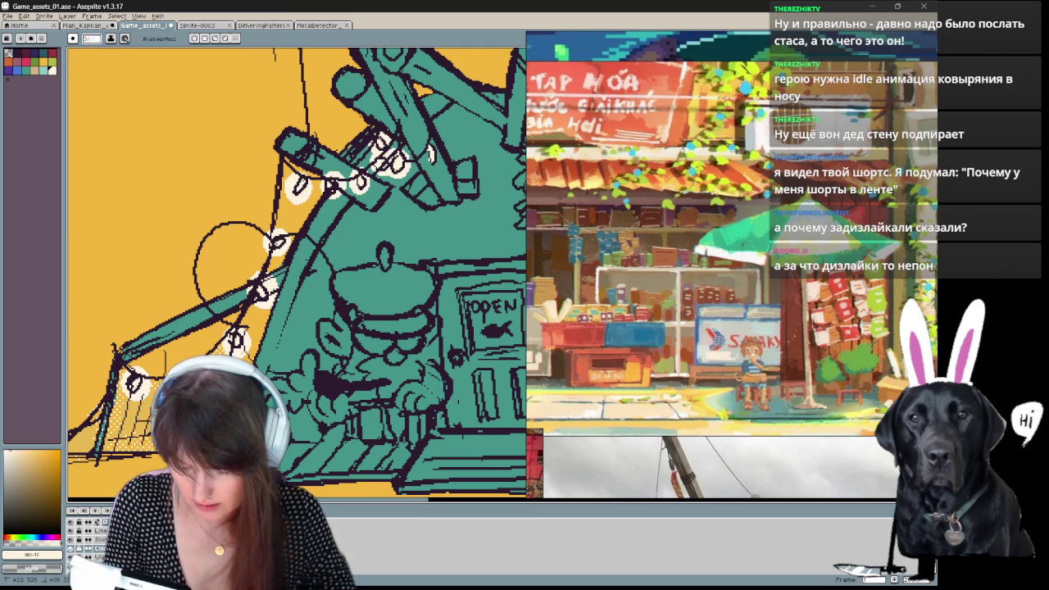
click(430, 156)
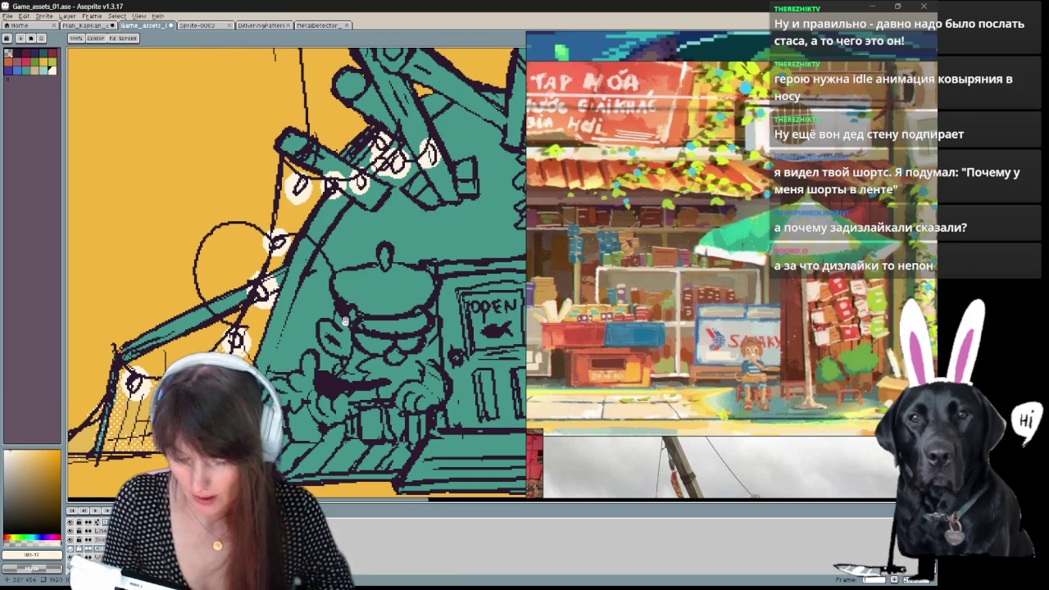
Fill two white bulbs pink-red with the Paint Bucket.
drag(429, 156, 480, 139)
click(27, 63)
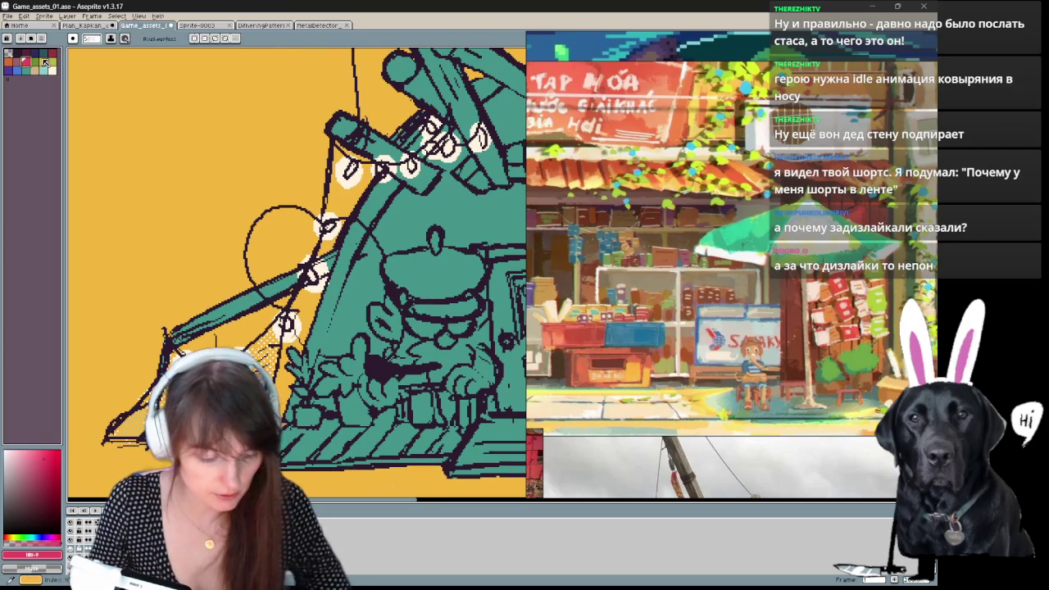
key(g)
click(238, 354)
click(310, 271)
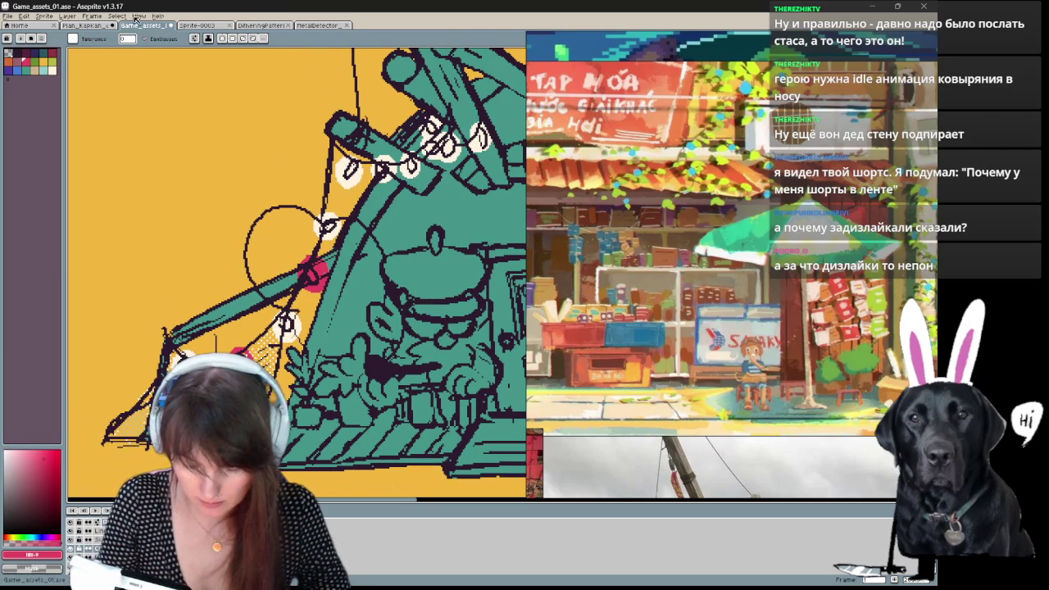
Fill one bulb yellow-green and another bulb blue.
click(52, 63)
click(185, 356)
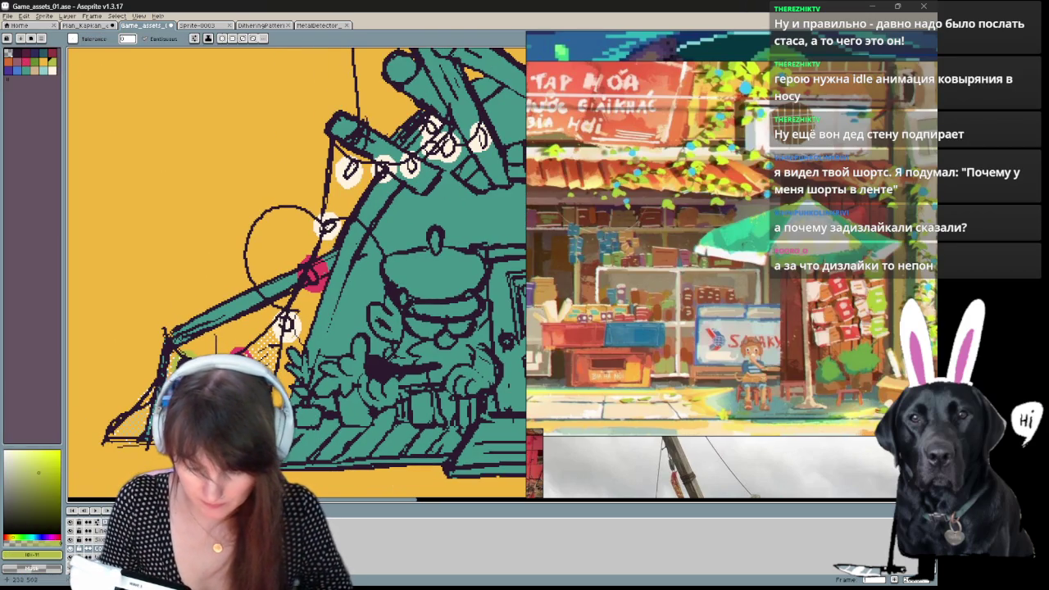
click(43, 70)
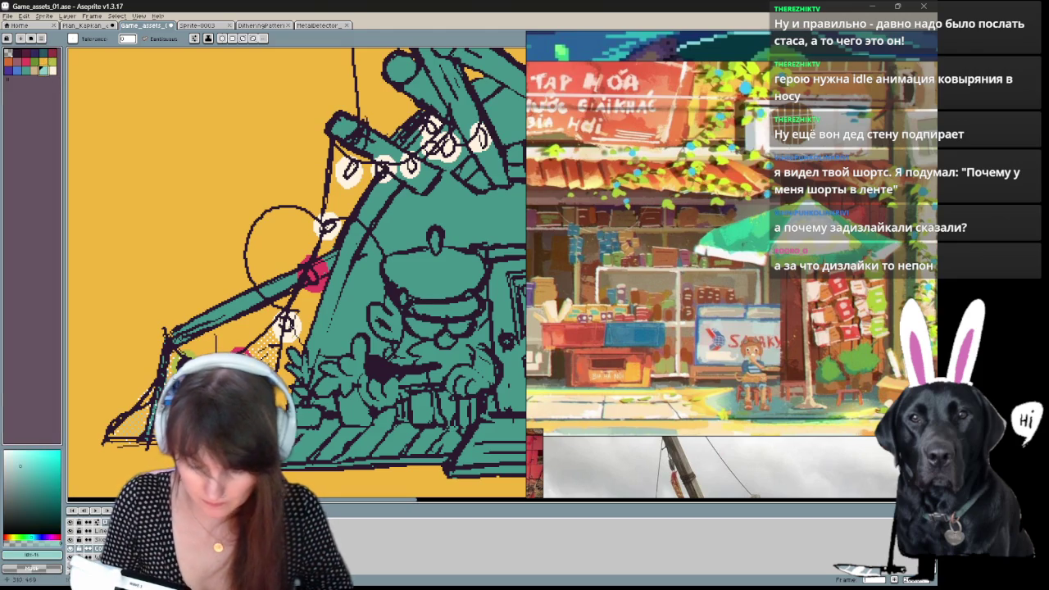
click(286, 324)
click(17, 69)
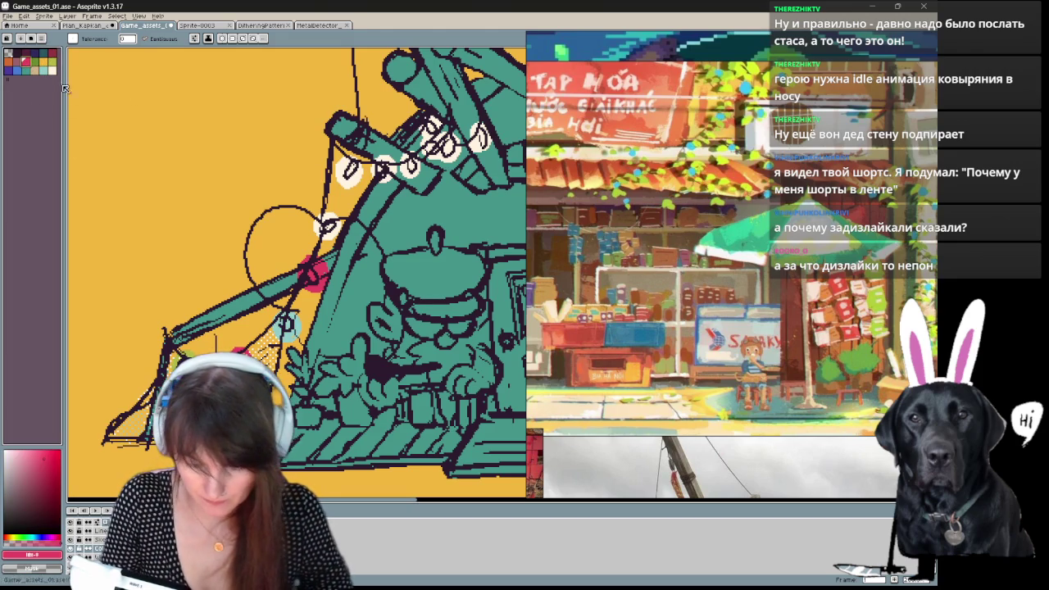
click(285, 324)
Fill two bulbs yellow-orange and the lower-left bulb green.
drag(278, 162, 205, 174)
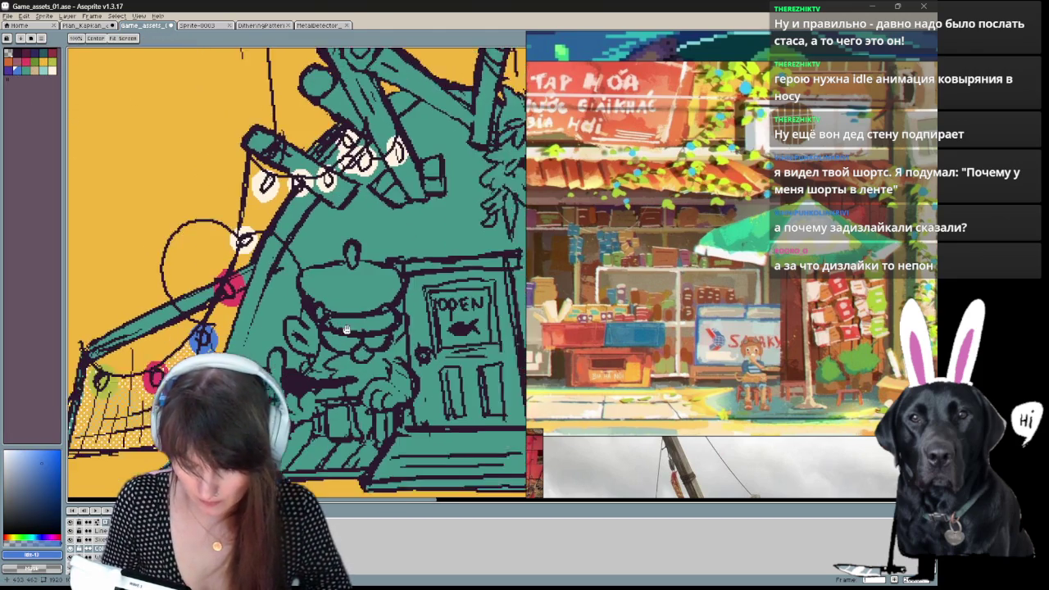
click(47, 63)
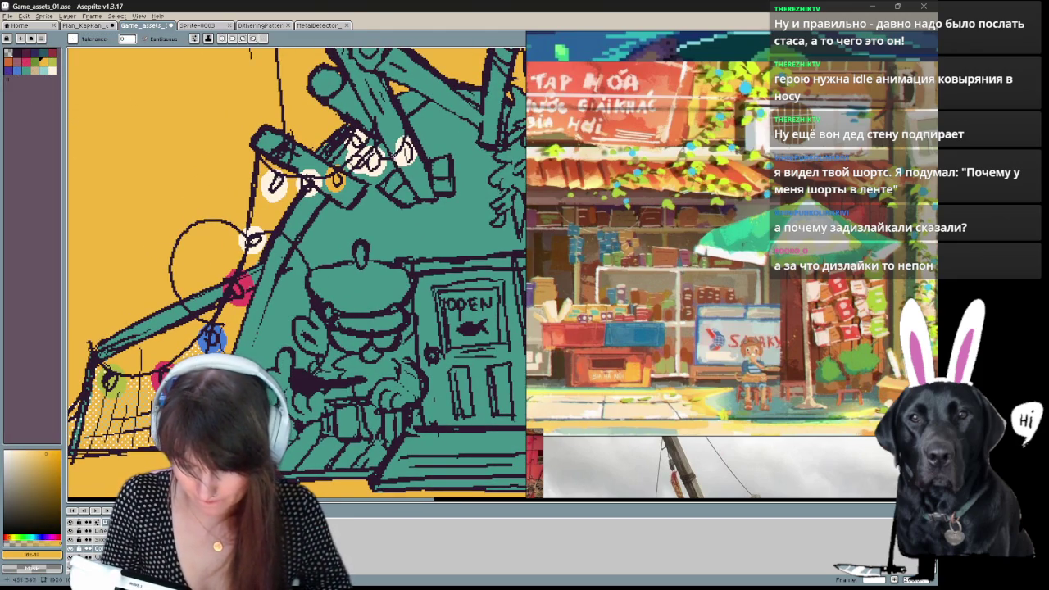
click(336, 180)
click(366, 162)
click(36, 63)
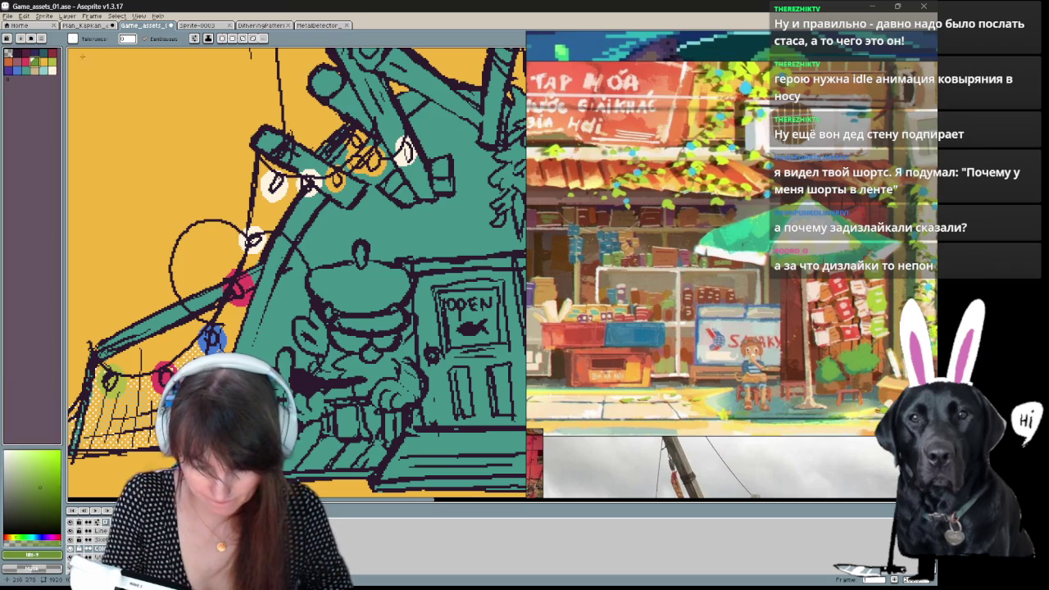
key(b)
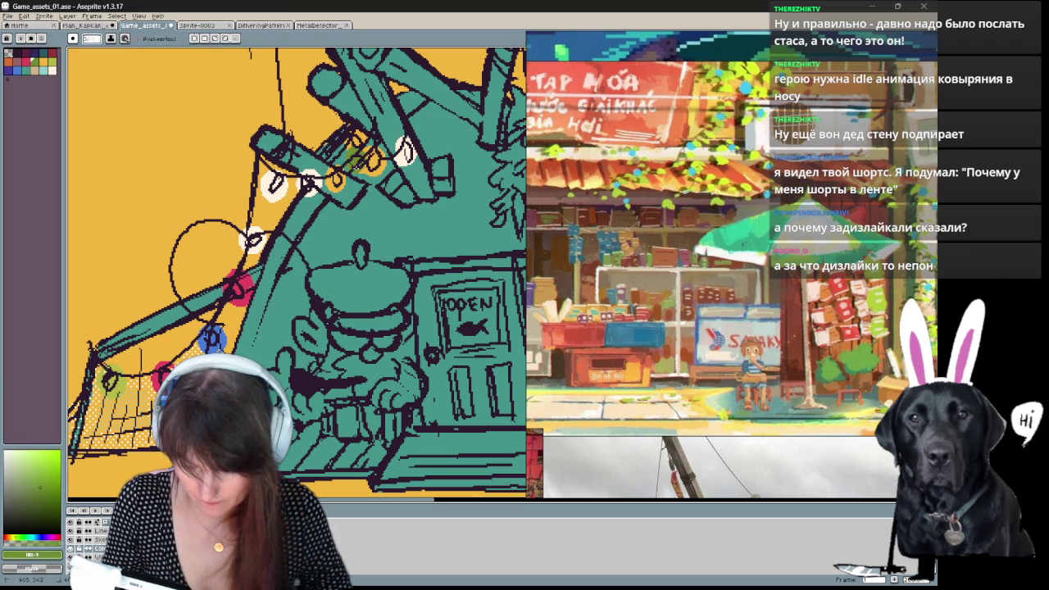
key(g)
click(111, 380)
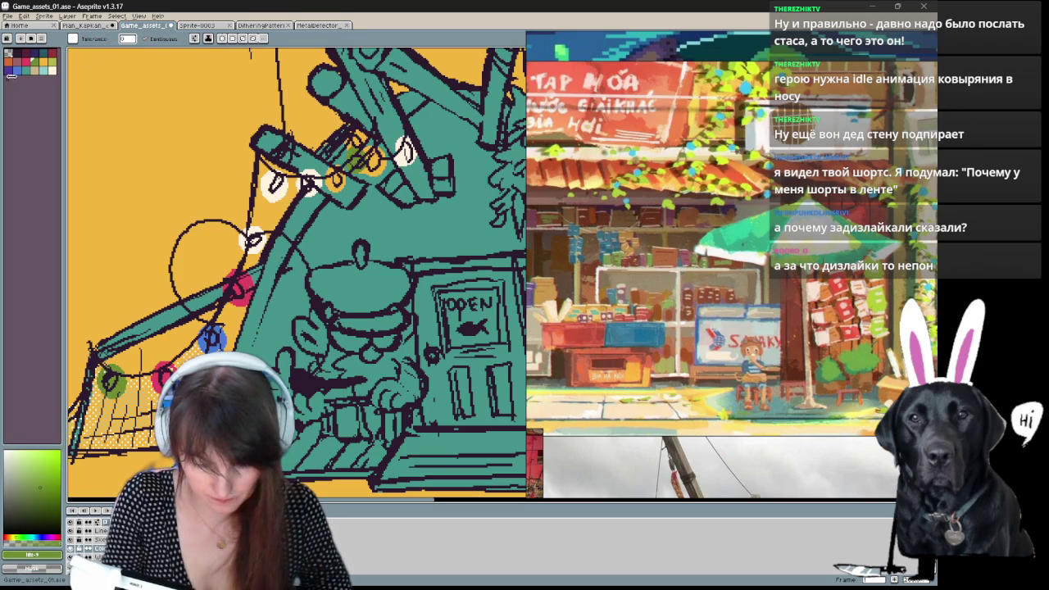
Fill the remaining white bulbs purple, red, blue and green.
click(18, 69)
click(404, 150)
click(25, 60)
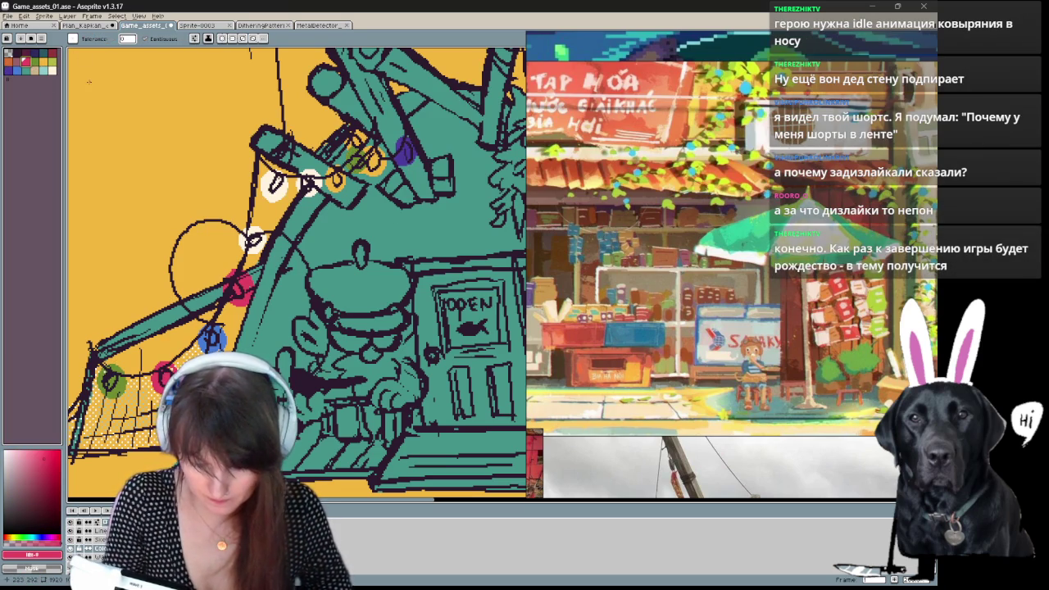
click(275, 184)
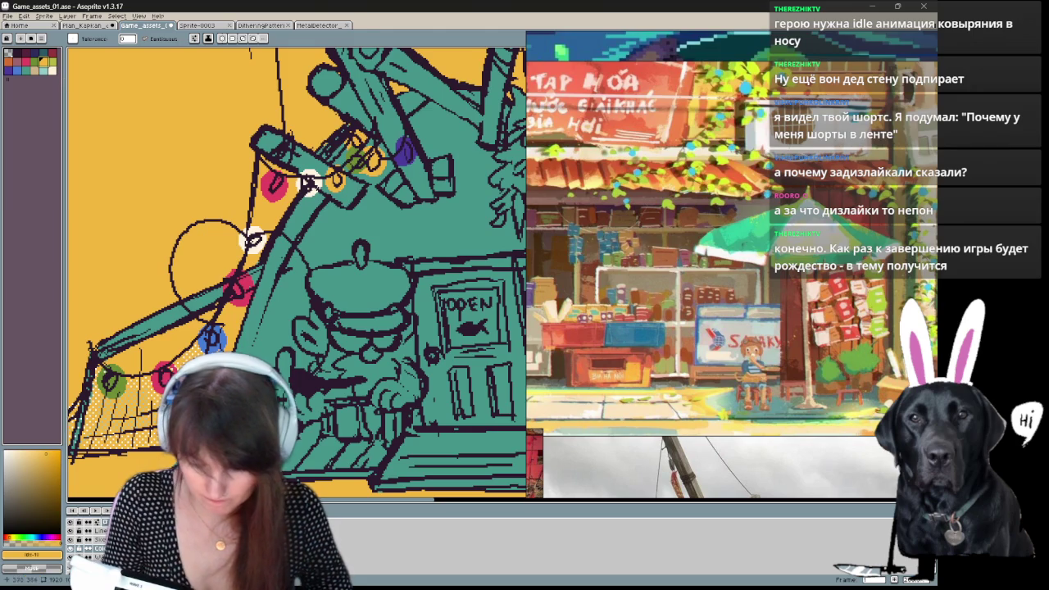
click(44, 71)
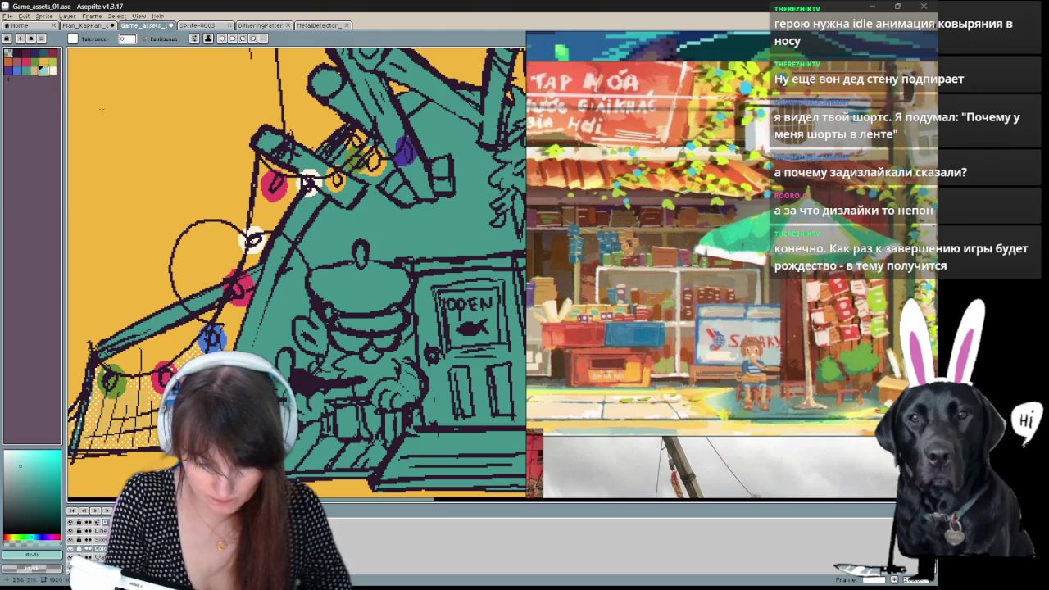
click(18, 70)
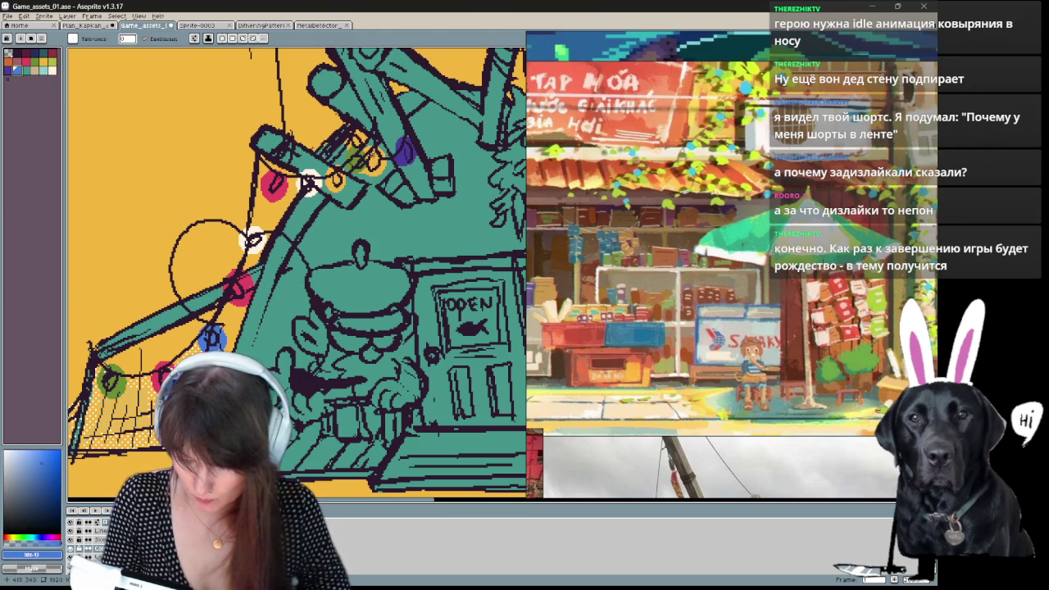
click(309, 182)
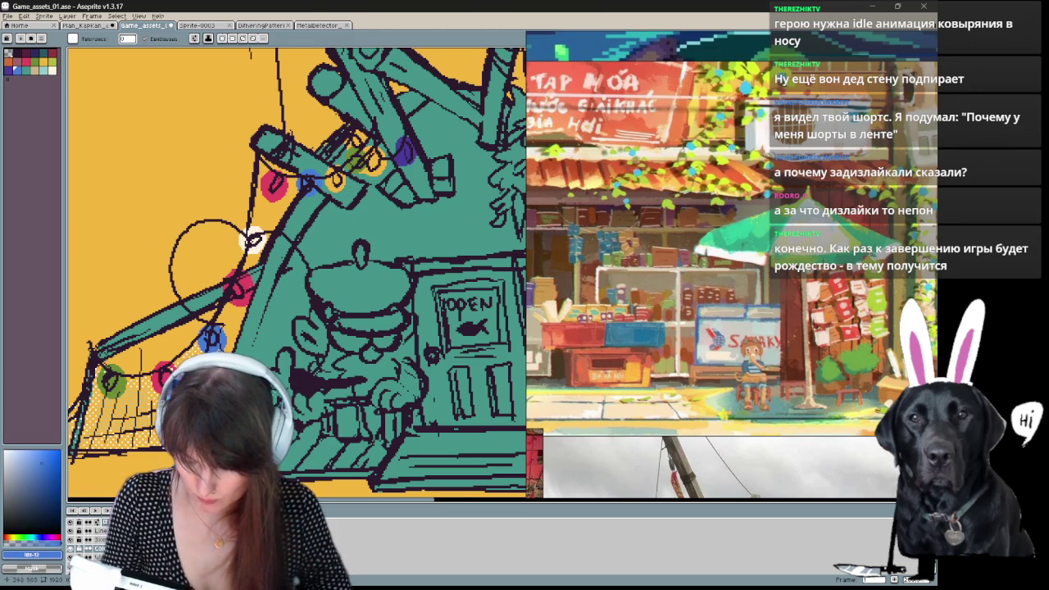
click(51, 62)
click(253, 240)
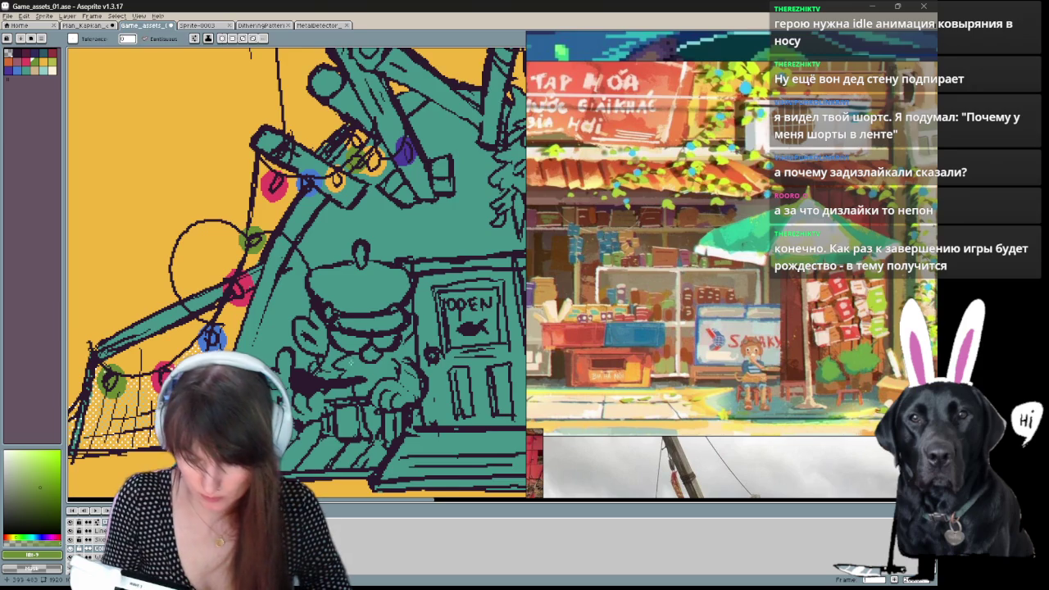
drag(253, 240, 255, 250)
Toggle the line-art layer to check colours, then remove the circle guide left of the lights.
scroll(344, 337, down, 3)
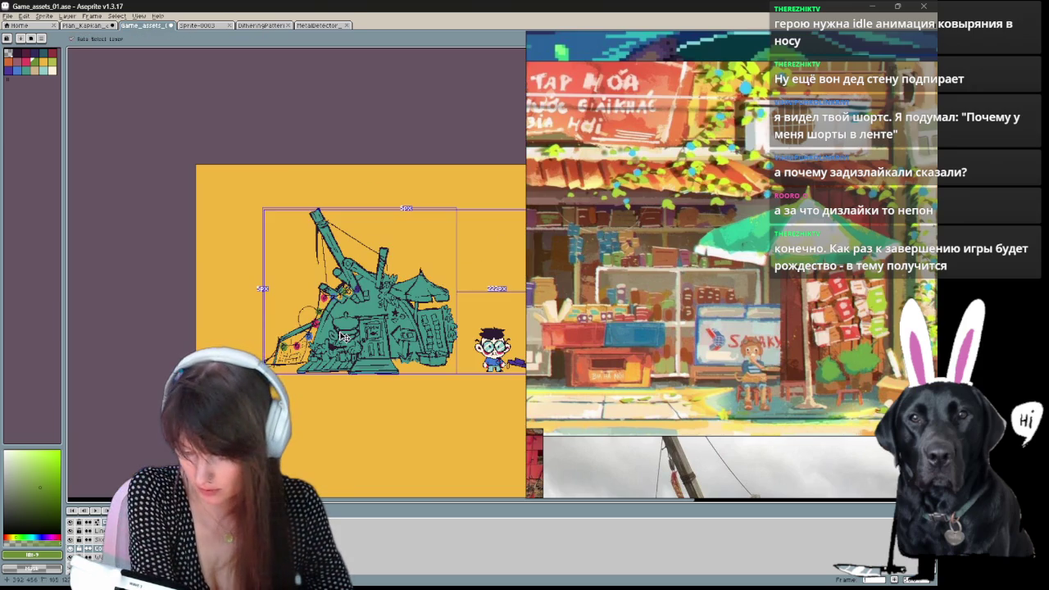
scroll(344, 337, up, 2)
scroll(344, 337, up, 2)
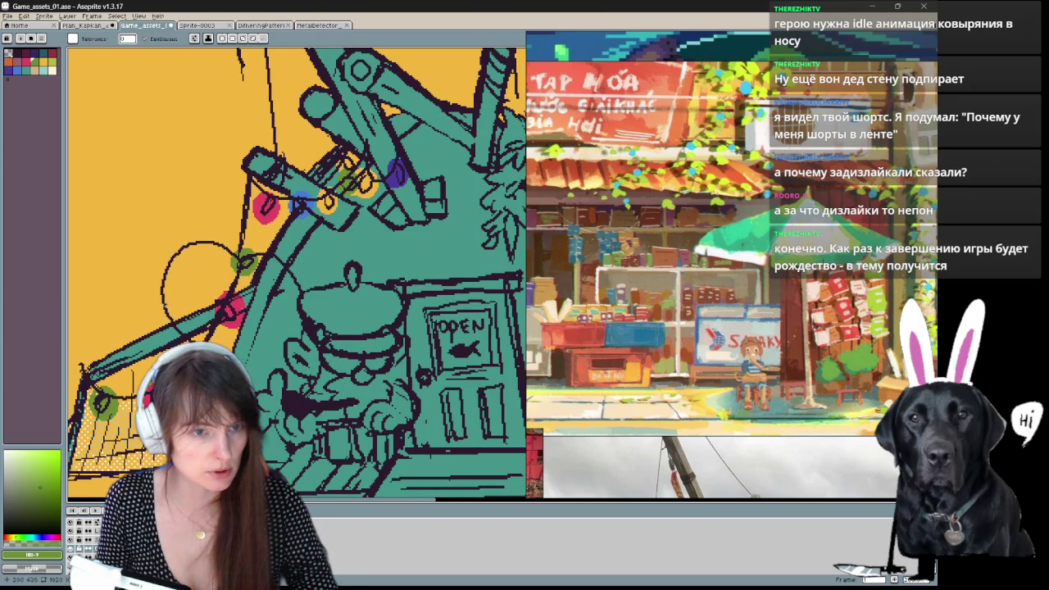
drag(290, 261, 323, 243)
click(71, 545)
click(72, 545)
key(b)
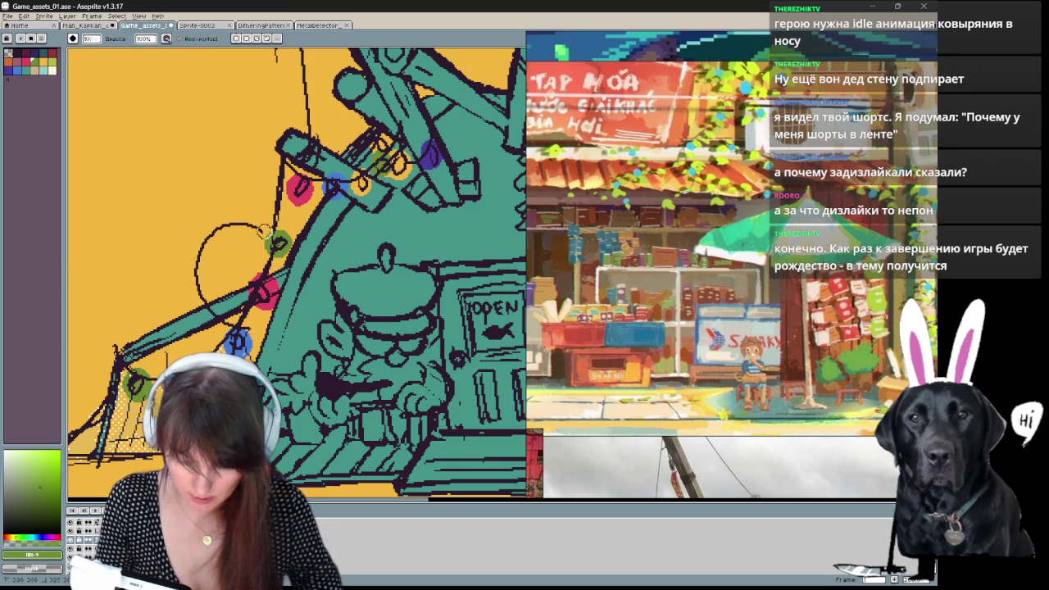
key(ctrl+z)
key(ctrl+z)
key(ctrl+z)
key(ctrl+z)
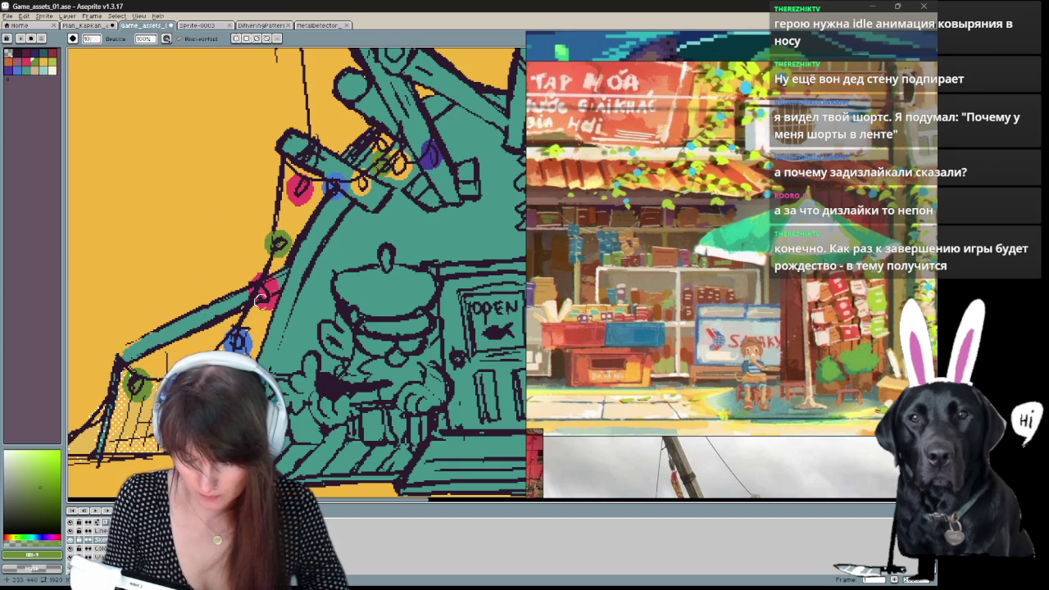
Pan around the net, roof and OPEN door, then centre the whole shack.
drag(240, 328, 332, 288)
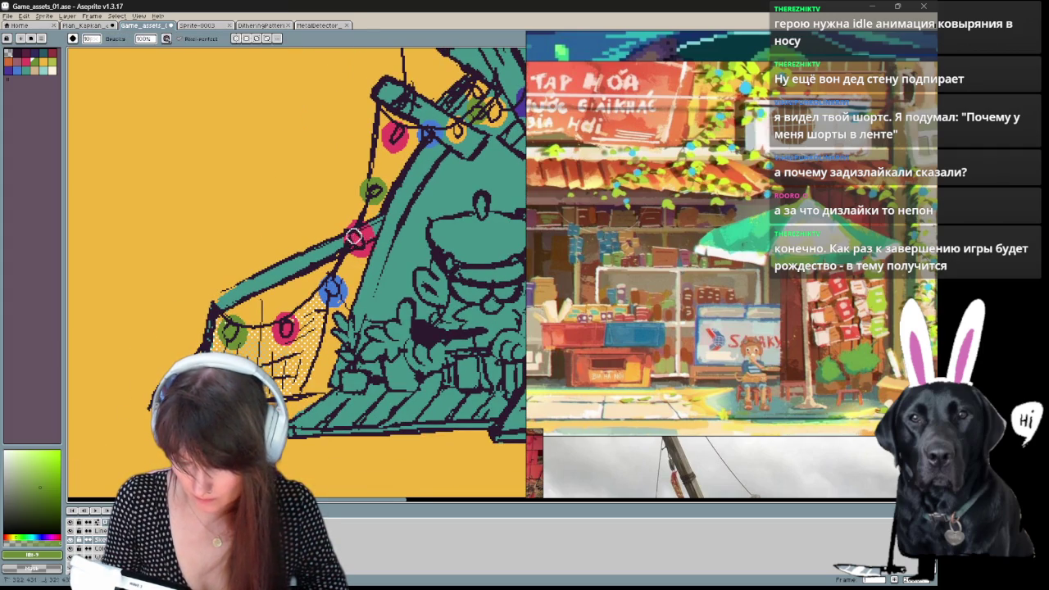
drag(358, 242, 190, 349)
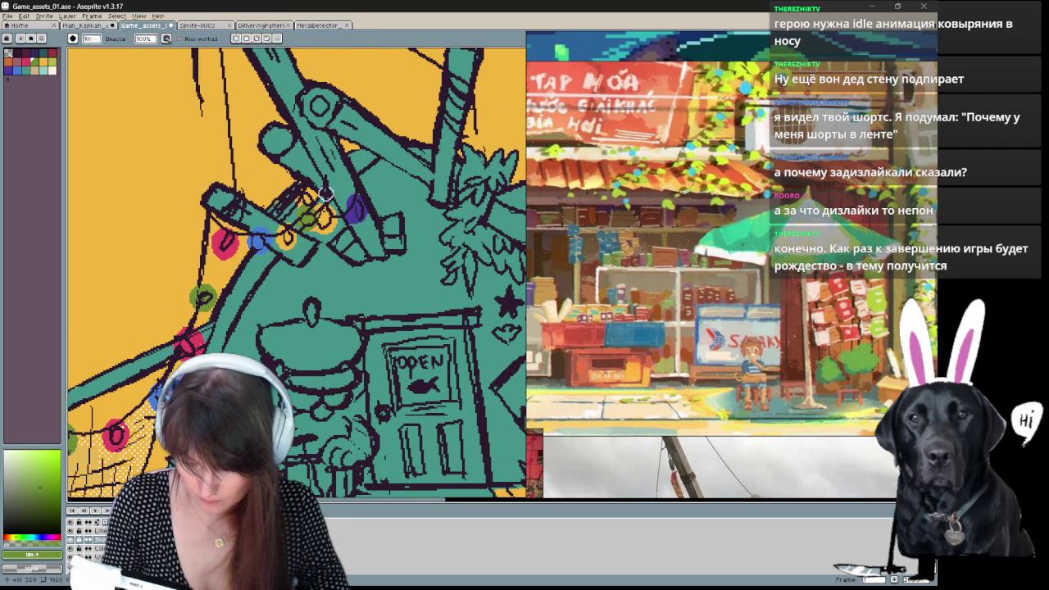
mouse_move(260, 401)
mouse_down()
mouse_move(332, 273)
mouse_move(402, 299)
mouse_up()
scroll(332, 274, down, 1)
scroll(402, 299, down, 3)
scroll(211, 347, up, 2)
drag(379, 407, 410, 440)
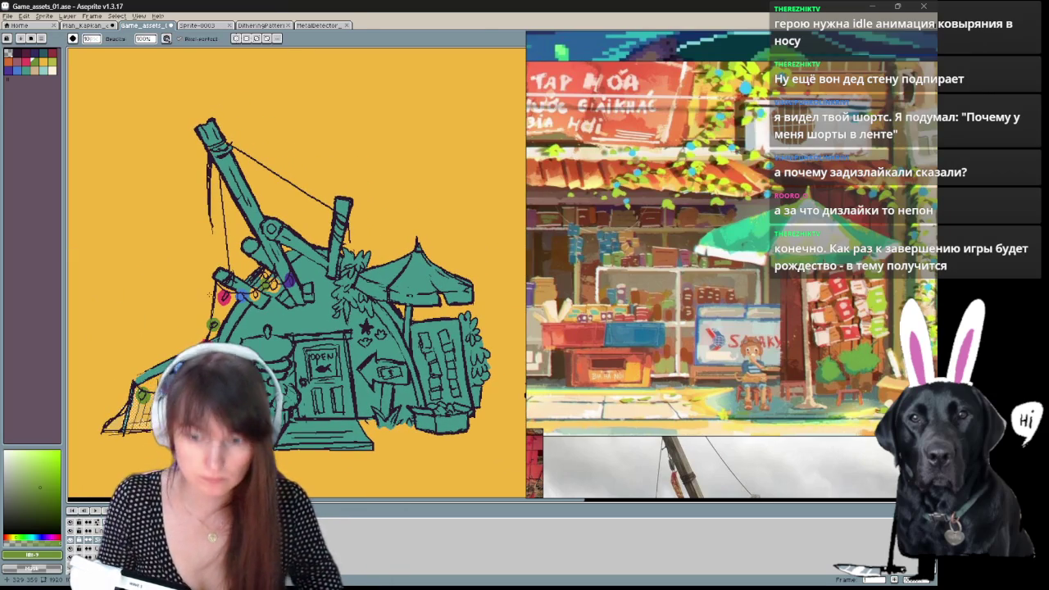
key(b)
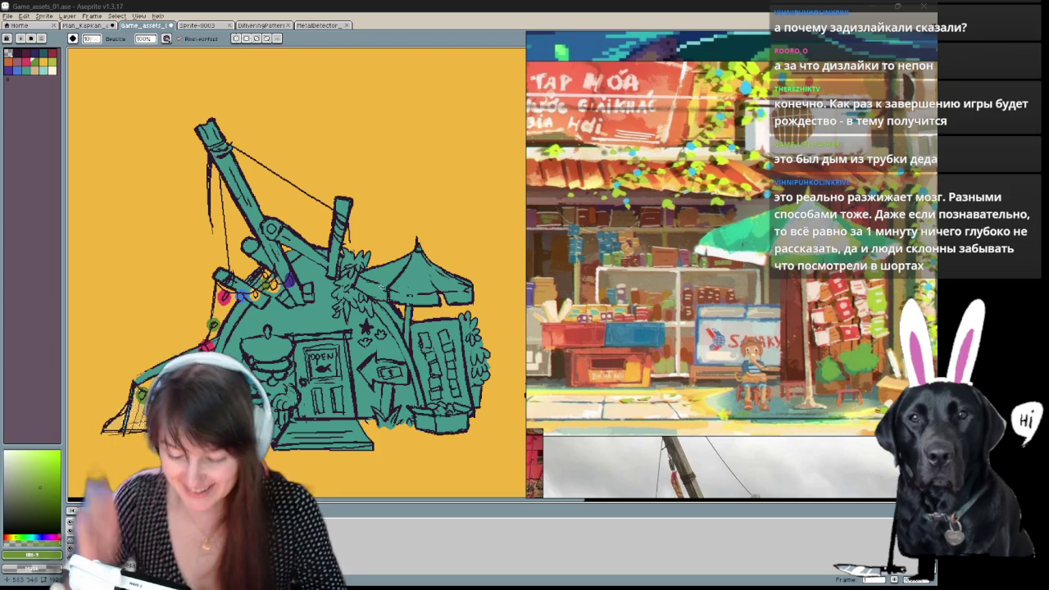
mouse_move(383, 399)
mouse_down()
mouse_move(410, 396)
mouse_move(370, 379)
mouse_up()
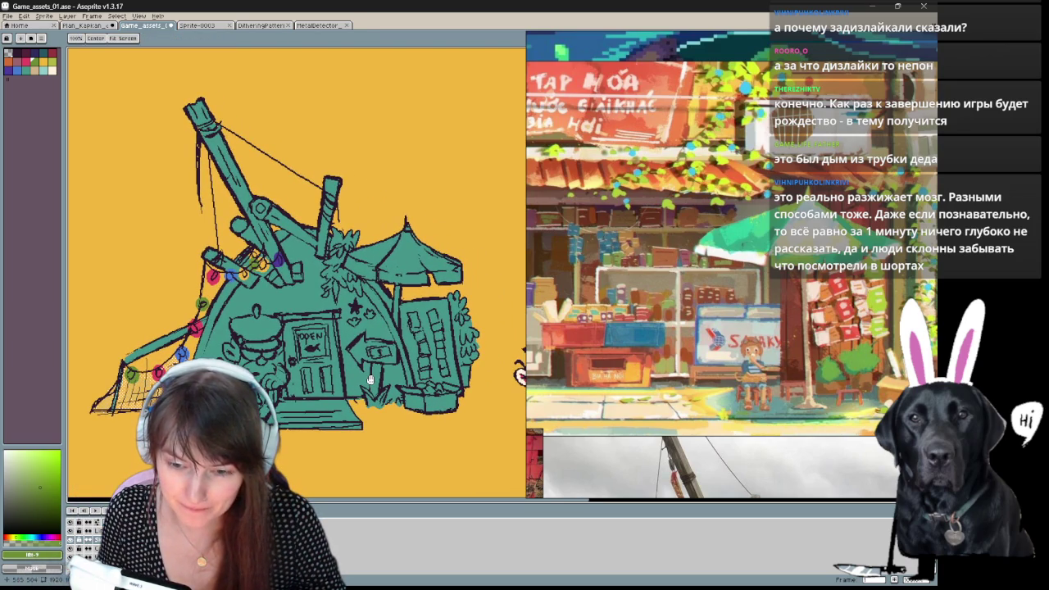
mouse_move(371, 380)
mouse_down()
mouse_move(335, 443)
mouse_move(354, 358)
mouse_move(356, 371)
mouse_move(371, 360)
mouse_move(372, 371)
mouse_move(408, 343)
mouse_up()
key(v)
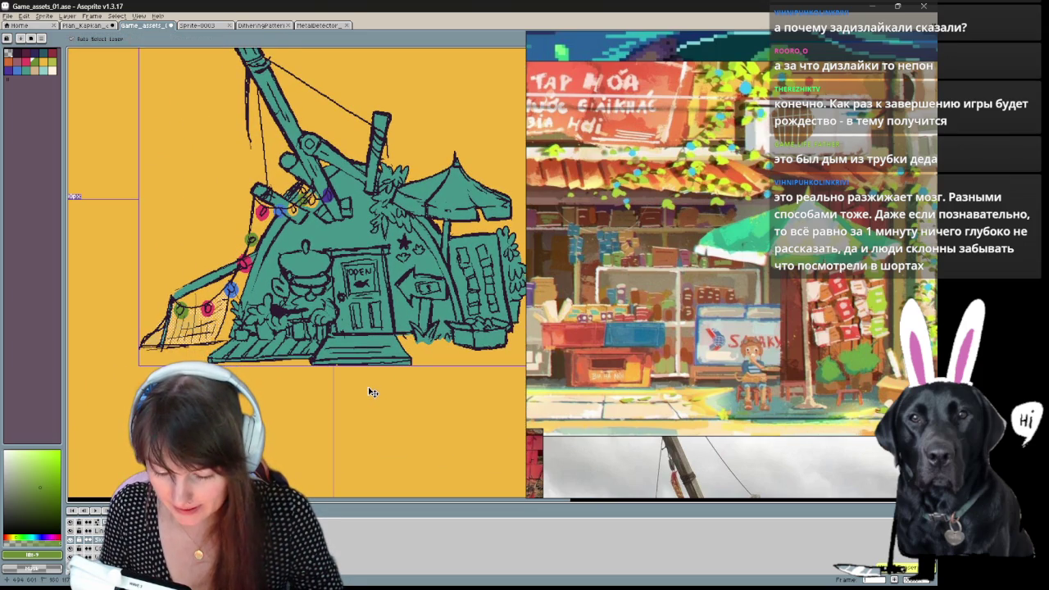
Undo the last two erasing actions so the circle guide reappears beside the lights.
key(ctrl+z)
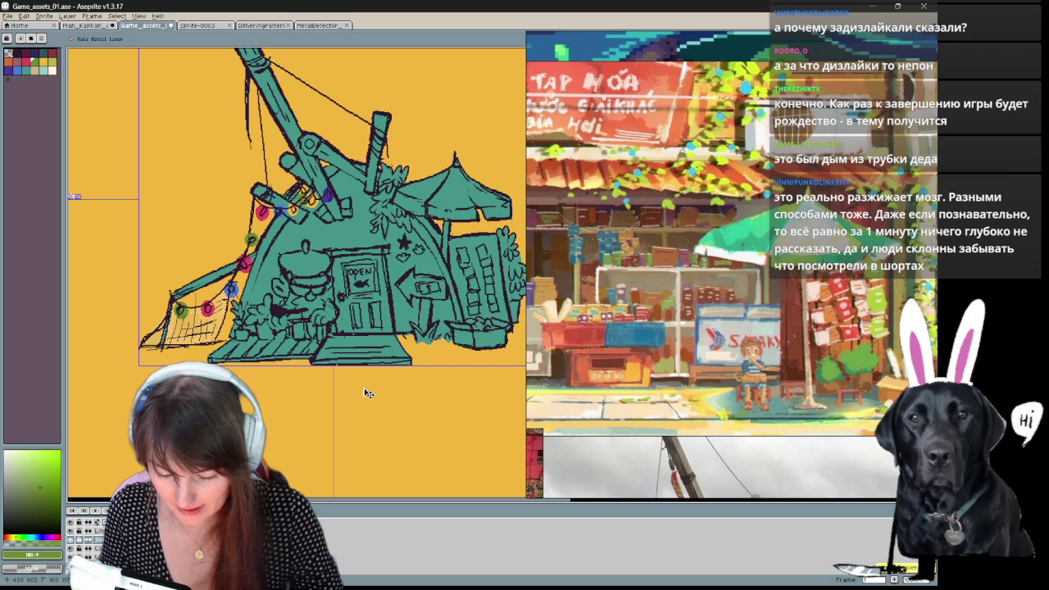
key(ctrl+z)
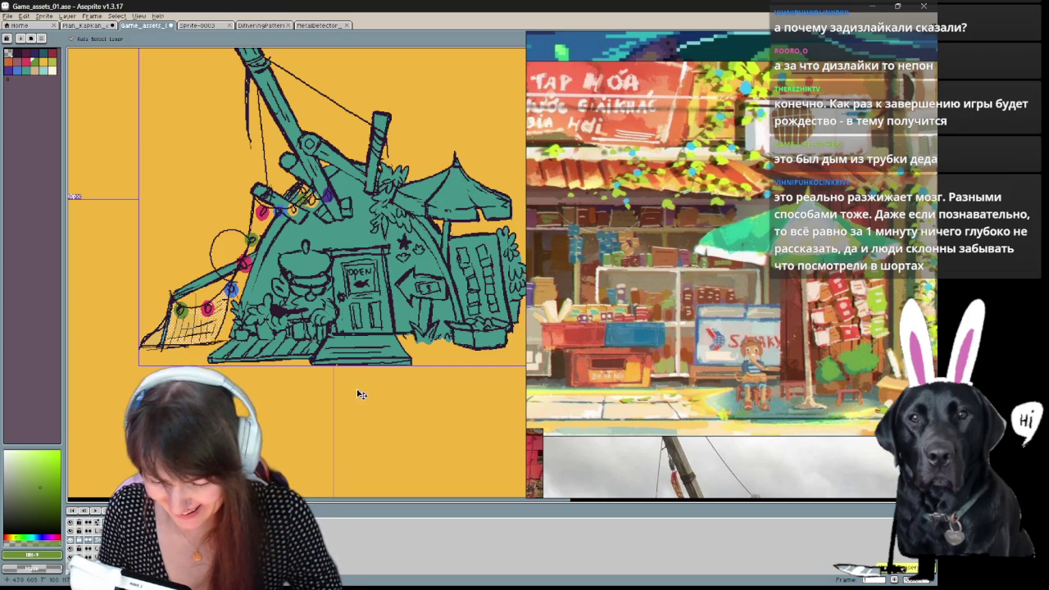
key(b)
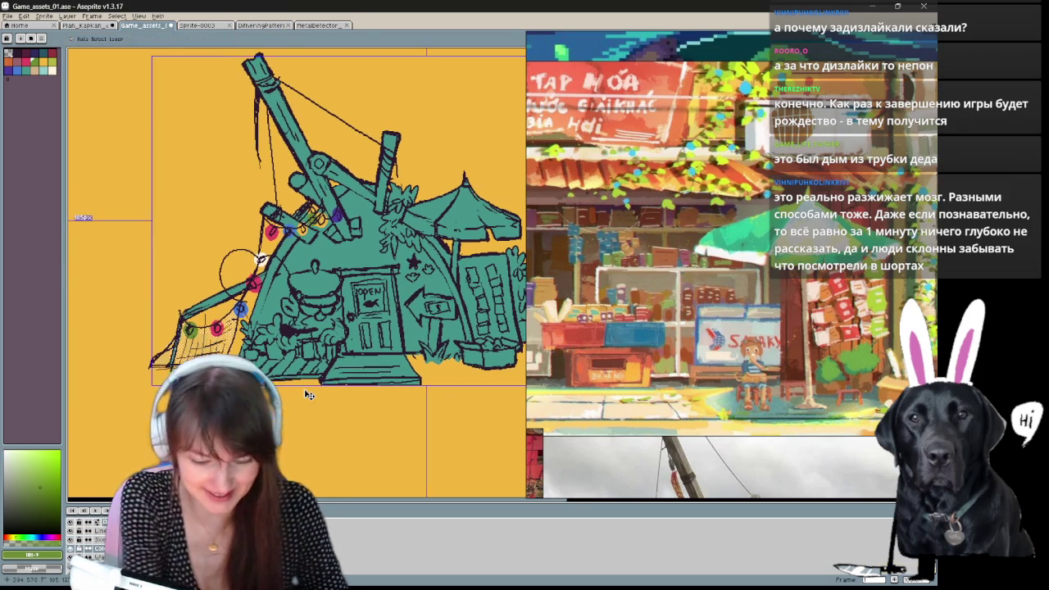
scroll(300, 382, up, 2)
alt+click(287, 374)
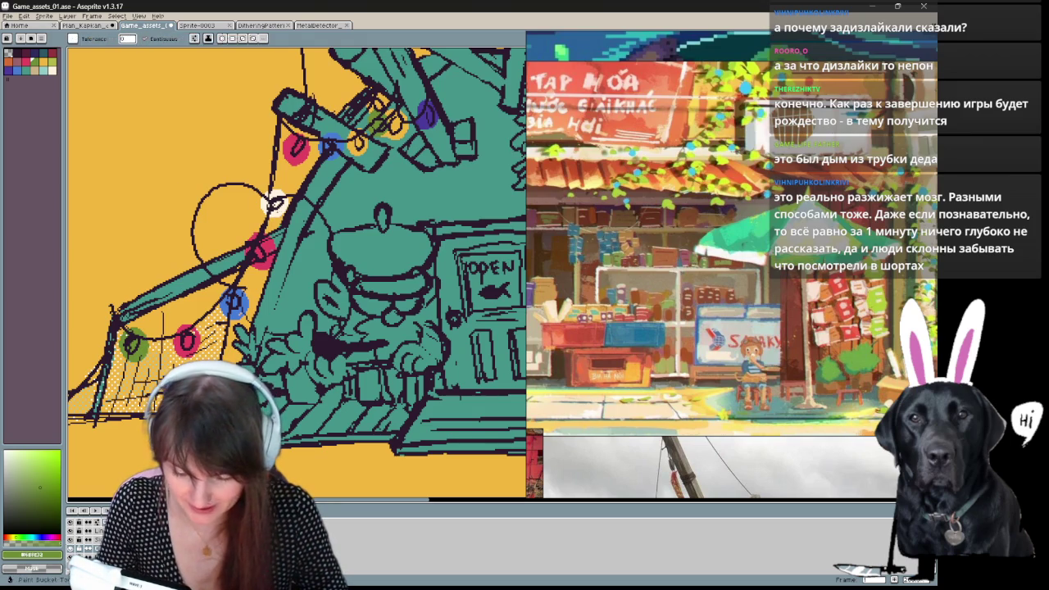
Try a saved pattern brush on the teal figure, then undo the dots.
mouse_move(426, 267)
mouse_down()
mouse_move(371, 334)
mouse_move(405, 289)
mouse_up()
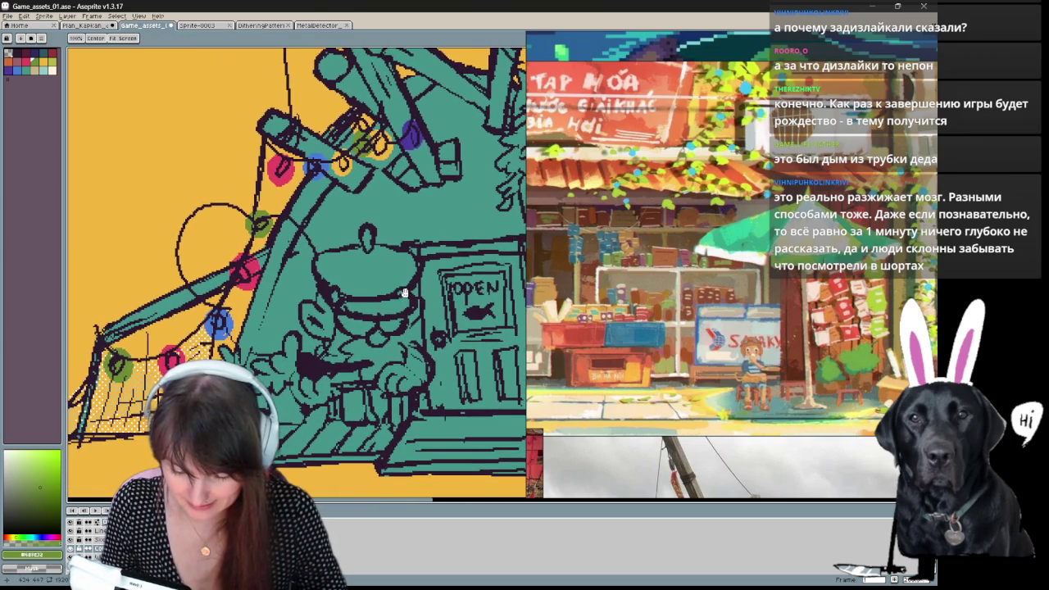
click(74, 39)
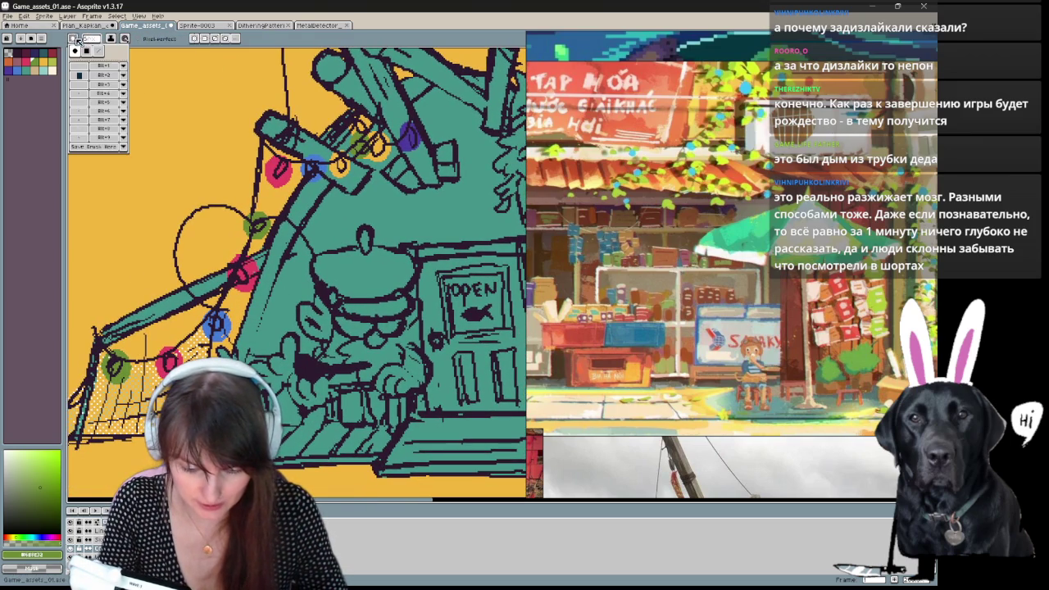
click(88, 102)
mouse_move(260, 279)
mouse_down()
mouse_move(272, 320)
mouse_move(285, 323)
mouse_up()
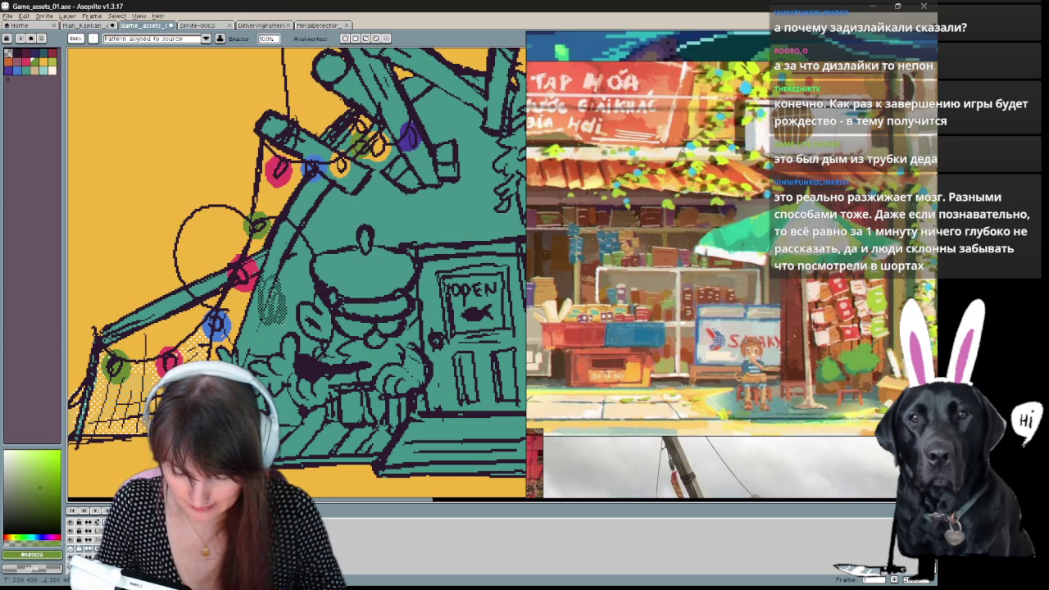
key(ctrl+z)
Hatch cream dotted shading across the outlined circle.
alt+click(134, 243)
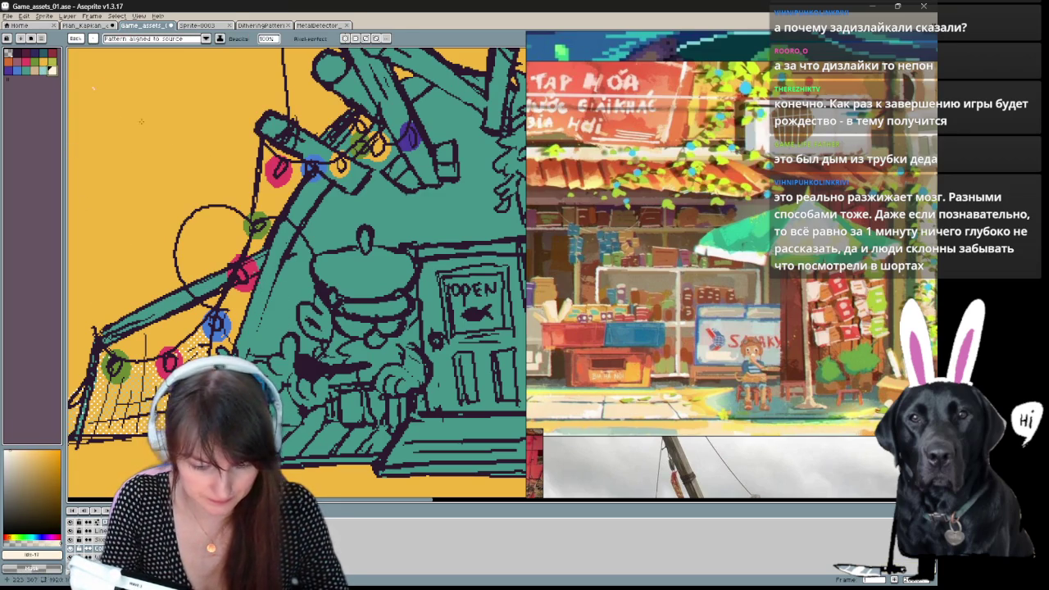
mouse_move(212, 221)
mouse_down()
mouse_move(215, 274)
mouse_move(195, 283)
mouse_move(205, 256)
mouse_up()
mouse_move(223, 210)
mouse_down()
mouse_move(227, 267)
mouse_move(240, 262)
mouse_up()
drag(245, 224, 256, 265)
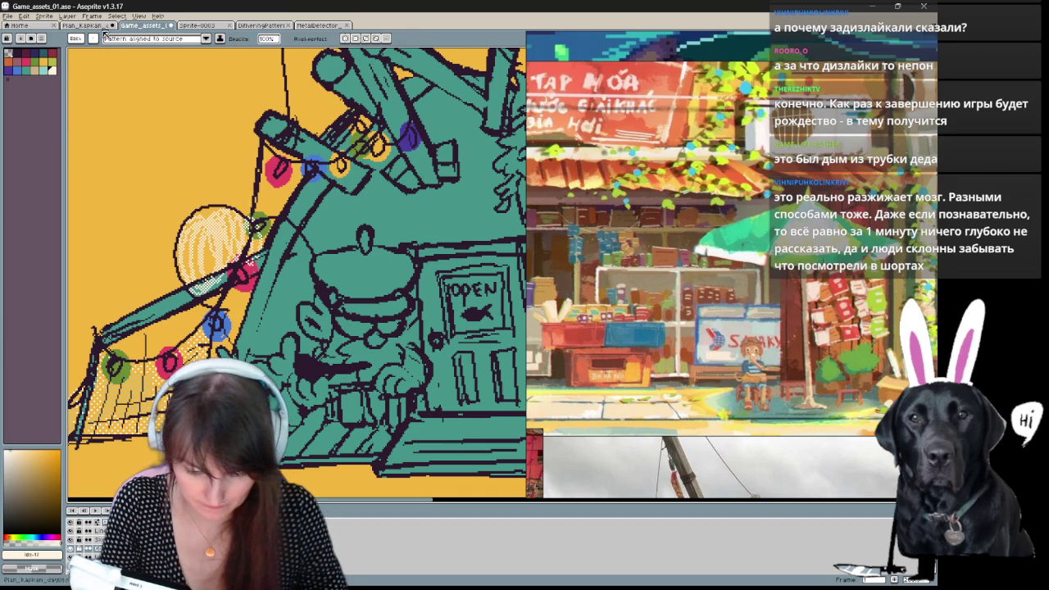
click(81, 41)
click(98, 49)
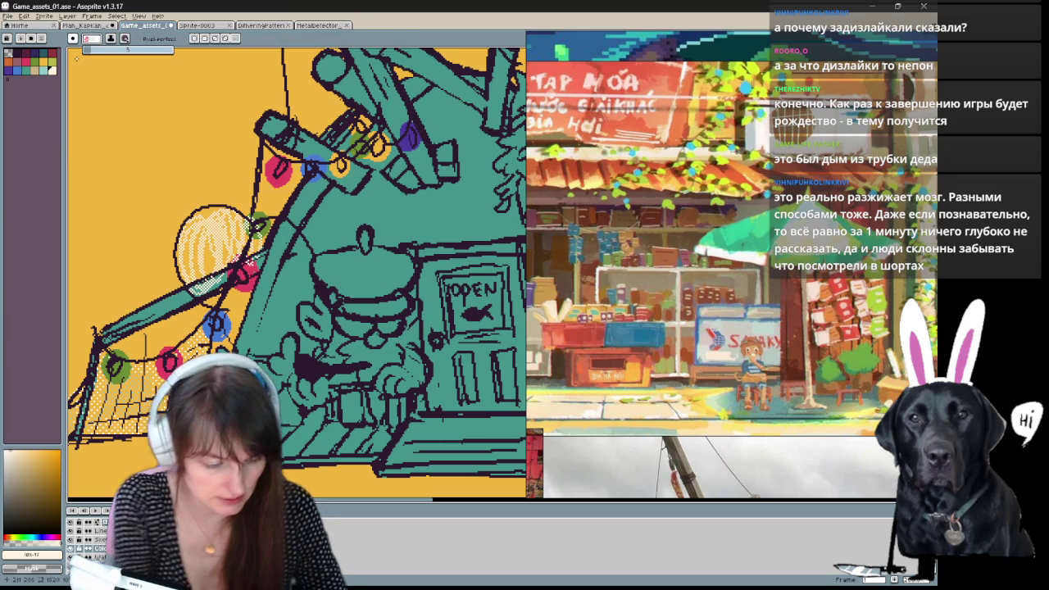
mouse_move(219, 229)
mouse_down()
mouse_move(225, 268)
mouse_move(211, 285)
mouse_up()
key(ctrl+z)
Paint cream patches on the figure and cream highlights inside the circle.
drag(279, 299, 290, 322)
mouse_move(282, 262)
mouse_down()
mouse_move(295, 328)
mouse_move(270, 328)
mouse_move(309, 333)
mouse_up()
drag(230, 242, 225, 282)
drag(233, 264, 245, 294)
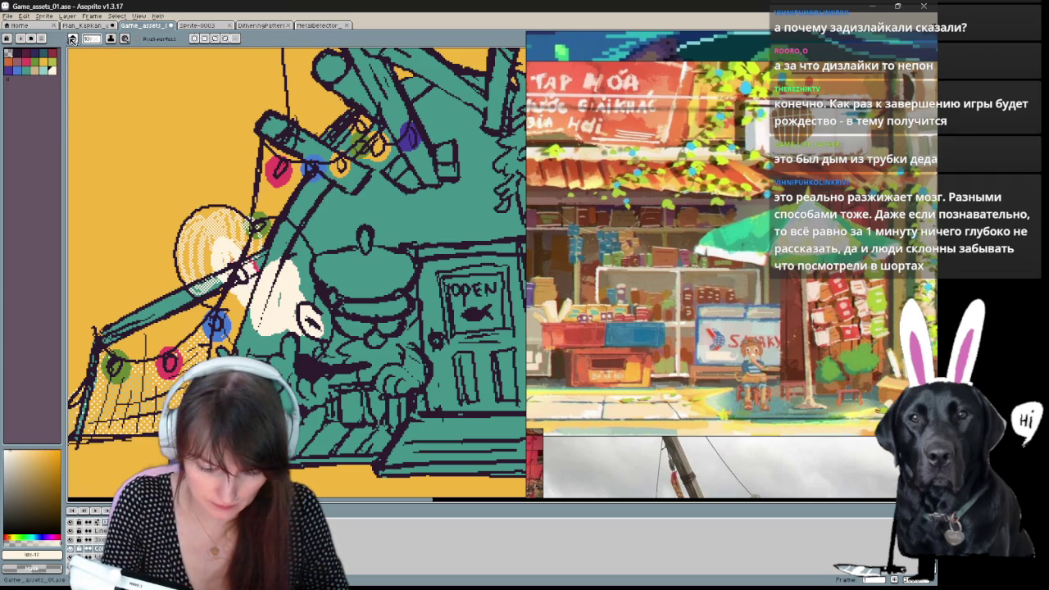
click(73, 39)
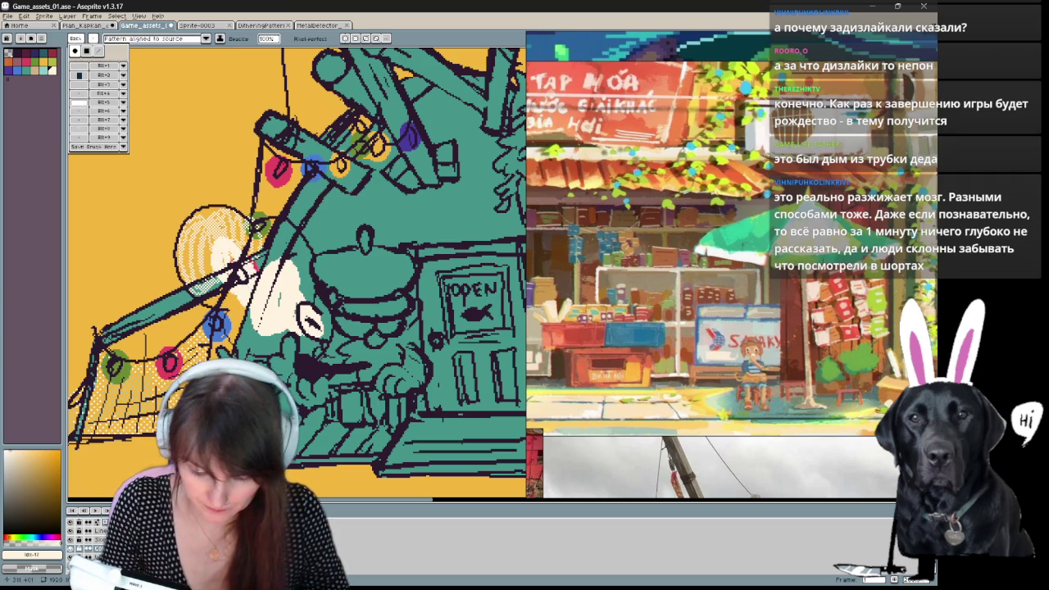
key(v)
key(b)
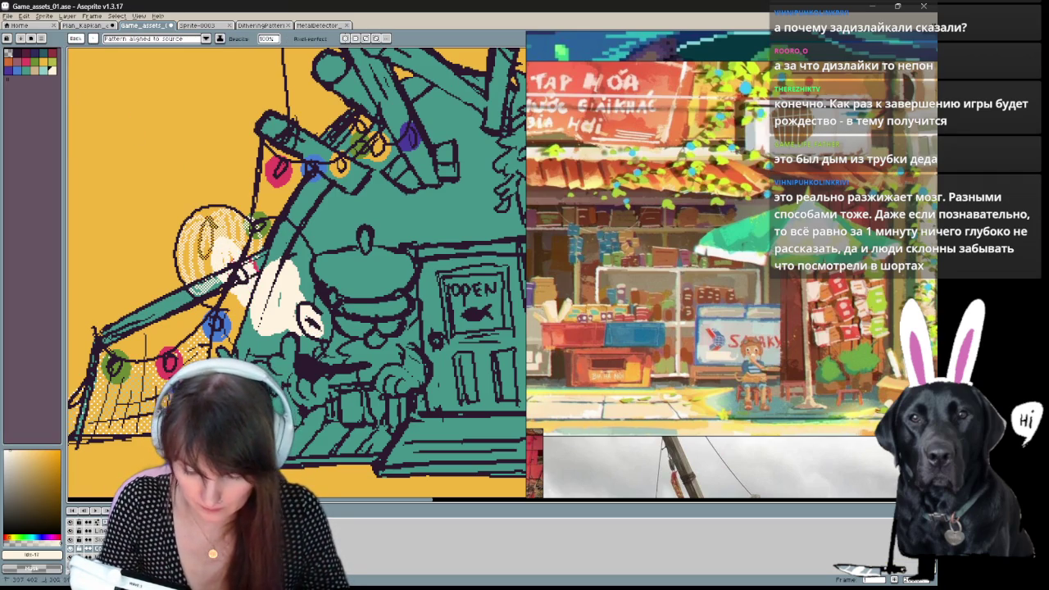
click(55, 72)
click(54, 71)
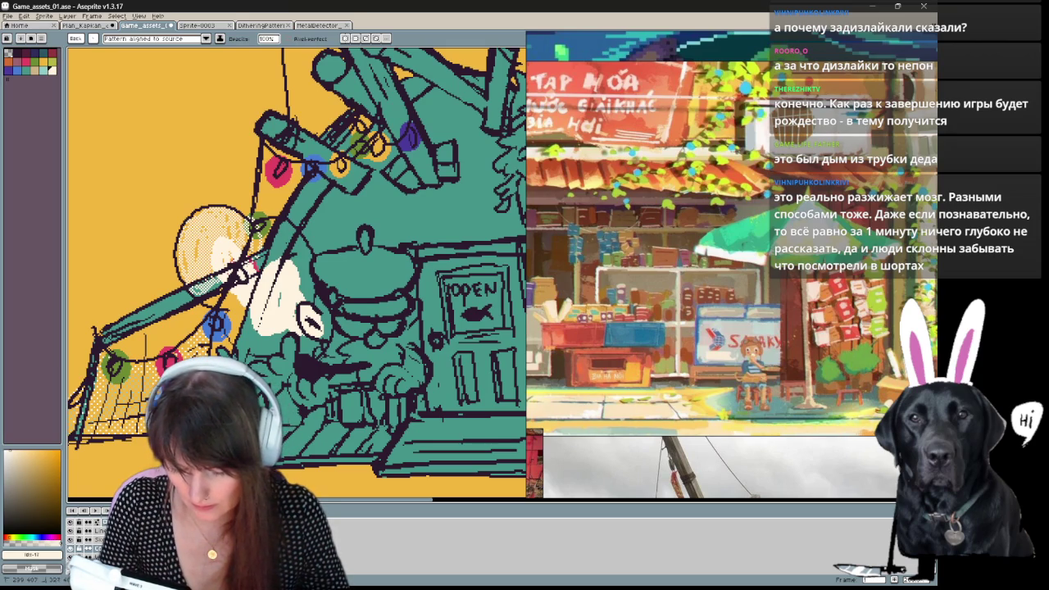
drag(291, 243, 300, 256)
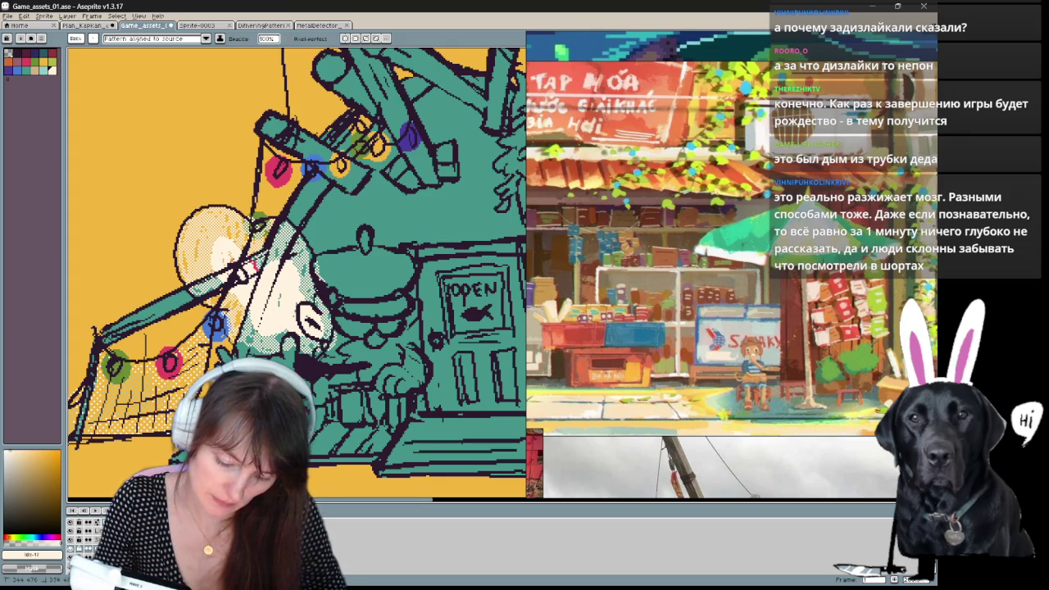
Choose a new paint colour, adjust its hue, and reselect the brush type.
mouse_move(407, 405)
mouse_down()
mouse_move(340, 412)
mouse_move(360, 385)
mouse_up()
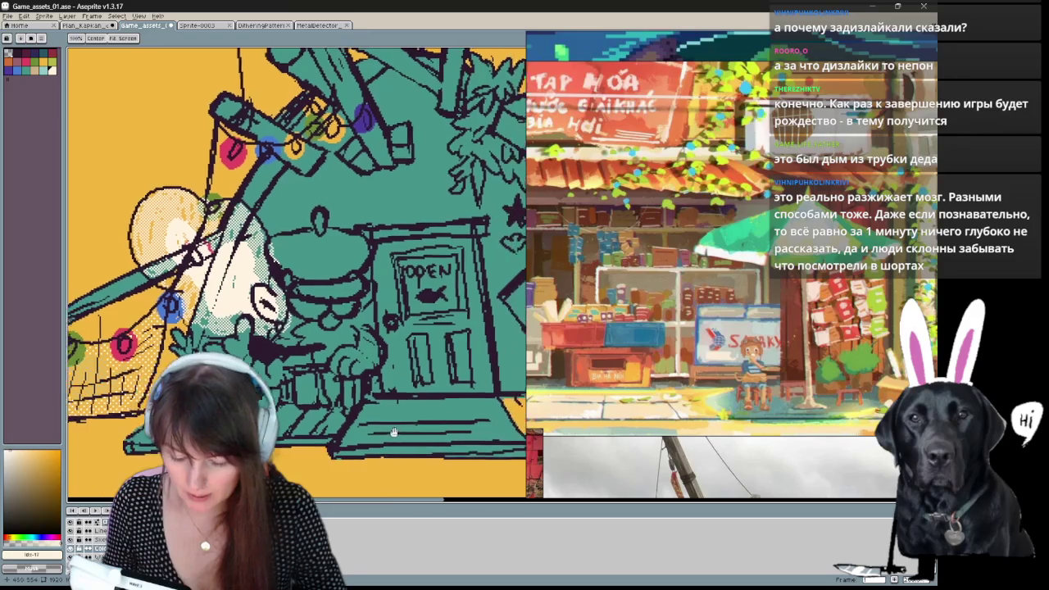
click(39, 65)
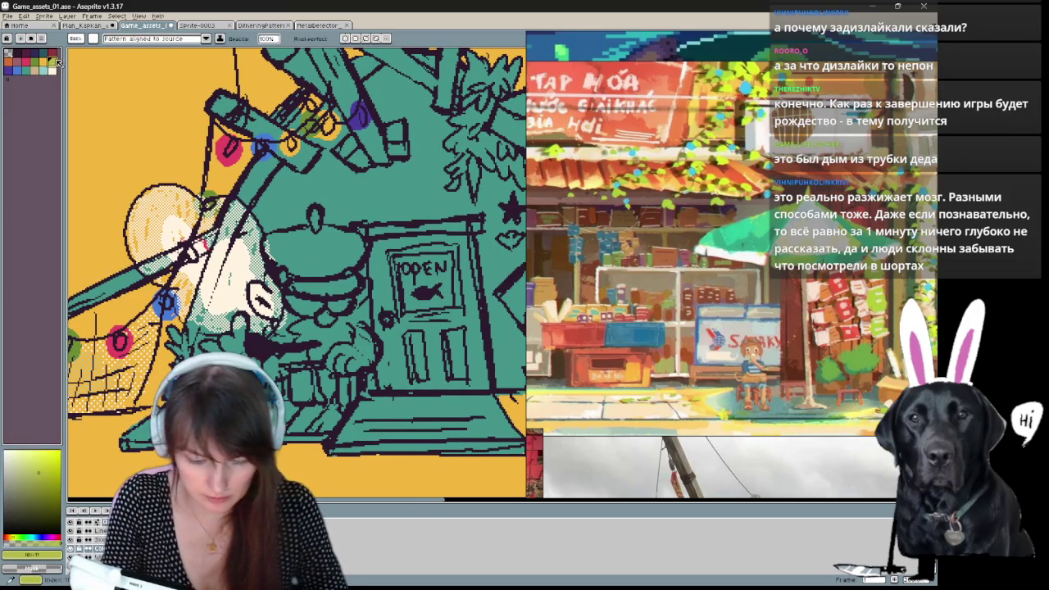
drag(352, 300, 326, 305)
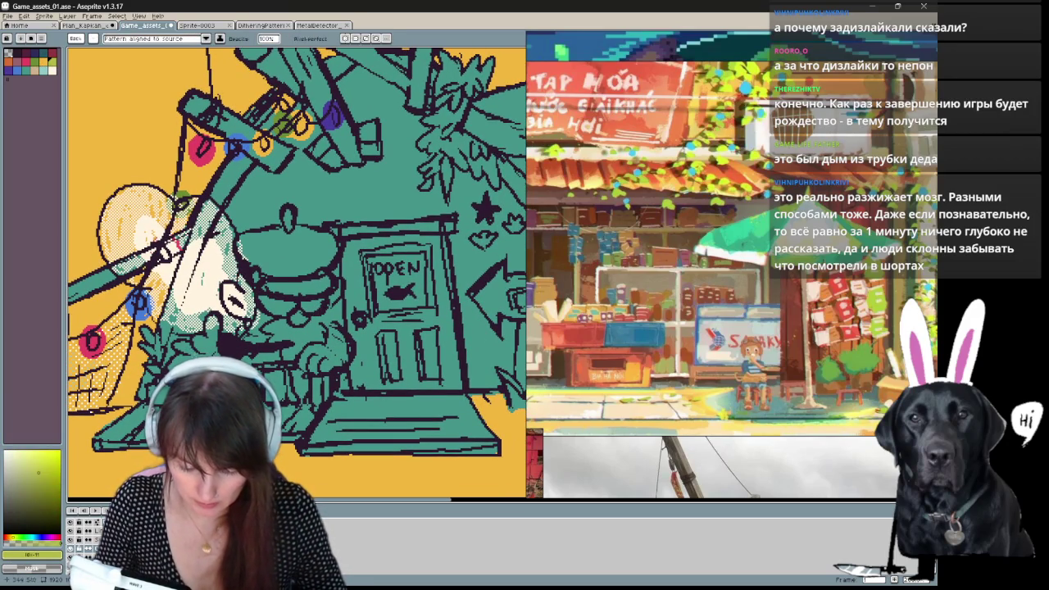
key(b)
click(73, 38)
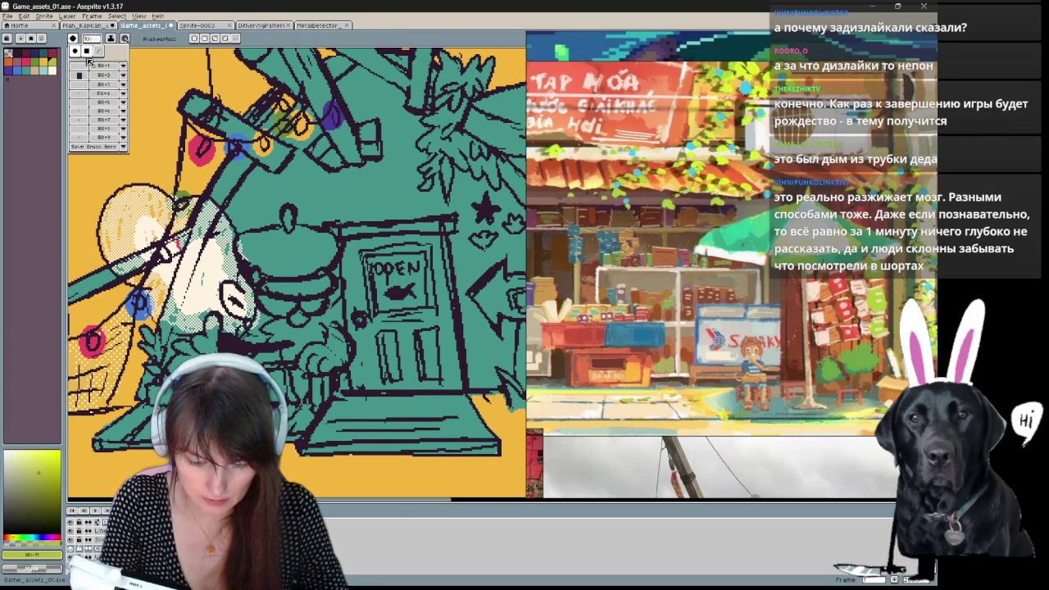
click(79, 54)
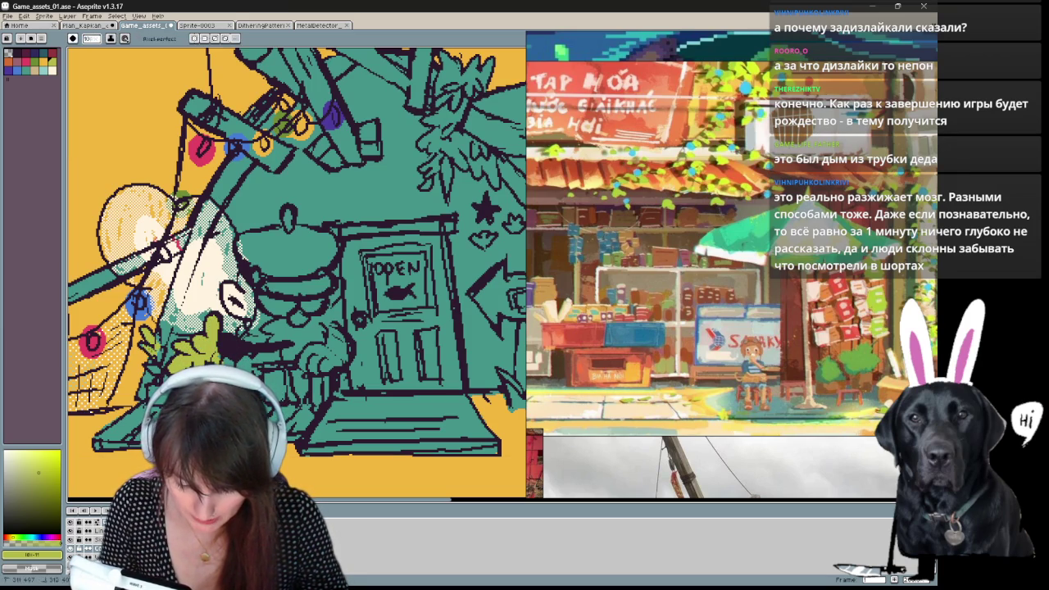
Try painting teal over the yellow roof leaves, then undo to keep them.
drag(447, 57, 300, 155)
key(b)
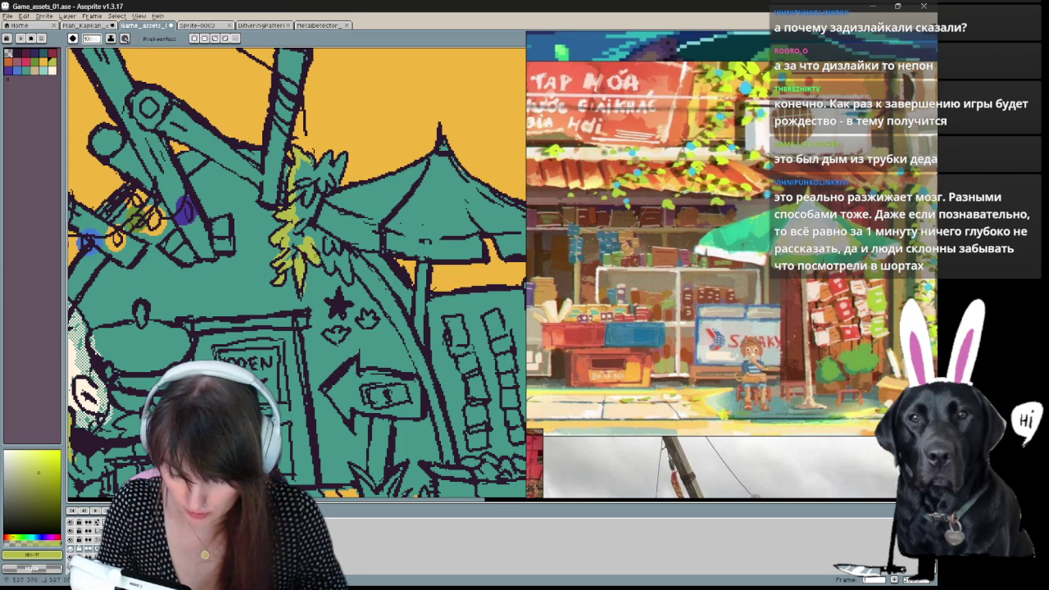
drag(336, 244, 307, 227)
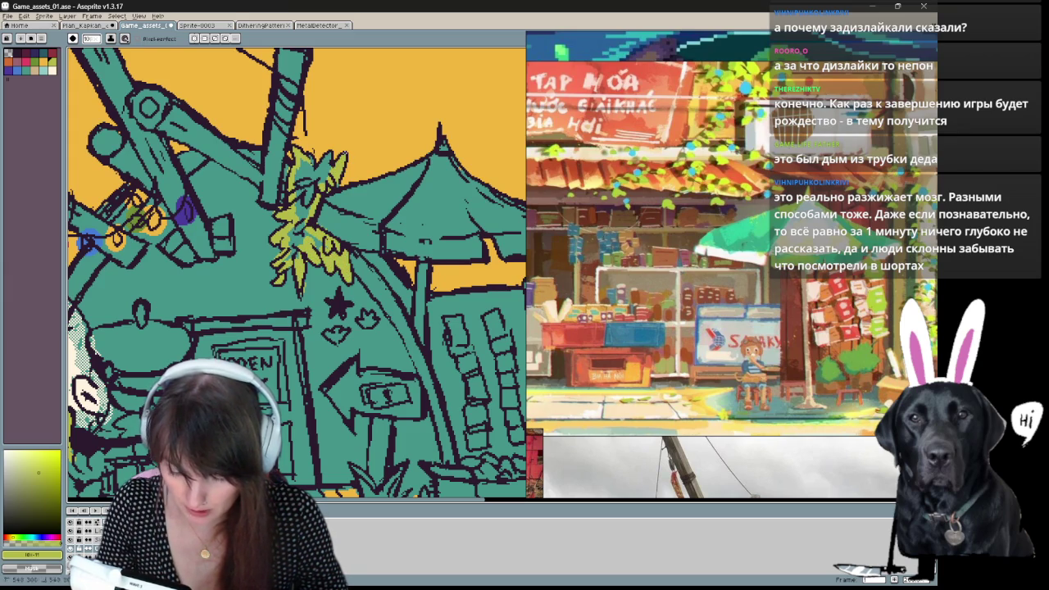
key(ctrl+z)
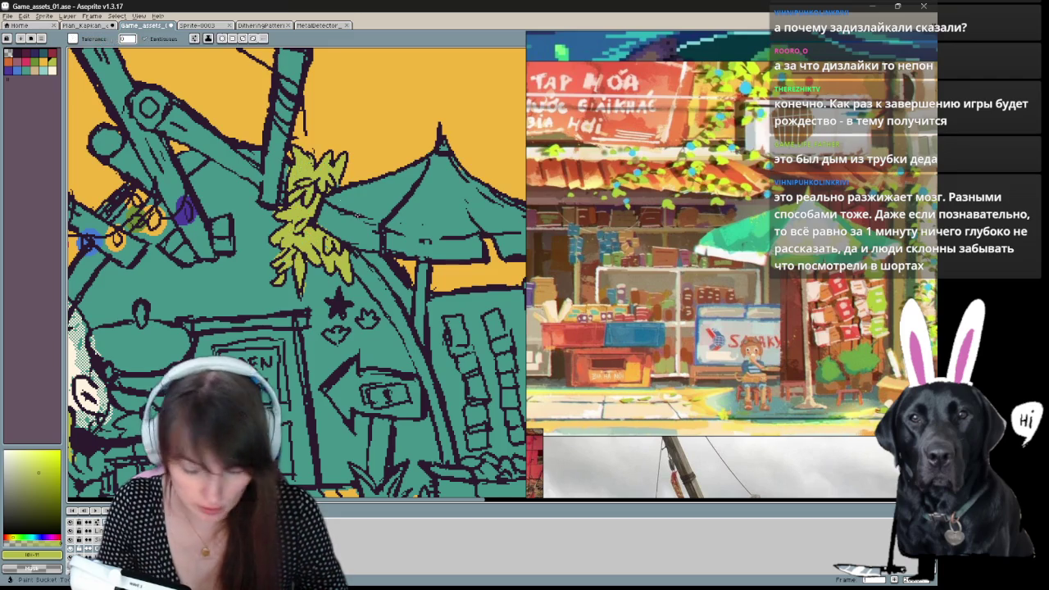
Sample the teal wall colour and zoom out to the full canvas.
drag(344, 189, 325, 150)
key(b)
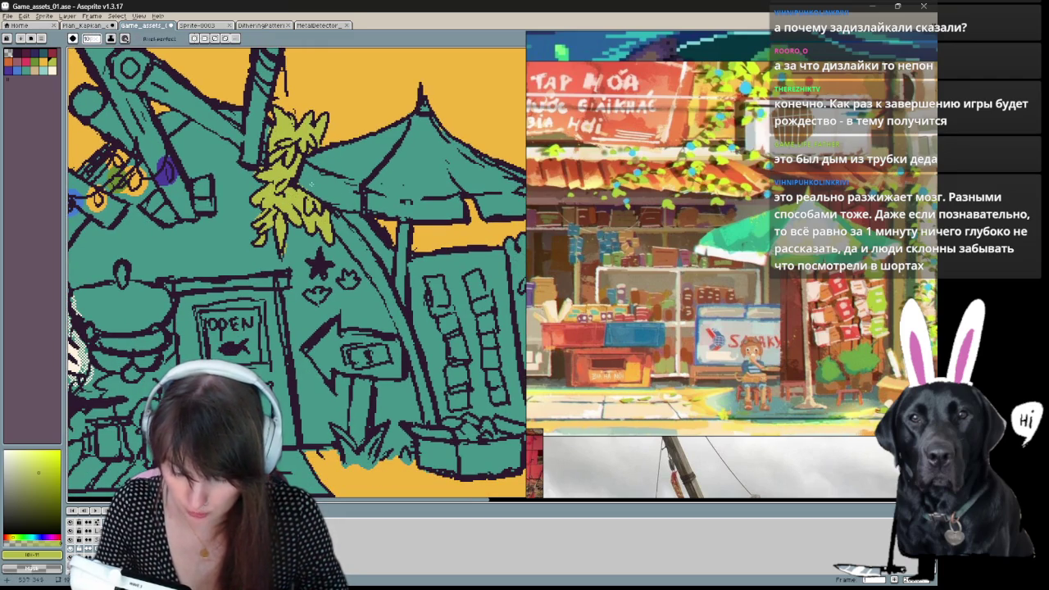
alt+click(305, 182)
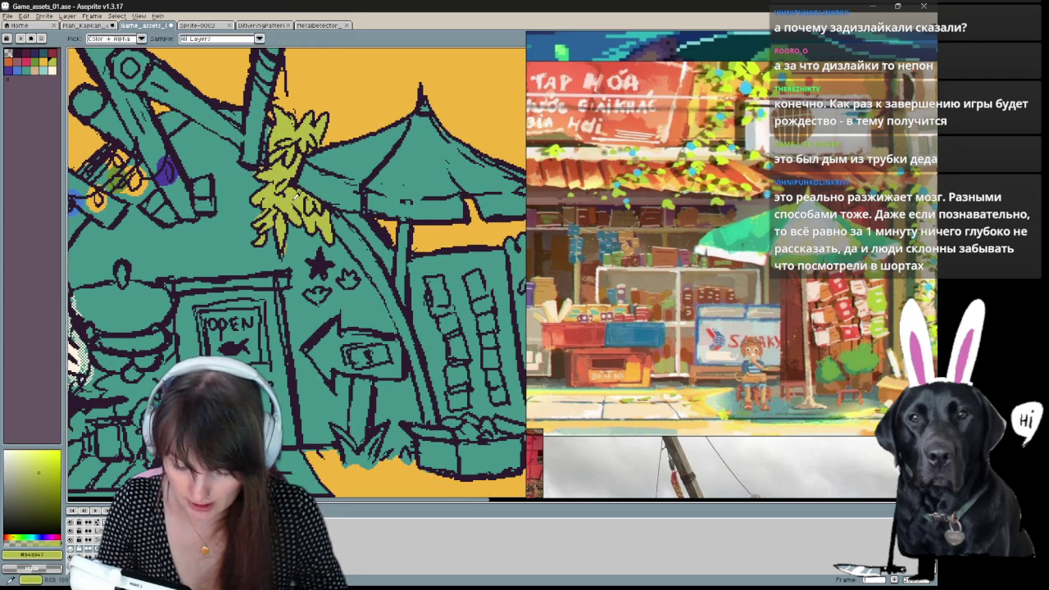
key(alt)
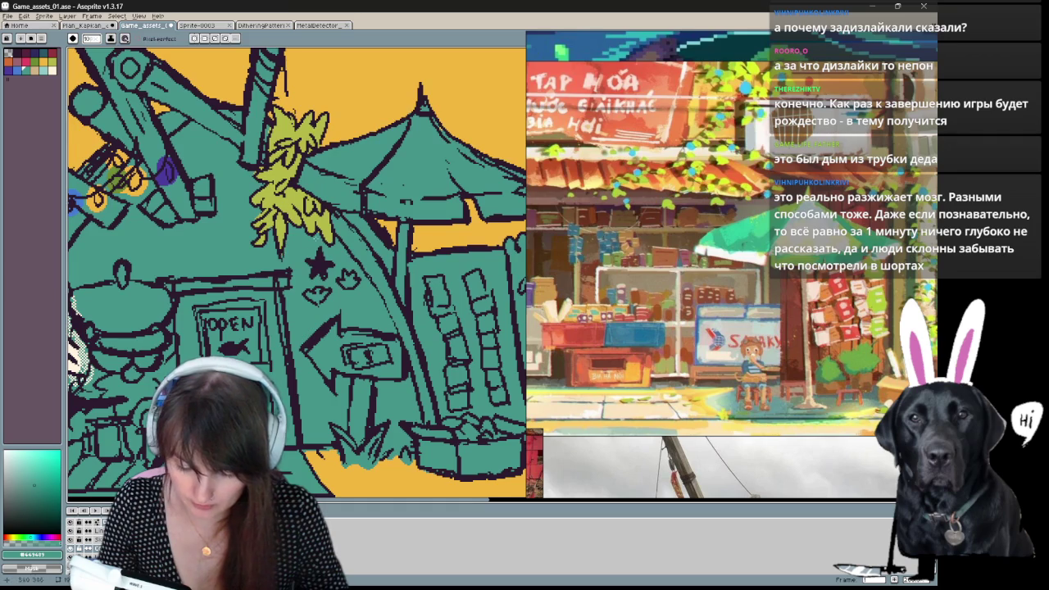
scroll(304, 245, down, 1)
scroll(304, 245, down, 1)
scroll(281, 340, down, 1)
scroll(374, 333, down, 1)
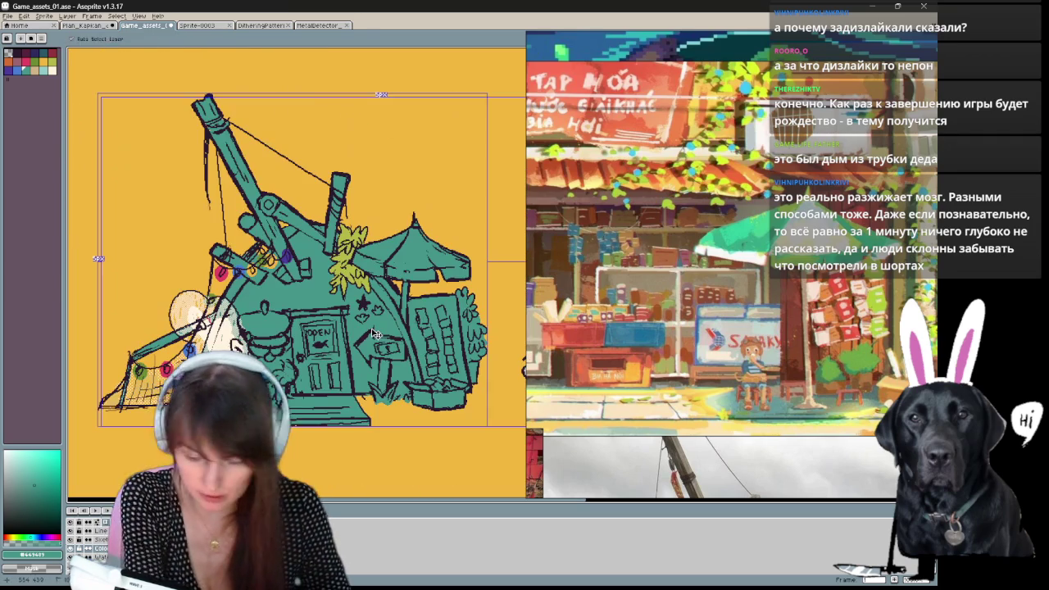
Centre the shack and draw a white cap on the shopkeeper with the pencil.
key(b)
scroll(781, 295, down, 1)
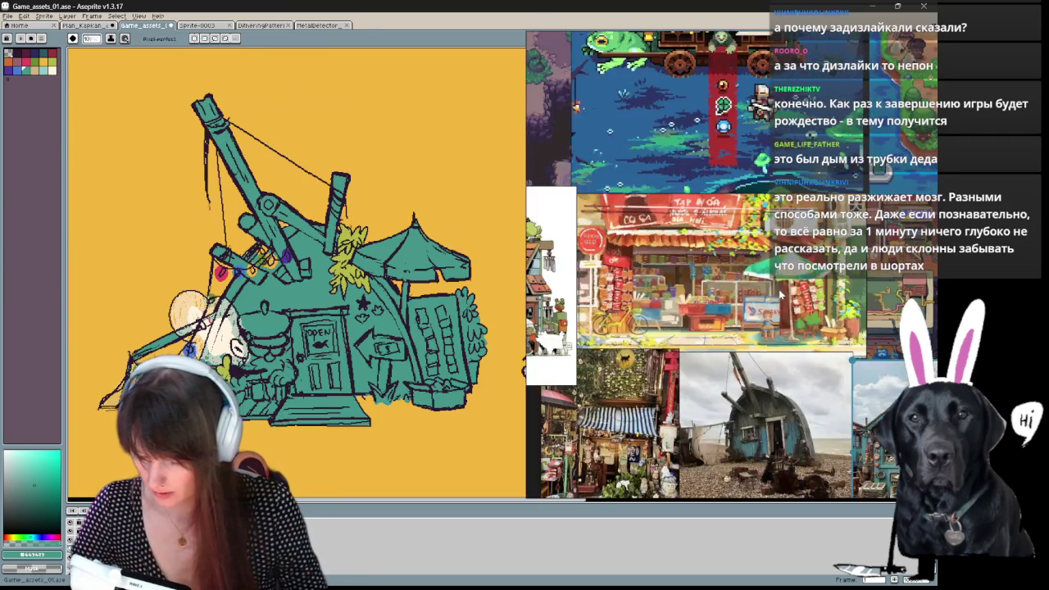
scroll(781, 295, down, 1)
scroll(828, 410, up, 1)
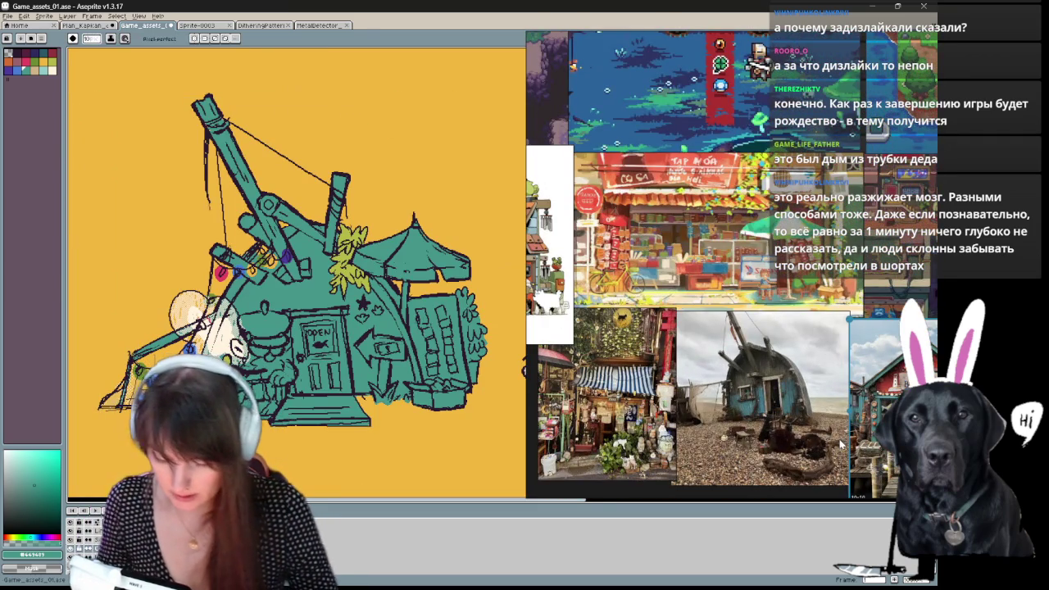
drag(368, 344, 350, 302)
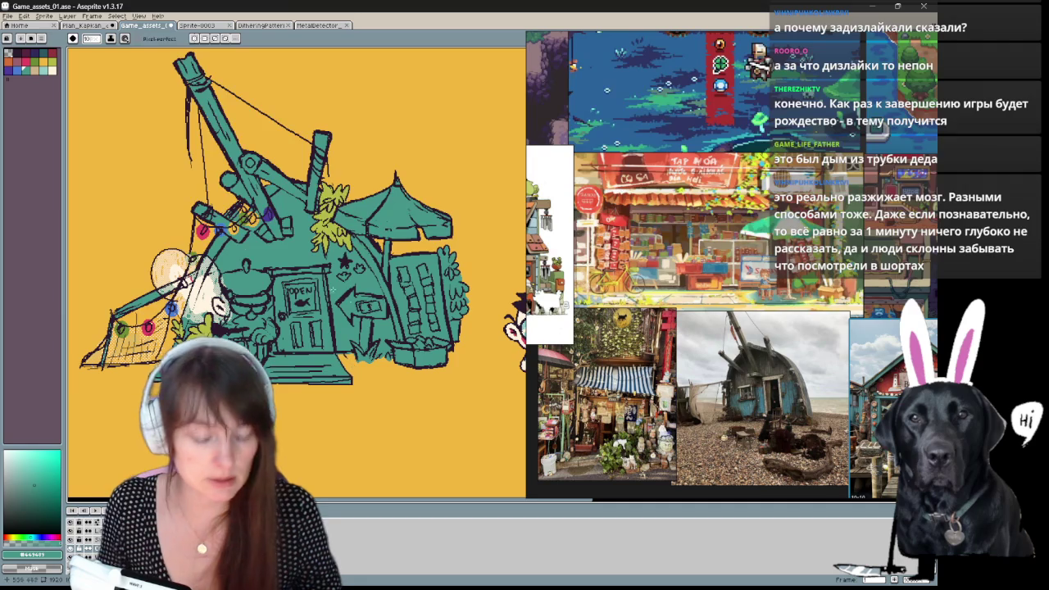
click(55, 75)
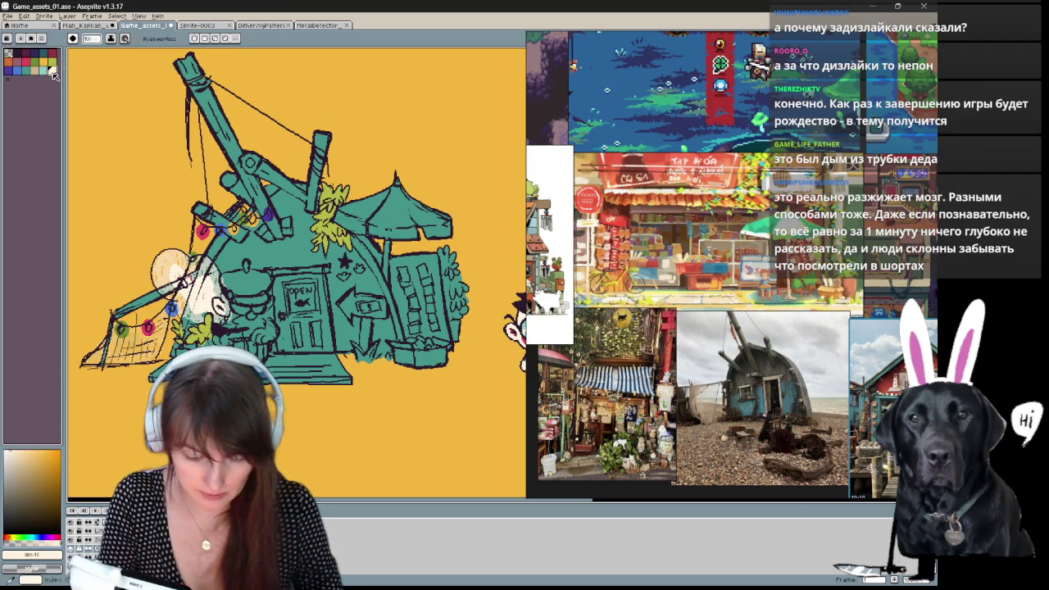
click(52, 70)
drag(229, 284, 244, 279)
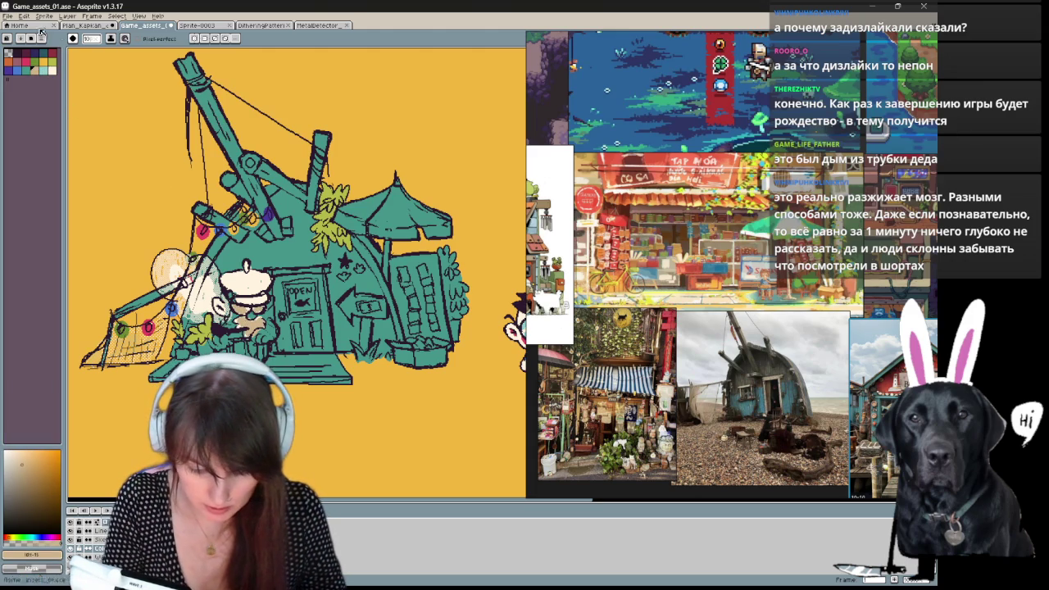
Fill the shopkeeper's hand patch tan, lighten another patch, and step to another frame.
click(215, 337)
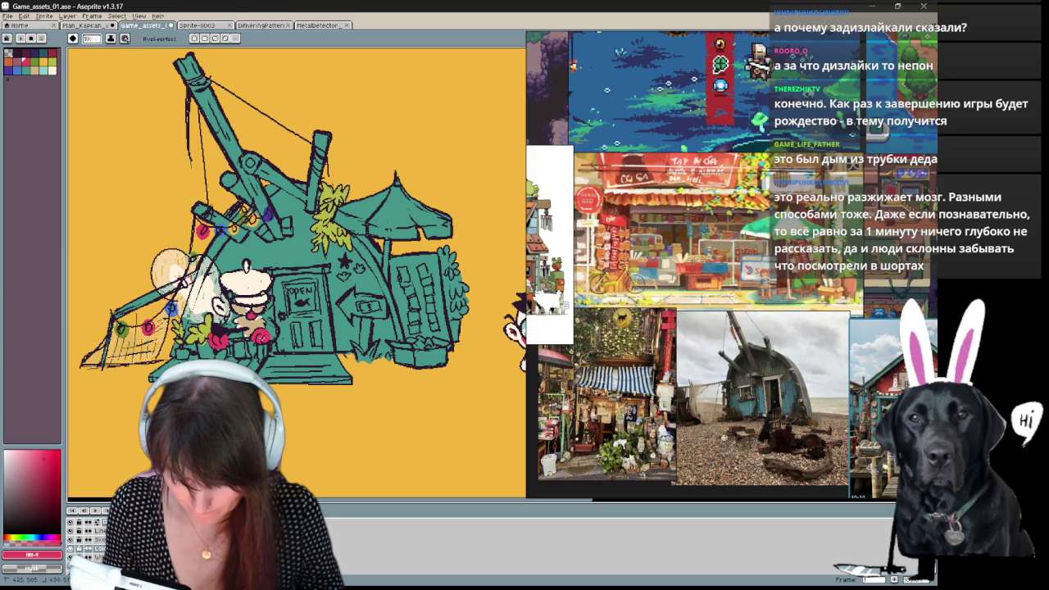
alt+click(283, 314)
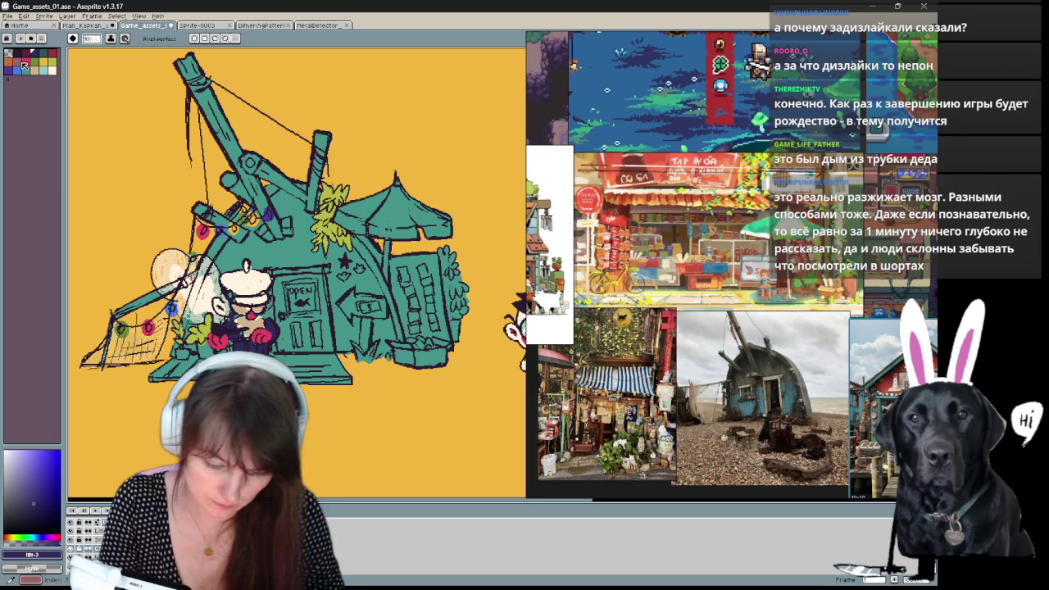
click(25, 66)
key(g)
click(218, 336)
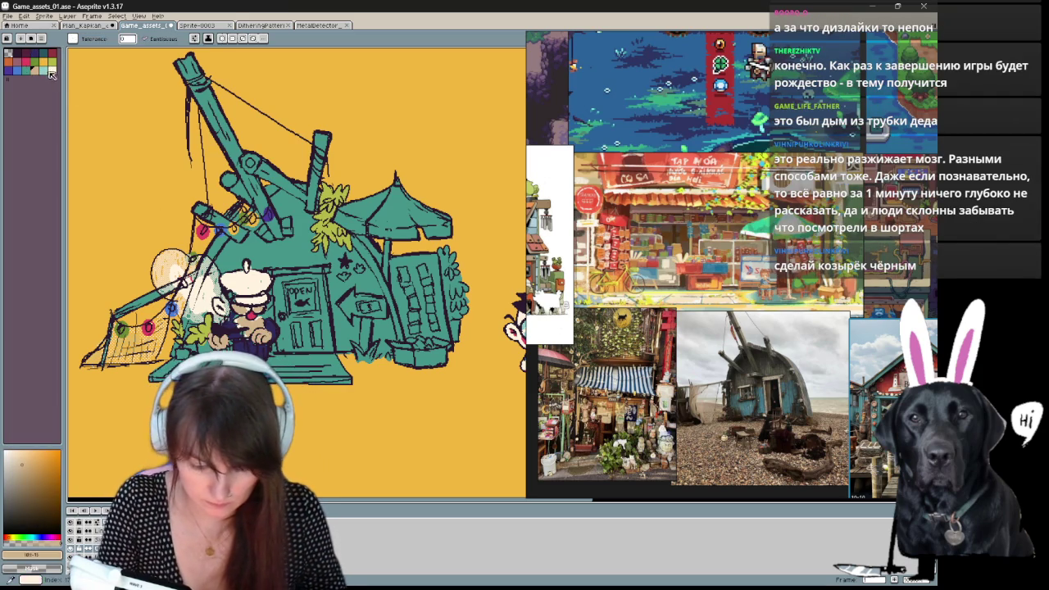
click(259, 309)
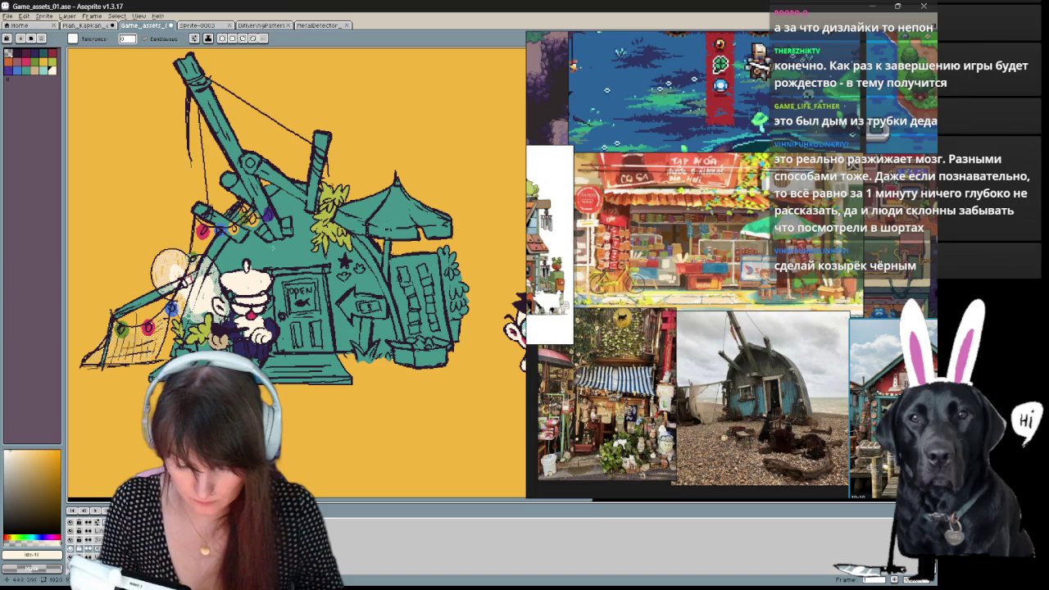
key(b)
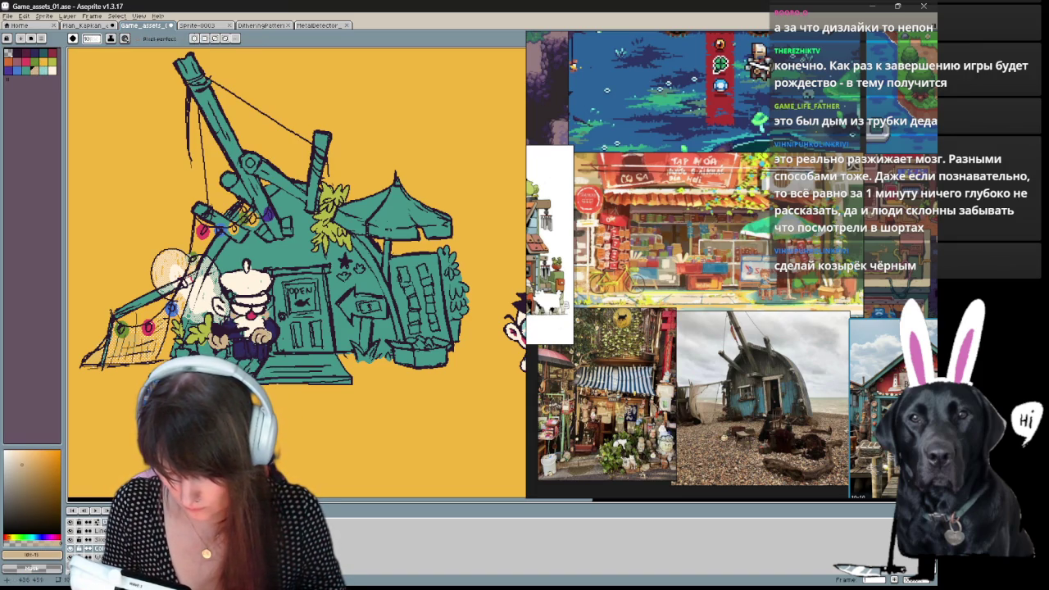
key(Return)
key(Return)
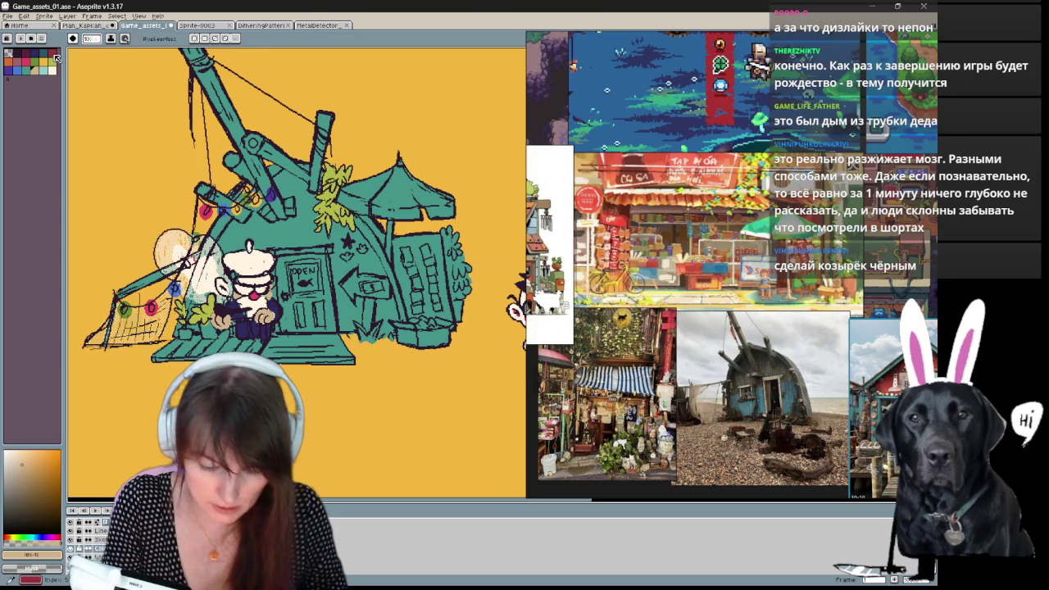
Fill the shopkeeper's coat purple and the box beneath him dark red.
click(16, 73)
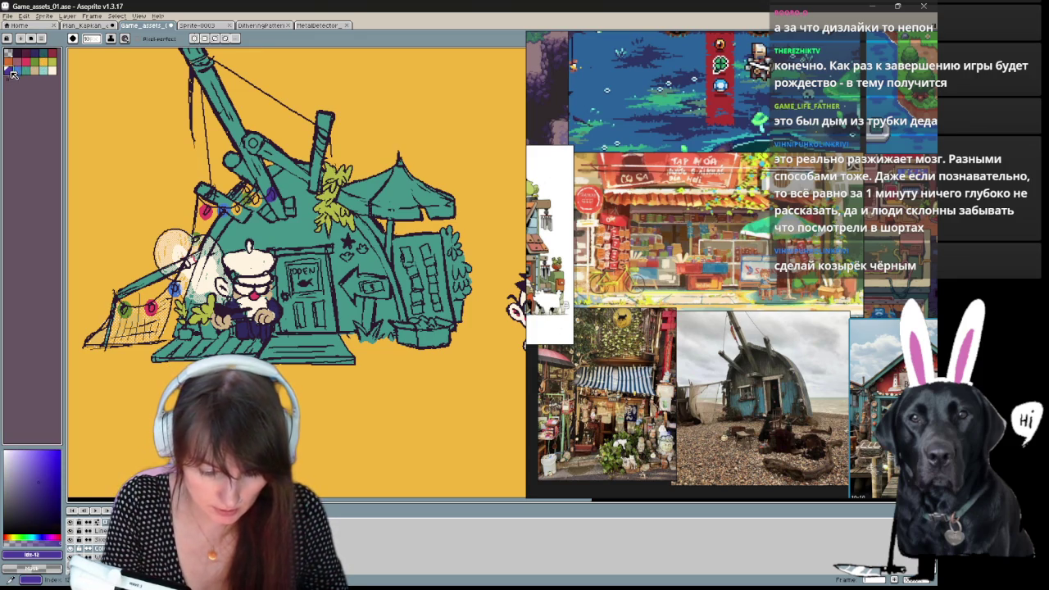
key(g)
click(246, 326)
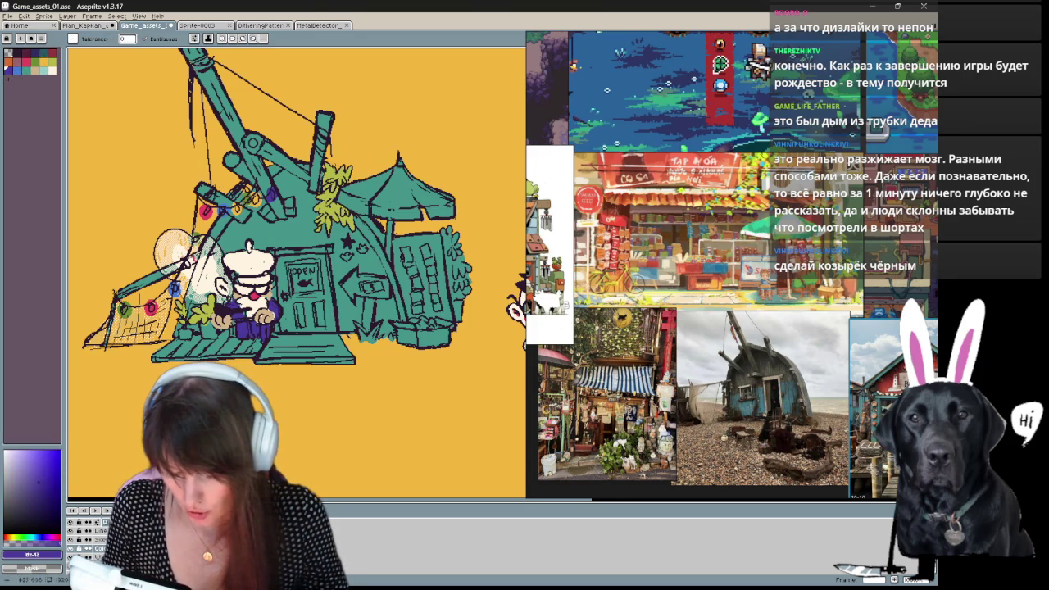
key(Return)
key(Return)
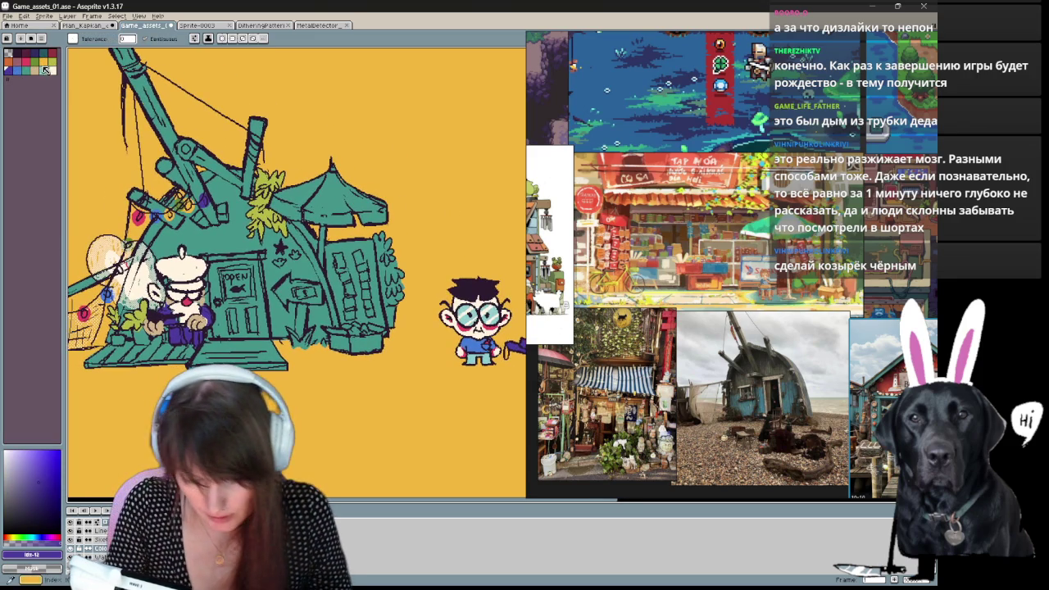
click(24, 64)
click(176, 328)
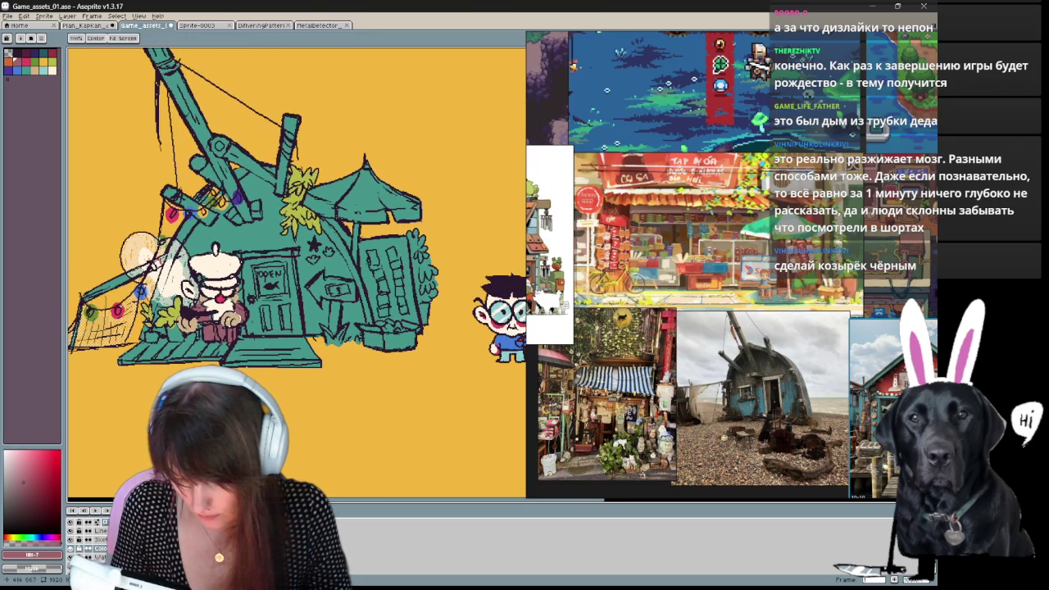
Fill the shopkeeper's white hat dark and repaint its brim dark navy.
key(g)
click(215, 264)
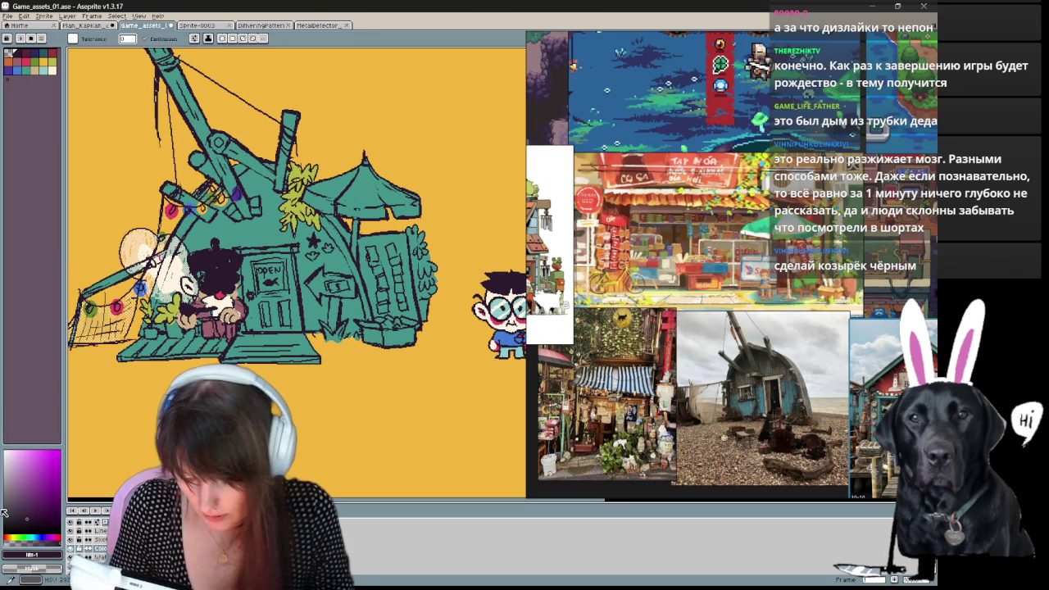
key(b)
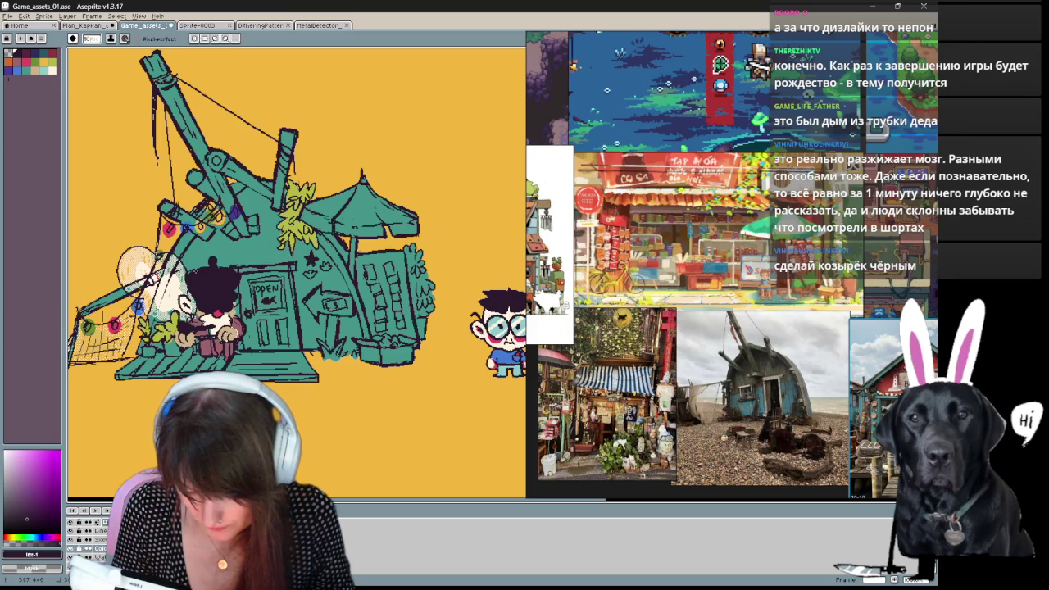
alt+click(246, 443)
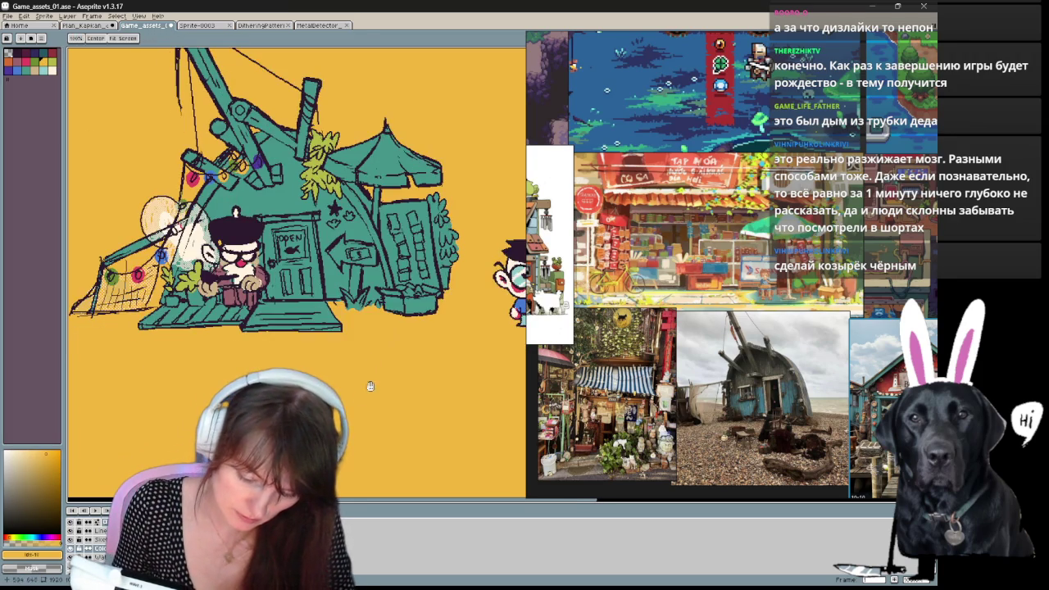
drag(368, 382, 368, 365)
click(47, 65)
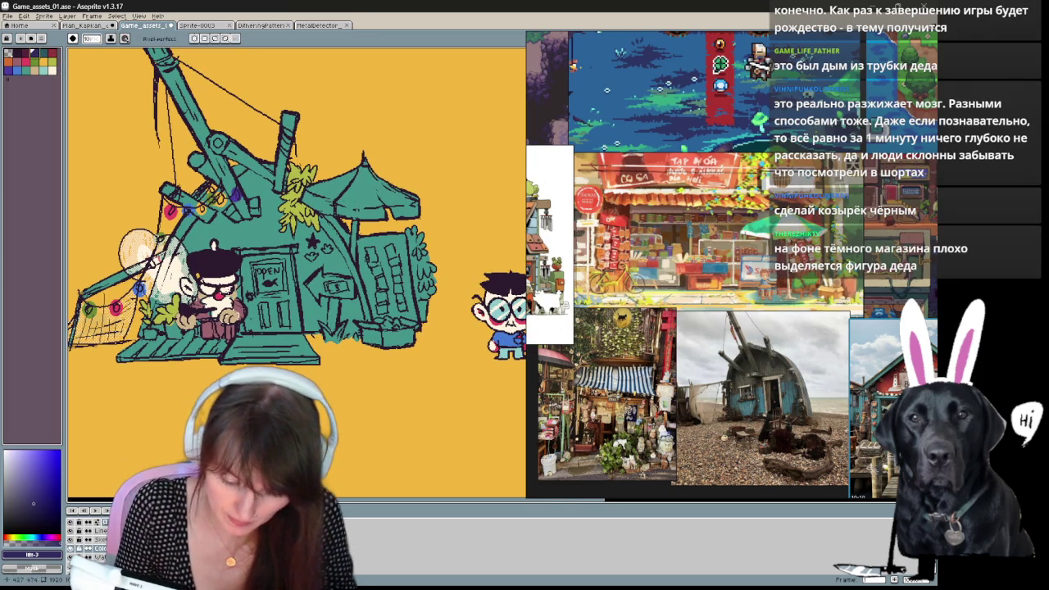
drag(202, 280, 235, 281)
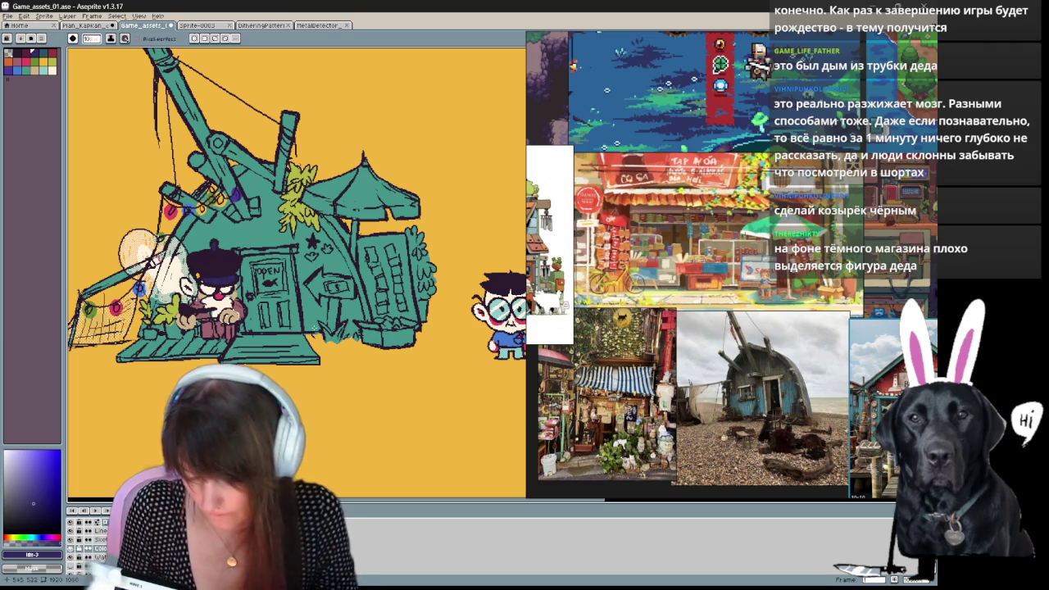
key(v)
scroll(320, 332, down, 2)
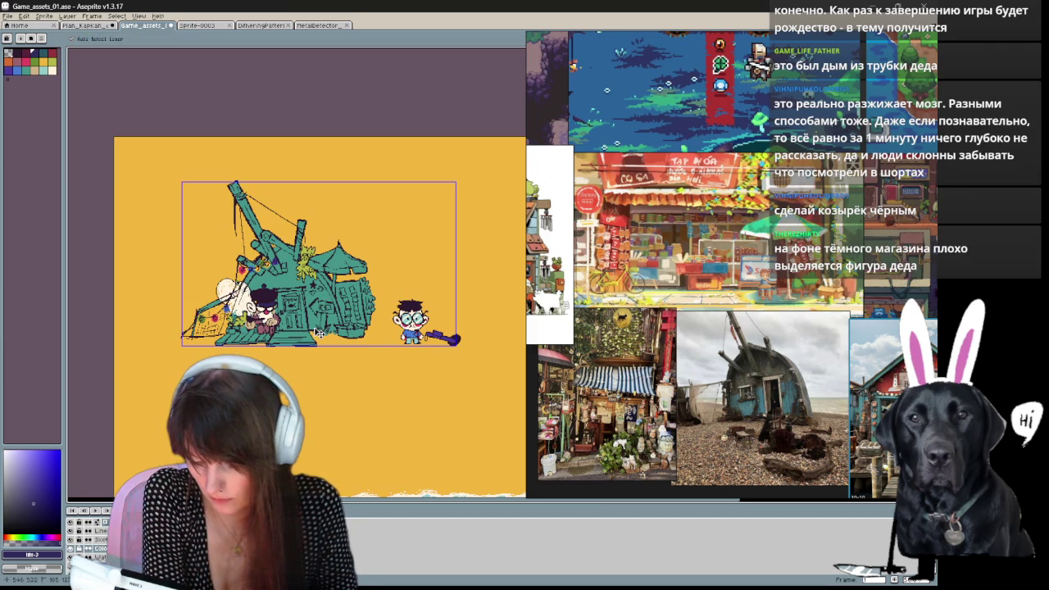
Draw pink lines by the OPEN door and roof edge, then fill roof and beams maroon.
scroll(319, 332, up, 2)
mouse_move(359, 364)
mouse_down()
mouse_move(379, 407)
mouse_move(318, 438)
mouse_move(220, 350)
mouse_up()
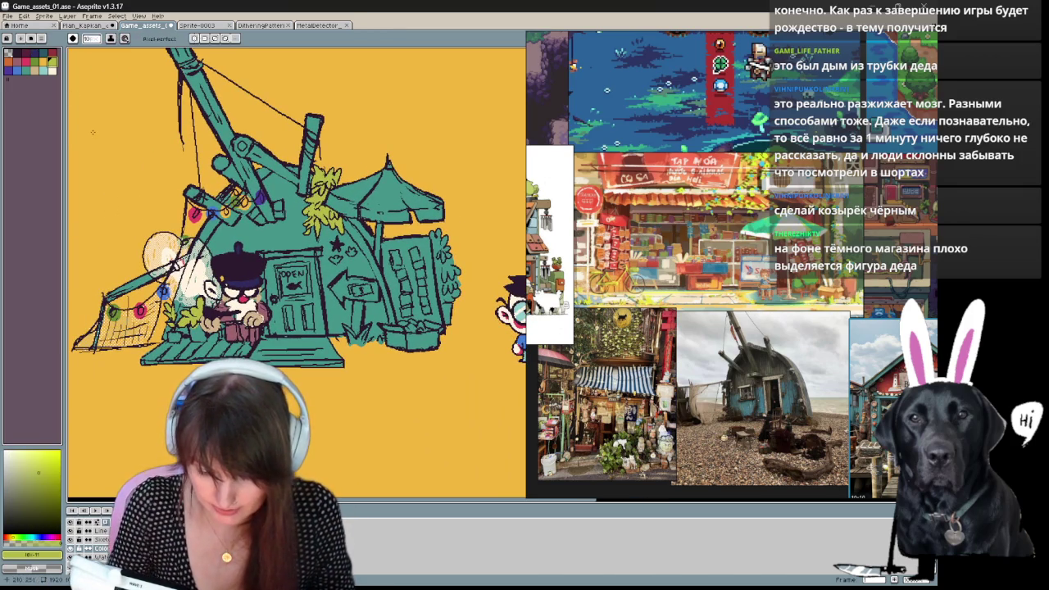
drag(220, 350, 291, 347)
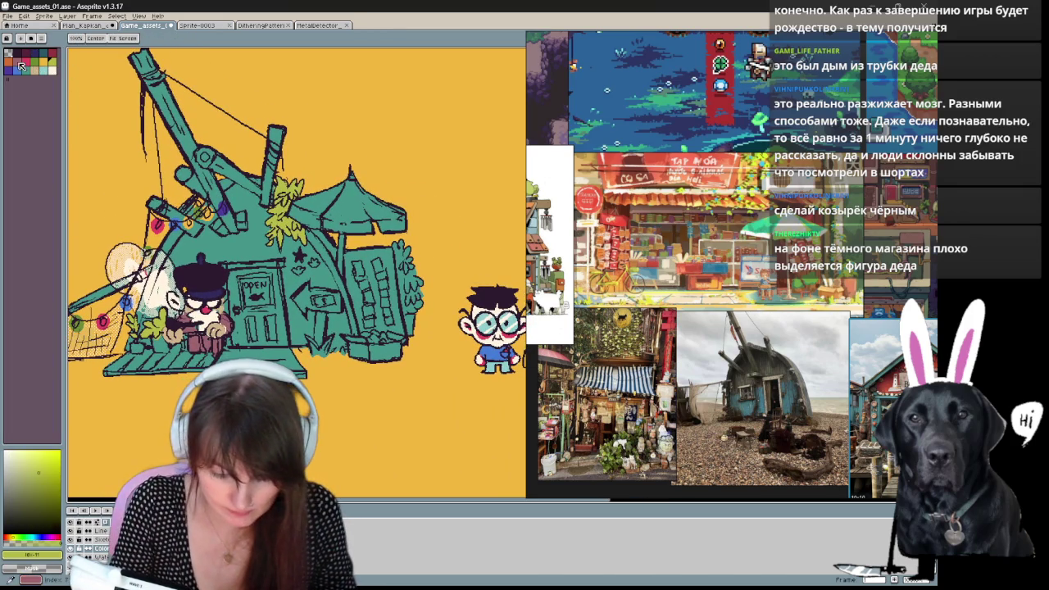
key(b)
drag(280, 283, 335, 276)
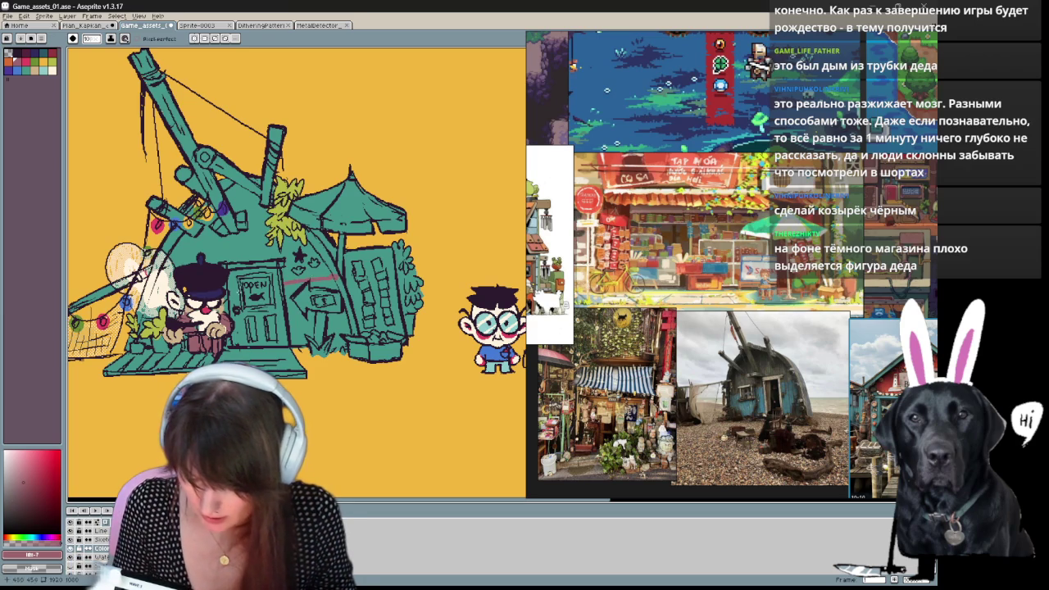
drag(286, 263, 218, 260)
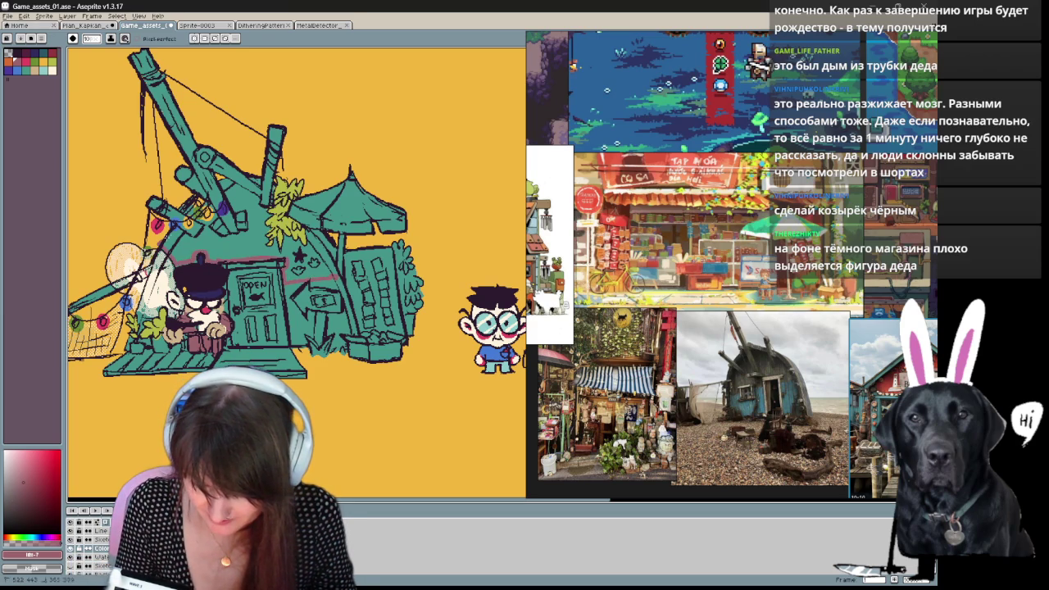
key(e)
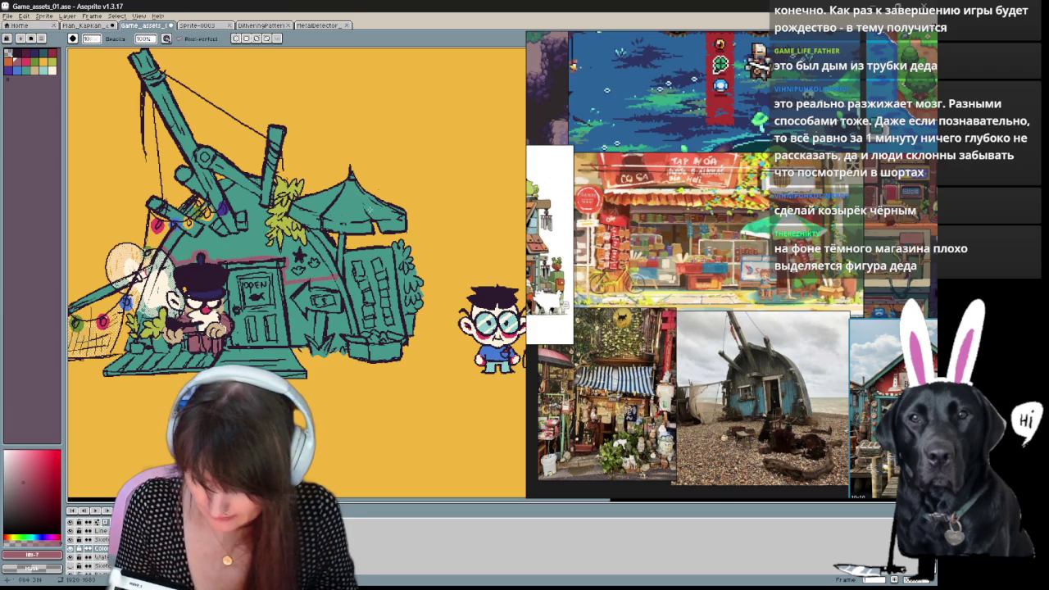
key(b)
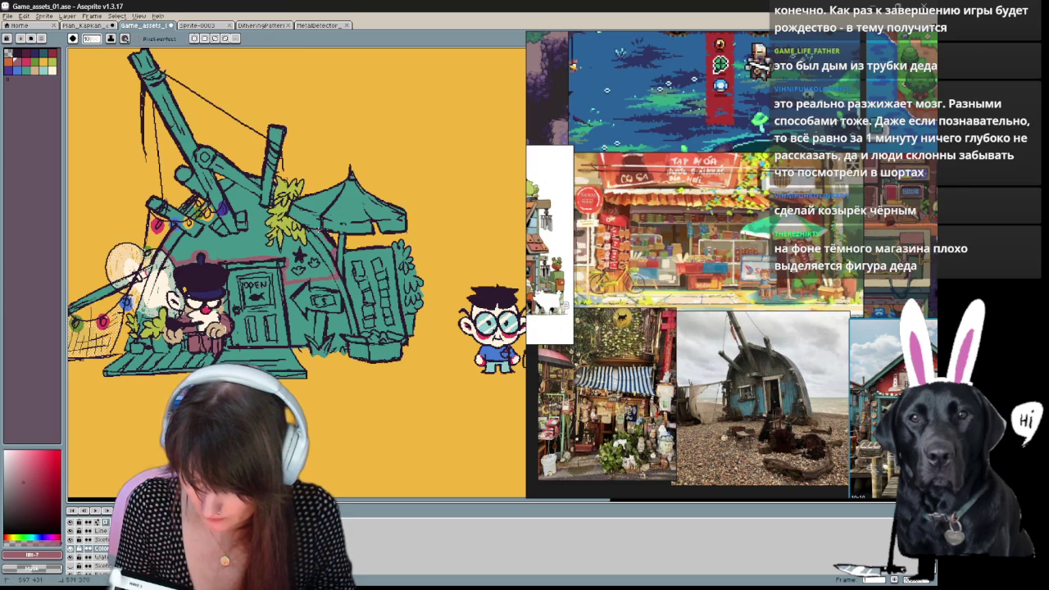
click(238, 213)
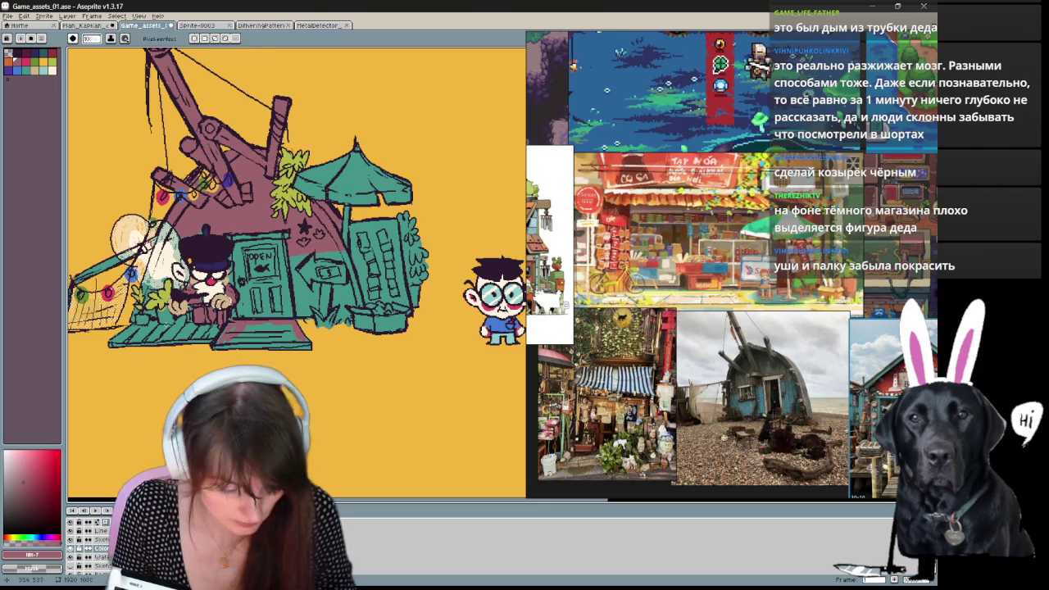
Fill the deck and front steps maroon and refill the teal shack areas a lighter cyan.
click(228, 329)
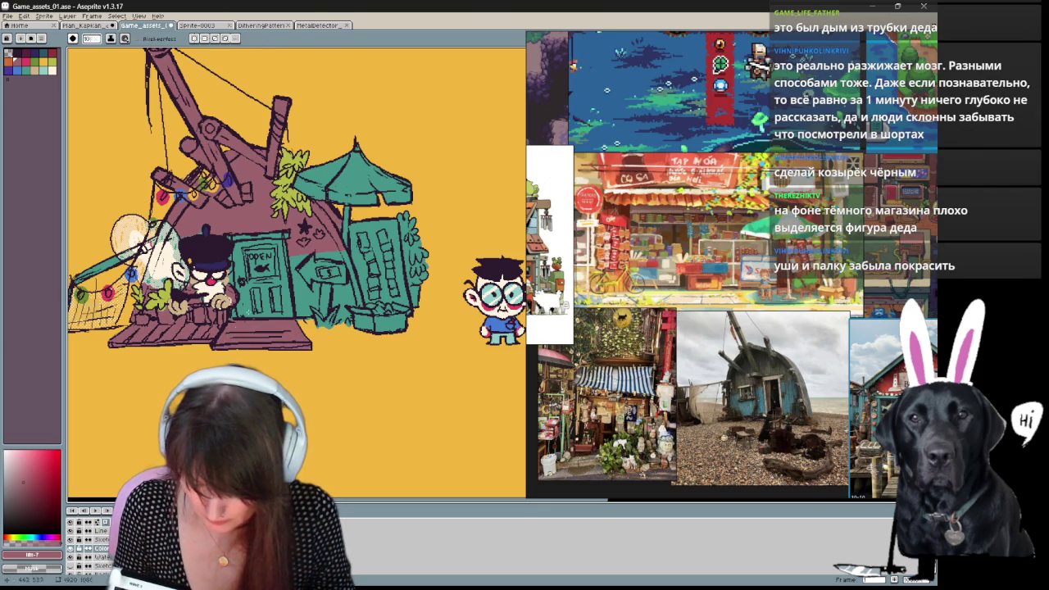
alt+click(226, 325)
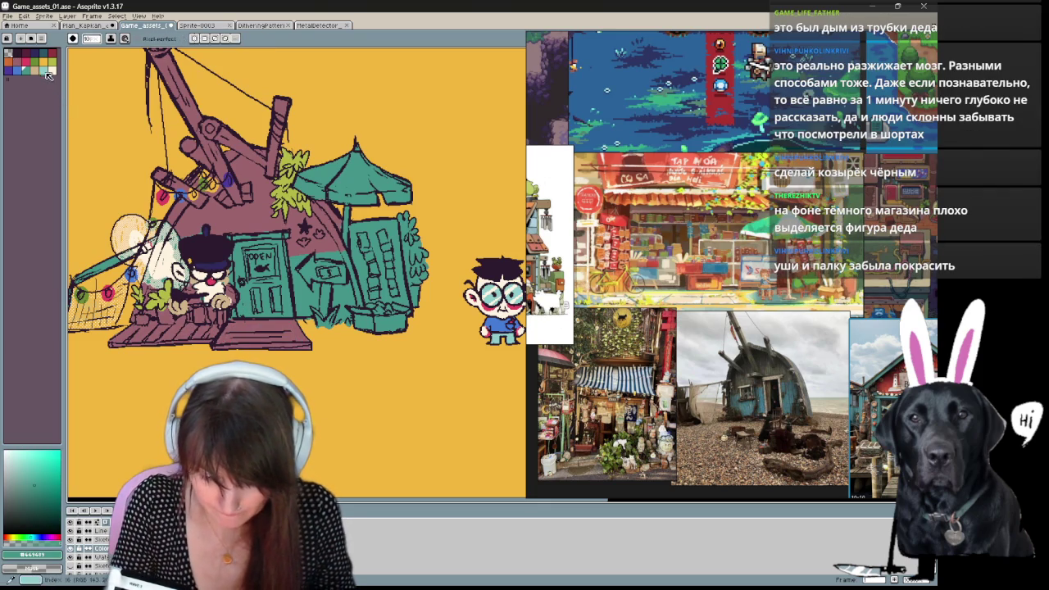
key(g)
click(261, 302)
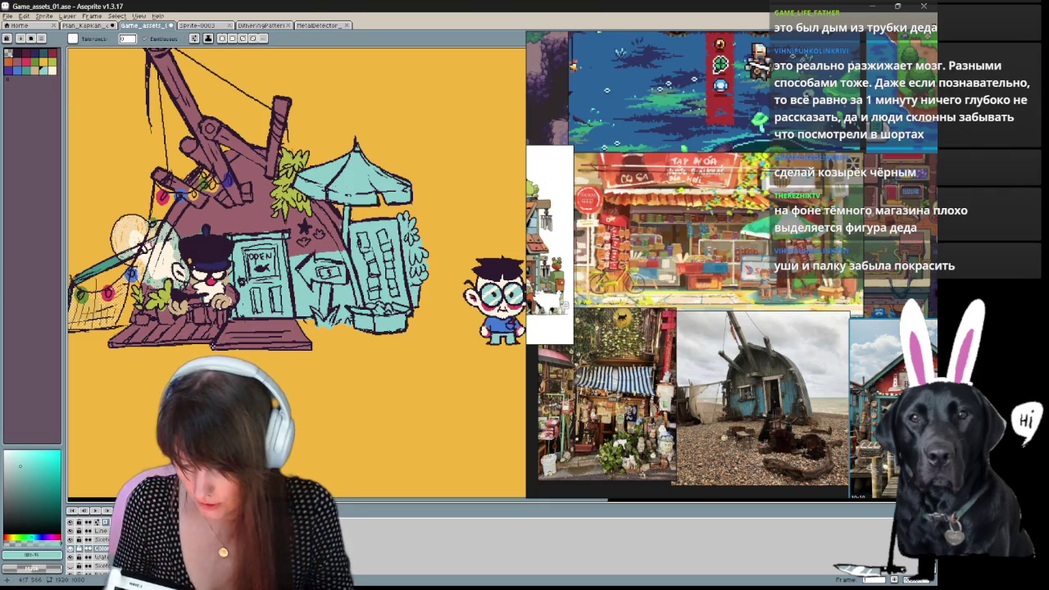
Move the reference board slightly down.
key(ctrl+space)
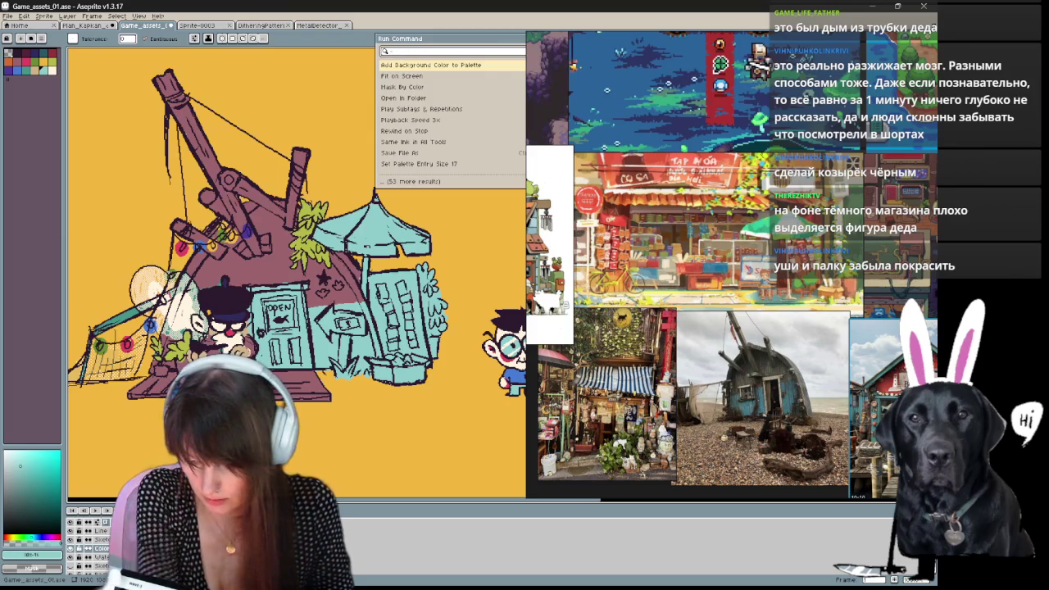
key(BackSpace)
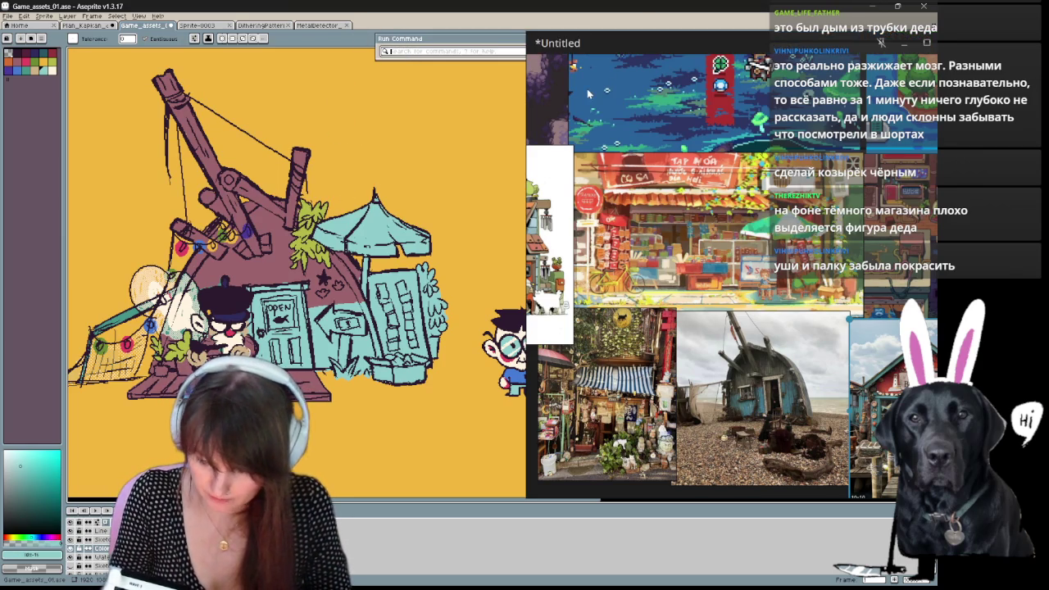
drag(551, 36, 557, 62)
key(Escape)
key(v)
scroll(316, 285, down, 3)
scroll(315, 286, up, 2)
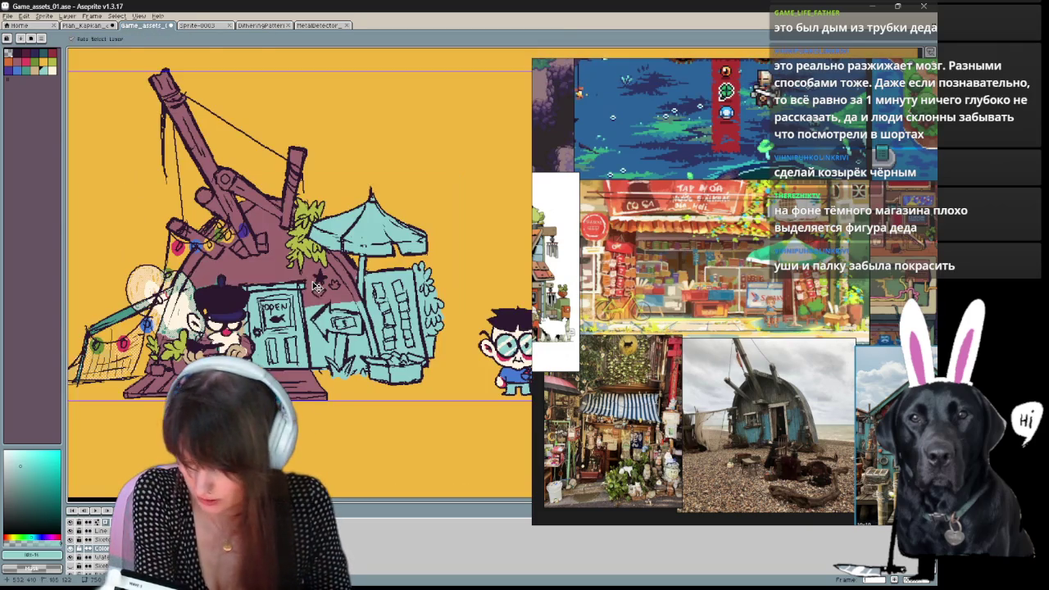
Refill the cyan shack areas blue, then change them to green.
key(g)
click(19, 75)
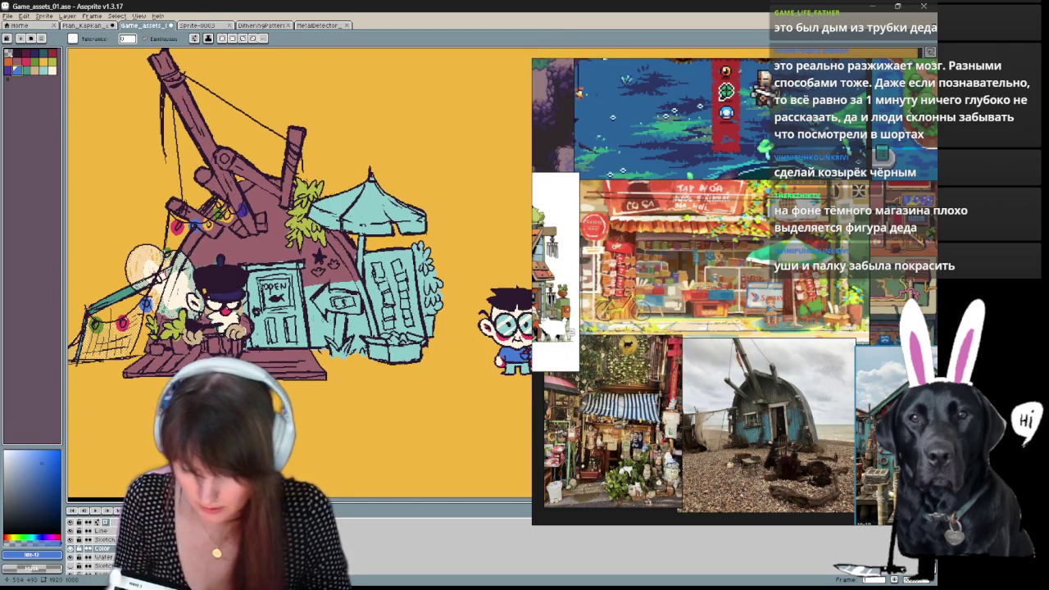
click(369, 214)
scroll(315, 246, down, 1)
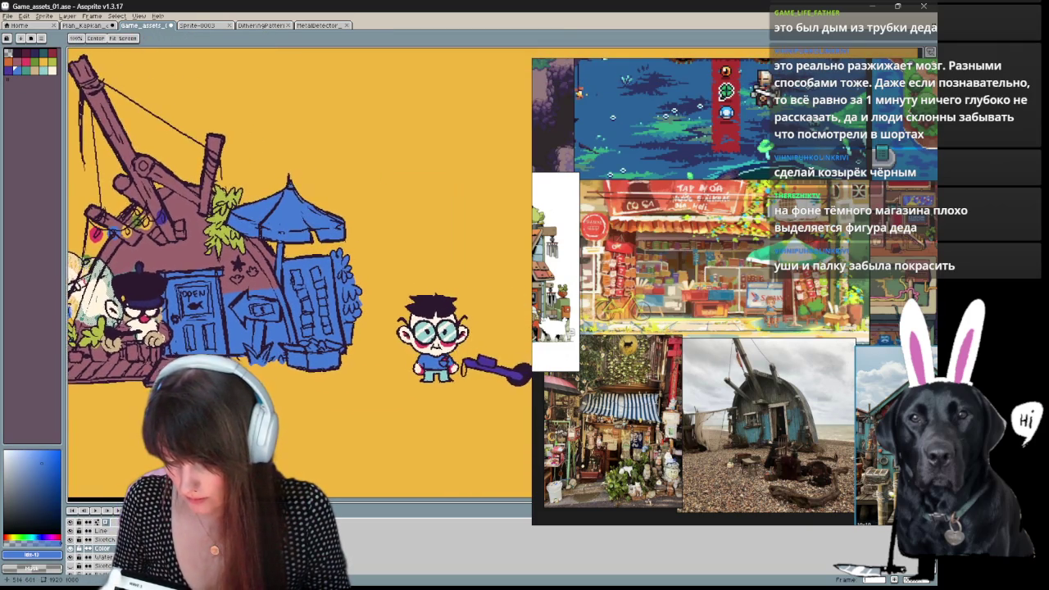
drag(315, 246, 354, 258)
click(48, 67)
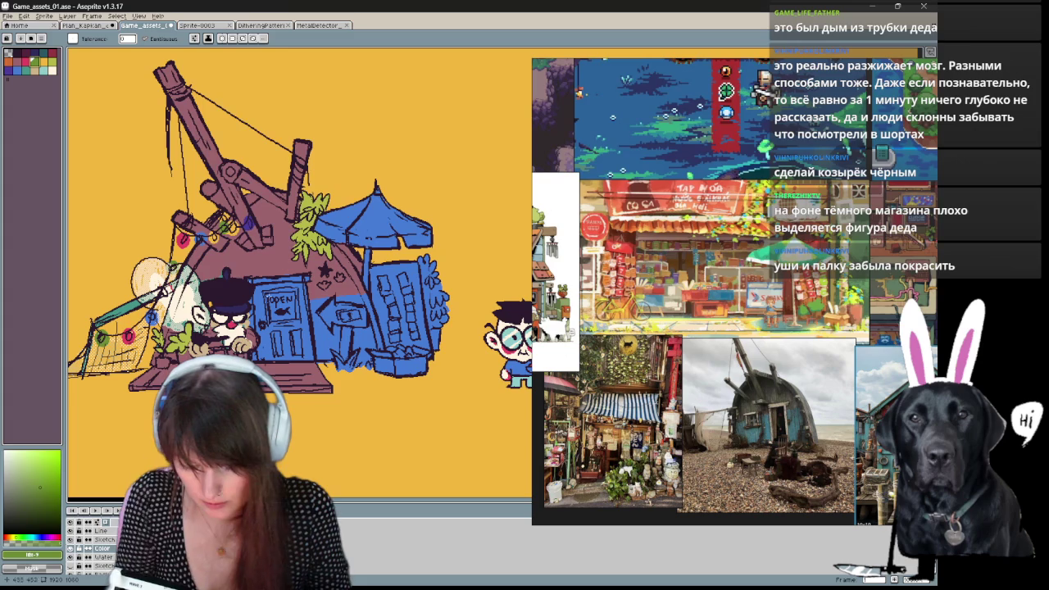
click(342, 300)
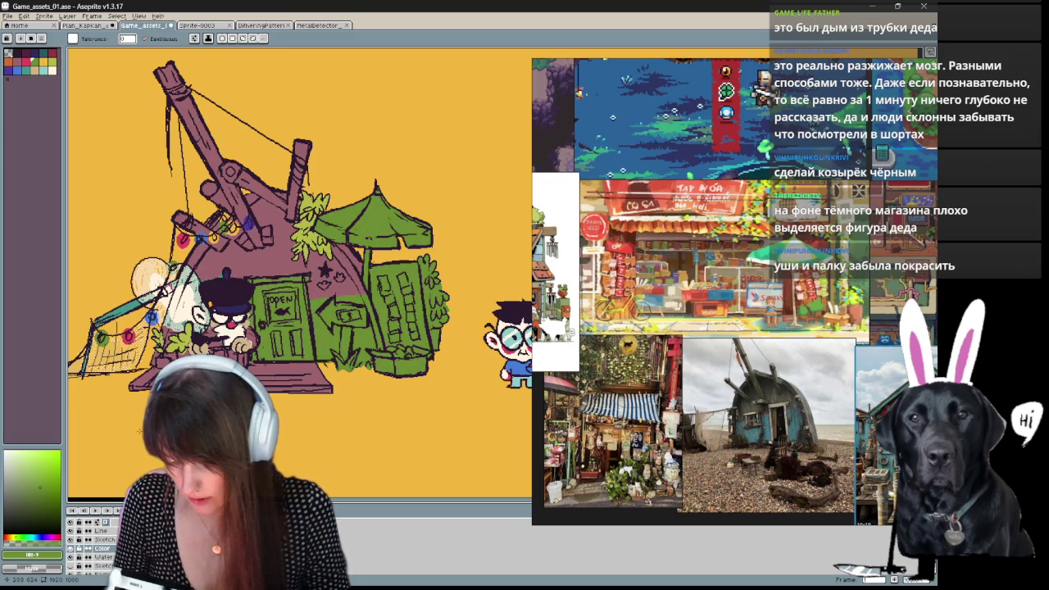
Draw a white highlight on the green umbrella.
drag(139, 429, 94, 412)
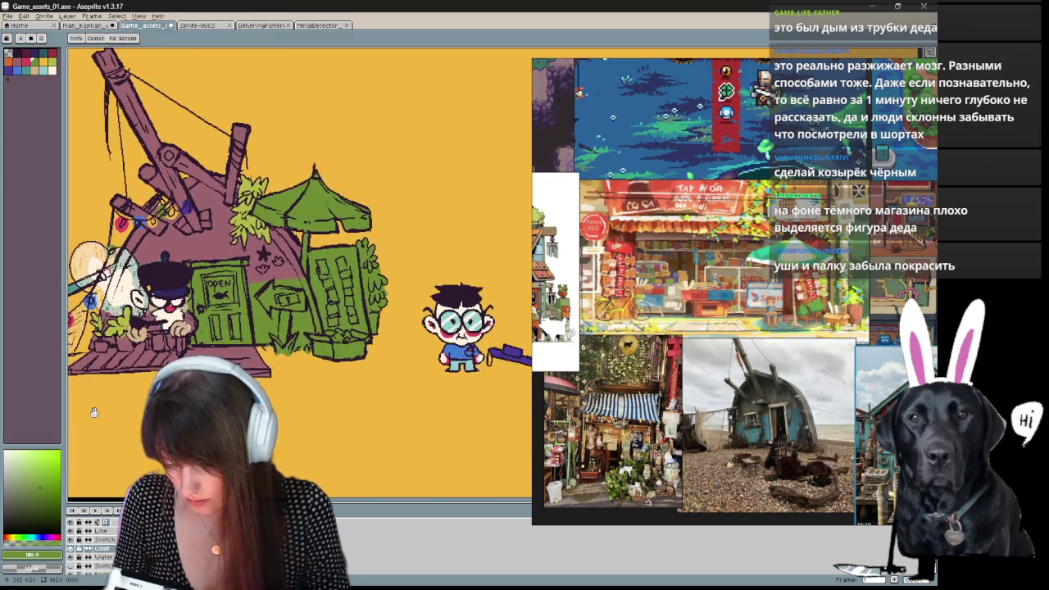
mouse_move(119, 267)
mouse_down()
mouse_move(210, 273)
mouse_move(198, 297)
mouse_up()
key(g)
click(52, 70)
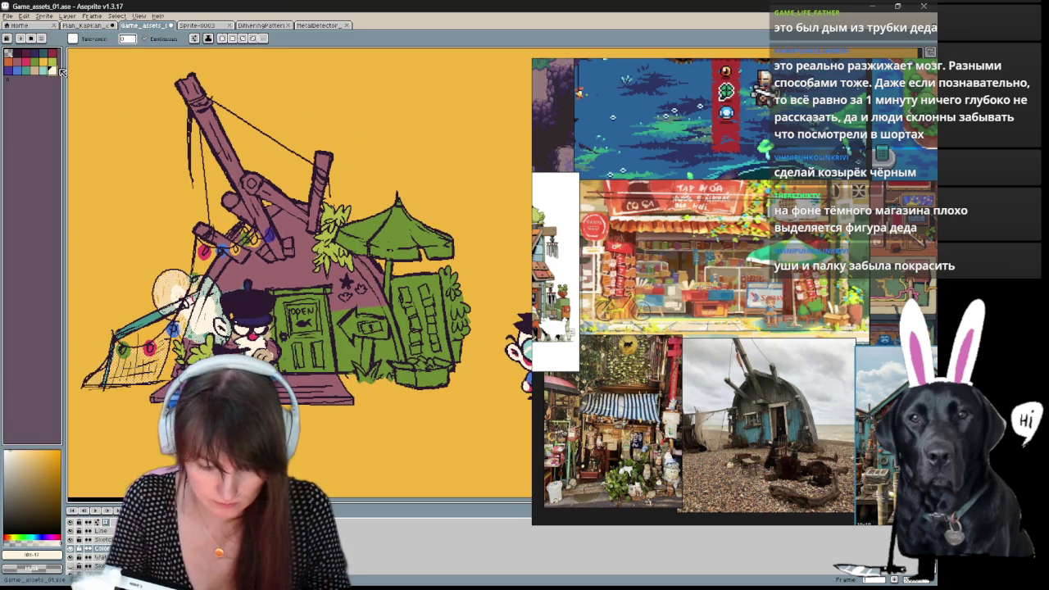
key(b)
mouse_move(393, 211)
mouse_down()
mouse_move(373, 246)
mouse_move(386, 250)
mouse_up()
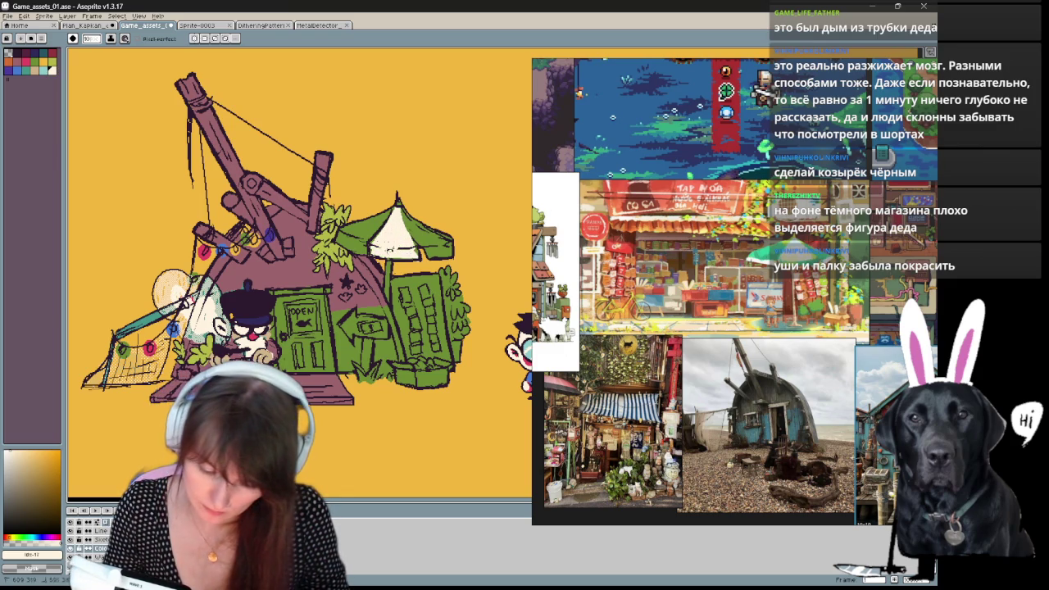
alt+click(384, 246)
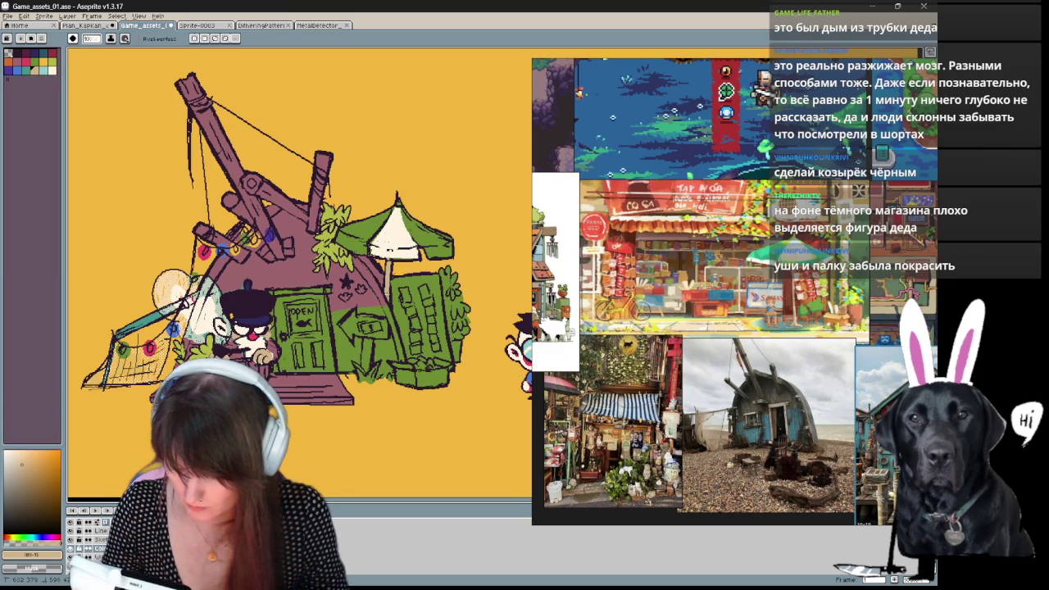
drag(384, 246, 359, 234)
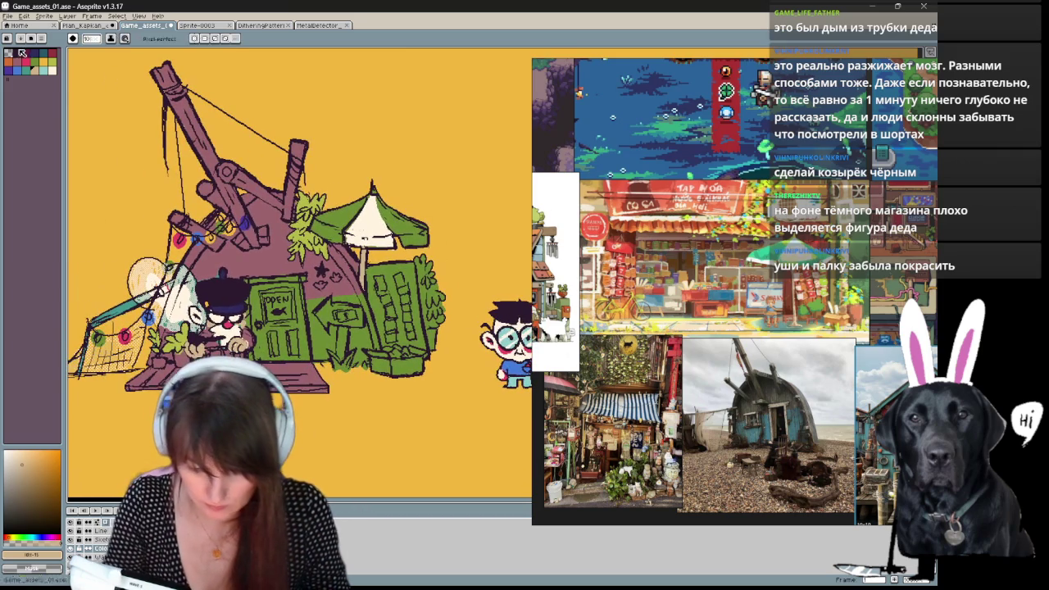
Fill the tall right board dark red-purple and the crate below, undoing the unwanted storefront fills.
click(24, 53)
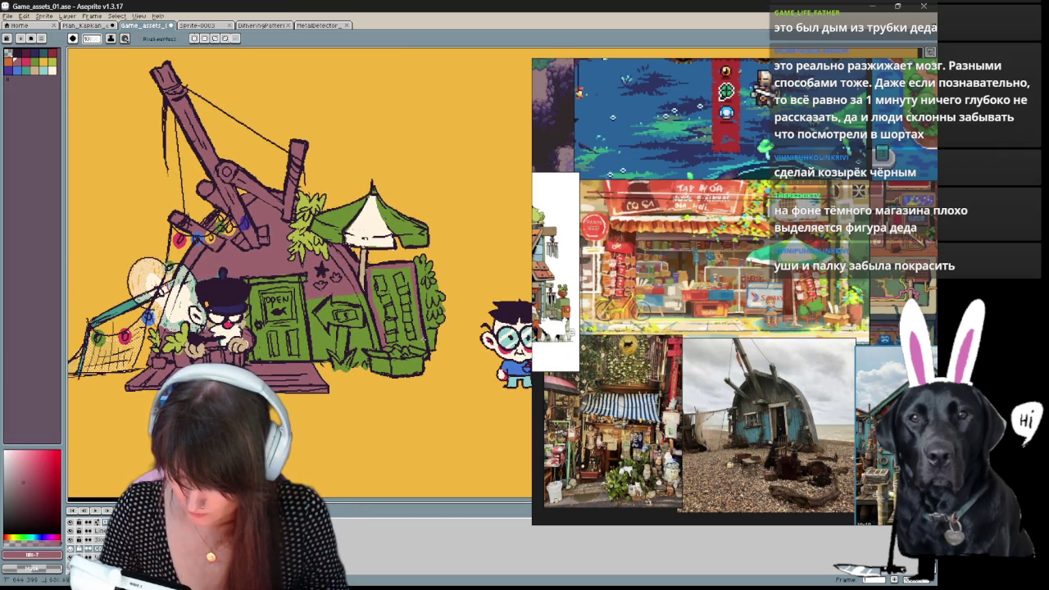
key(g)
click(398, 308)
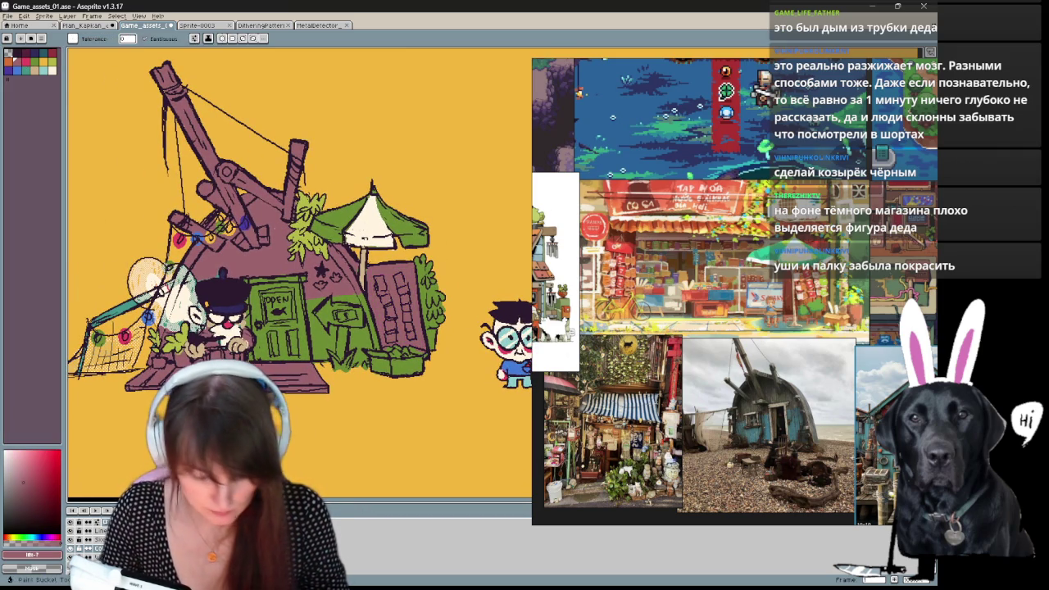
click(38, 72)
click(328, 328)
key(b)
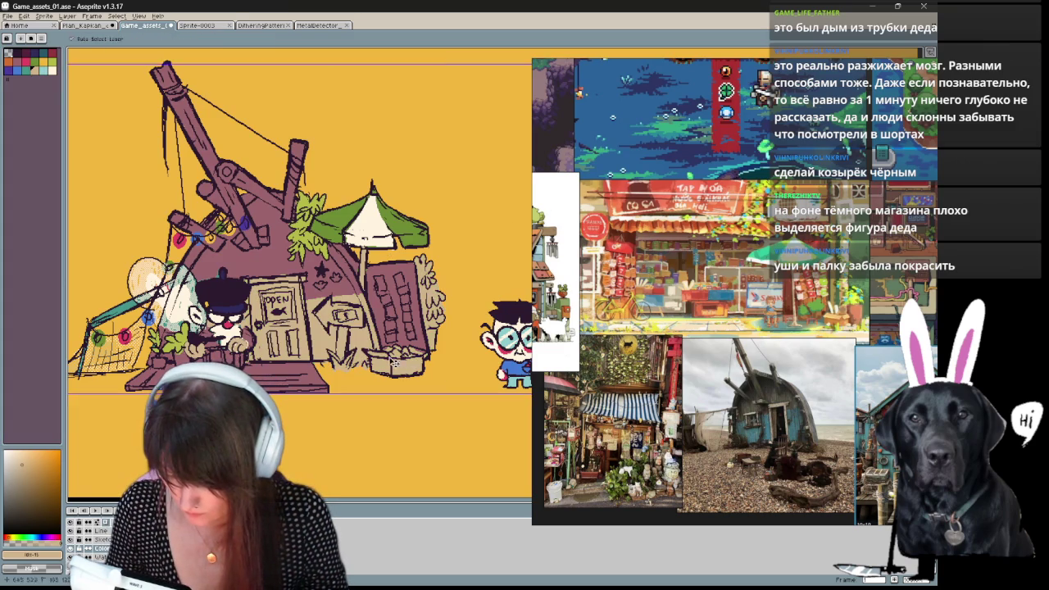
key(ctrl+z)
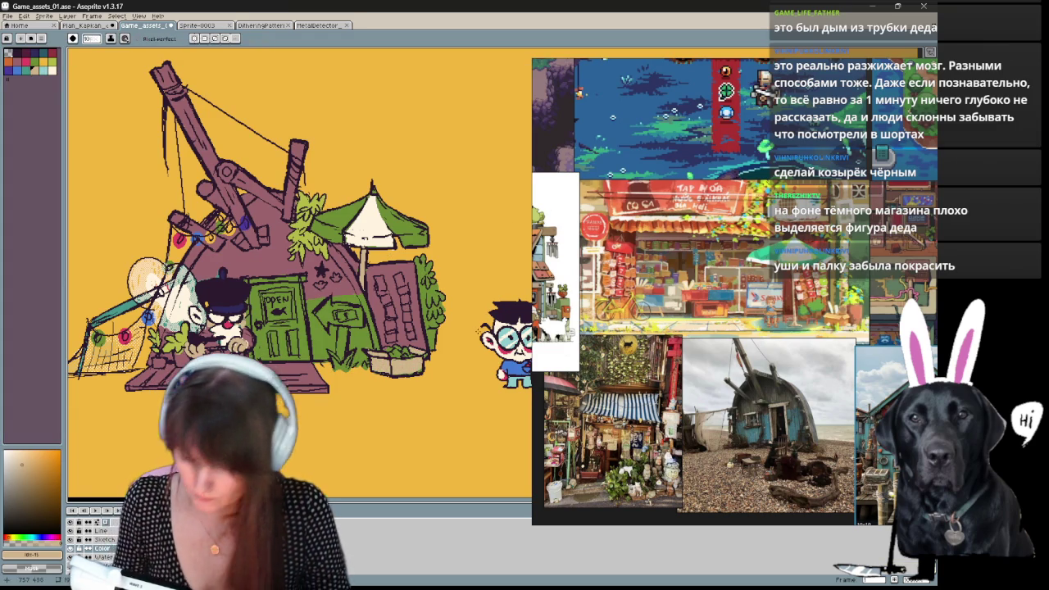
click(25, 60)
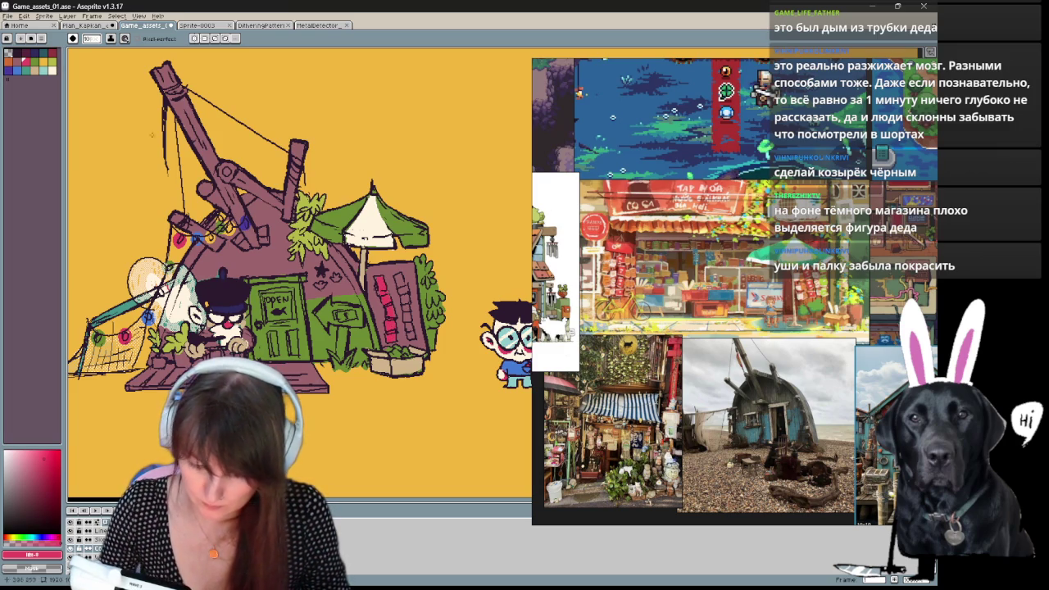
Paint blue goods onto the purple board, then take up teal and magenta swatches.
click(17, 69)
drag(400, 279, 403, 293)
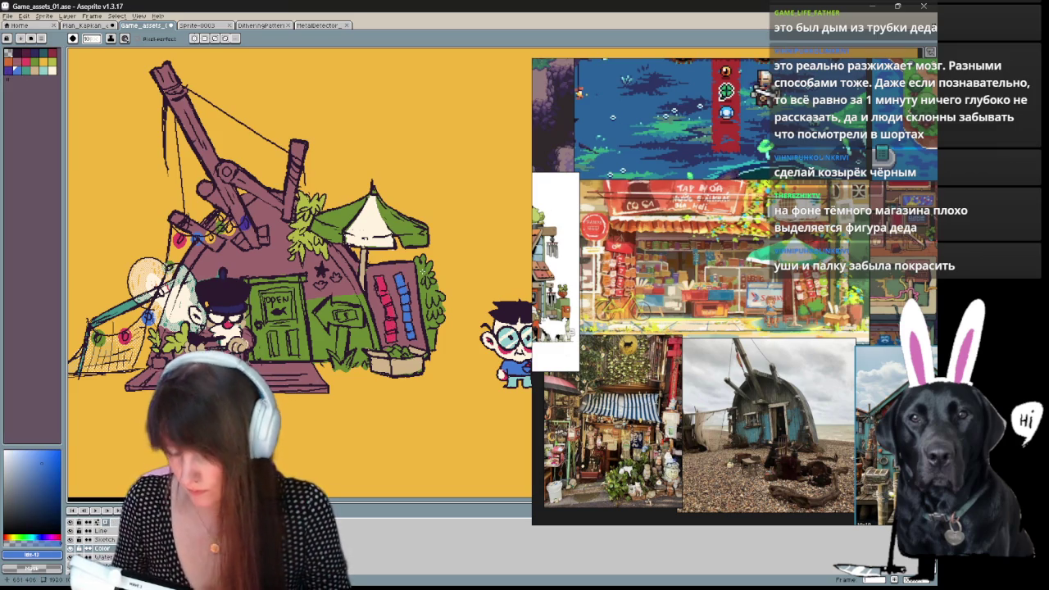
click(48, 61)
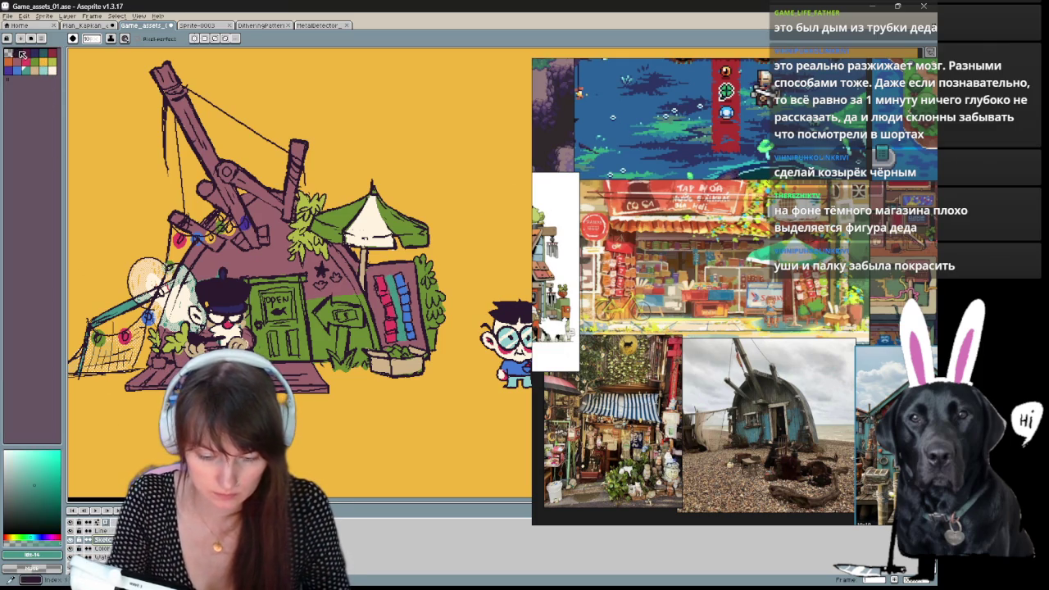
click(14, 52)
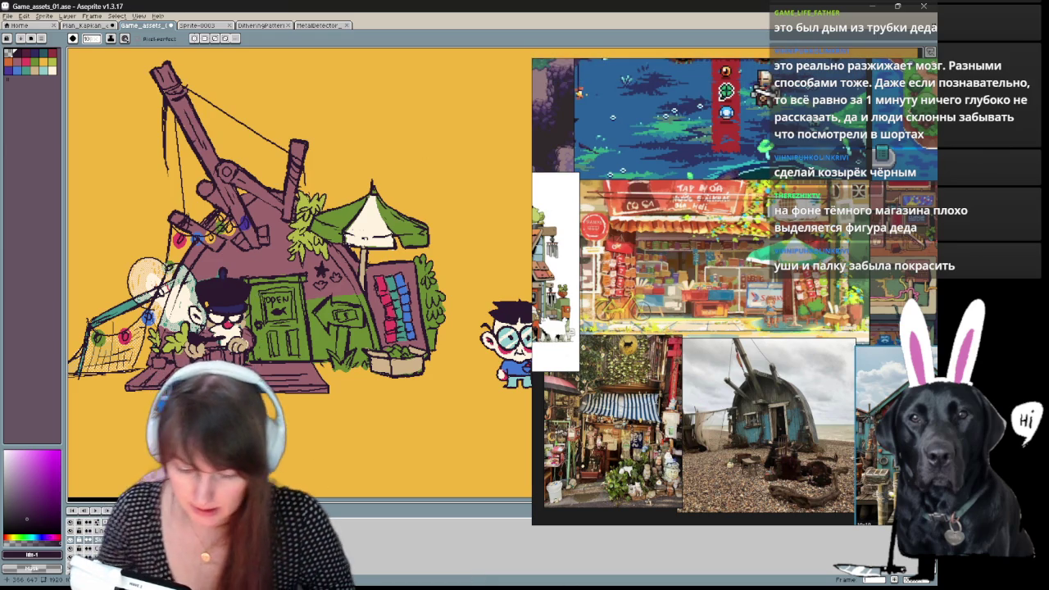
On the Color layer, sample drawing tones and fill the shopkeeper's hat a lighter teal.
key(x)
key(g)
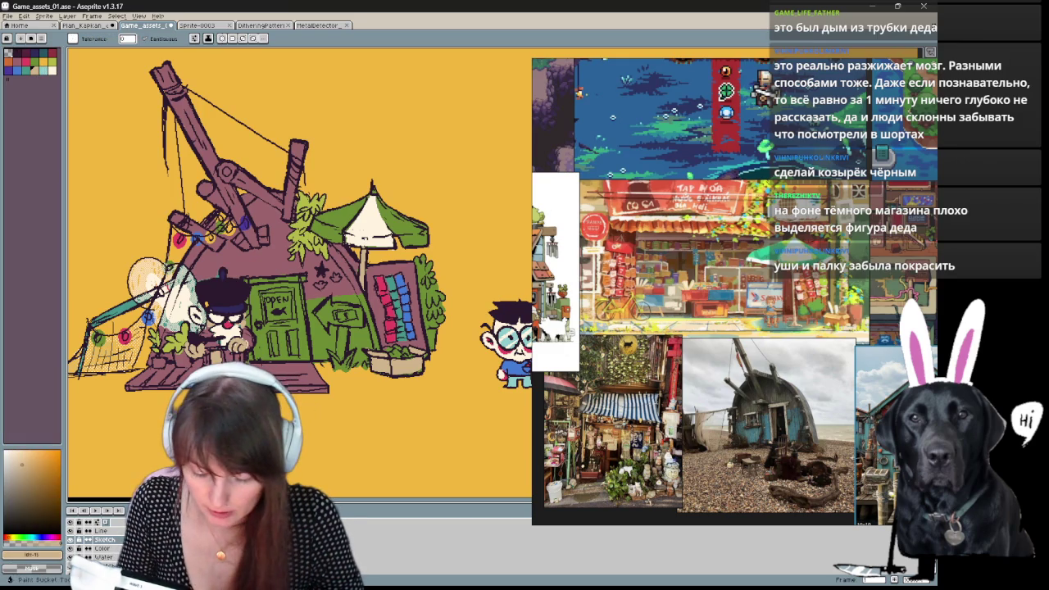
click(102, 548)
key(b)
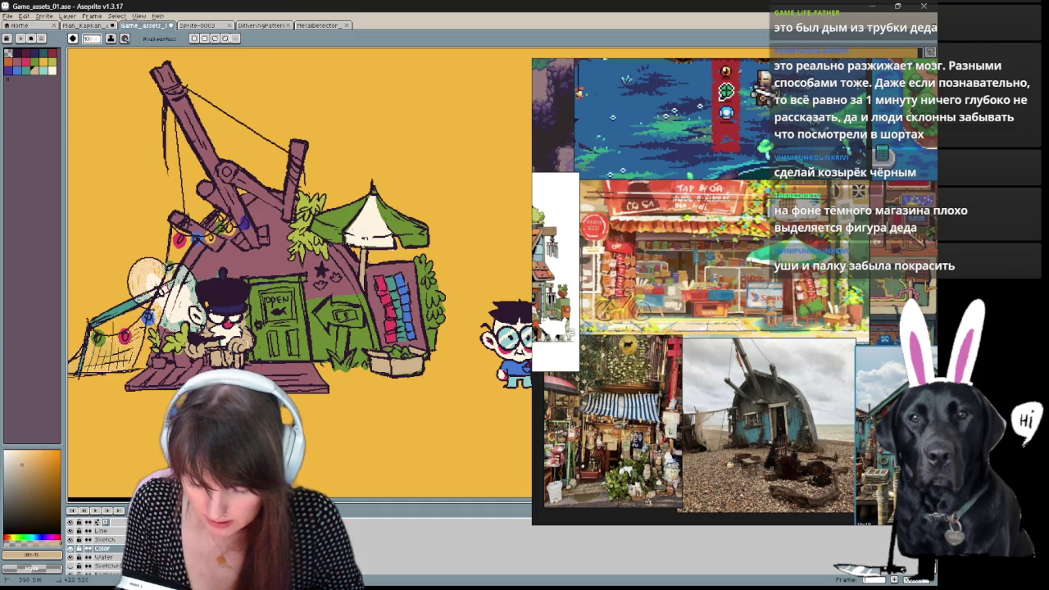
alt+click(237, 426)
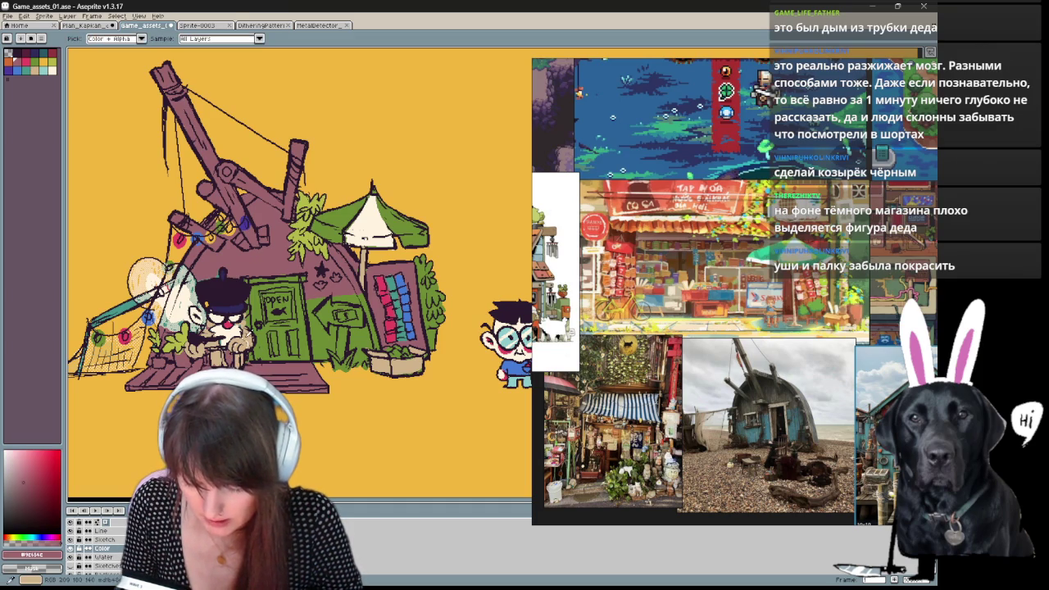
alt+click(232, 426)
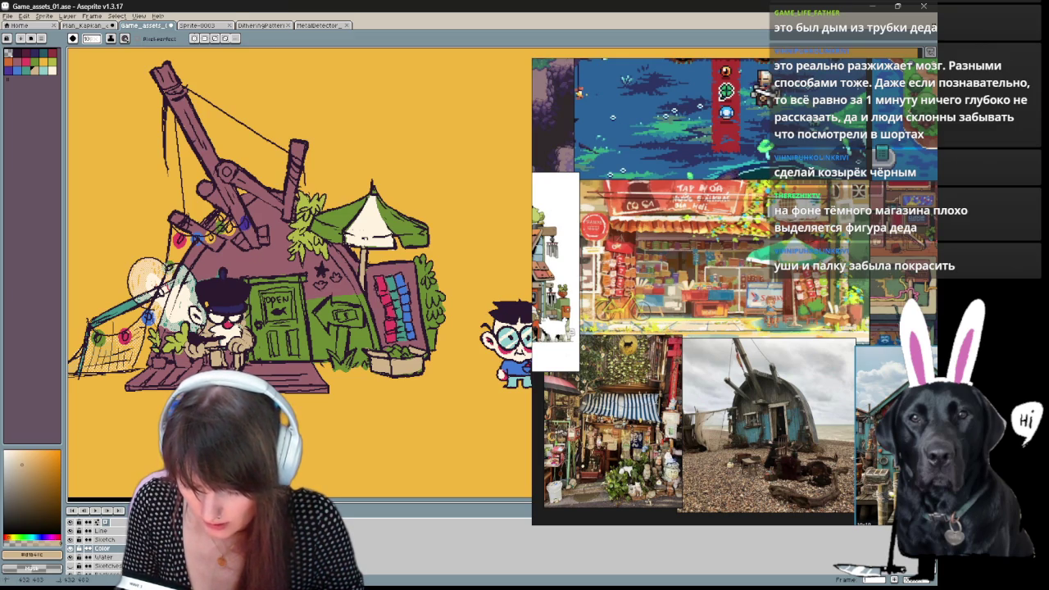
alt+click(244, 406)
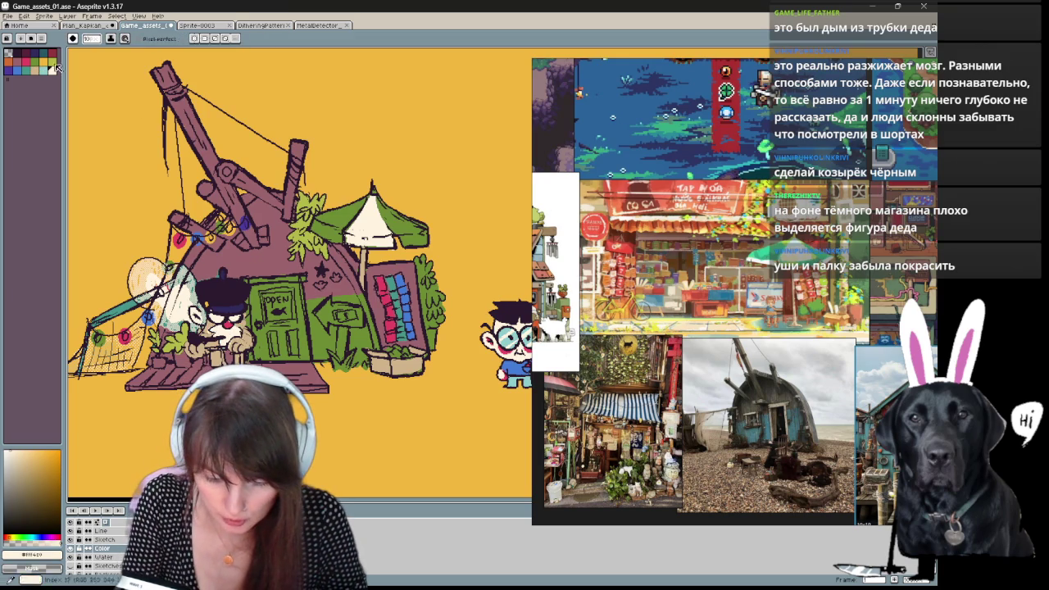
key(x)
click(42, 71)
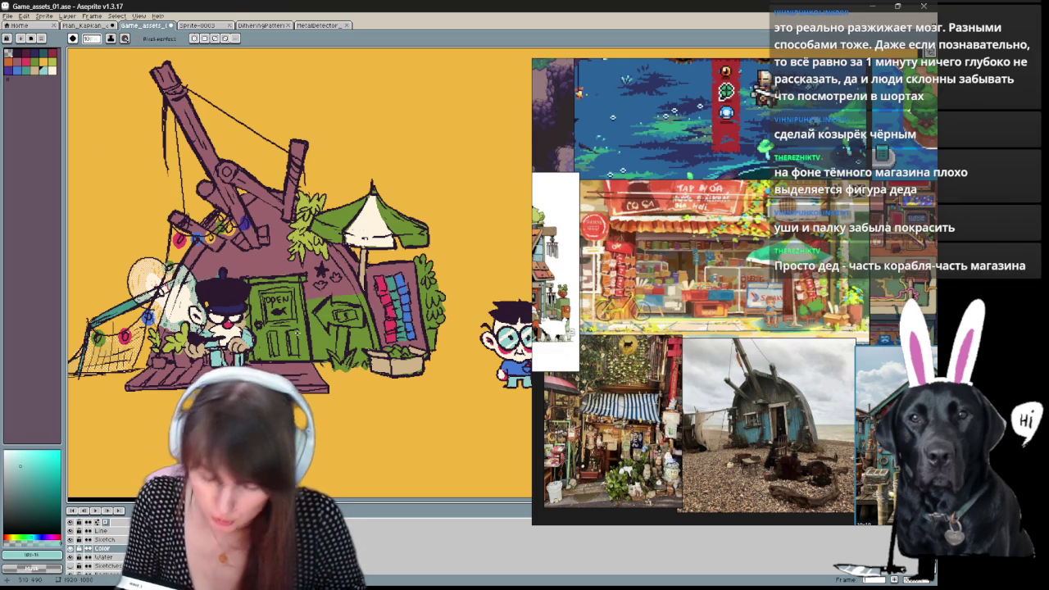
click(219, 289)
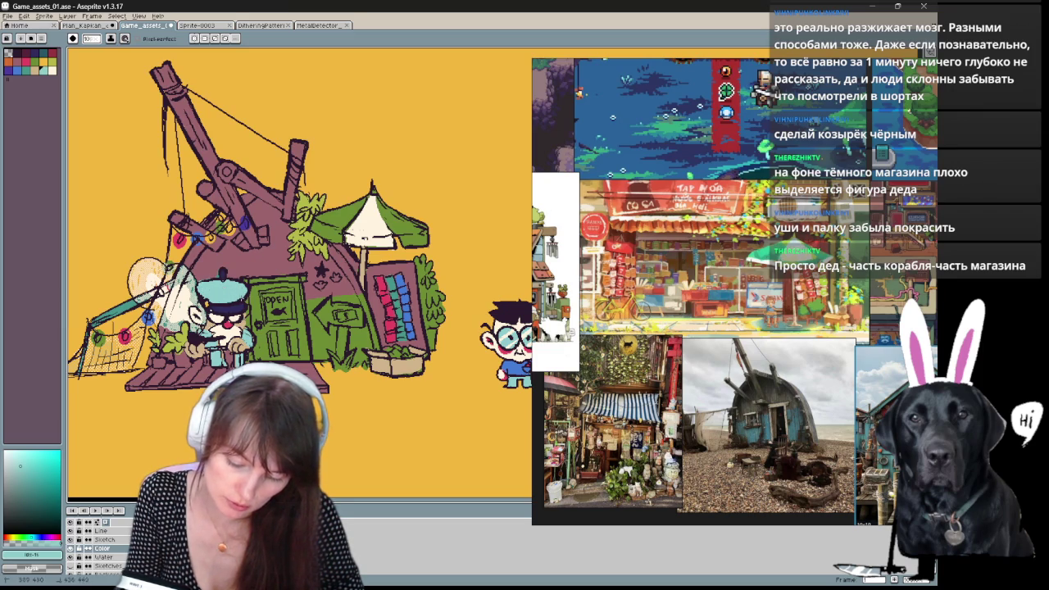
mouse_move(397, 417)
mouse_down()
mouse_move(435, 395)
mouse_move(472, 347)
mouse_up()
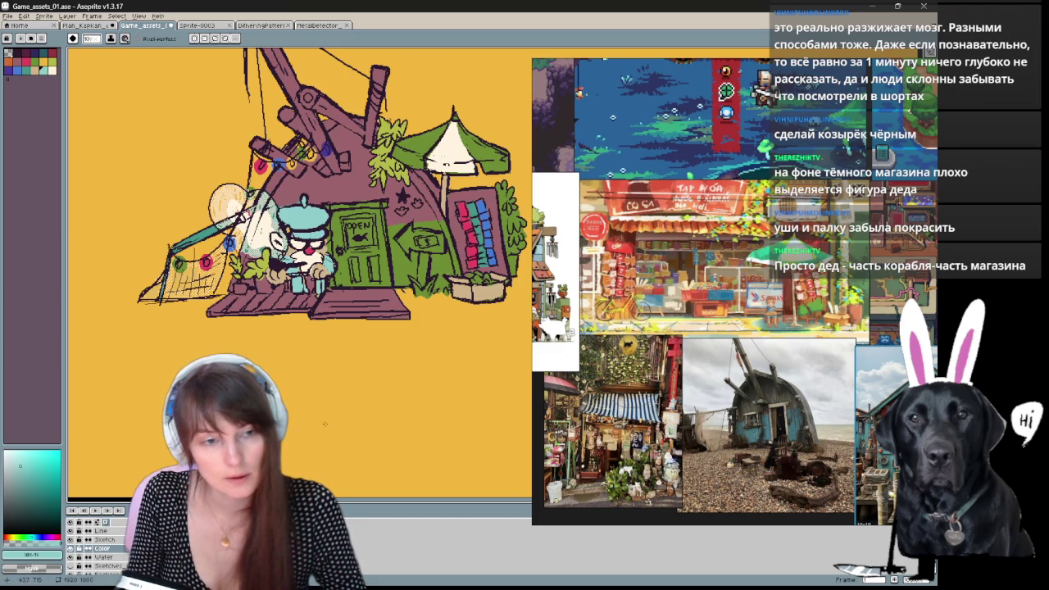
Undo the teal hat fill and make the Sketch layer active.
key(v)
key(ctrl+z)
key(ctrl+z)
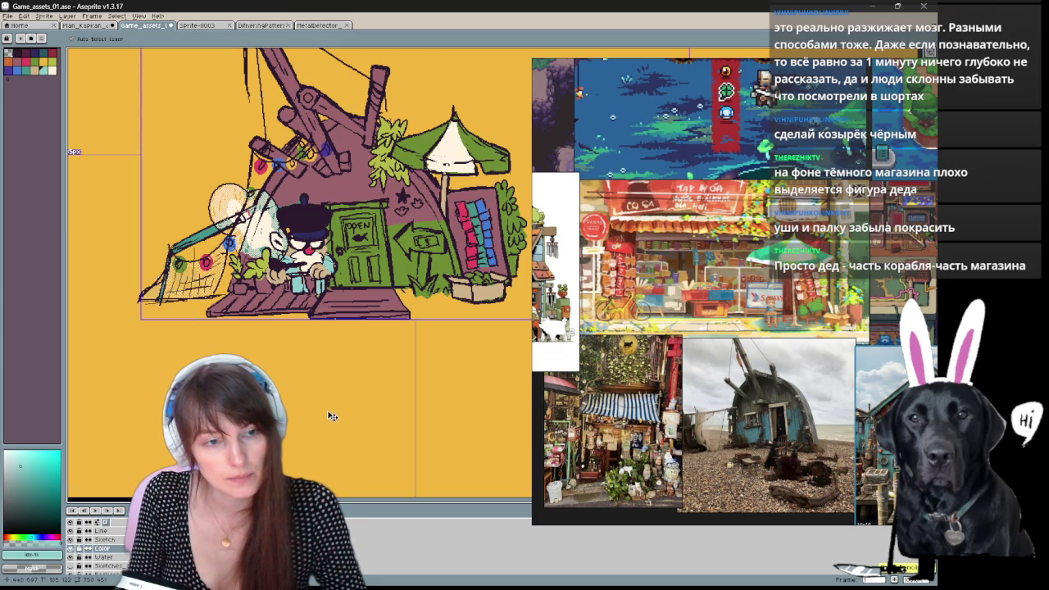
mouse_move(374, 346)
mouse_down()
mouse_move(349, 388)
mouse_move(434, 318)
mouse_move(365, 383)
mouse_move(313, 405)
mouse_up()
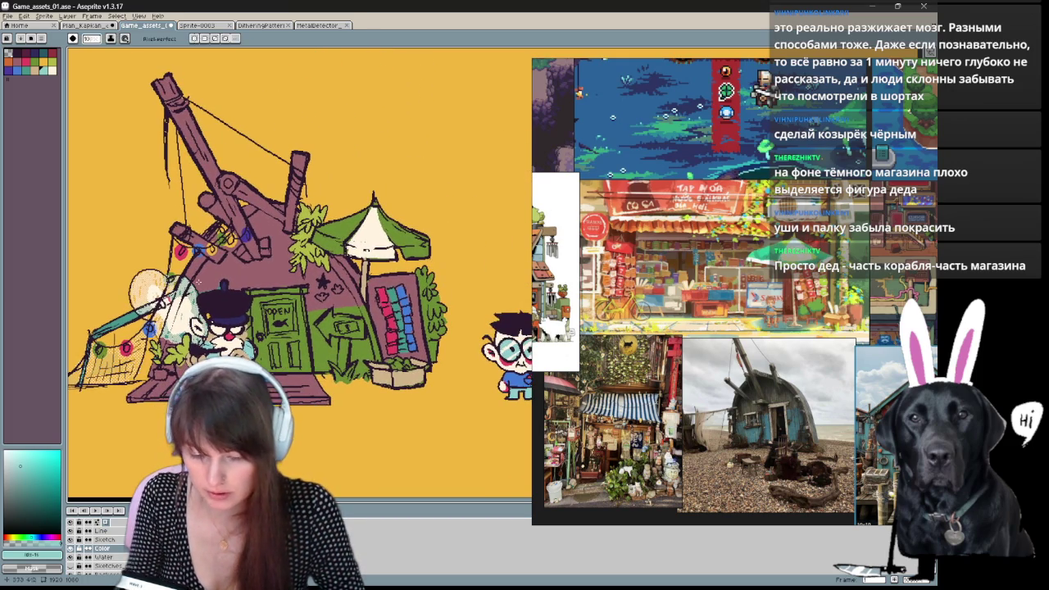
click(114, 539)
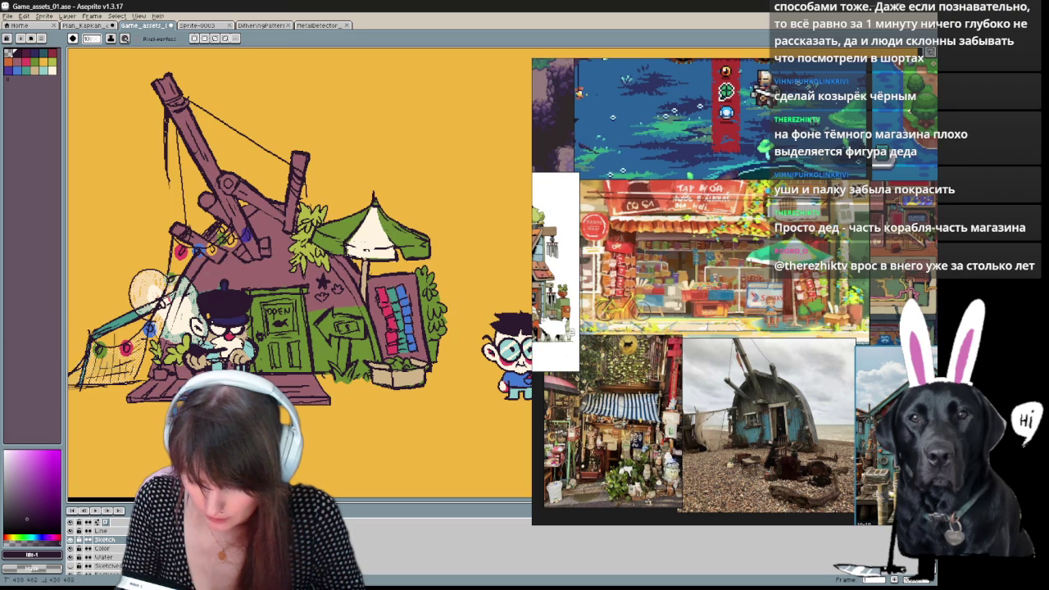
key(e)
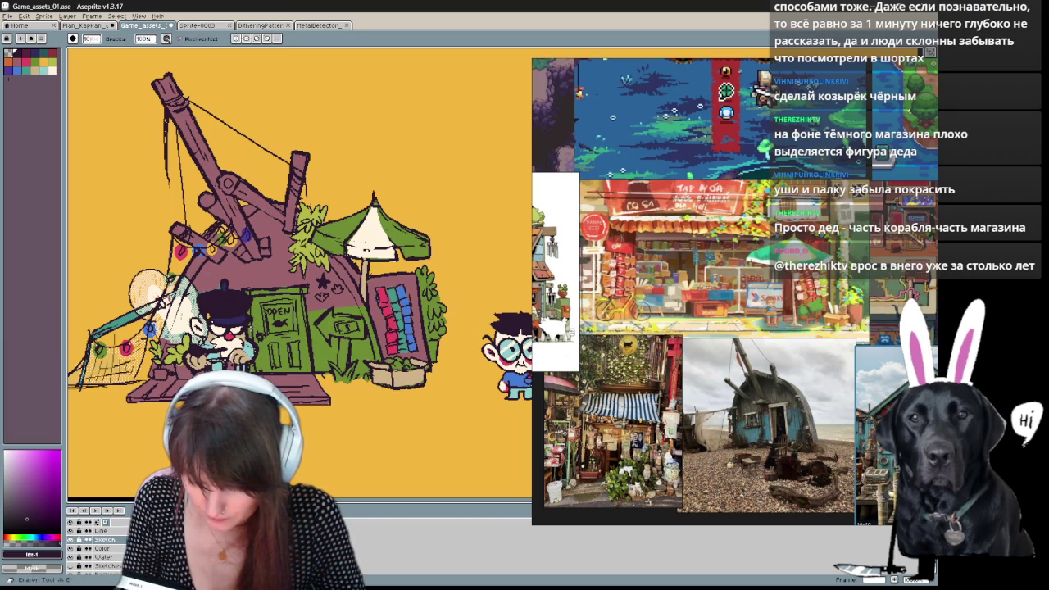
key(b)
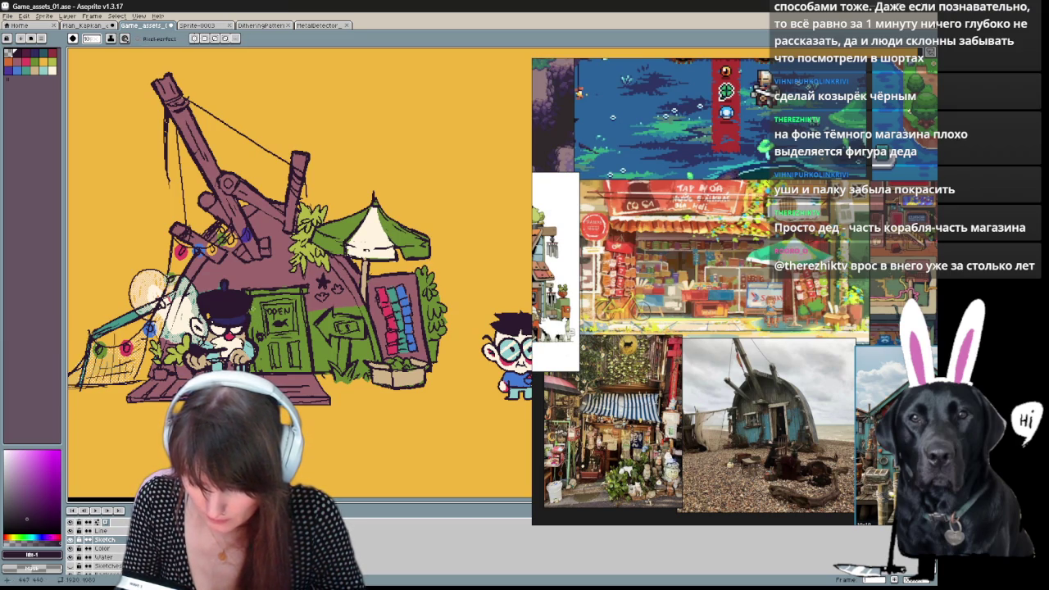
key(e)
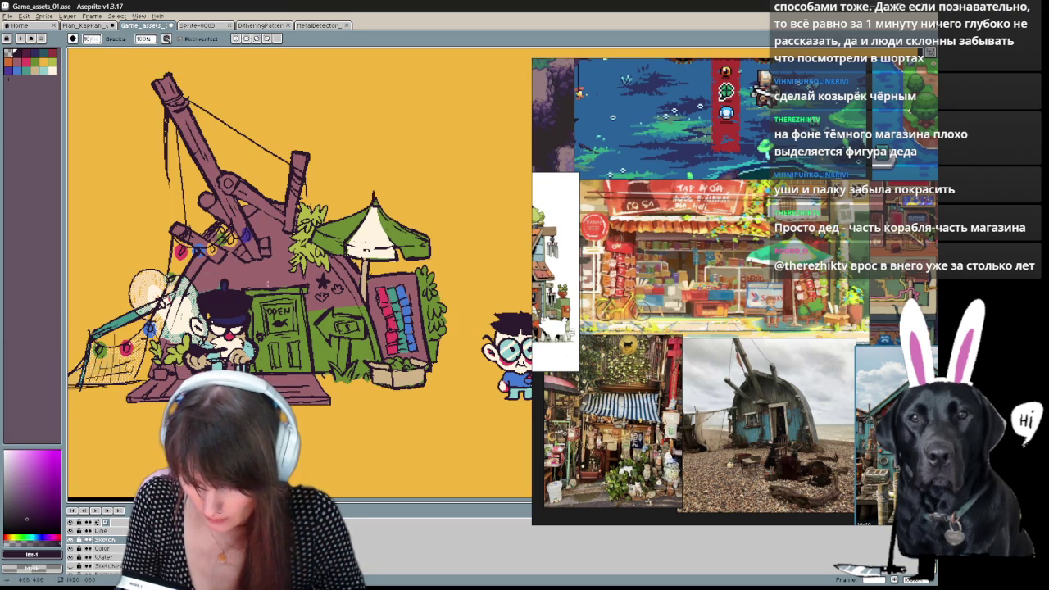
key(b)
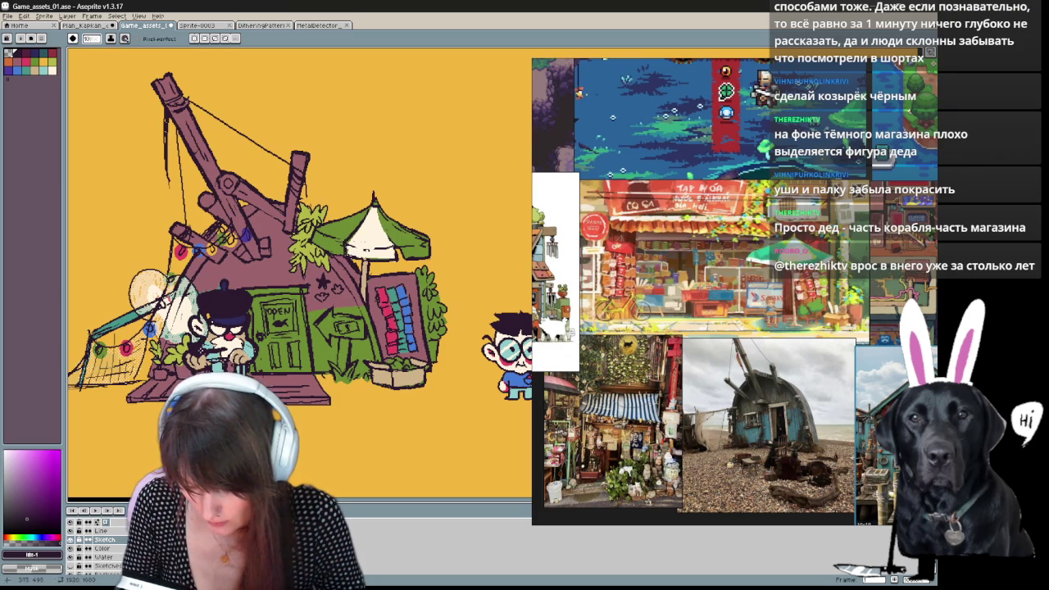
key(ctrl)
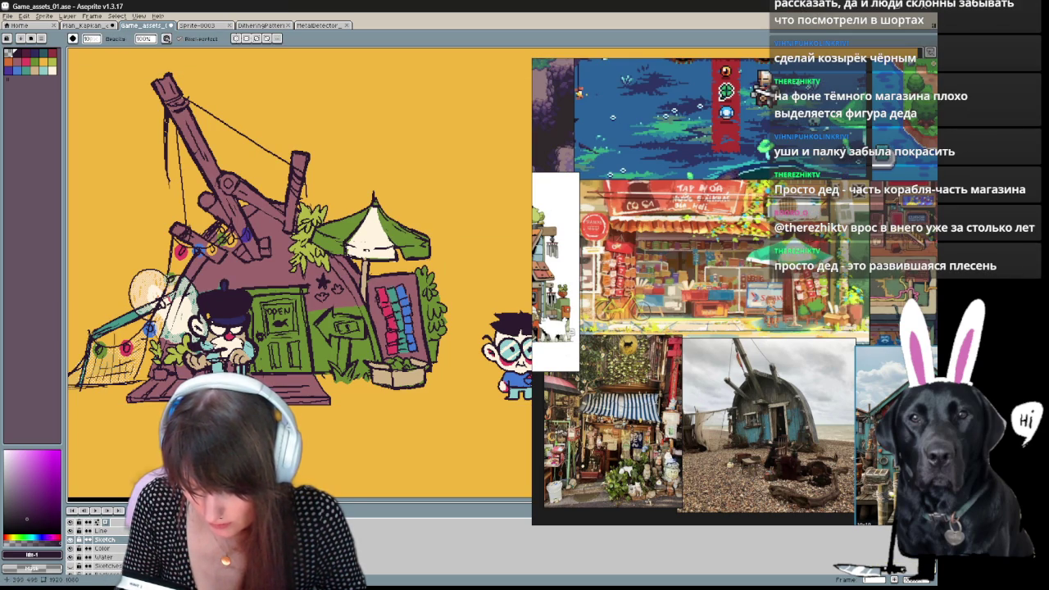
key(ctrl+z)
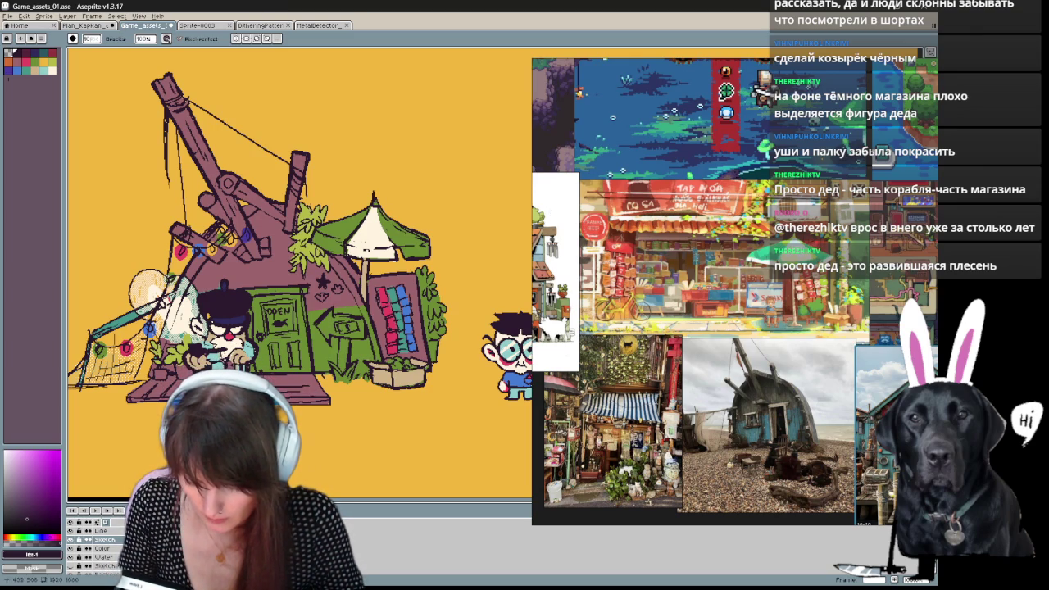
key(b)
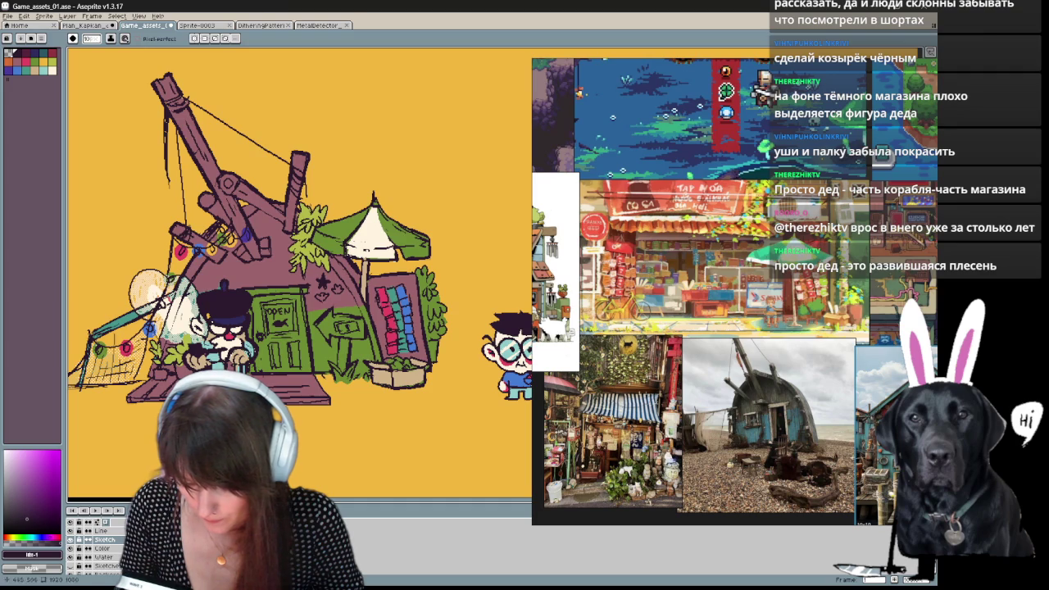
drag(346, 340, 305, 348)
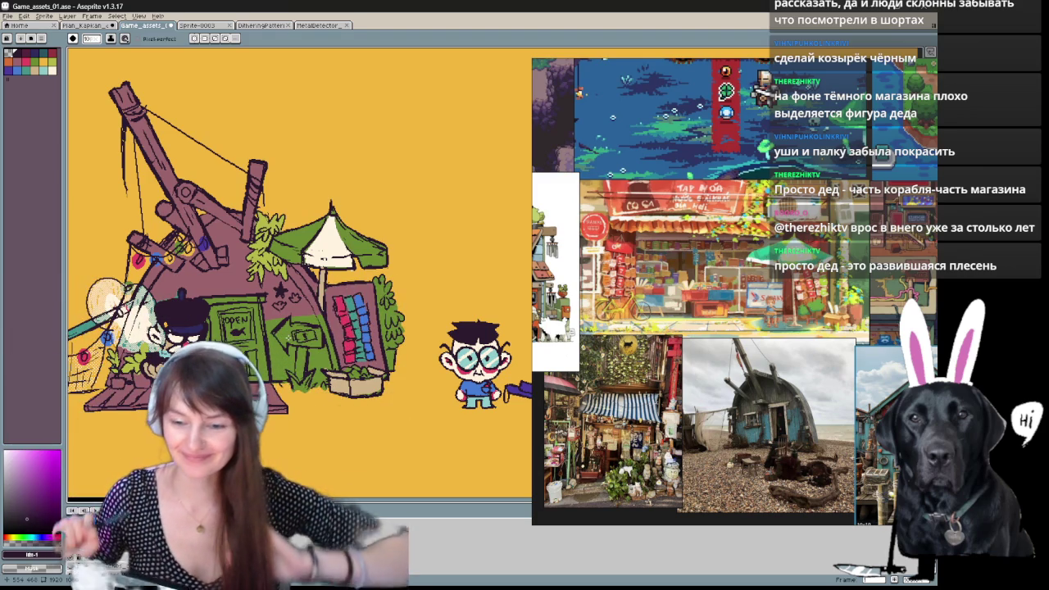
mouse_move(305, 380)
mouse_down()
mouse_move(354, 374)
mouse_move(421, 340)
mouse_up()
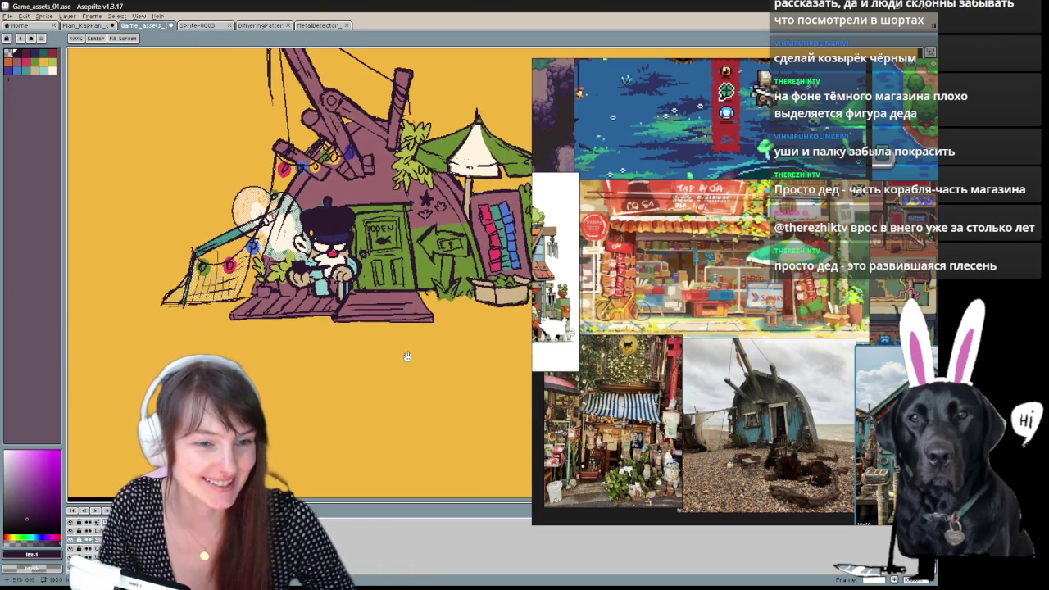
mouse_move(372, 368)
mouse_down()
mouse_move(346, 366)
mouse_move(335, 396)
mouse_up()
key(g)
click(26, 63)
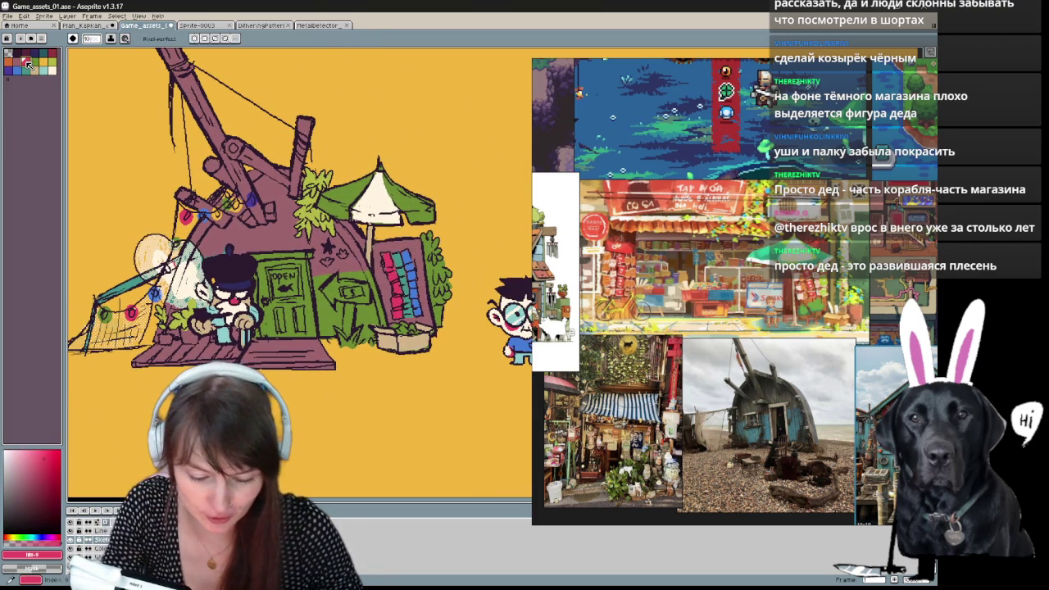
click(301, 308)
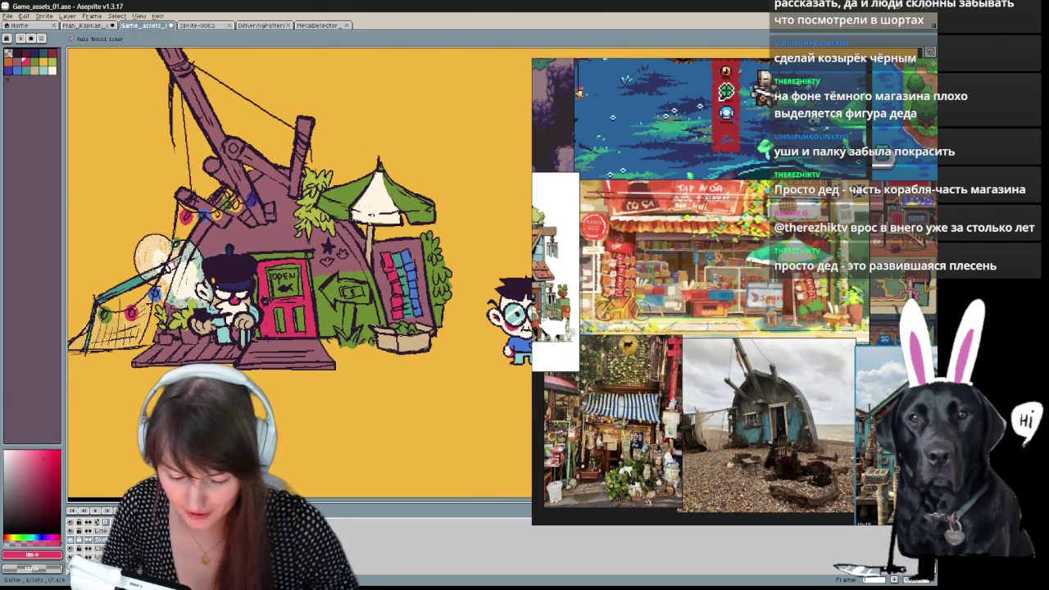
key(ctrl+z)
click(303, 309)
key(z)
drag(304, 311, 256, 412)
scroll(256, 412, down, 2)
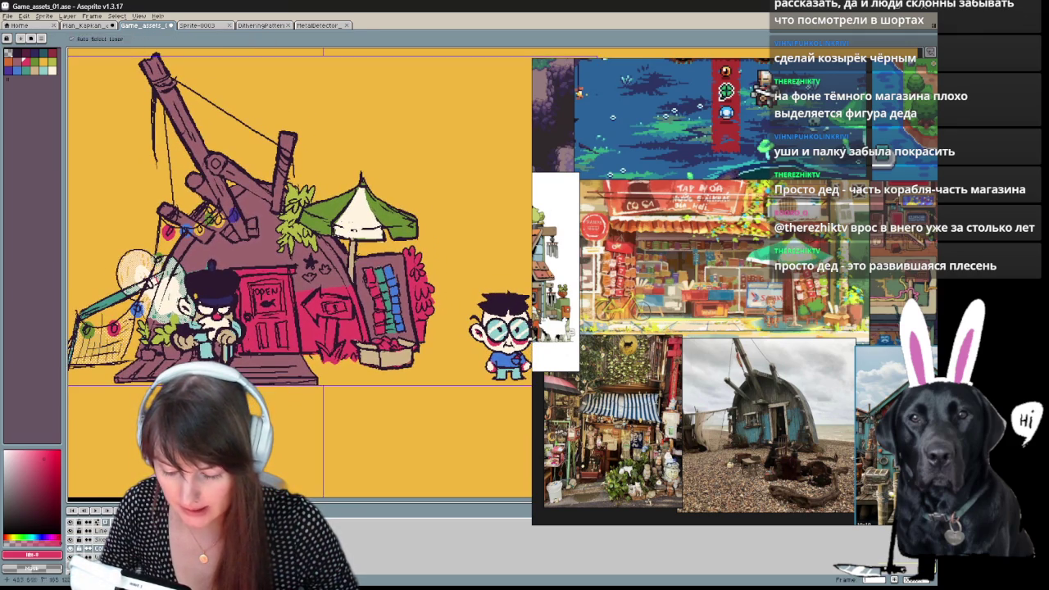
key(ctrl+z)
key(g)
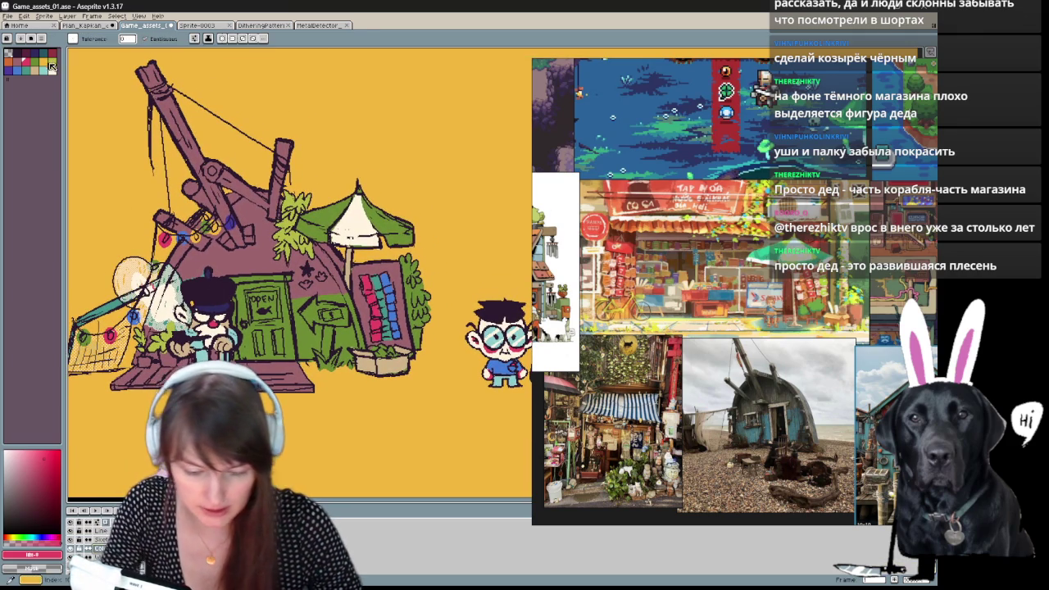
Discard trial blue strokes on the $ sign and fill the arrow sign white.
key(b)
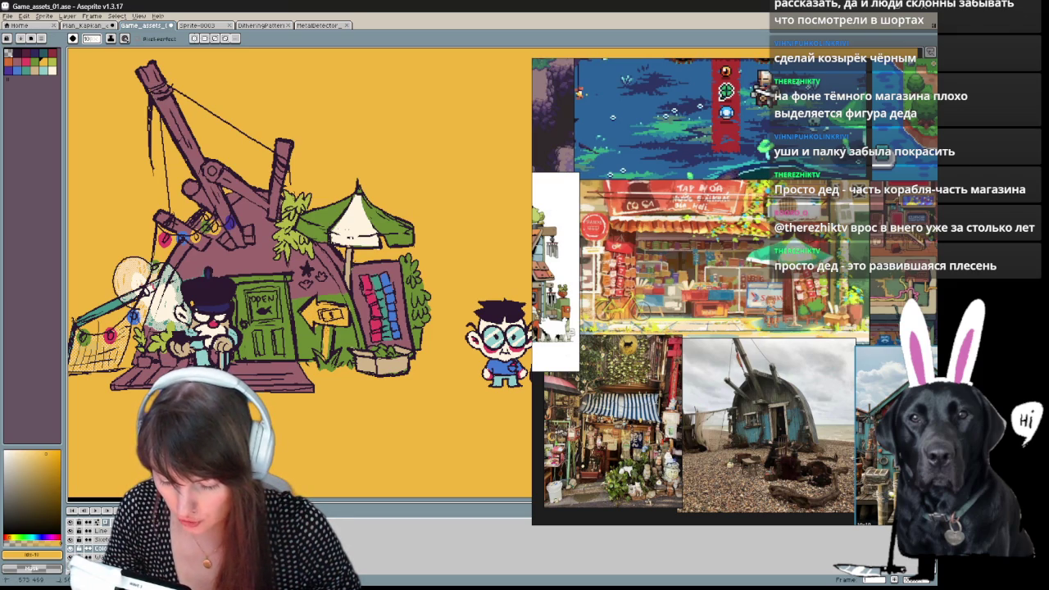
click(43, 538)
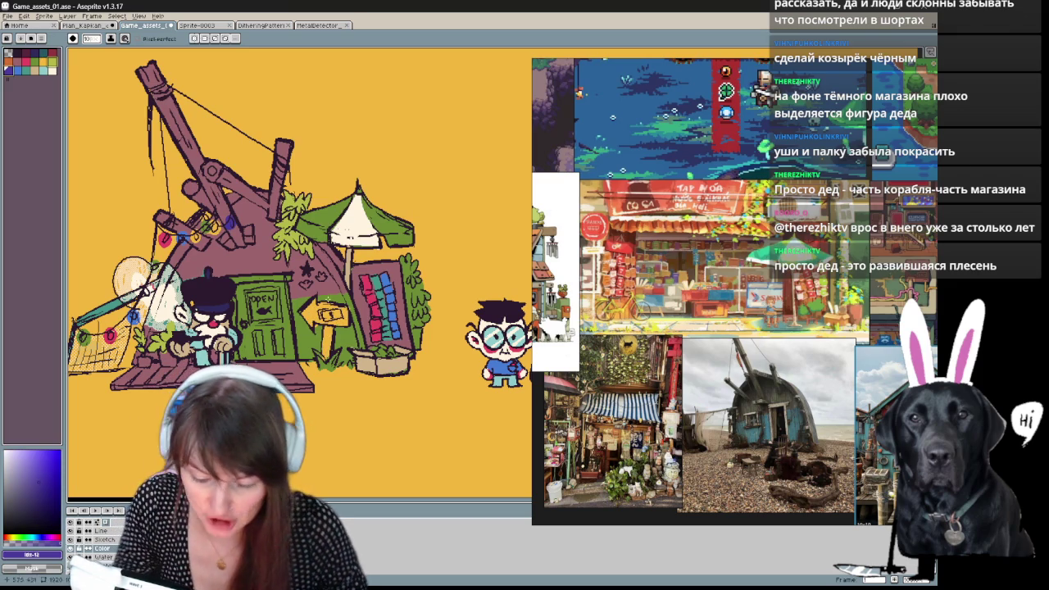
drag(320, 312, 331, 314)
key(ctrl+z)
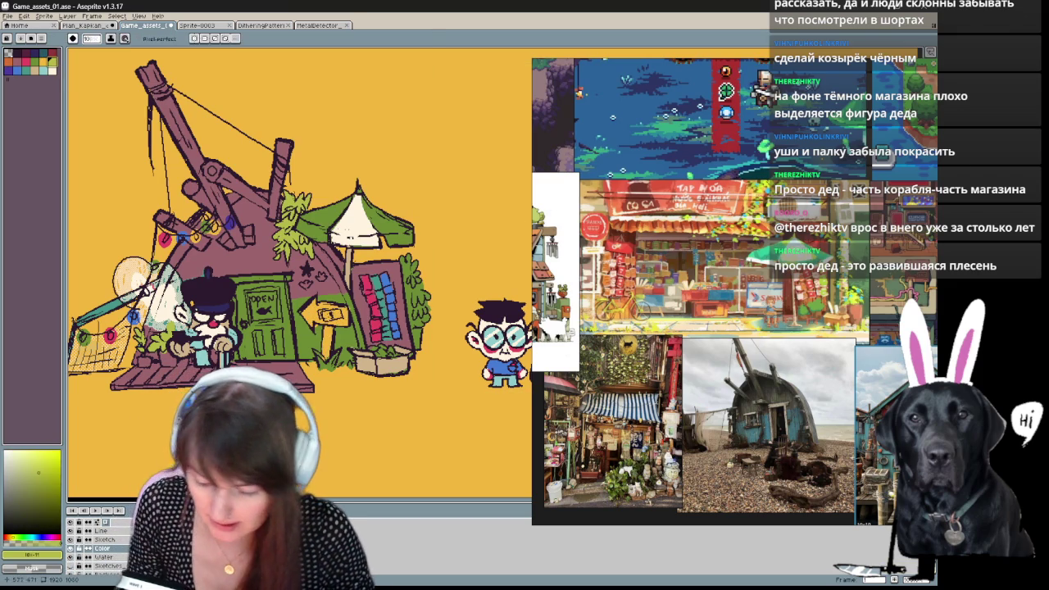
click(33, 64)
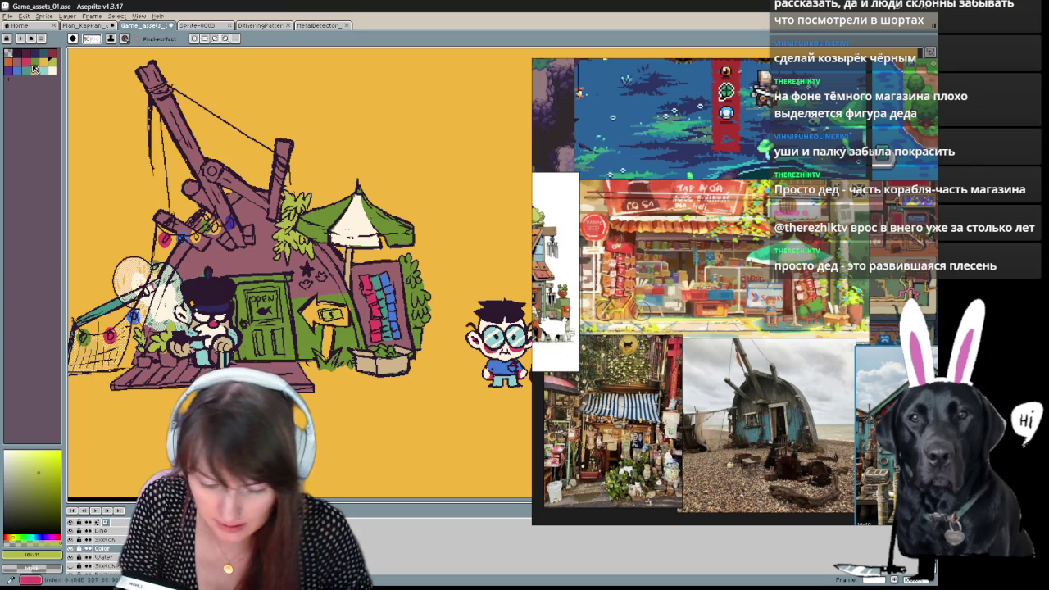
key(g)
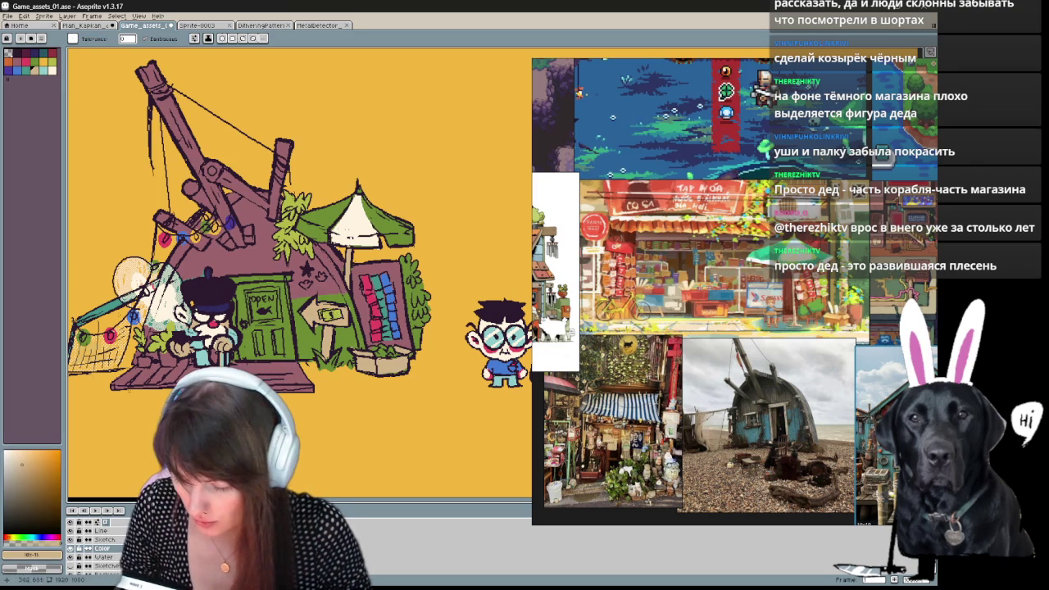
click(54, 70)
click(316, 312)
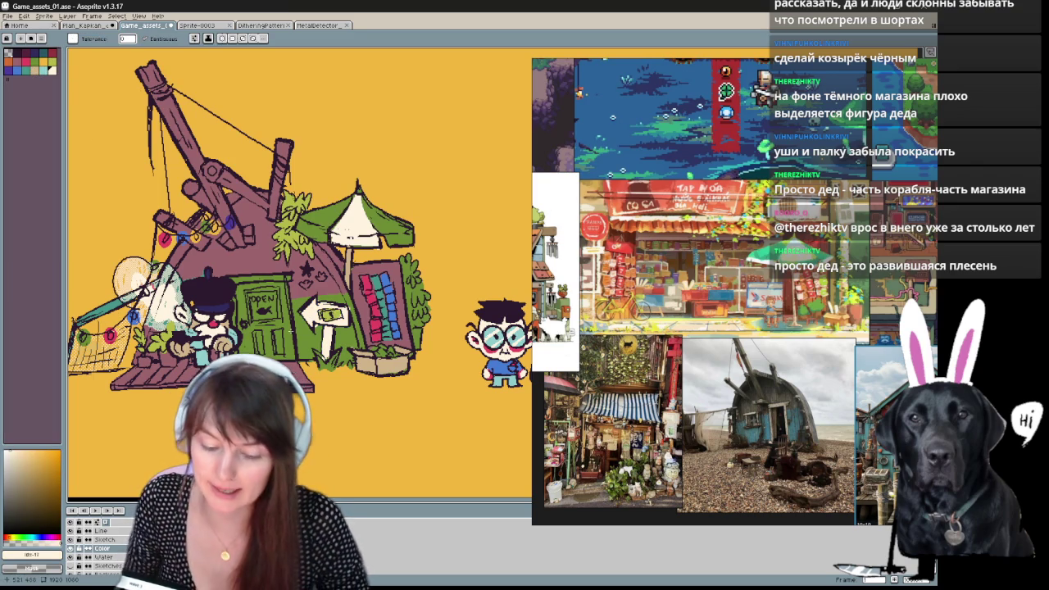
Try pink-red and red fills on the green walls and door, then revert them.
key(b)
alt+click(318, 326)
scroll(426, 383, up, 1)
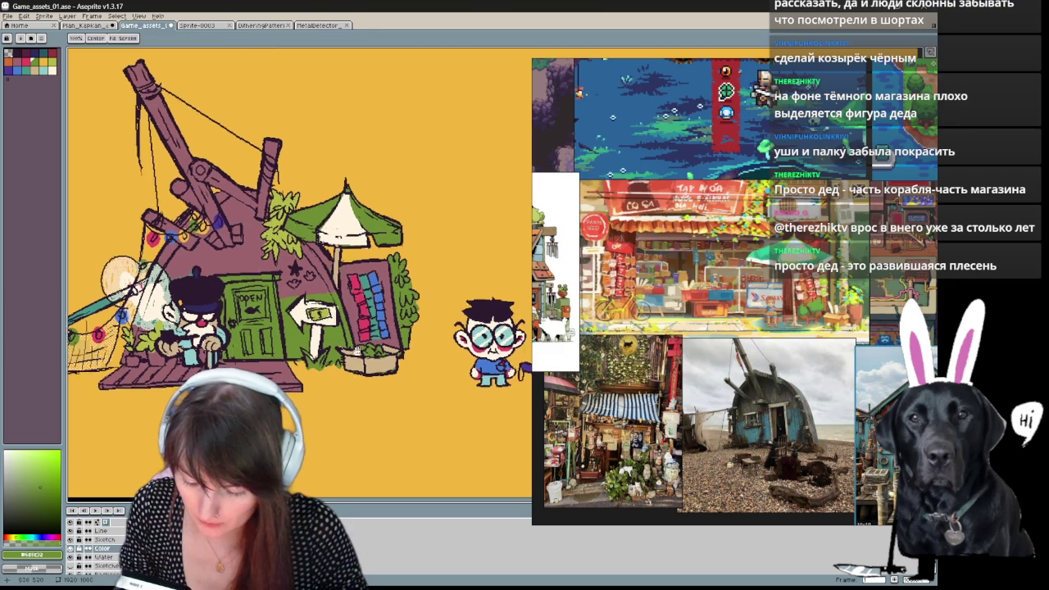
scroll(425, 383, up, 1)
scroll(426, 384, up, 1)
scroll(426, 384, up, 1)
scroll(425, 383, down, 1)
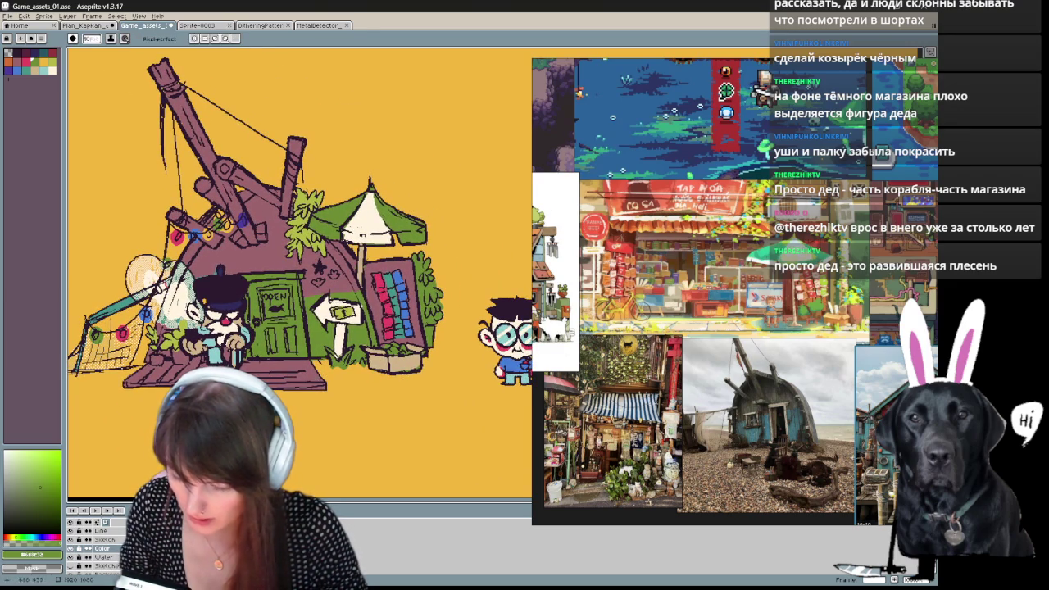
click(26, 62)
key(g)
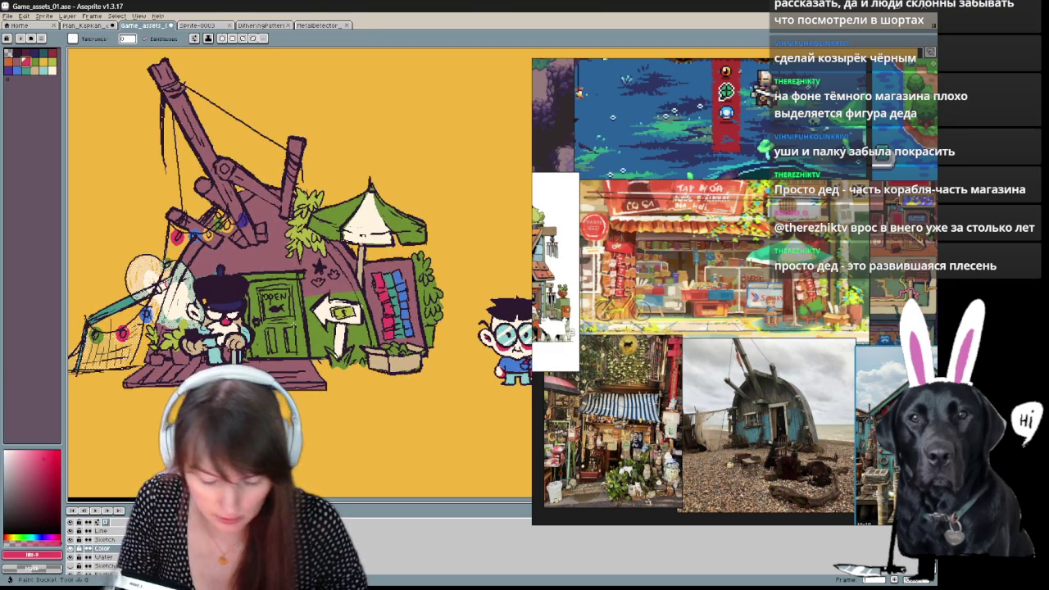
click(324, 275)
key(g)
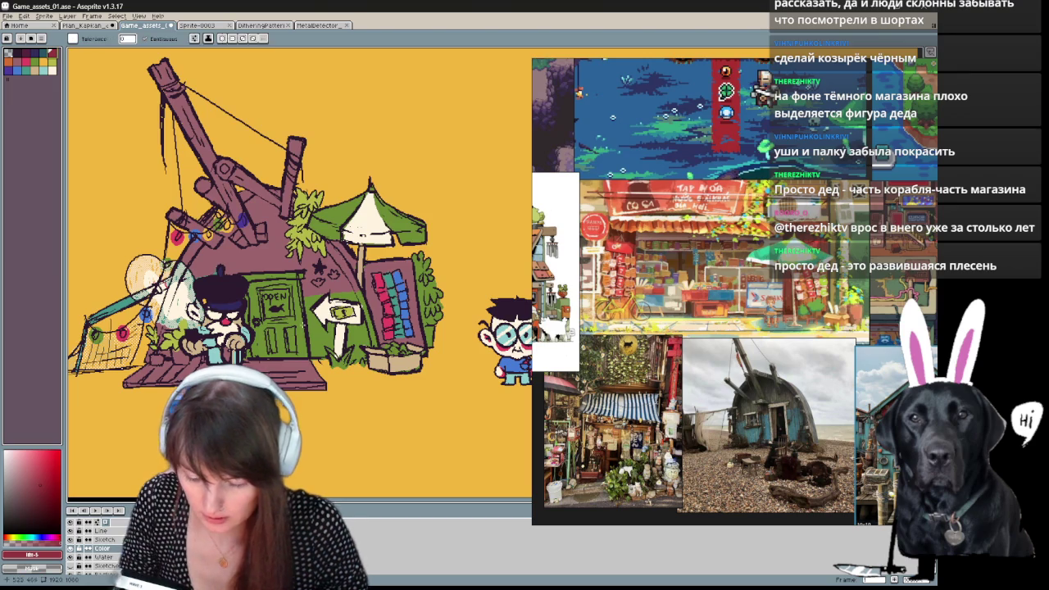
click(295, 282)
key(Return)
key(Return)
Fill the green walls and door with blue.
click(9, 71)
click(299, 282)
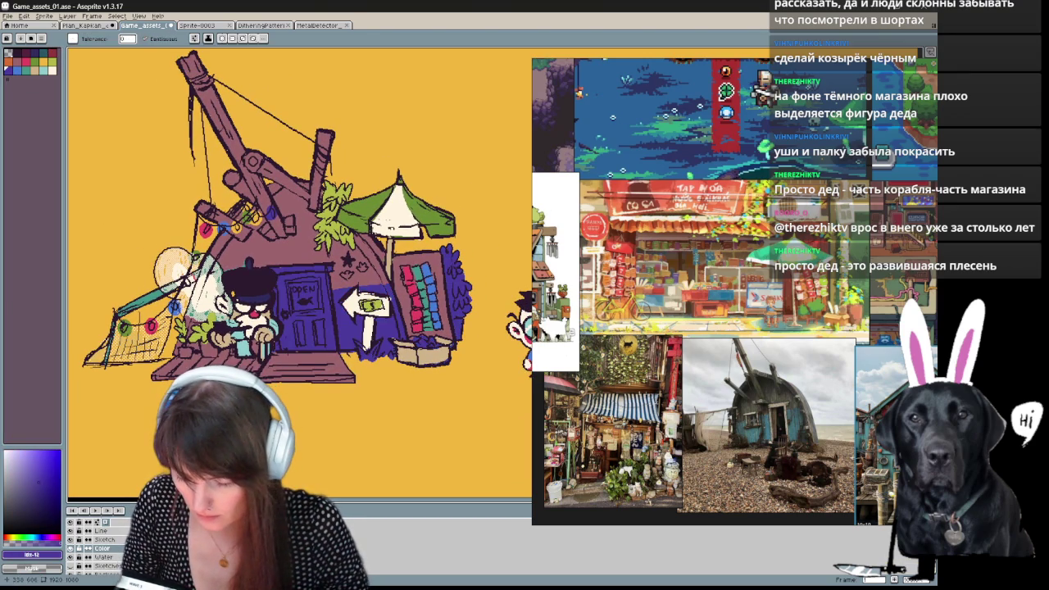
drag(168, 428, 155, 450)
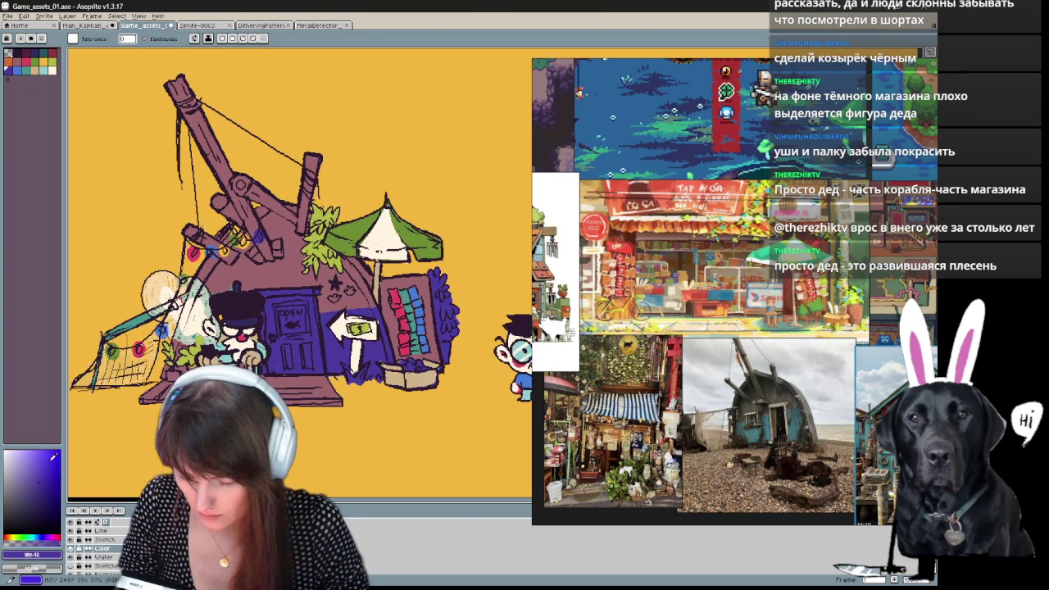
click(37, 538)
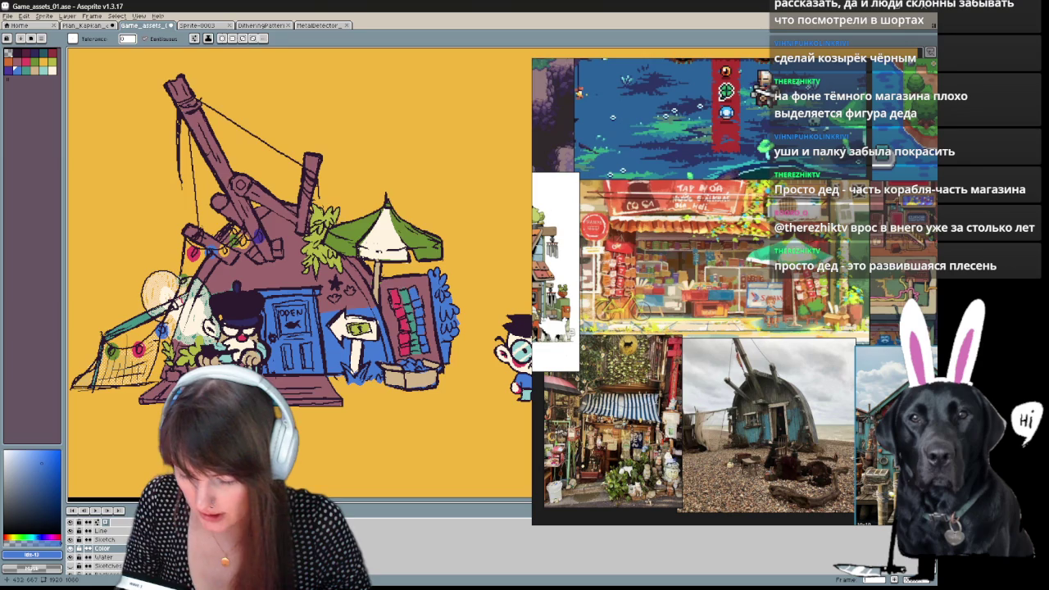
drag(205, 369, 202, 325)
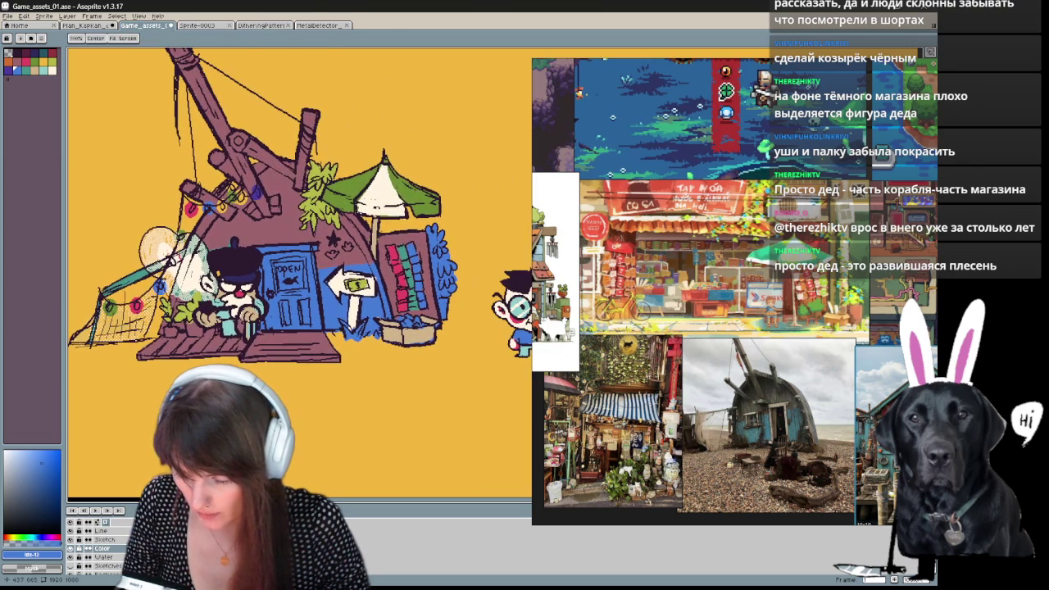
Pick red, then green, as the Pencil drawing colour.
click(58, 53)
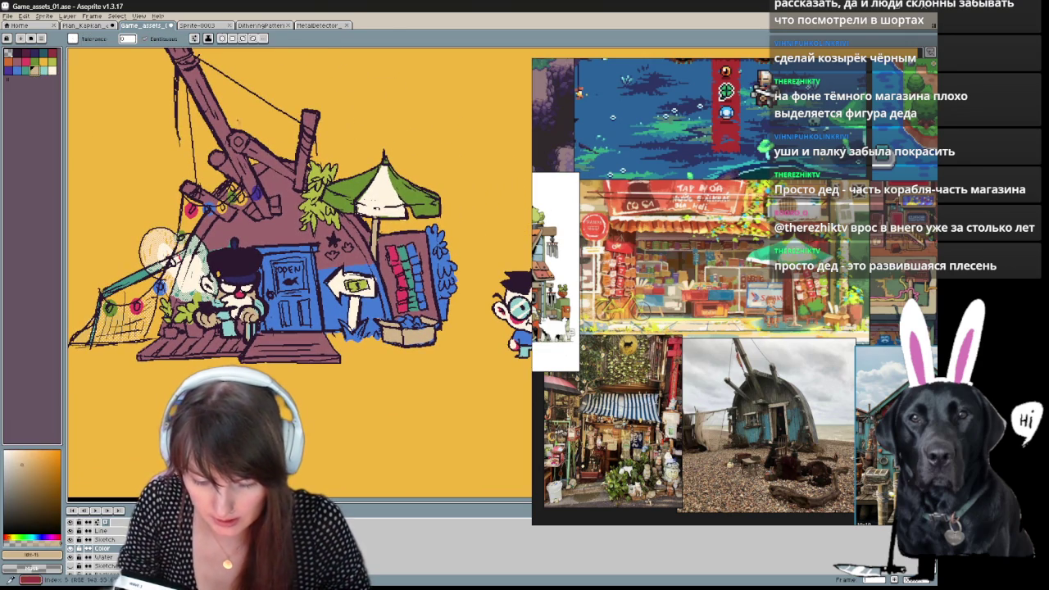
key(b)
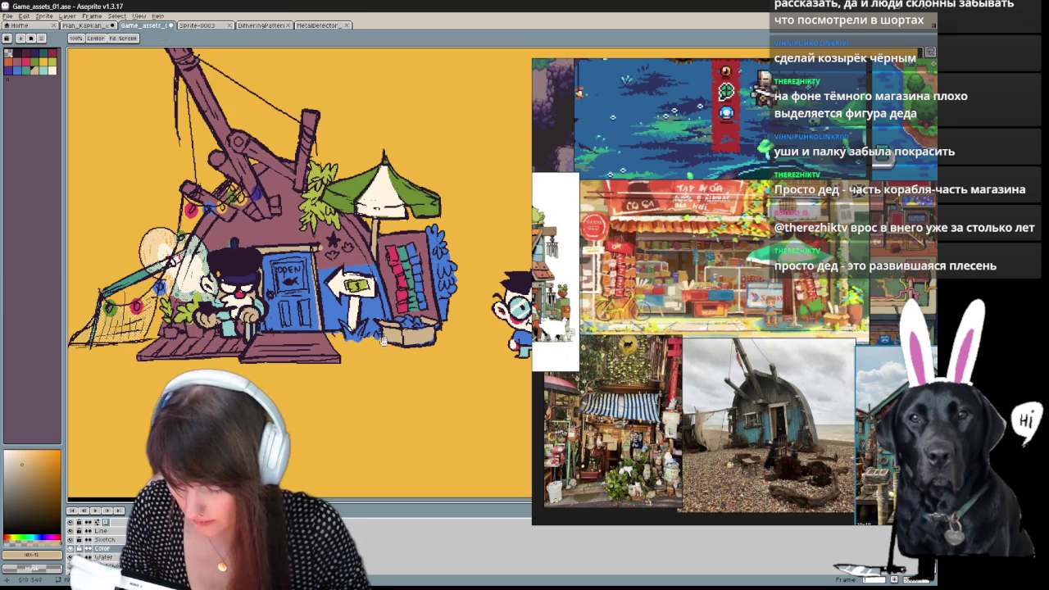
drag(385, 337, 346, 344)
click(39, 62)
key(b)
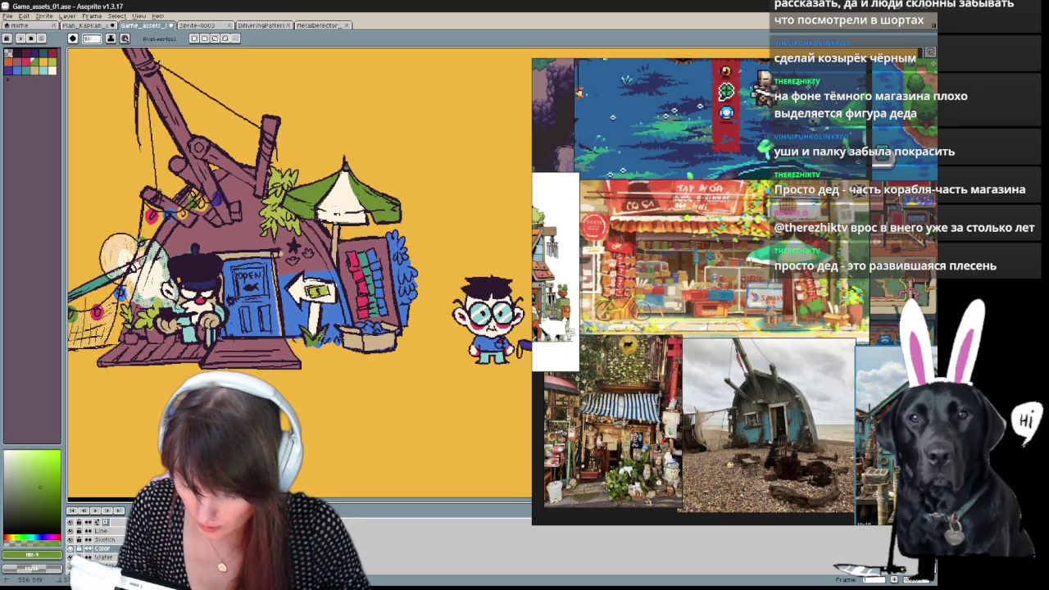
Pick a yellow-olive fill colour, then undo and redo the latest colour changes.
click(54, 62)
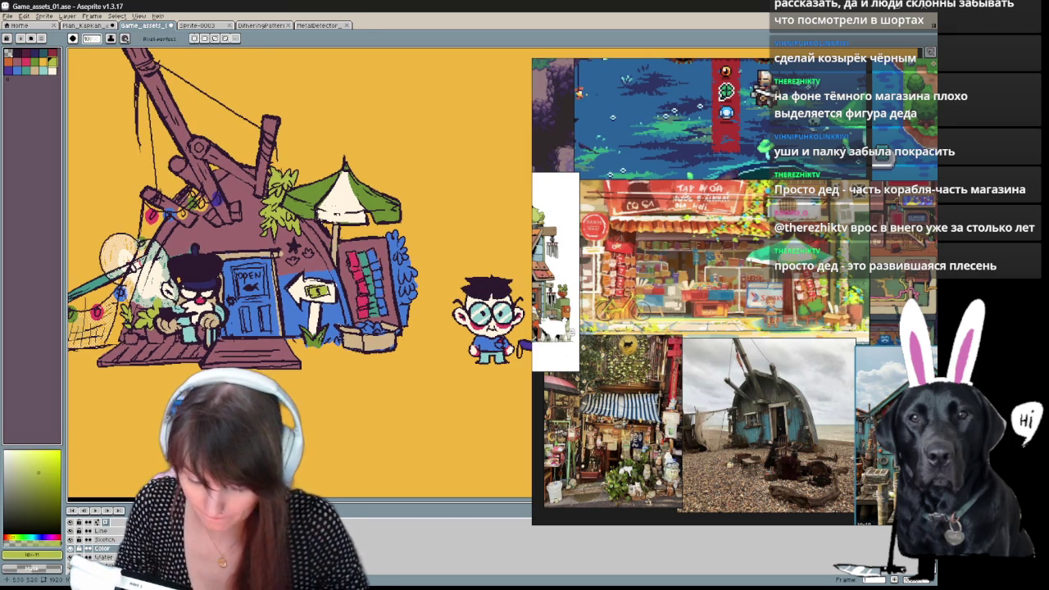
key(g)
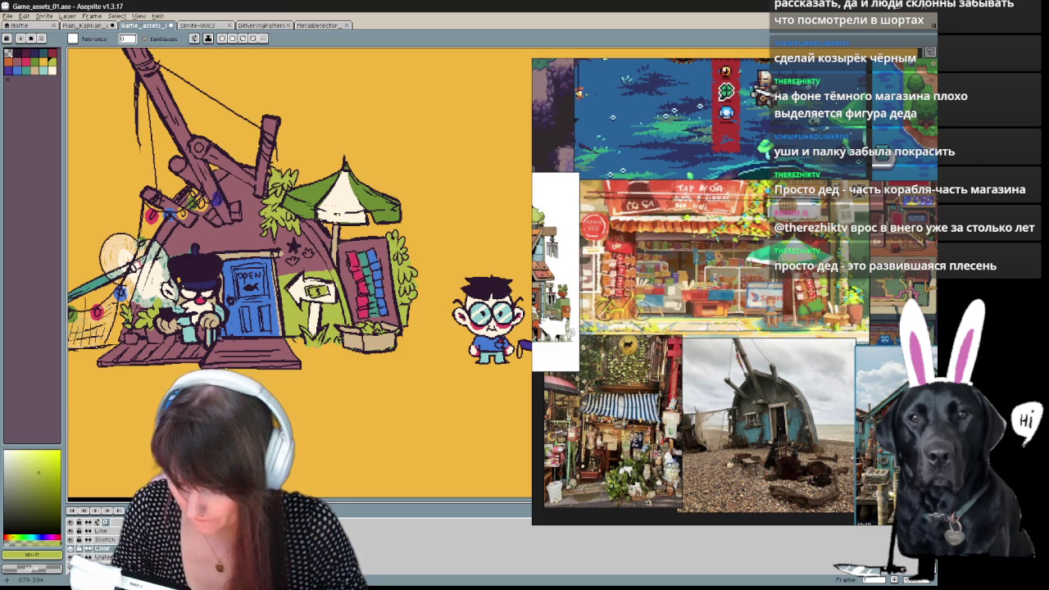
key(ctrl+z)
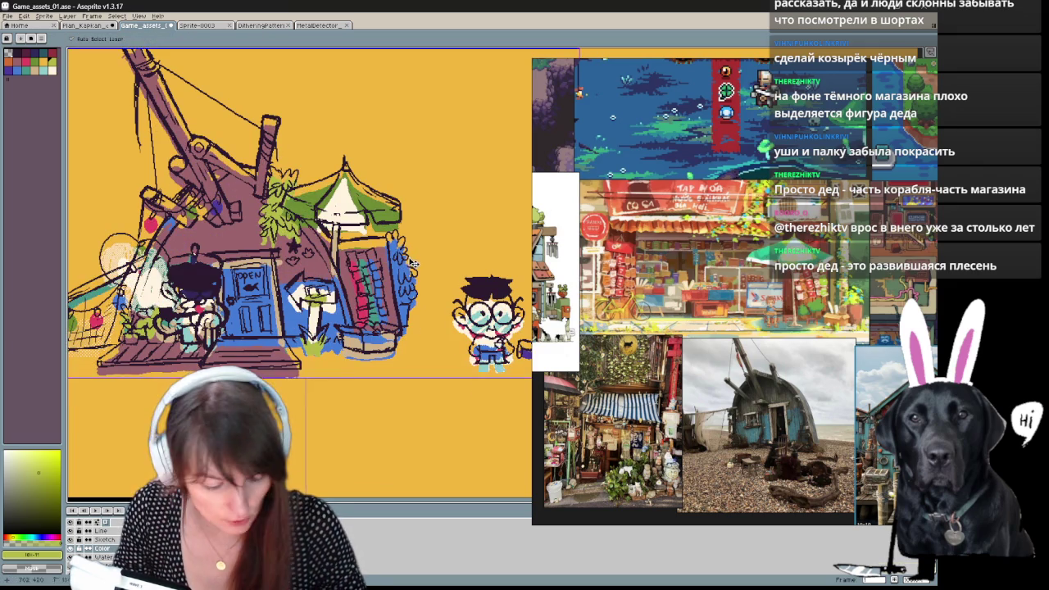
key(ctrl+z)
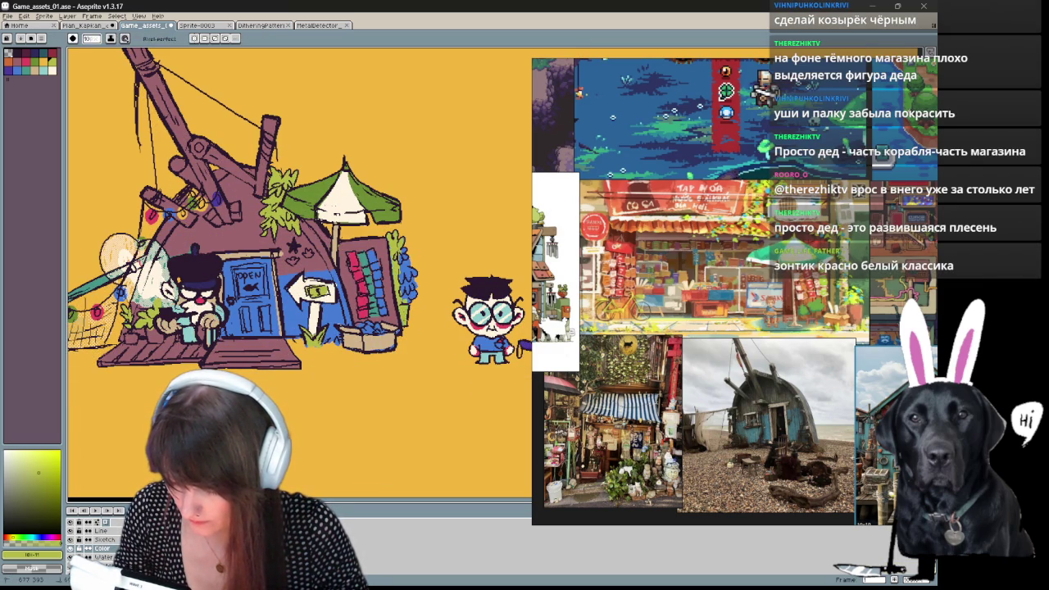
key(b)
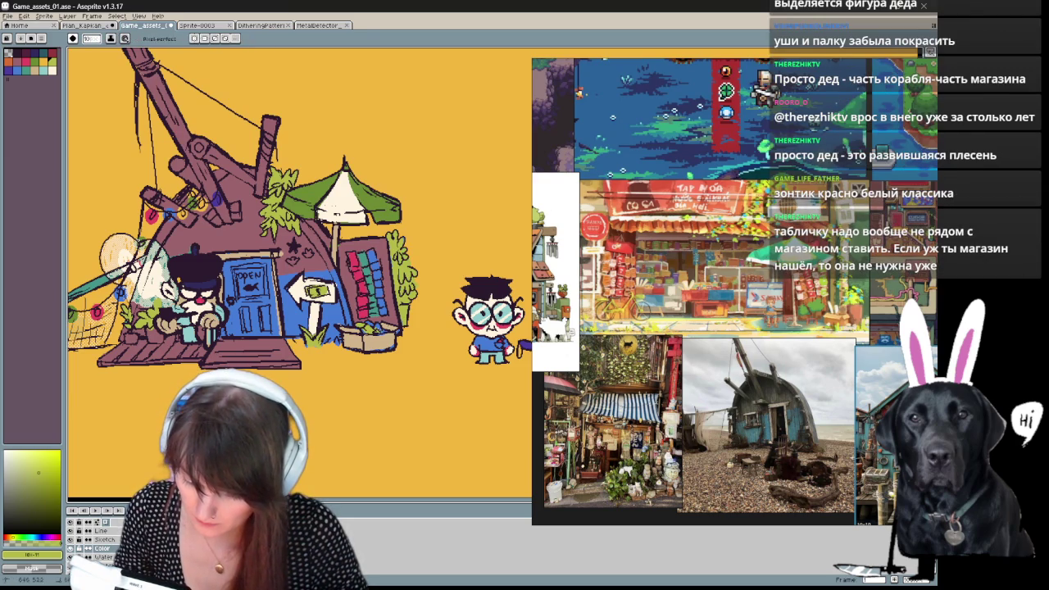
Pick orange-tan, leaf-green and orange drawing colours, briefly using the eraser.
alt+click(389, 337)
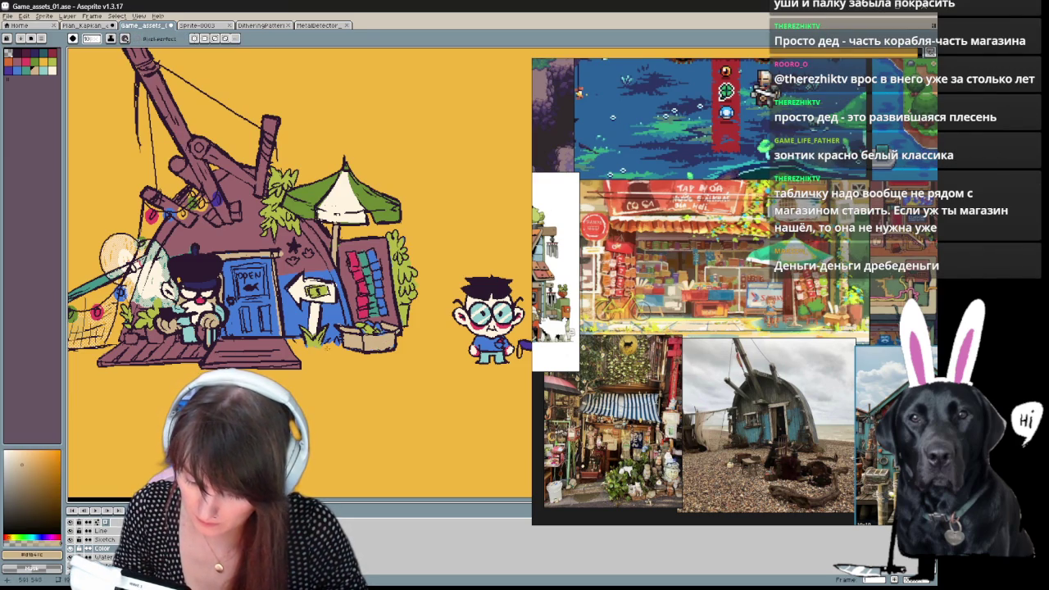
key(e)
key(b)
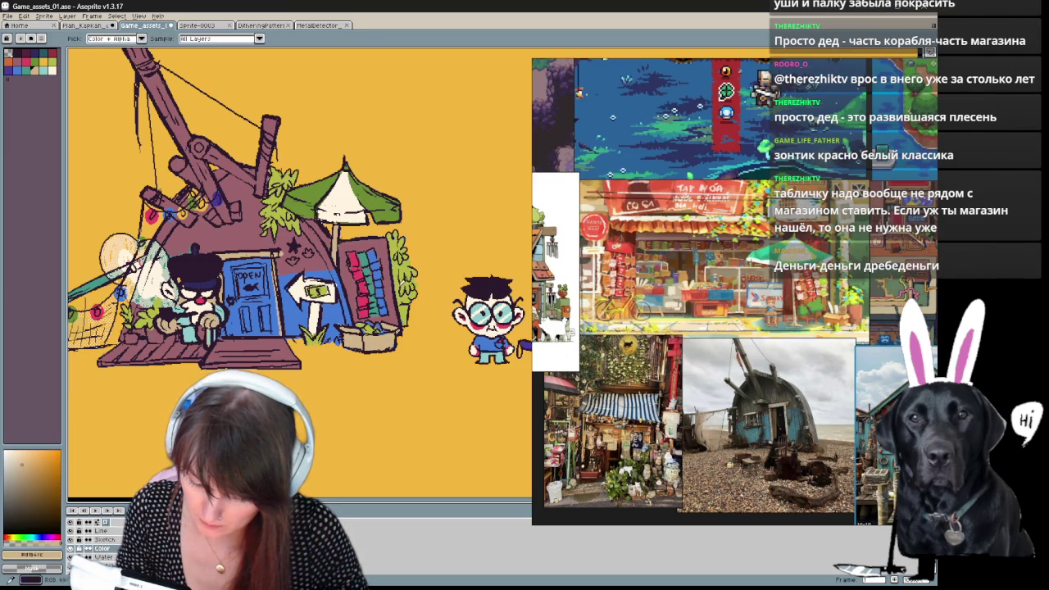
alt+click(400, 268)
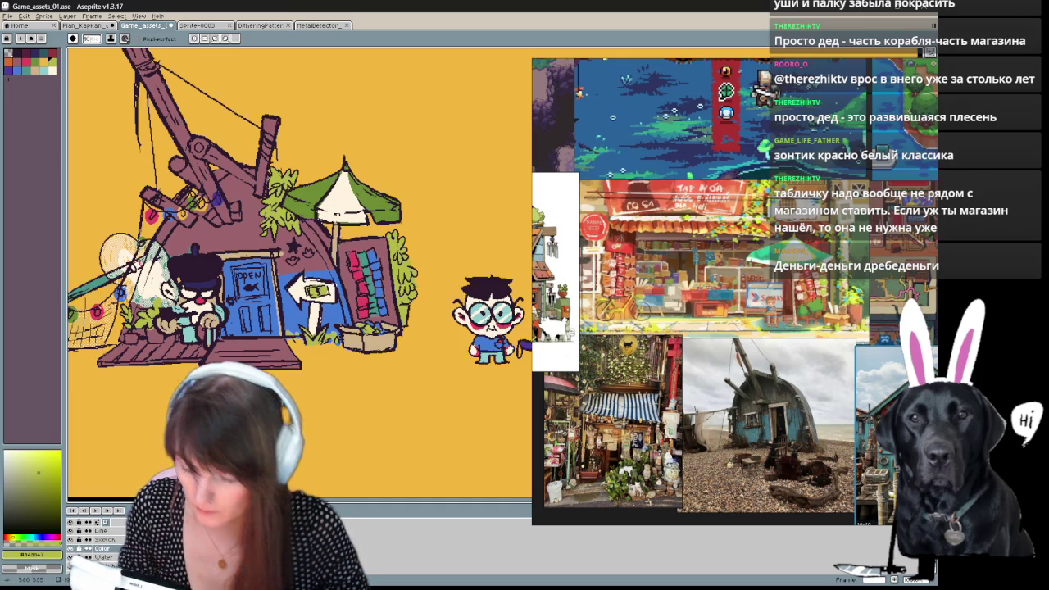
drag(262, 205, 296, 208)
alt+click(92, 124)
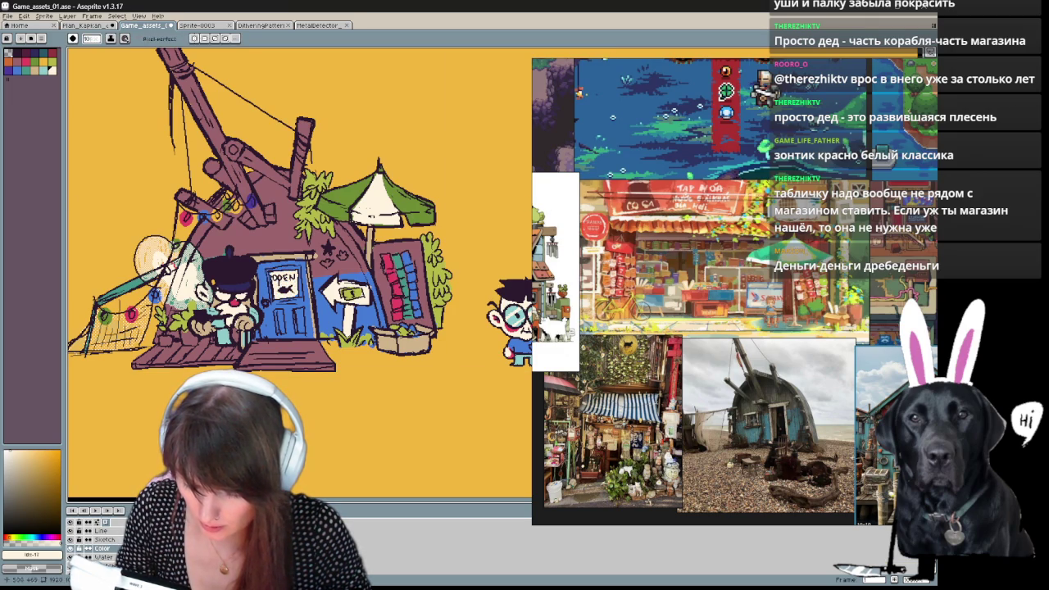
Shift layer content with the Move tool, pick a new colour, and zoom out over the scene.
key(v)
drag(415, 432, 452, 401)
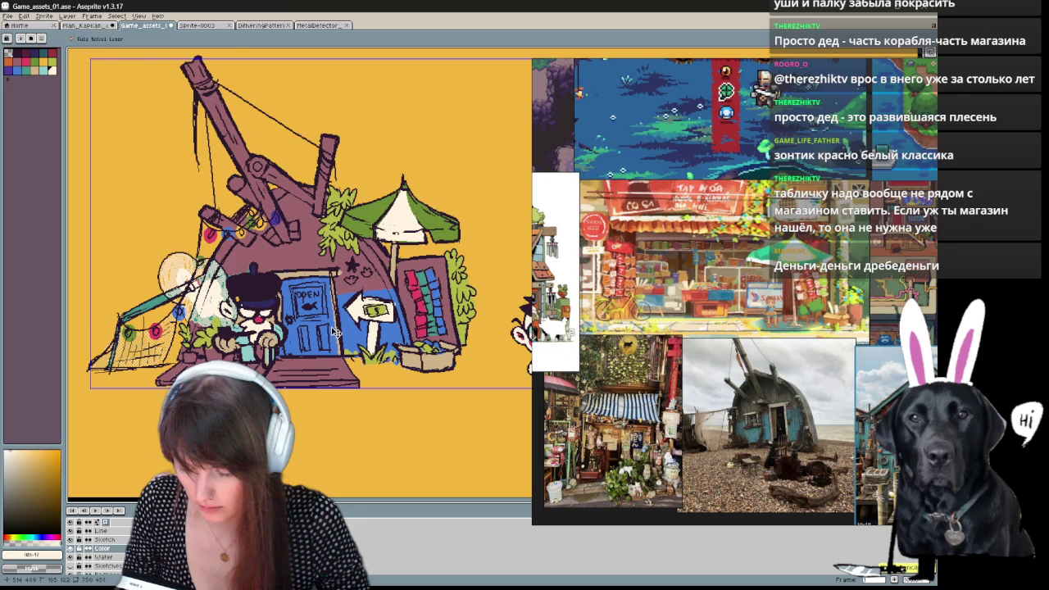
key(b)
click(36, 72)
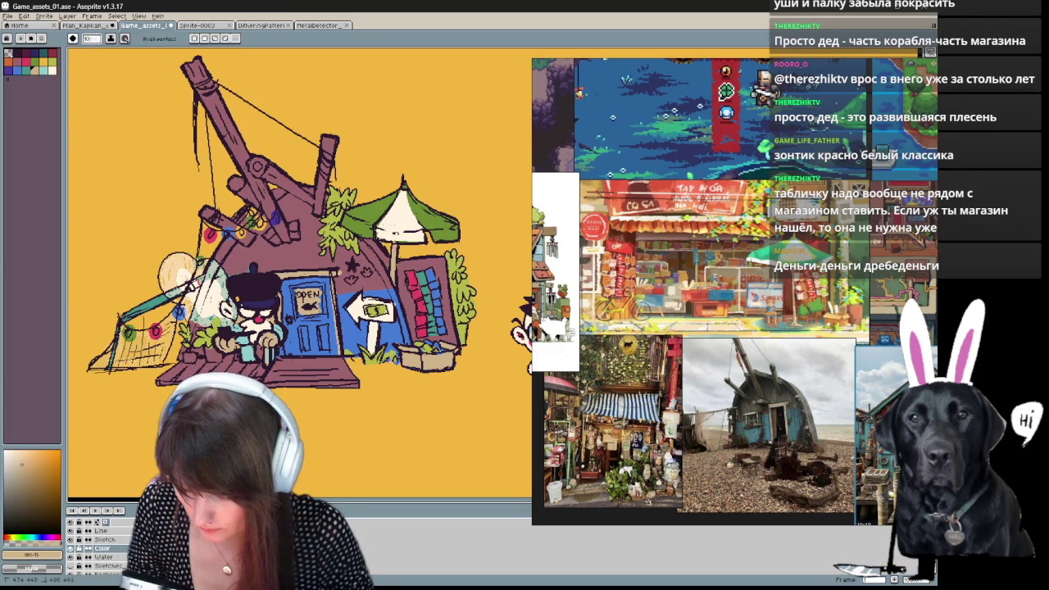
key(z)
scroll(363, 397, down, 2)
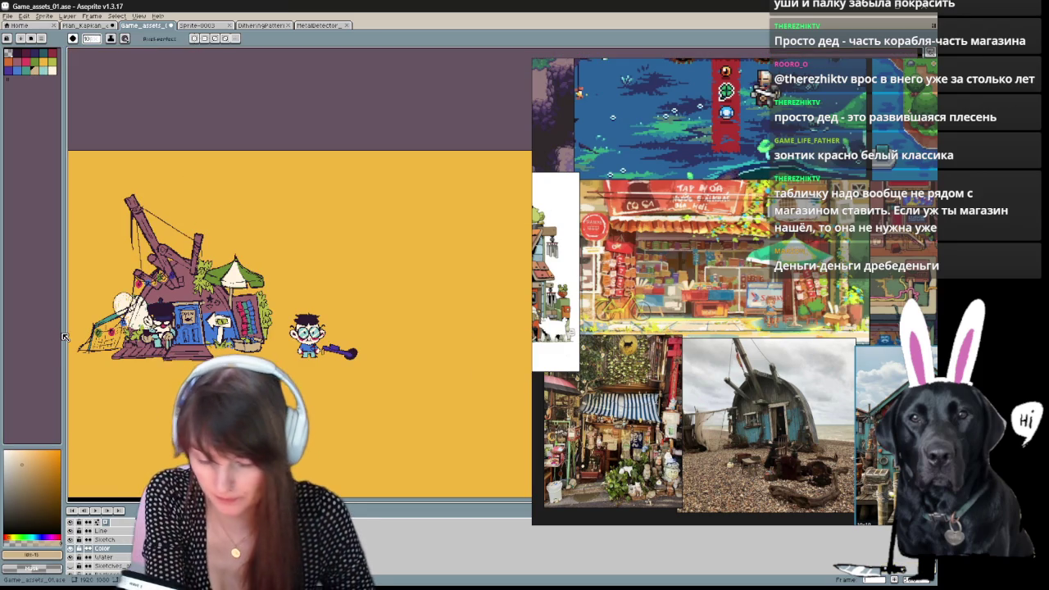
scroll(373, 418, up, 1)
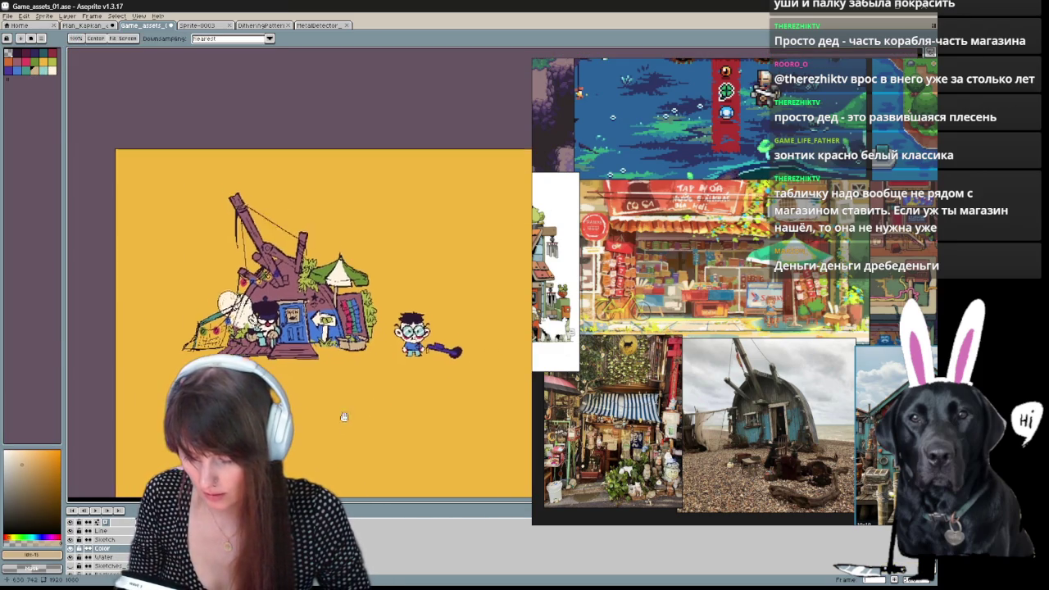
scroll(328, 401, down, 1)
drag(319, 394, 333, 445)
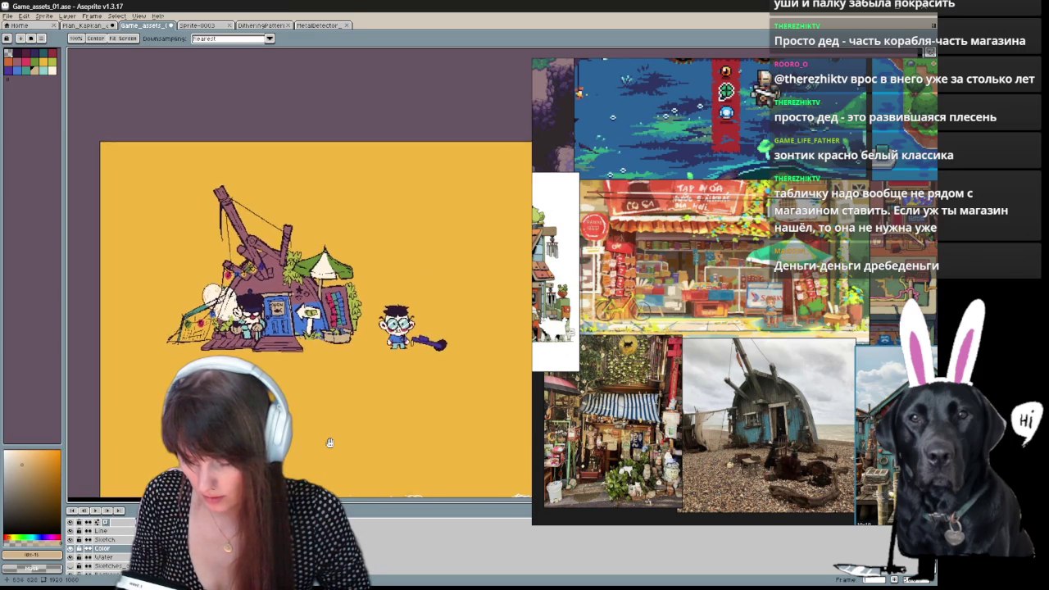
scroll(333, 445, up, 2)
scroll(335, 436, up, 1)
drag(336, 436, 336, 473)
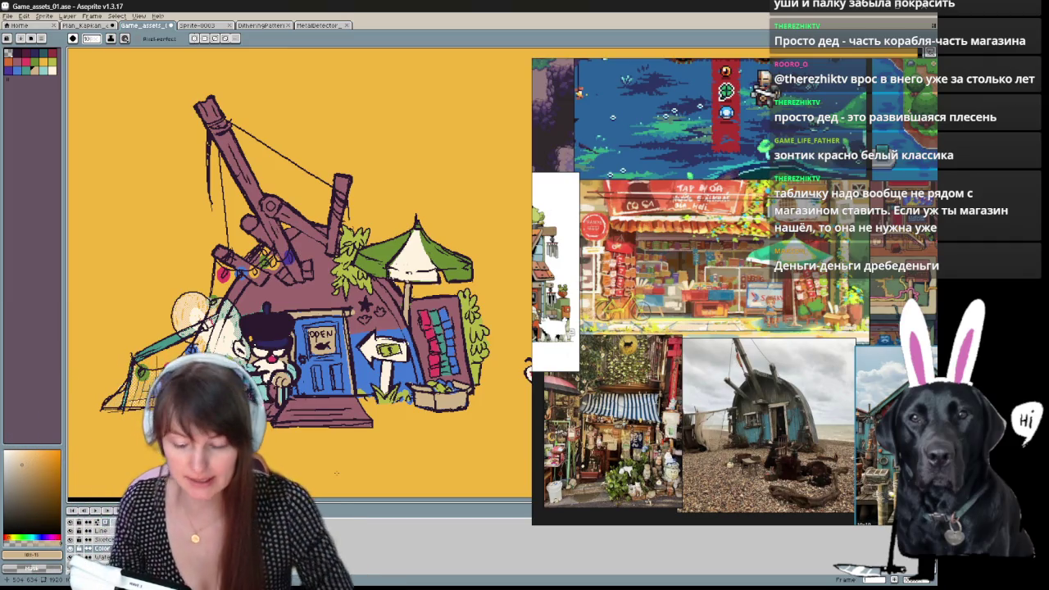
Fill the umbrella's left and right green panels with red, then draw a thin red test stroke.
drag(336, 473, 272, 483)
click(24, 60)
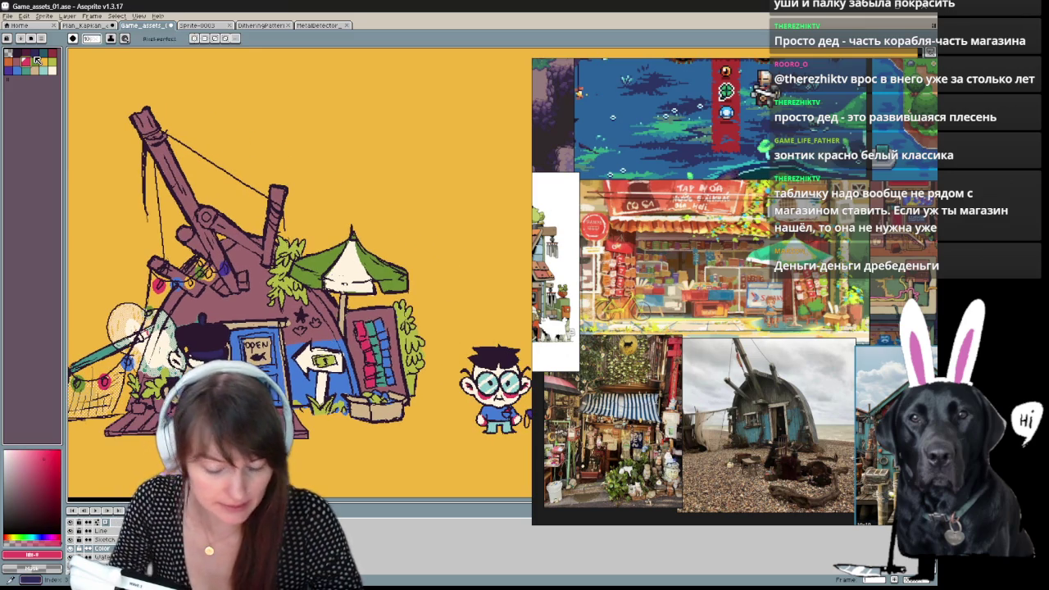
key(g)
click(381, 270)
click(324, 260)
mouse_move(271, 484)
mouse_down()
mouse_move(309, 455)
mouse_move(309, 432)
mouse_up()
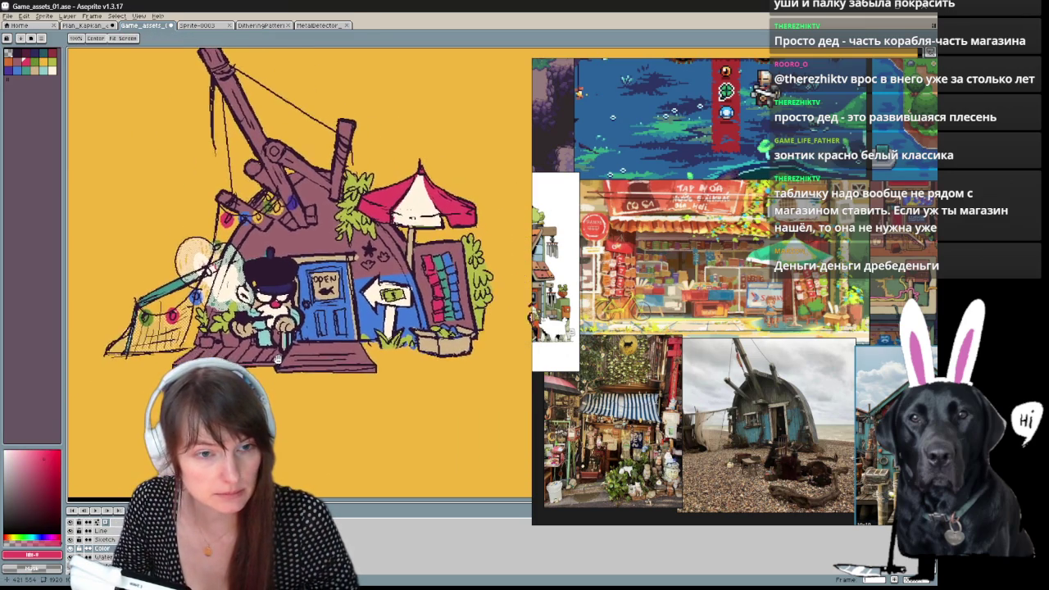
drag(251, 367, 251, 365)
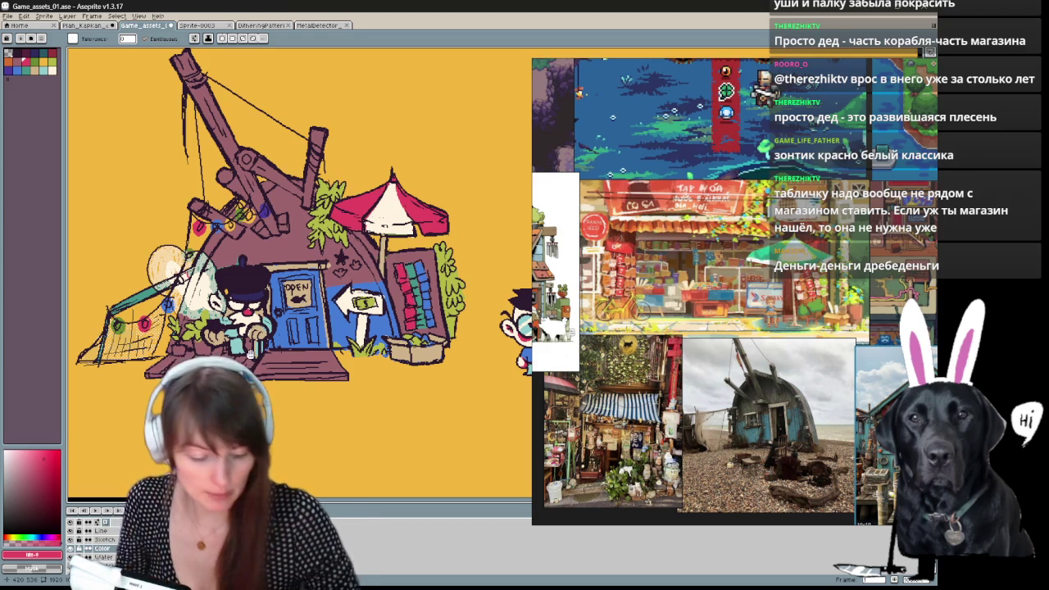
key(b)
drag(430, 503, 308, 435)
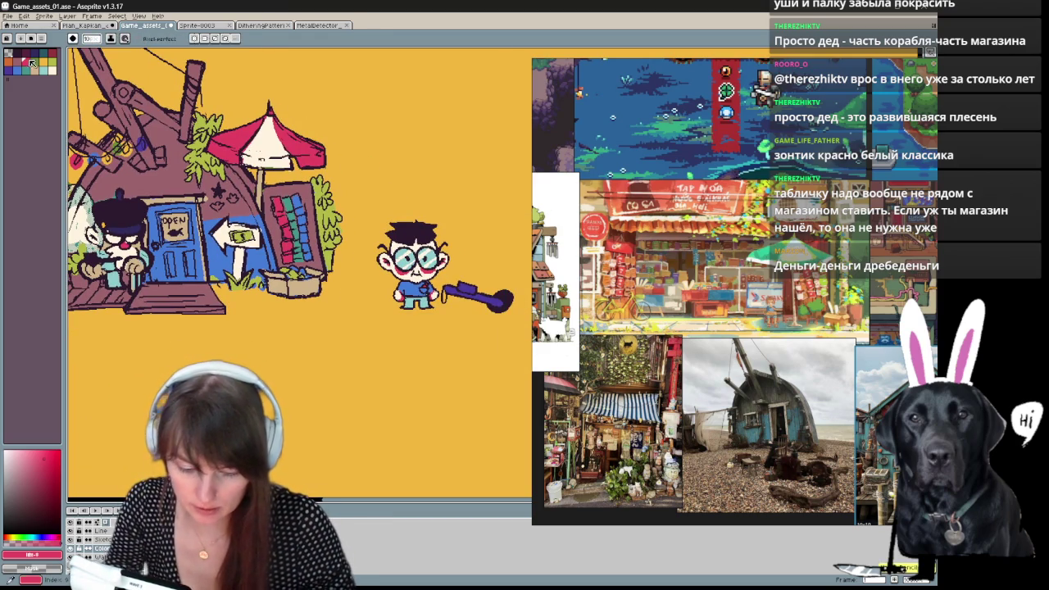
Sketch the signpost's post, long horizontal top bar and arrow edges, redoing faulty strokes.
key(ctrl+z)
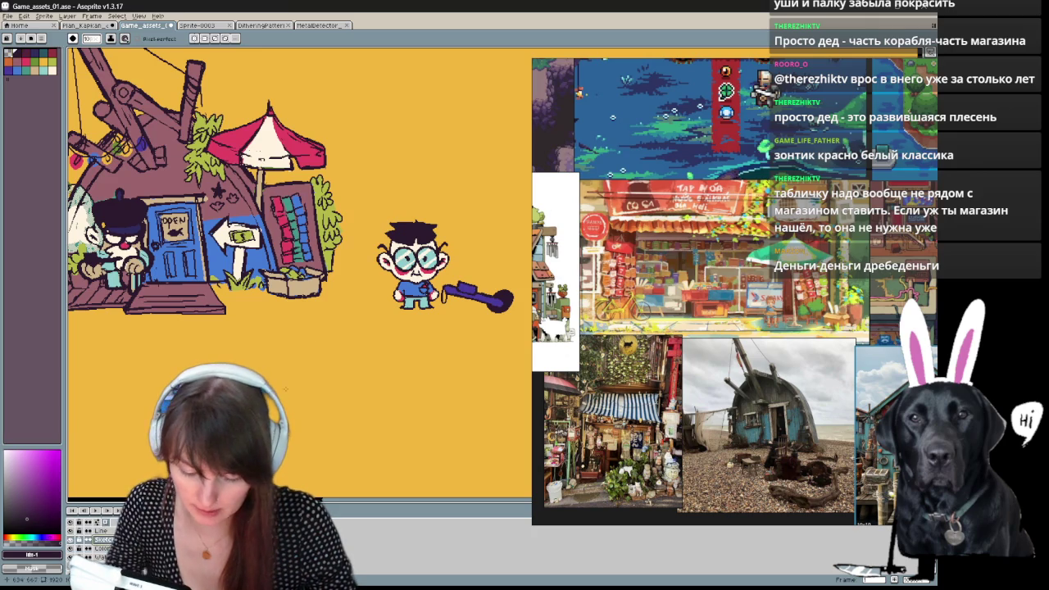
mouse_move(296, 426)
mouse_down()
mouse_move(300, 373)
mouse_move(293, 421)
mouse_up()
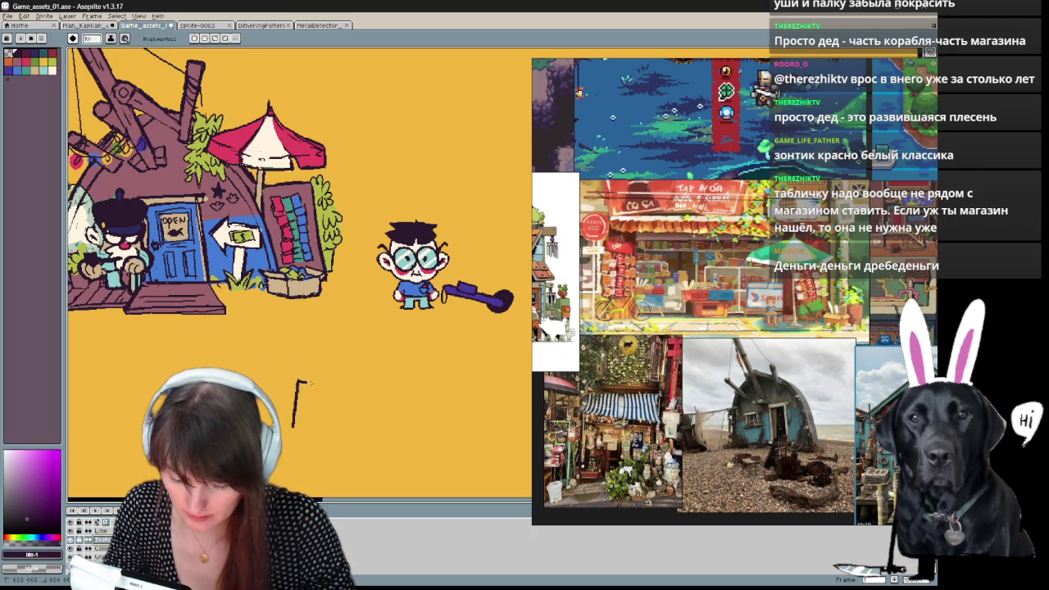
key(ctrl+z)
drag(283, 378, 326, 385)
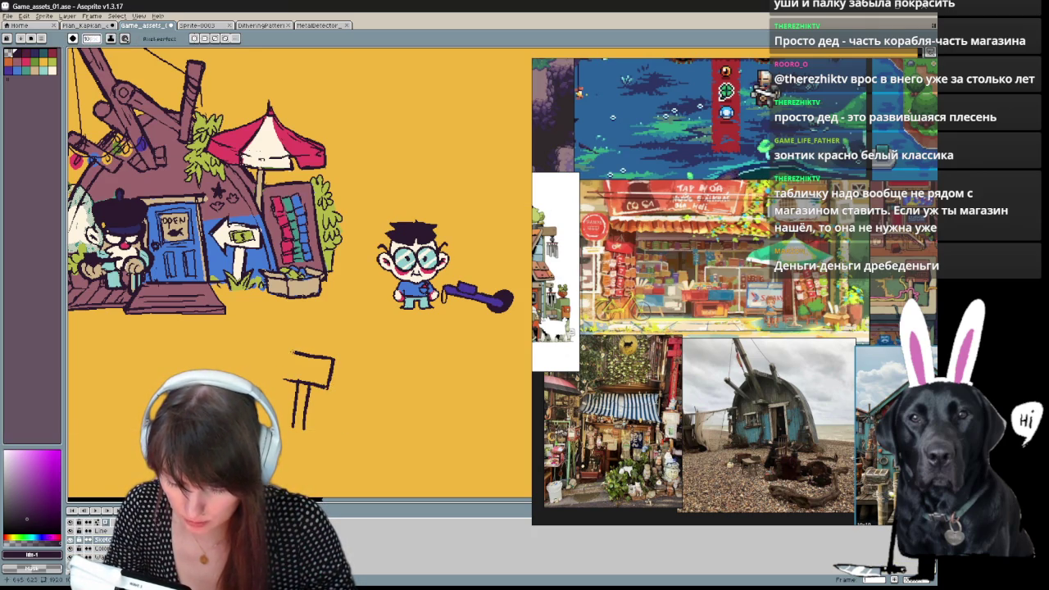
key(ctrl+z)
drag(289, 354, 290, 338)
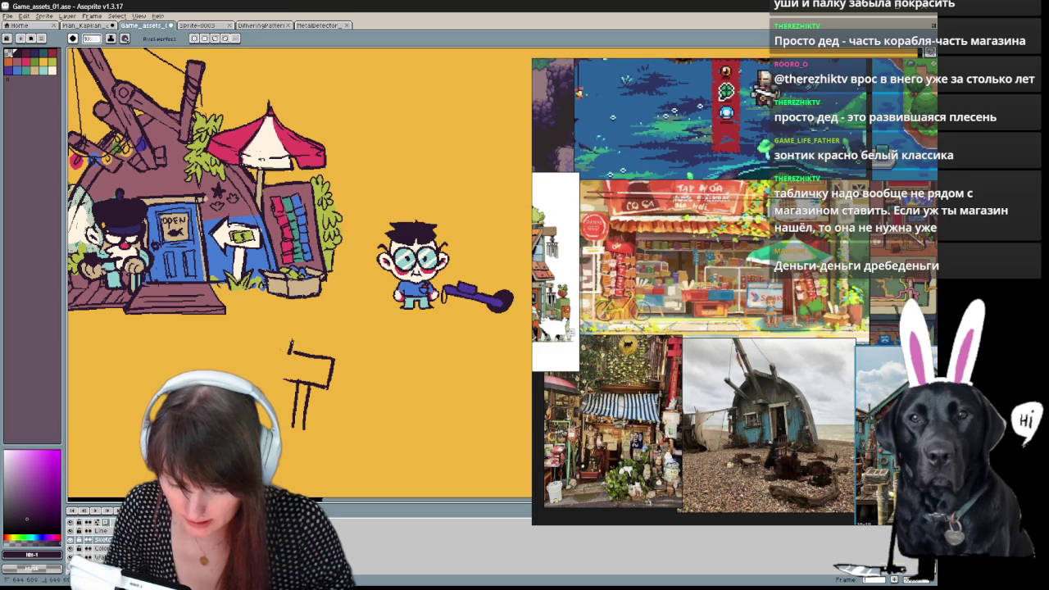
key(ctrl+z)
drag(264, 361, 282, 390)
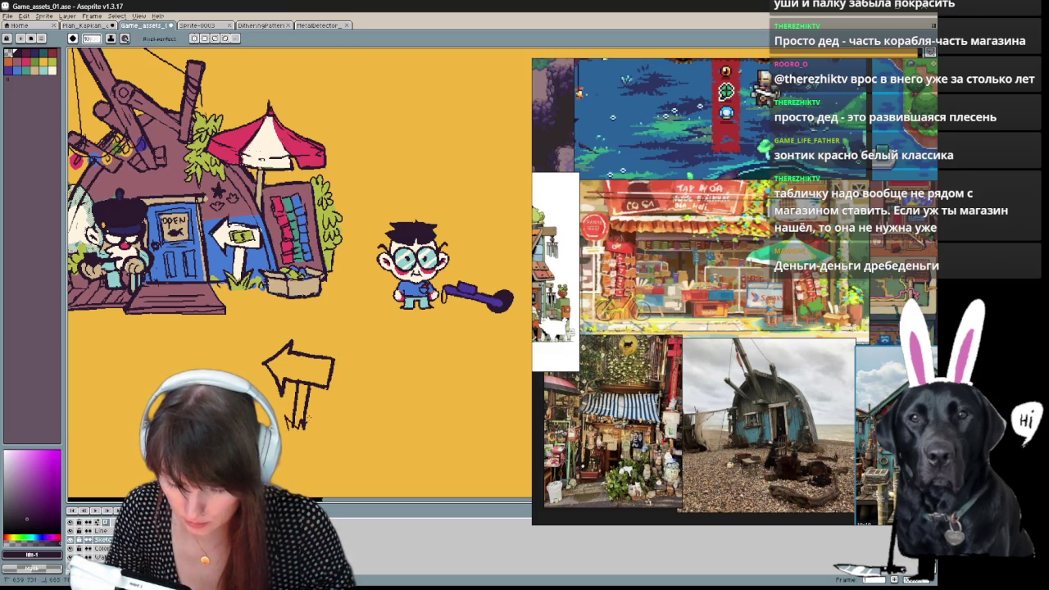
Erase a stray mark inside the arrow sign.
key(e)
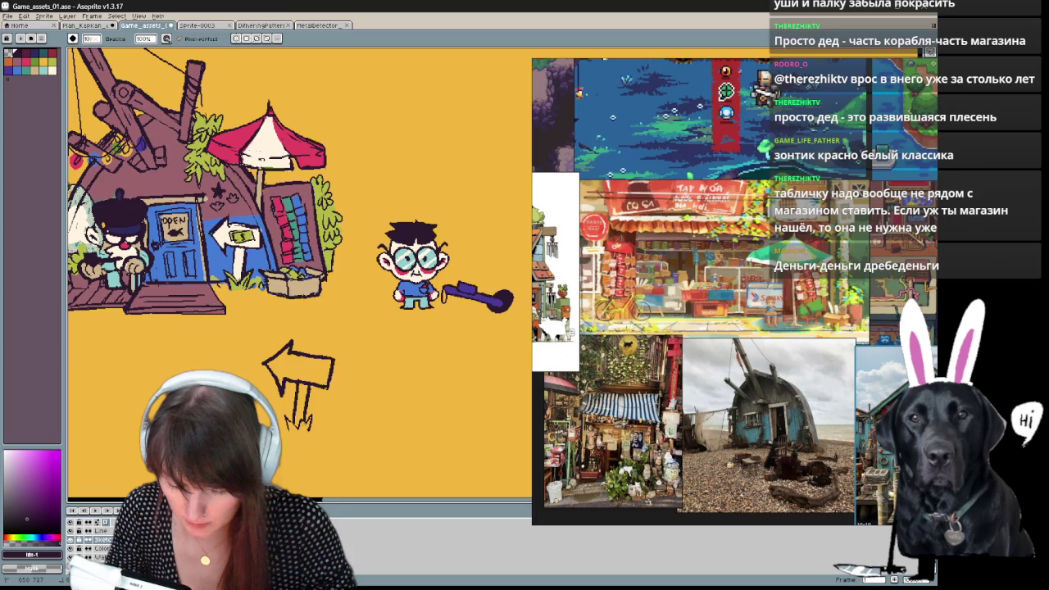
key(b)
key(e)
key(b)
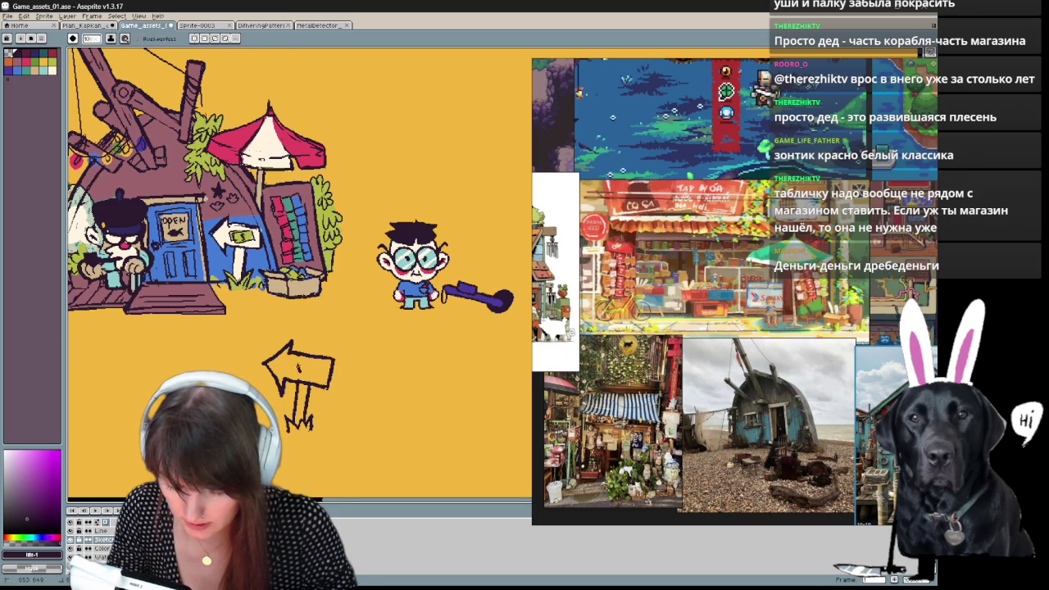
key(e)
click(299, 367)
key(b)
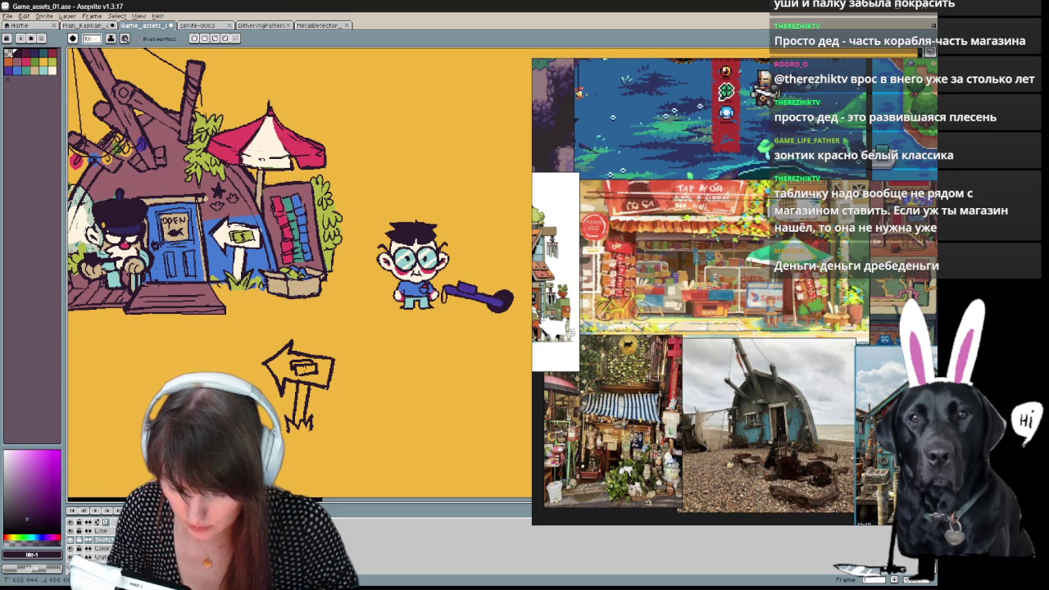
Centre the scene and lasso-select the arrow signpost sketch.
scroll(389, 329, down, 3)
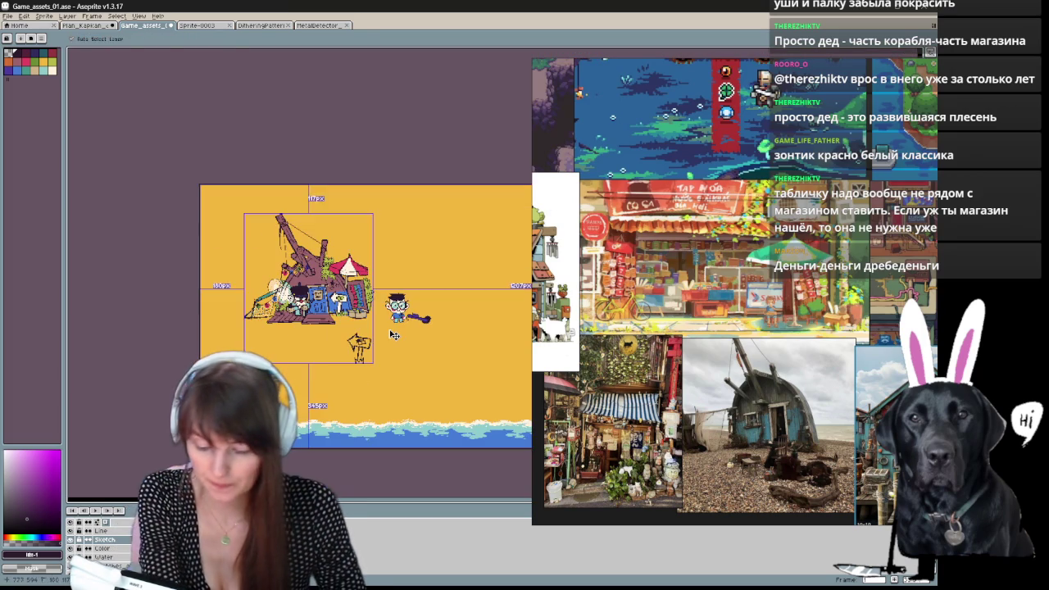
drag(389, 329, 213, 341)
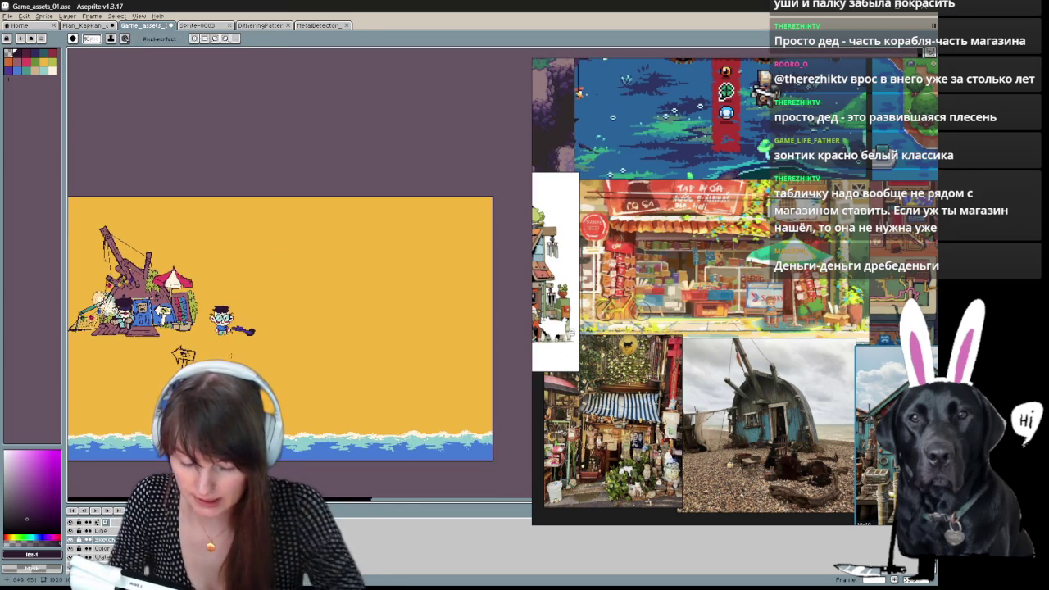
mouse_move(291, 375)
mouse_down()
mouse_move(333, 374)
mouse_move(323, 366)
mouse_up()
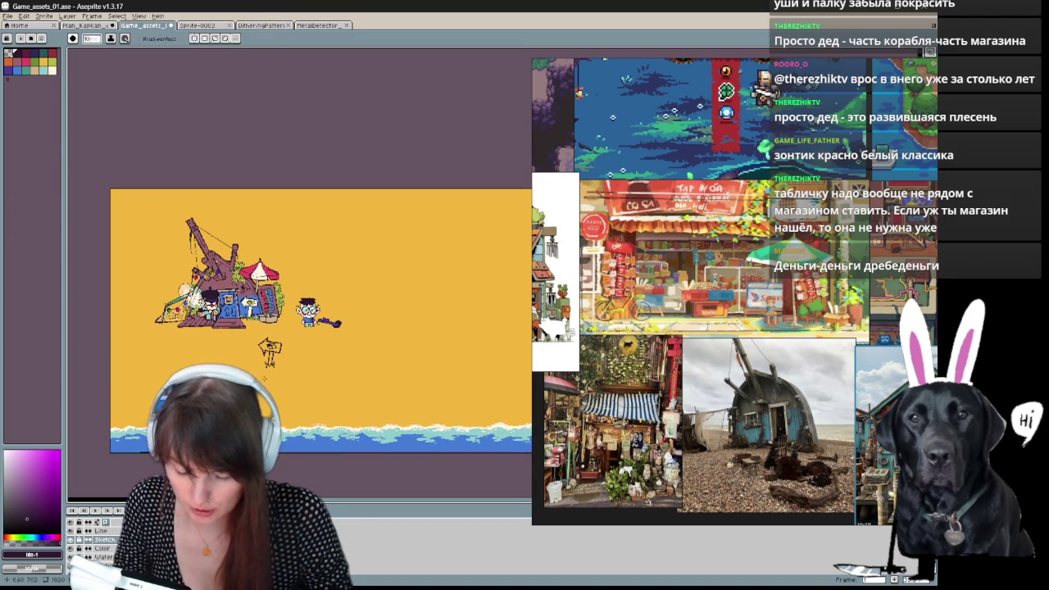
key(v)
scroll(277, 389, down, 1)
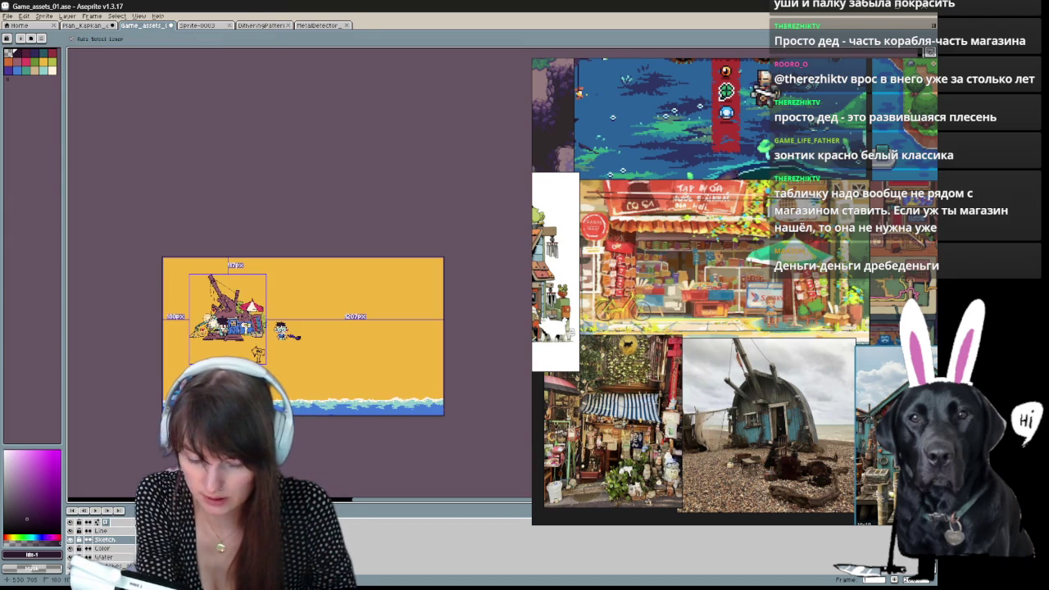
scroll(237, 365, up, 2)
scroll(238, 365, up, 3)
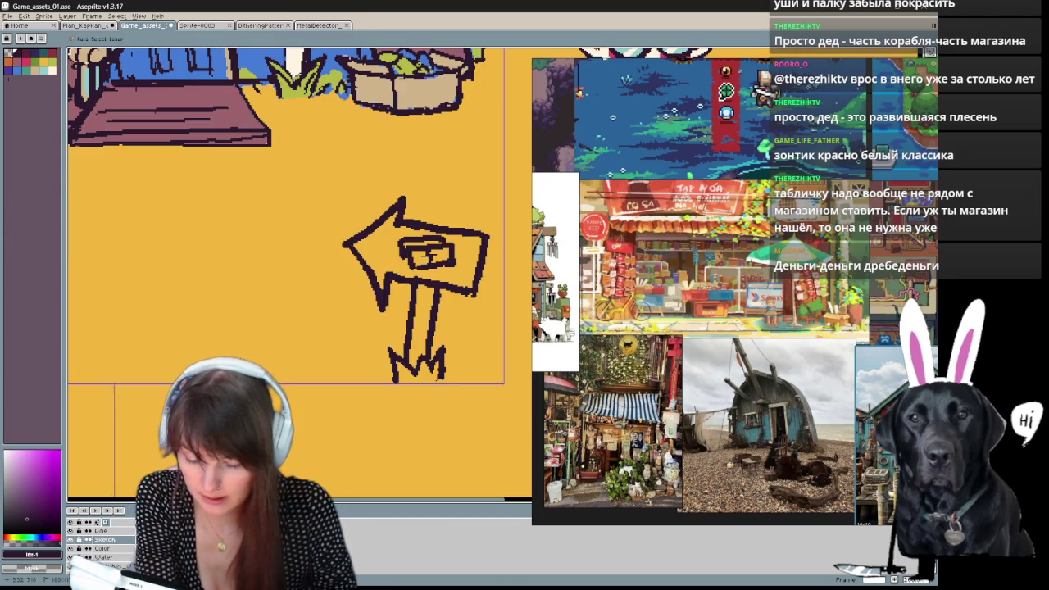
key(q)
drag(386, 419, 375, 408)
Delete the lasso-selected arrow signpost sketch and go back to the Pencil.
key(Delete)
key(b)
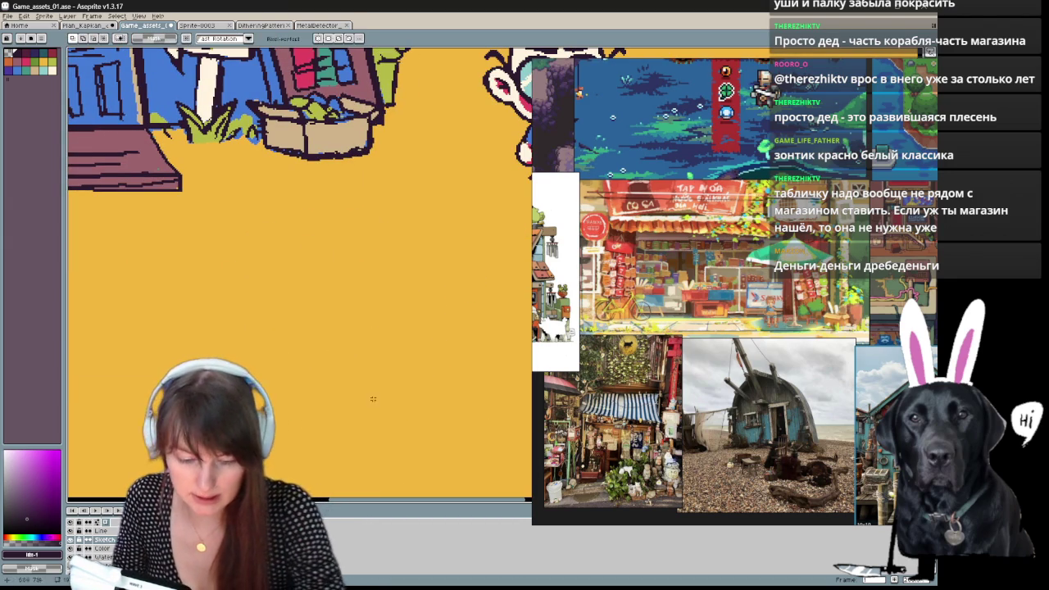
scroll(358, 316, up, 3)
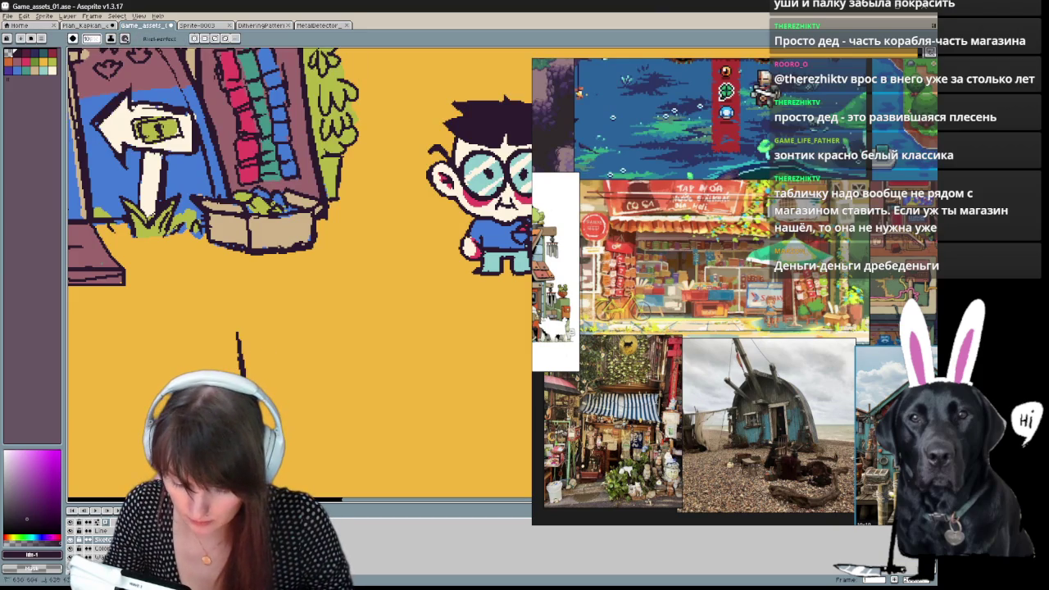
Sketch a bin below the goods crate, drawing its right side and trying a curved rim.
drag(323, 328, 316, 414)
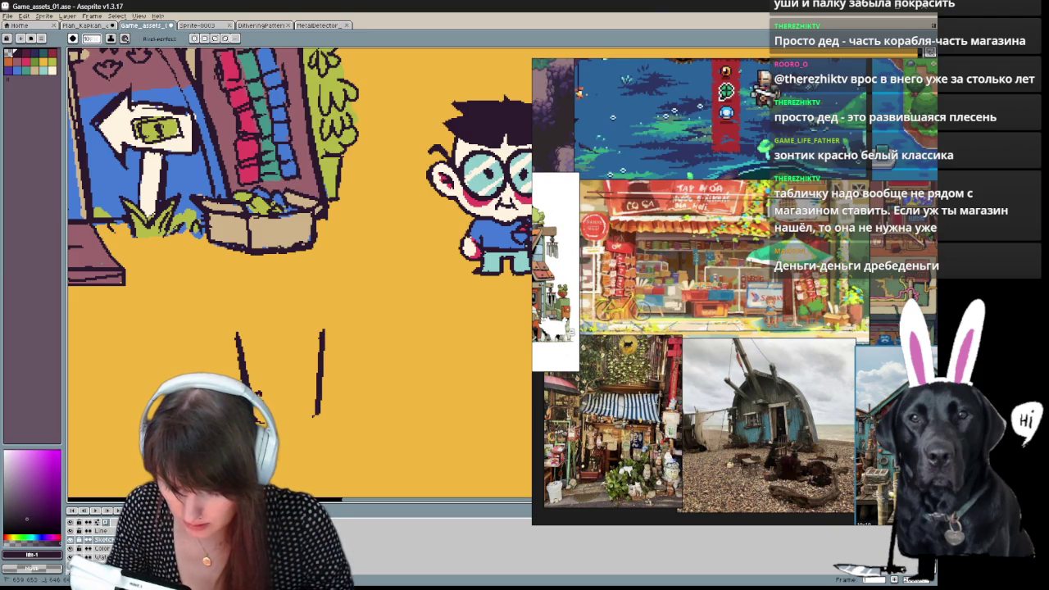
key(e)
key(b)
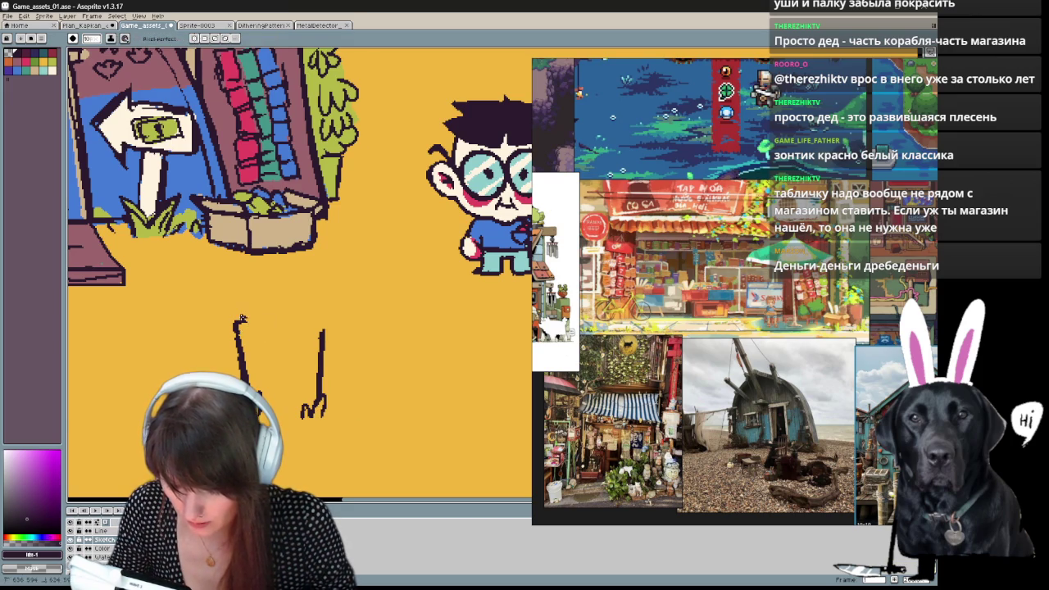
mouse_move(321, 329)
mouse_down()
mouse_move(250, 316)
mouse_move(298, 310)
mouse_up()
key(ctrl+z)
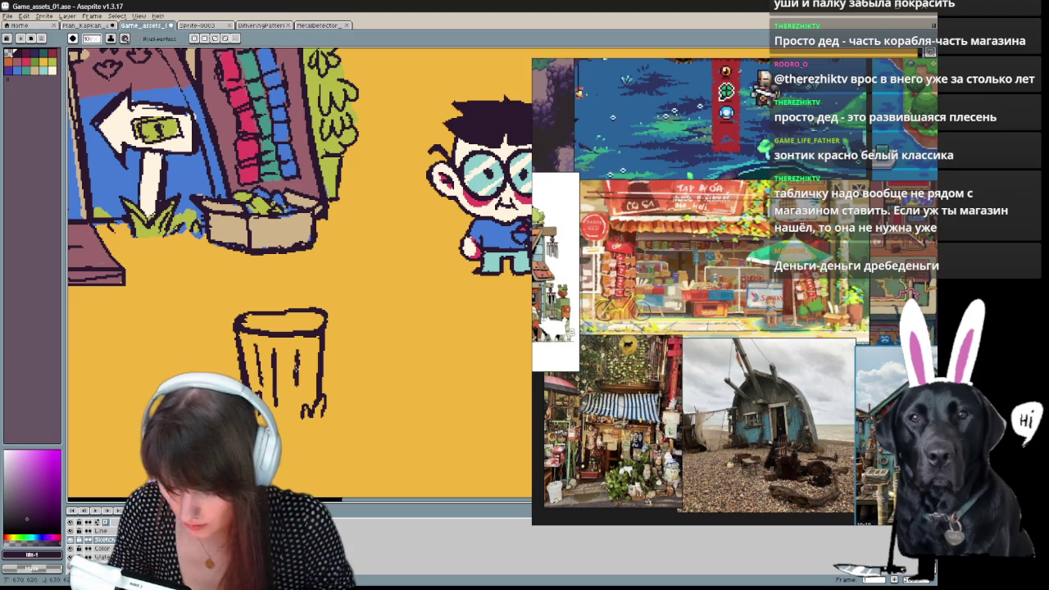
scroll(324, 370, down, 2)
scroll(476, 276, up, 2)
Lasso the bin sketch and delete it so the ground is empty again.
key(q)
drag(314, 449, 176, 377)
key(Delete)
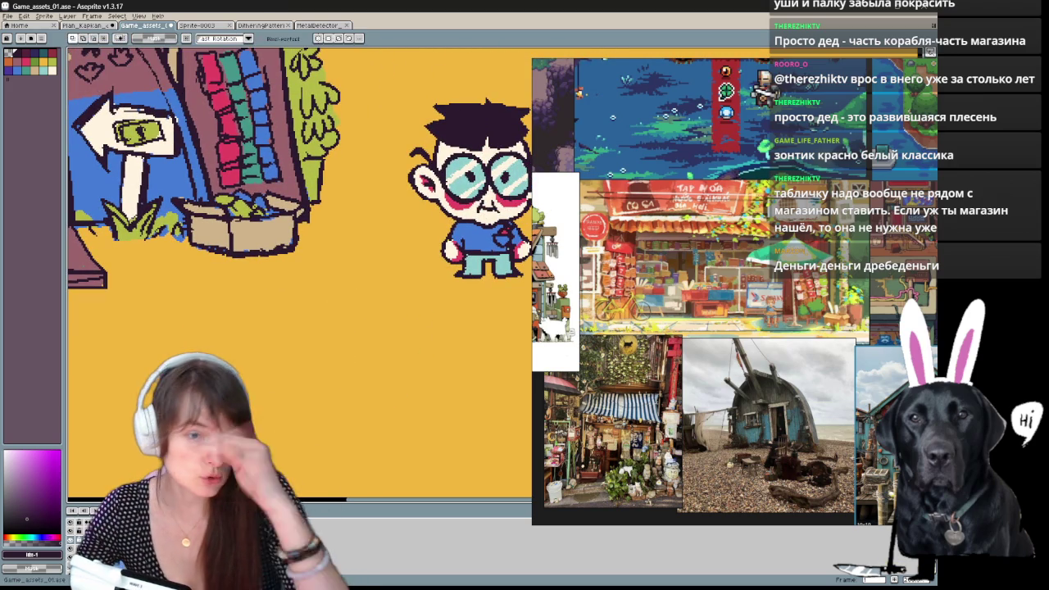
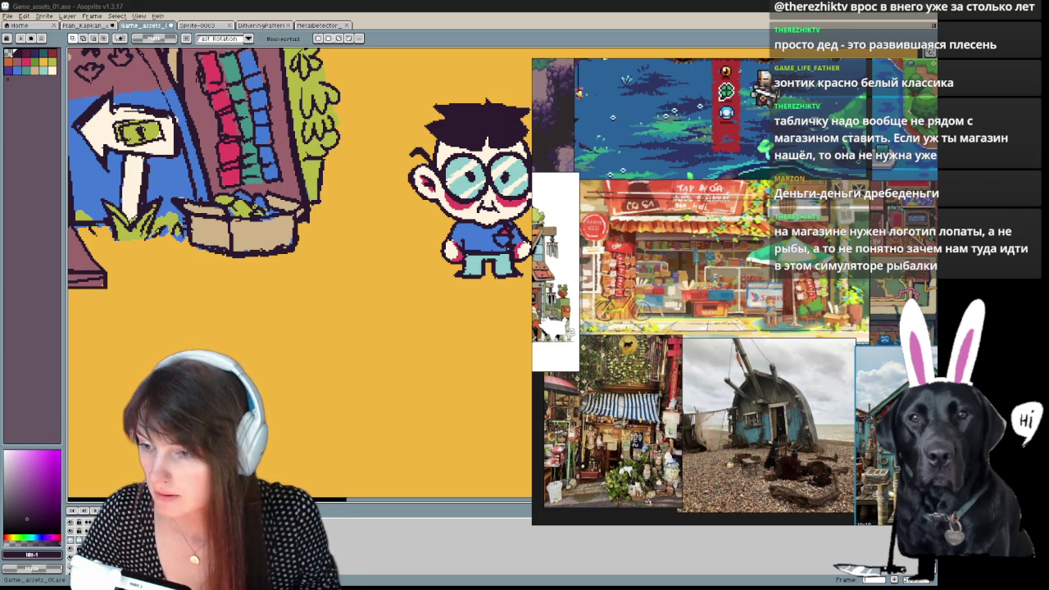
Return to the 'урна на пляже' image results in Firefox, closing the reference collage, and scroll through them.
key(alt+Tab)
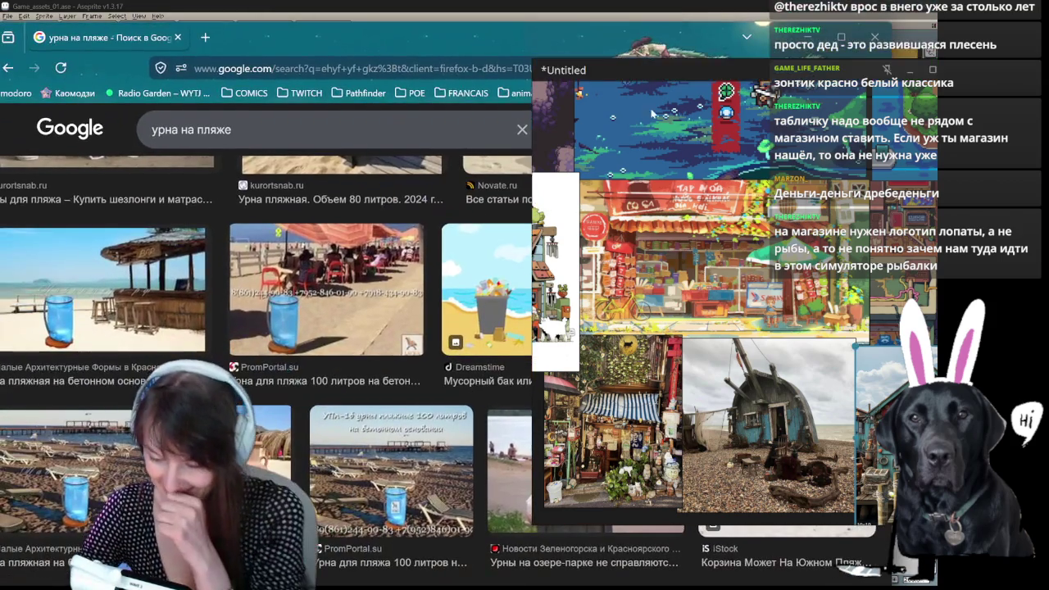
click(681, 30)
scroll(479, 388, down, 3)
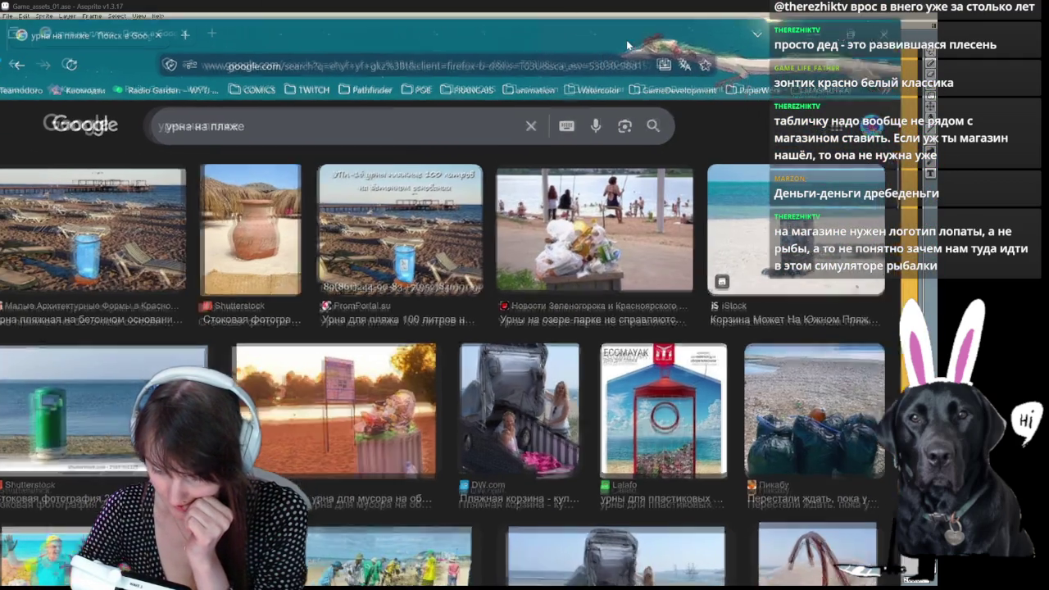
drag(626, 39, 659, 21)
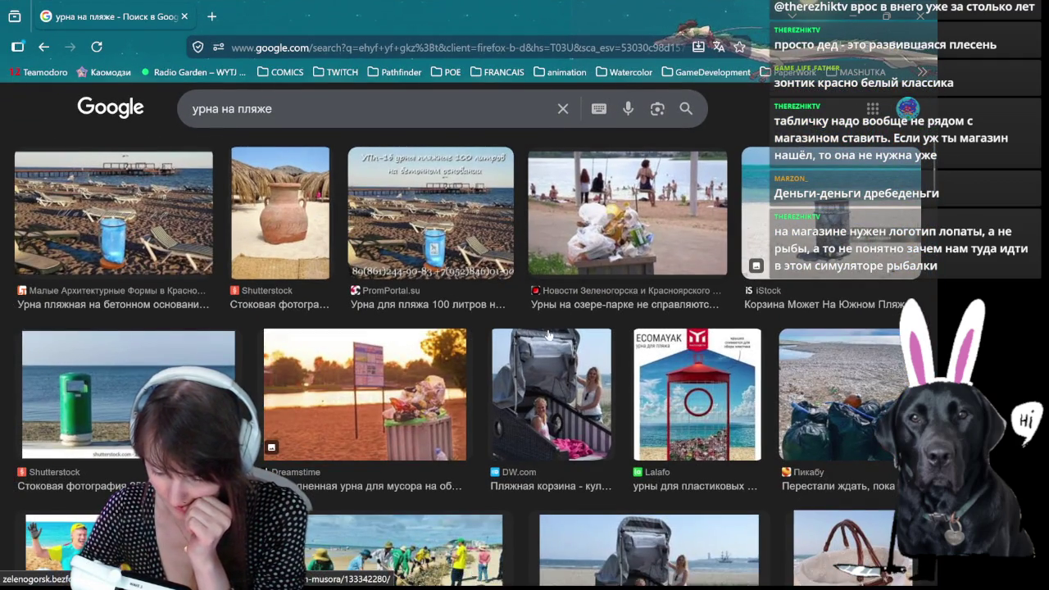
scroll(393, 346, down, 2)
scroll(392, 346, down, 1)
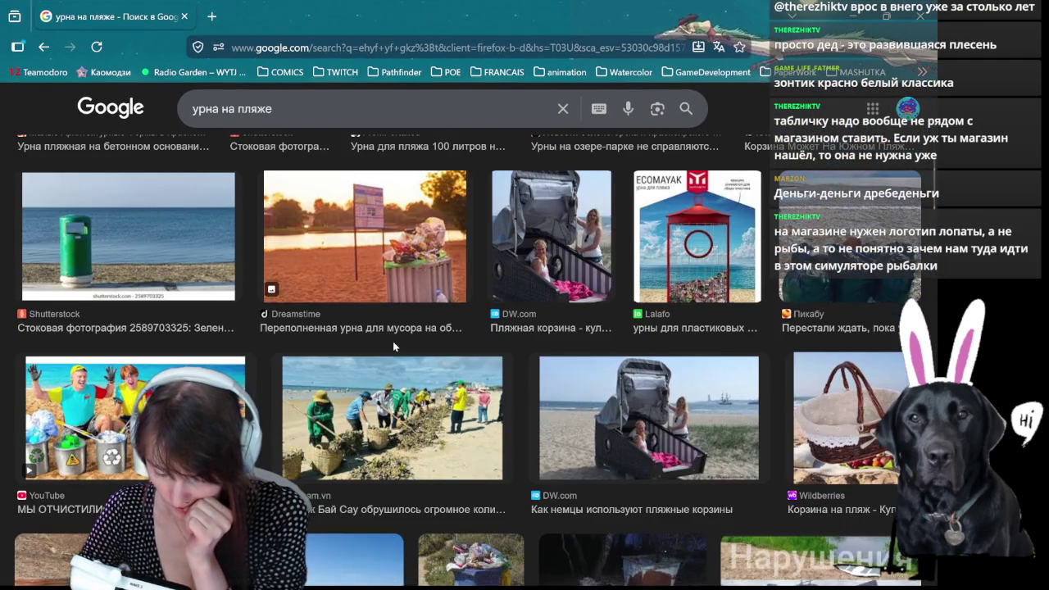
scroll(393, 347, down, 2)
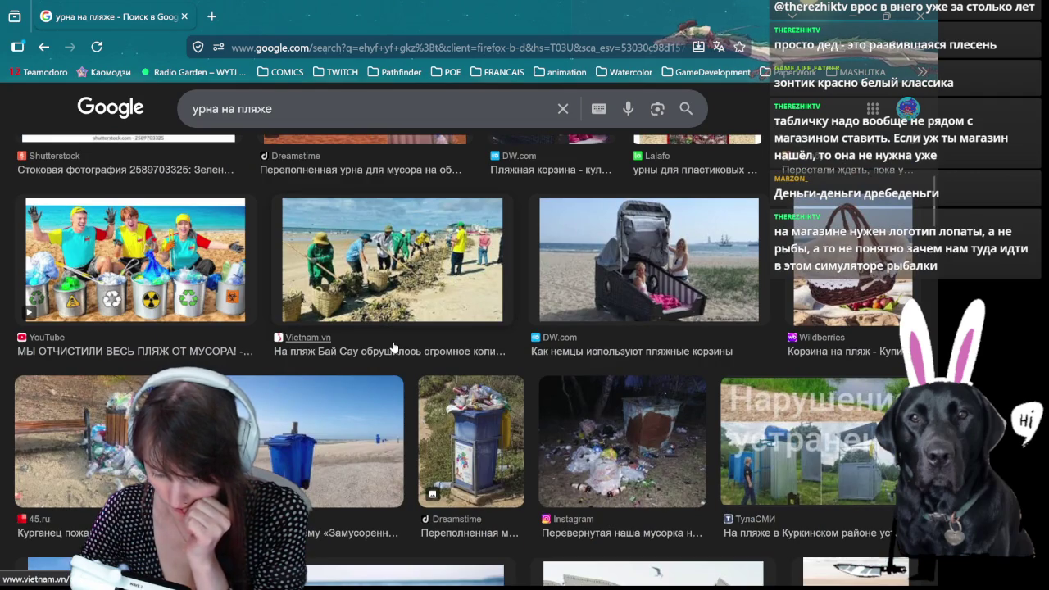
scroll(393, 347, down, 2)
scroll(393, 347, down, 3)
scroll(400, 337, up, 5)
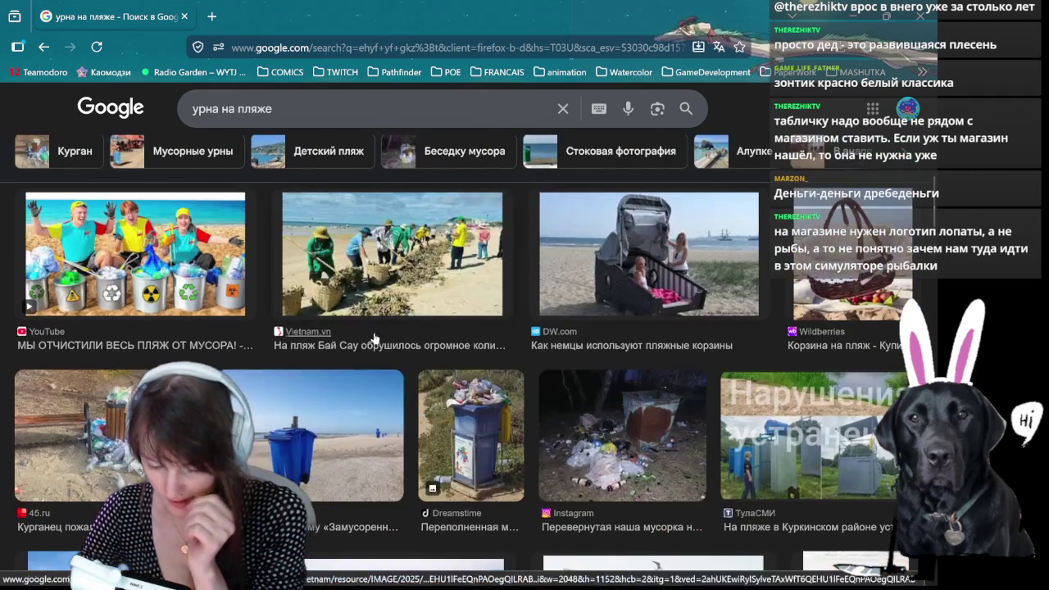
Preview the overflowing trash-bin photo from 45.ru.
click(82, 442)
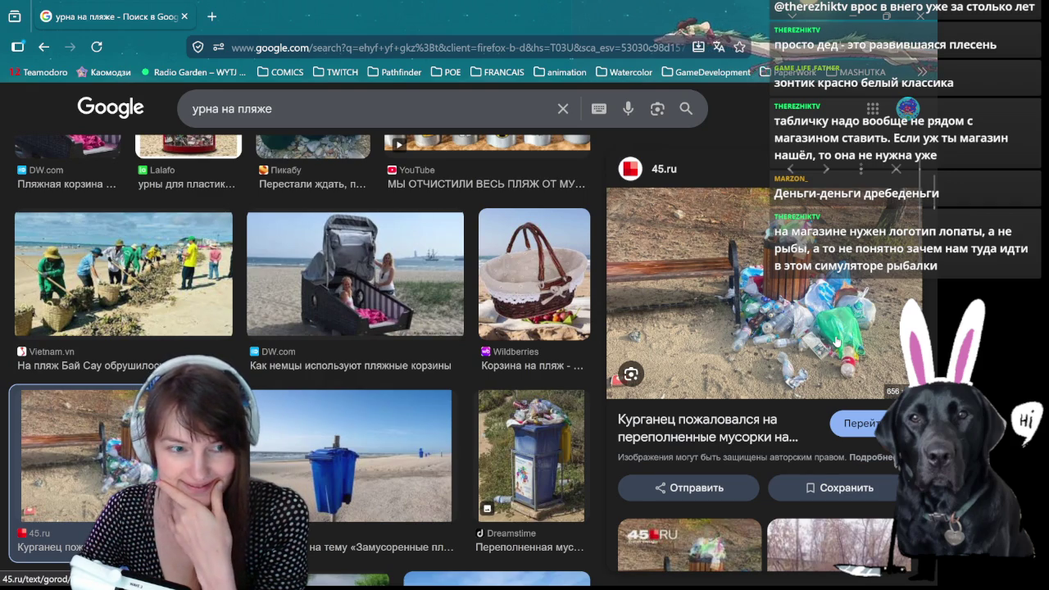
scroll(320, 405, down, 4)
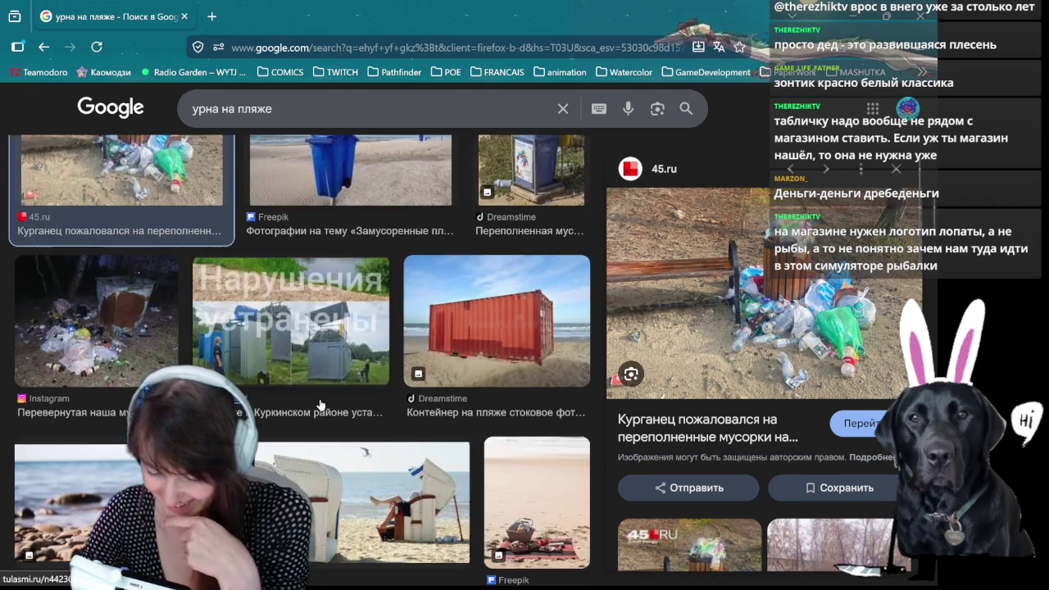
scroll(319, 405, down, 2)
scroll(319, 404, up, 1)
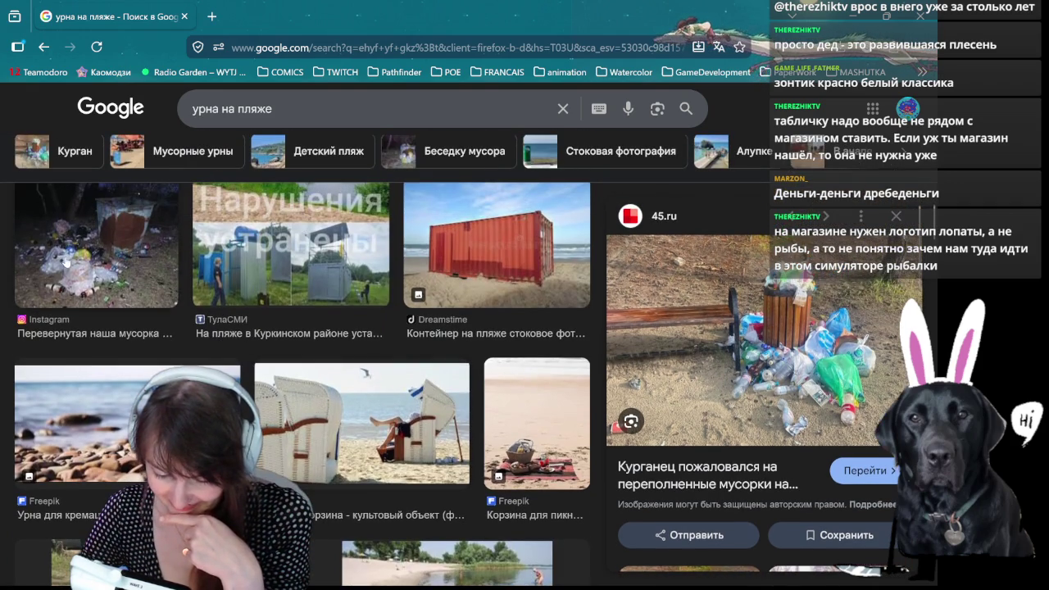
Preview the overturned beach-bin photo from Instagram and scroll further down the results.
click(67, 260)
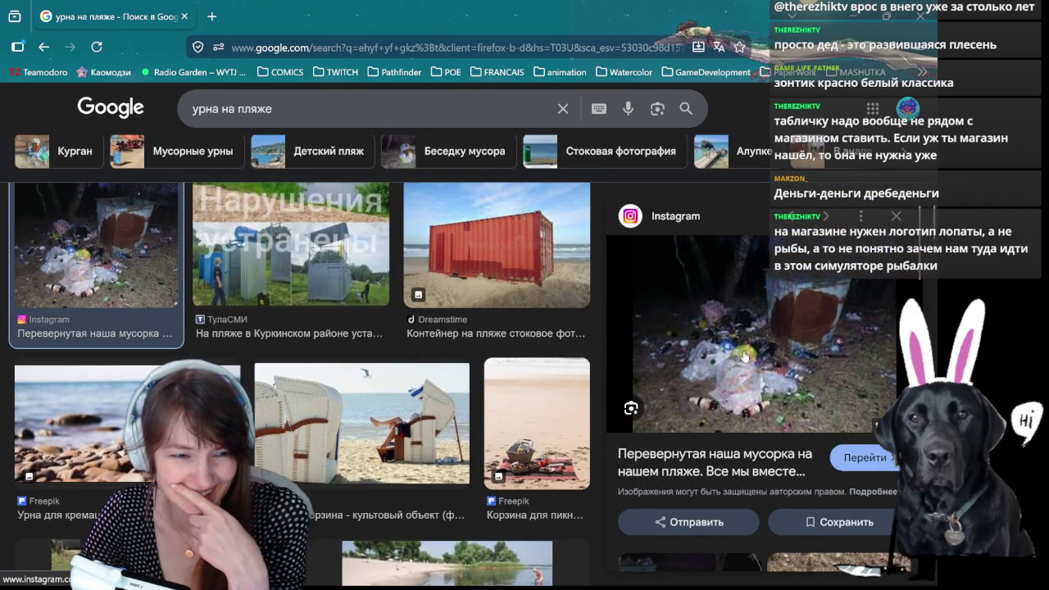
scroll(393, 455, down, 2)
scroll(407, 457, down, 2)
scroll(407, 457, down, 2)
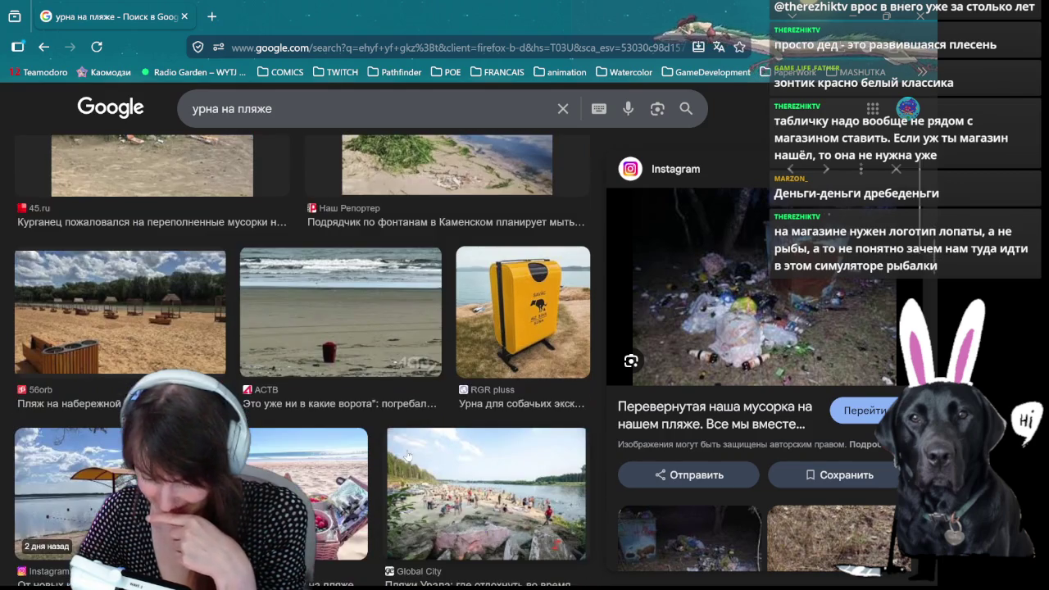
scroll(408, 456, down, 3)
scroll(408, 457, down, 1)
scroll(408, 456, down, 1)
scroll(408, 455, down, 1)
scroll(408, 455, down, 1)
scroll(407, 455, down, 2)
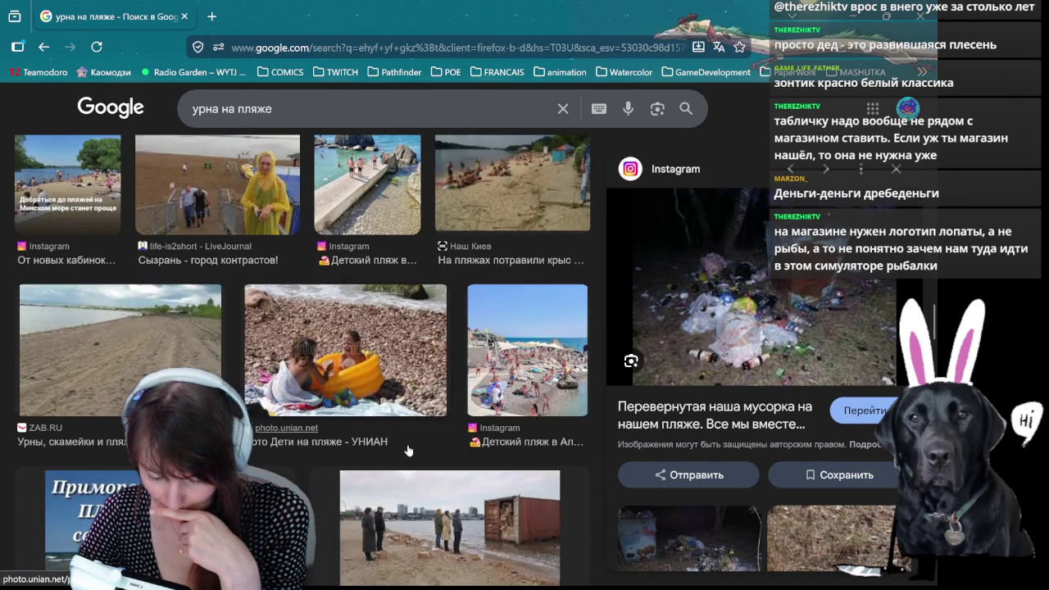
scroll(407, 452, down, 2)
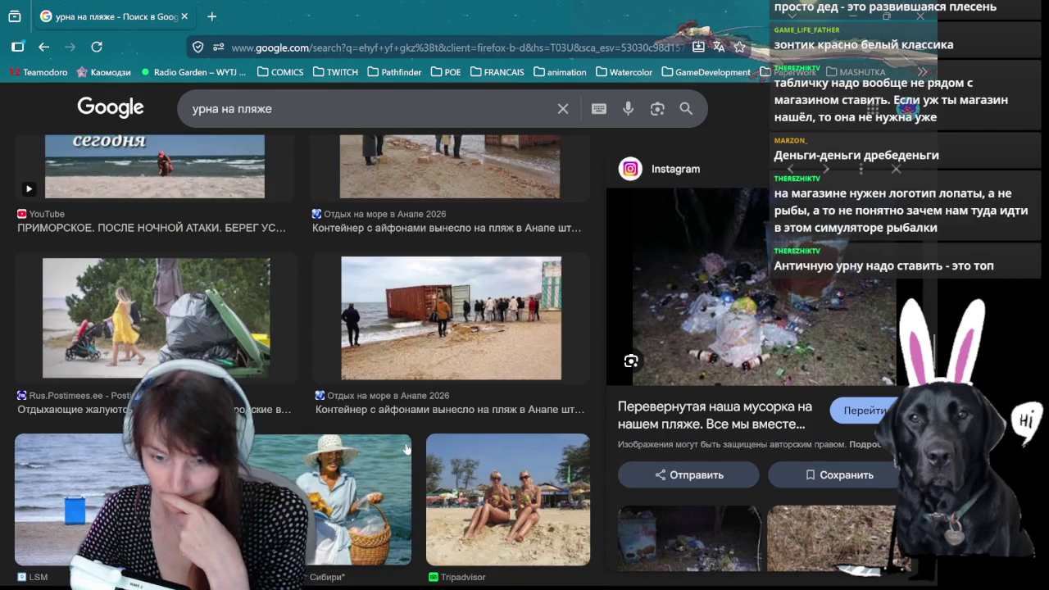
scroll(406, 449, down, 1)
scroll(405, 447, down, 2)
scroll(406, 443, down, 1)
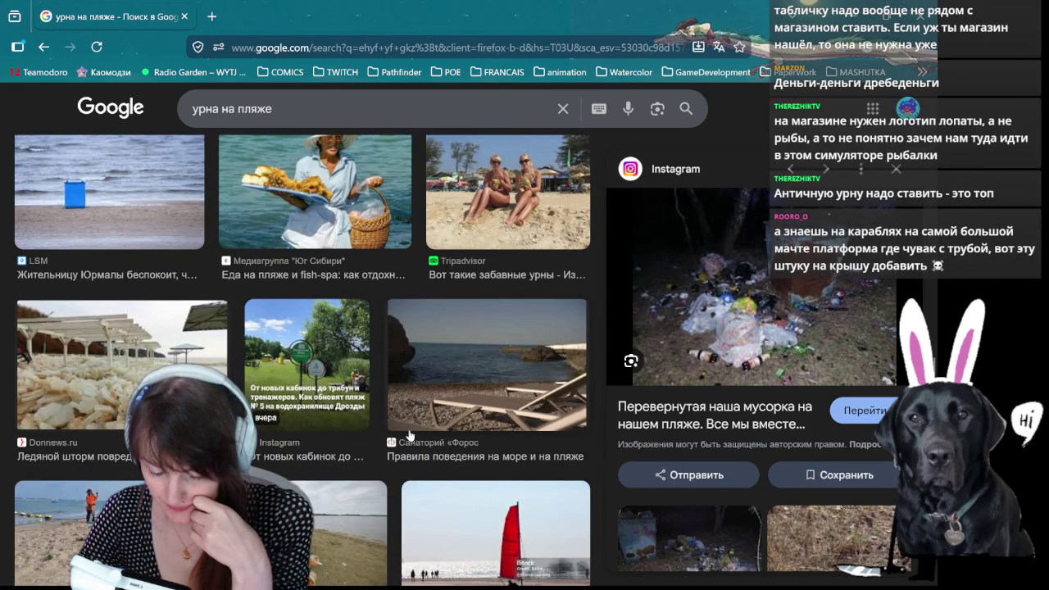
scroll(409, 434, down, 3)
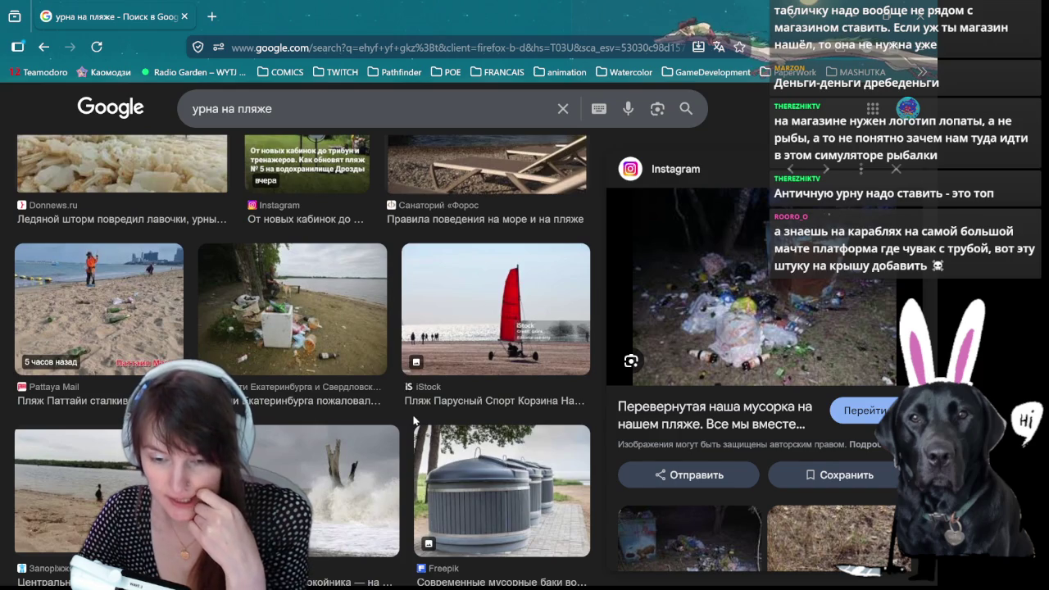
Open and then dismiss the page's context menu.
right_click(416, 136)
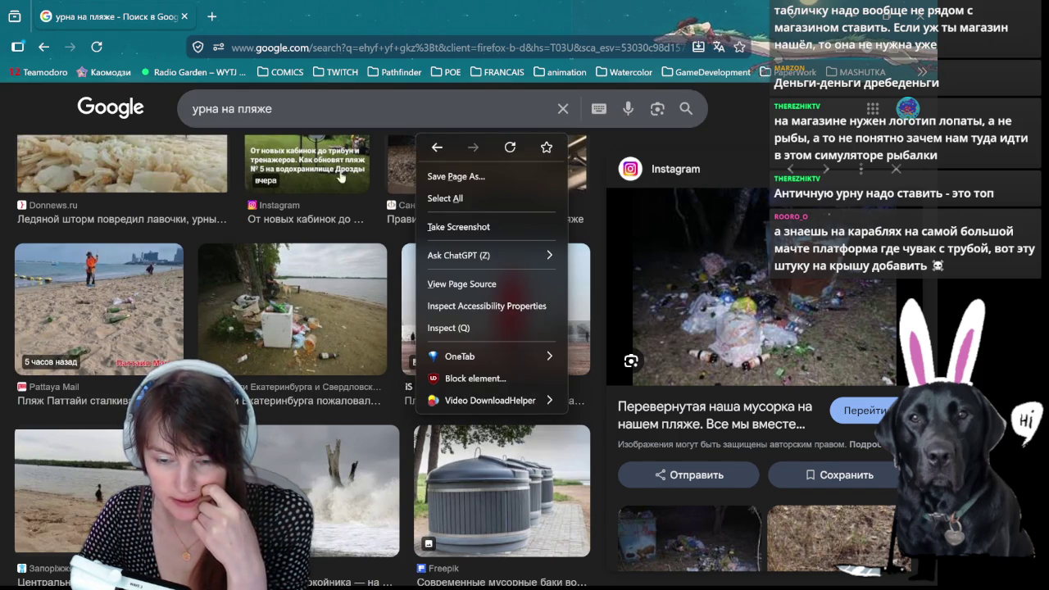
click(251, 17)
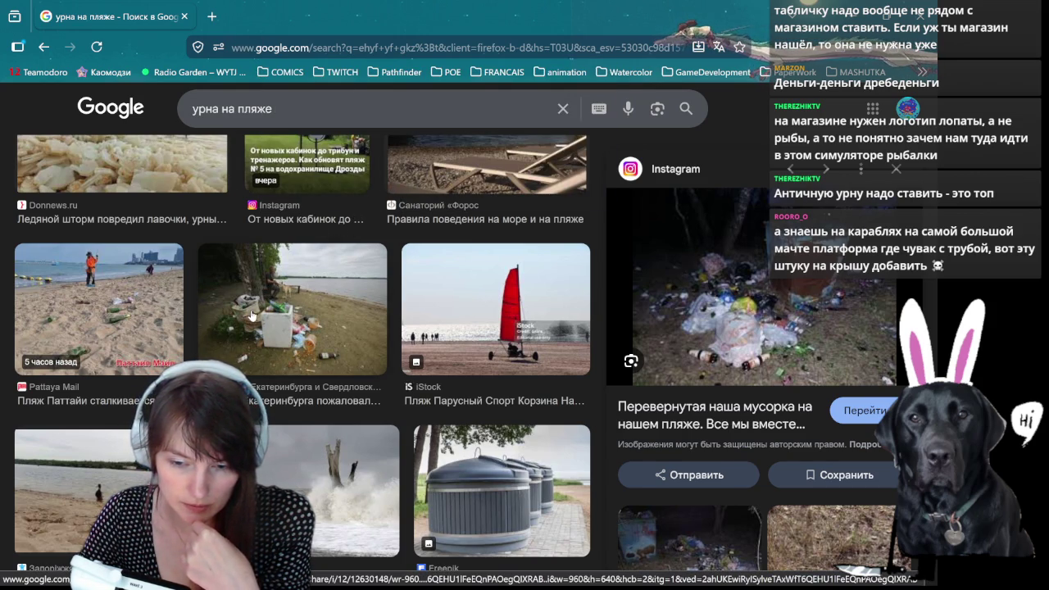
scroll(251, 316, up, 5)
Replace the search query with 'мачта коробля' and run the image search.
click(232, 108)
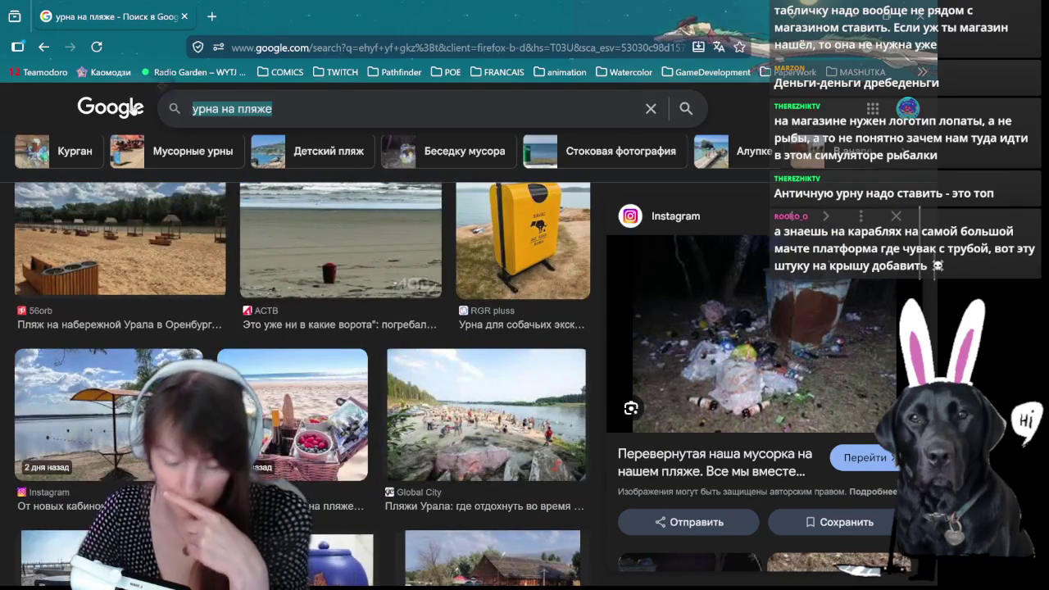
text(v)
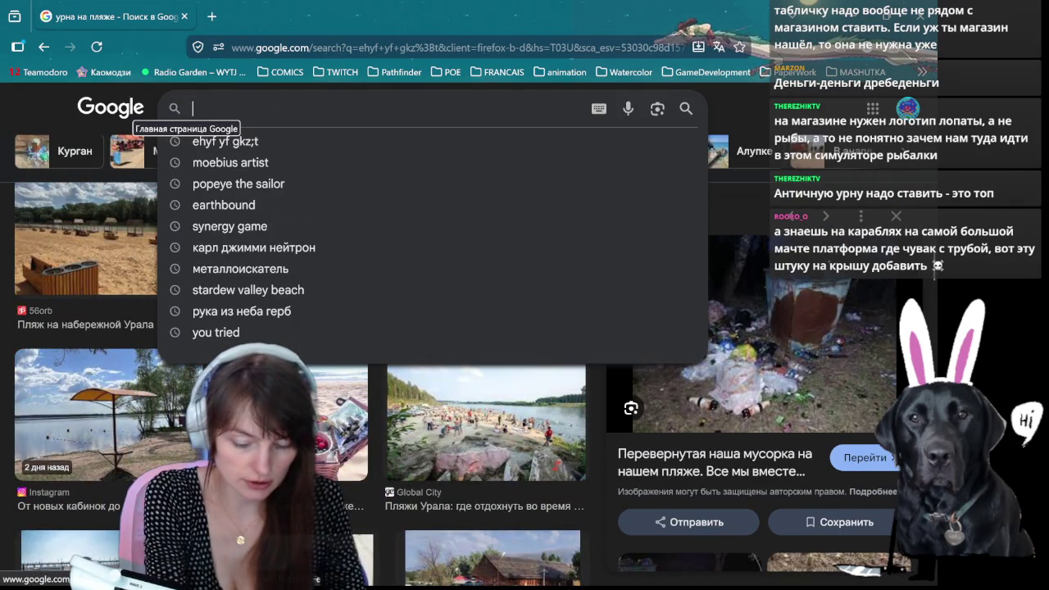
key(BackSpace)
text(мачта )
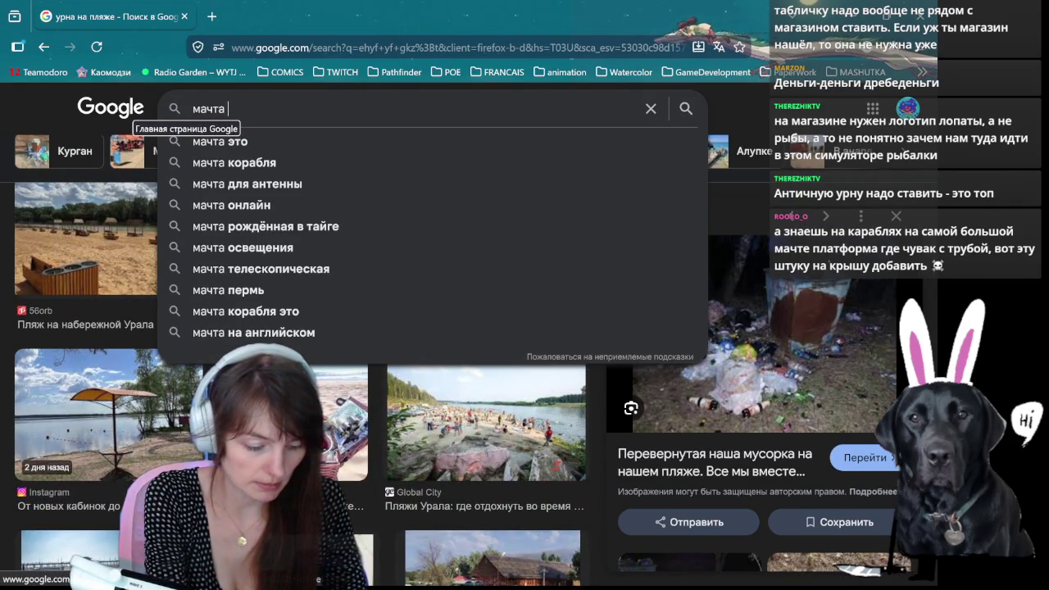
text(коробля с)
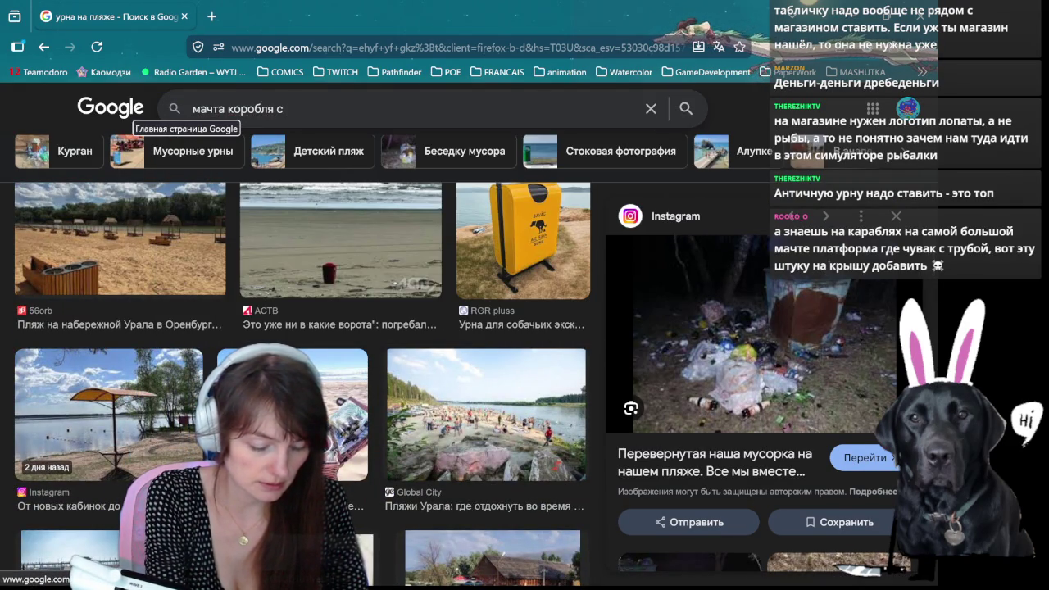
key(BackSpace)
key(BackSpace)
key(Return)
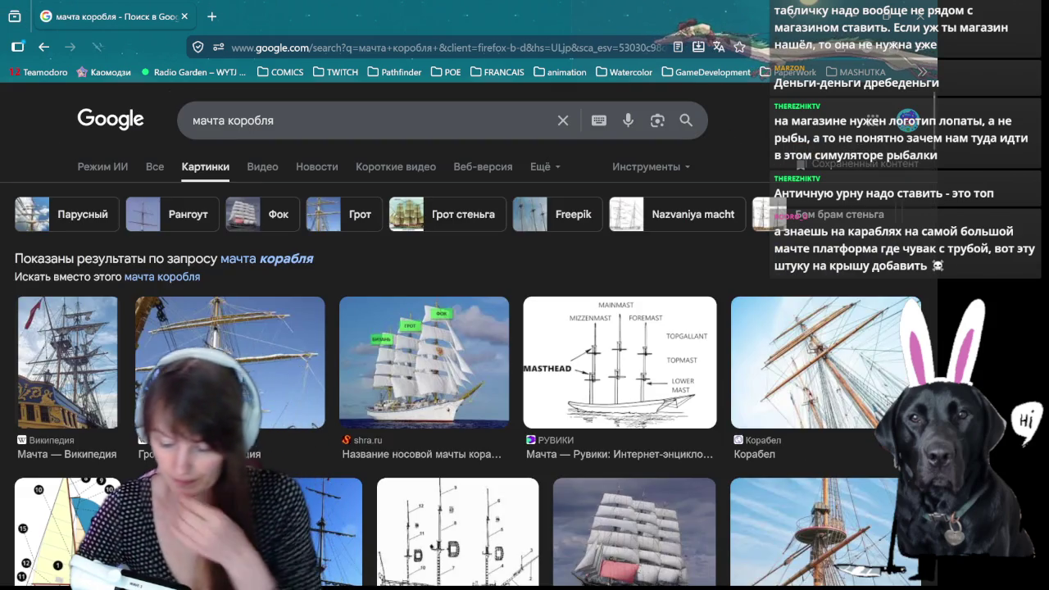
Scroll through the ship-mast photo results.
scroll(822, 306, down, 3)
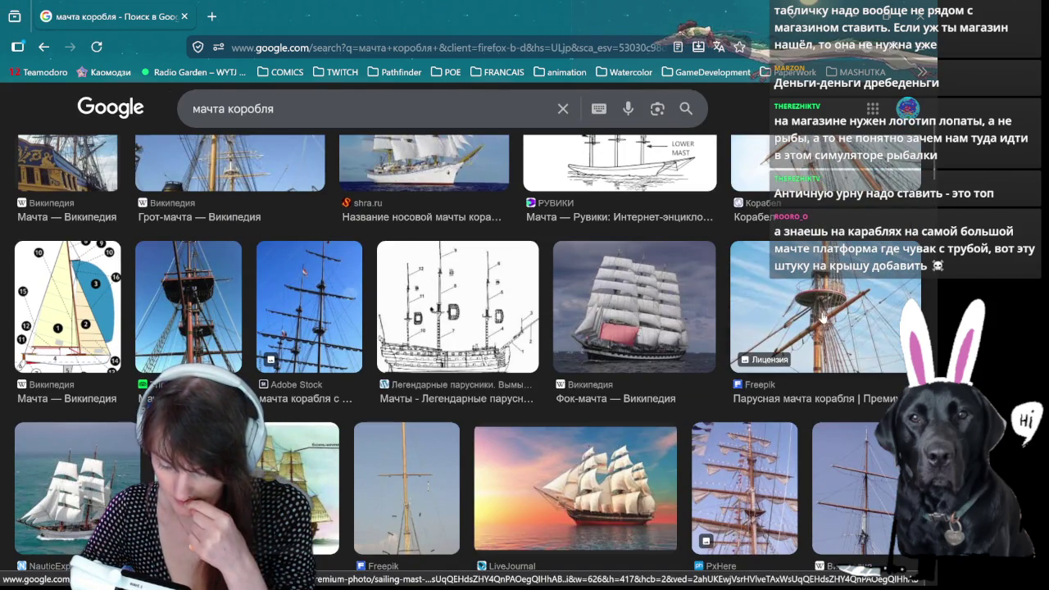
scroll(822, 315, down, 5)
scroll(738, 350, down, 5)
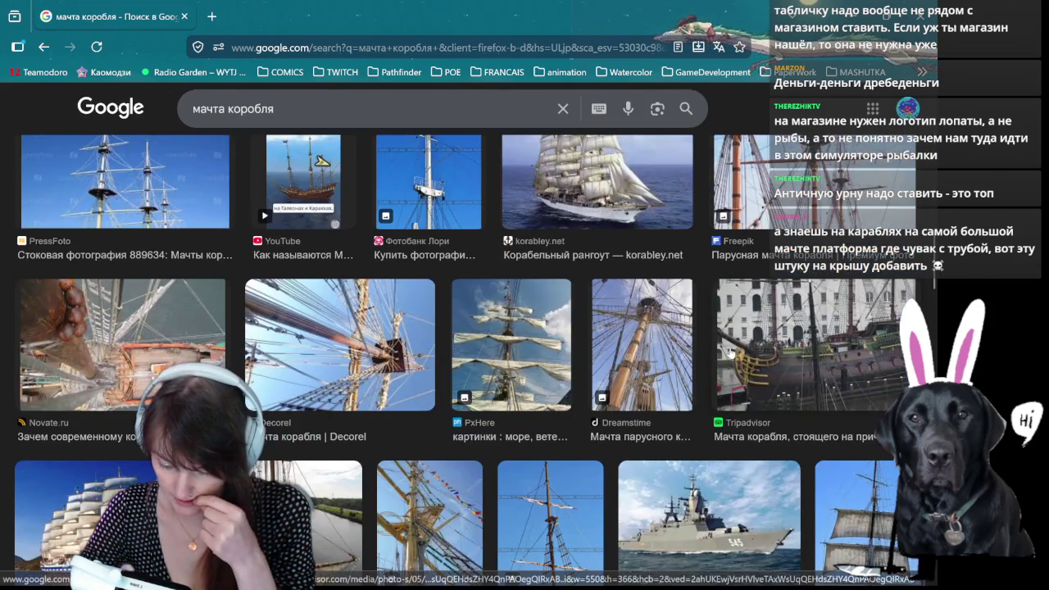
scroll(606, 371, down, 3)
scroll(606, 371, down, 3)
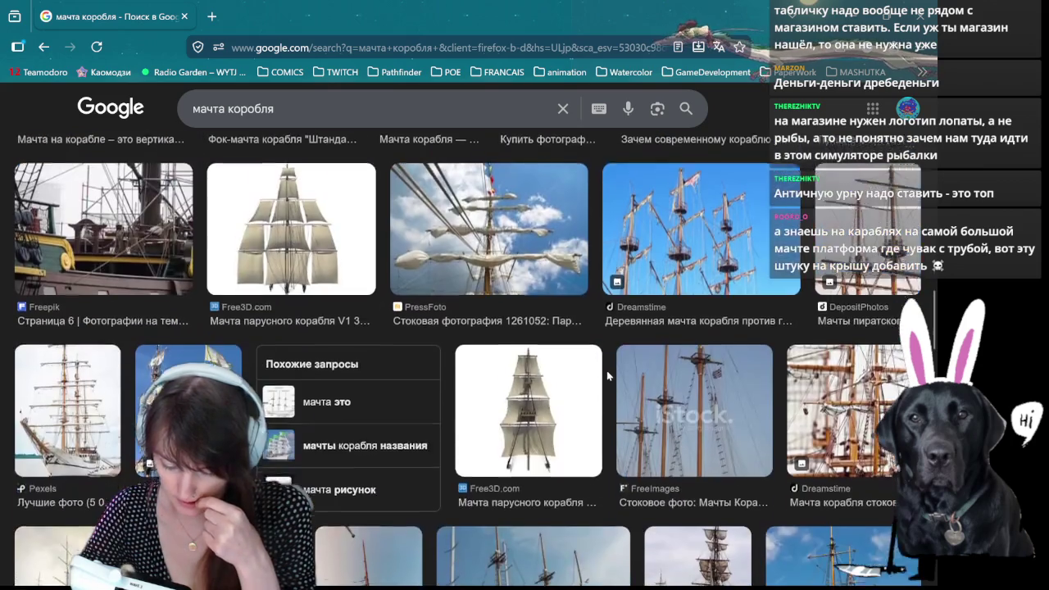
scroll(607, 371, down, 3)
scroll(405, 421, down, 3)
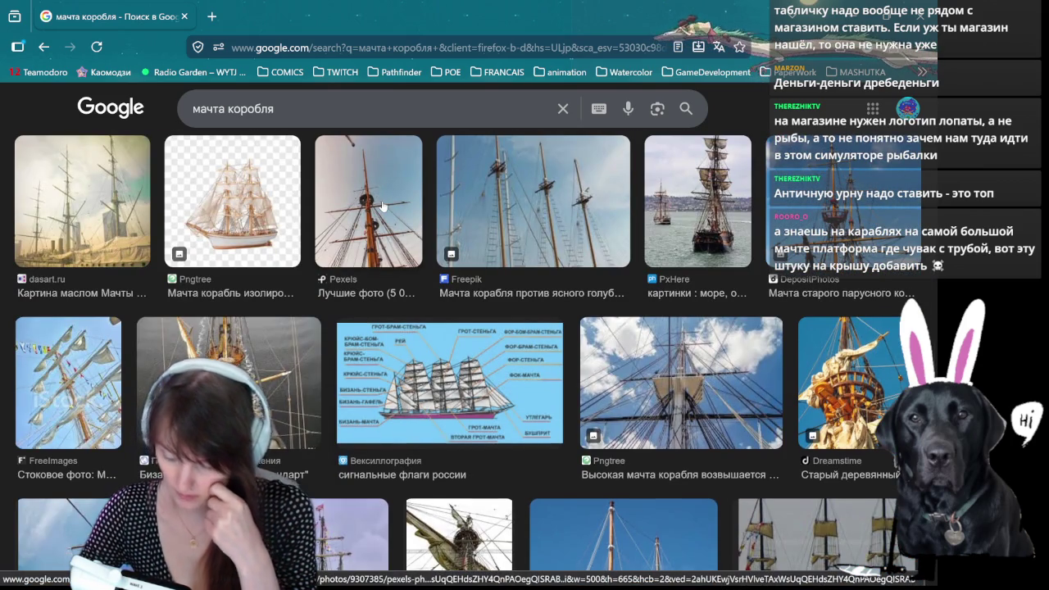
scroll(387, 198, down, 2)
scroll(394, 187, down, 3)
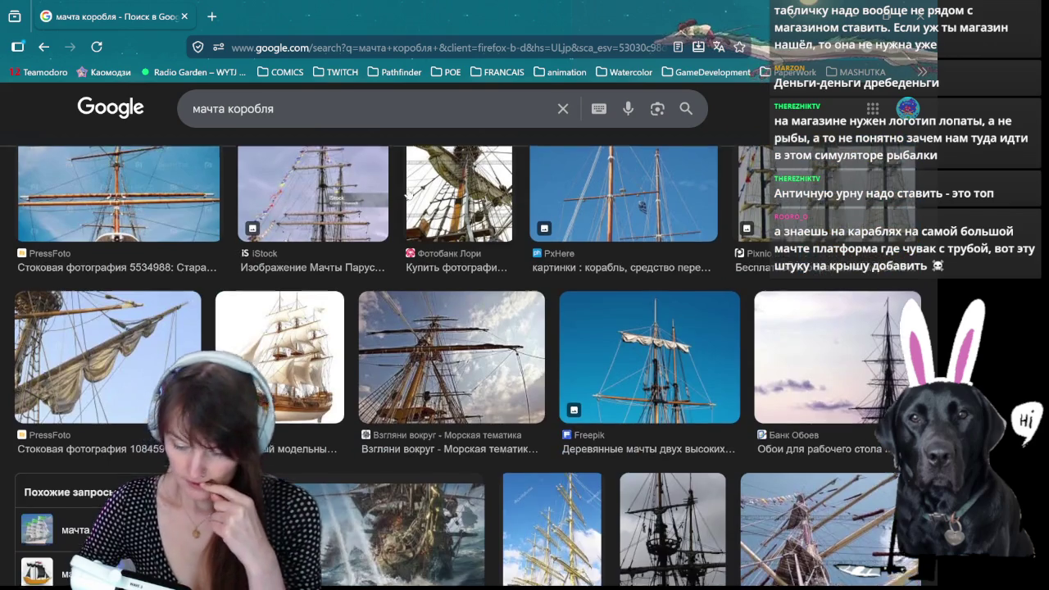
scroll(418, 194, down, 1)
scroll(417, 195, down, 2)
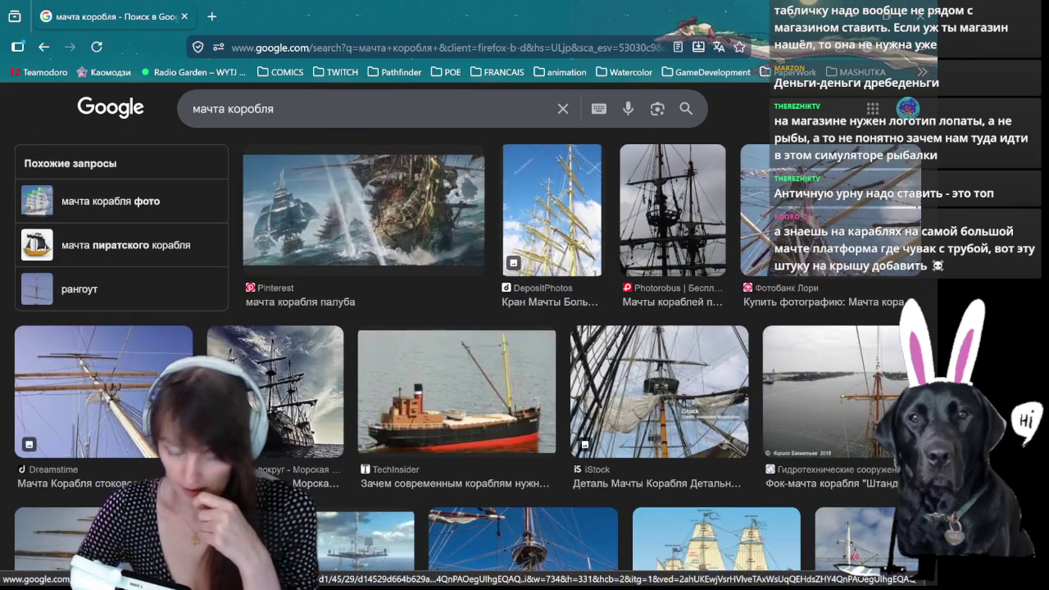
click(372, 47)
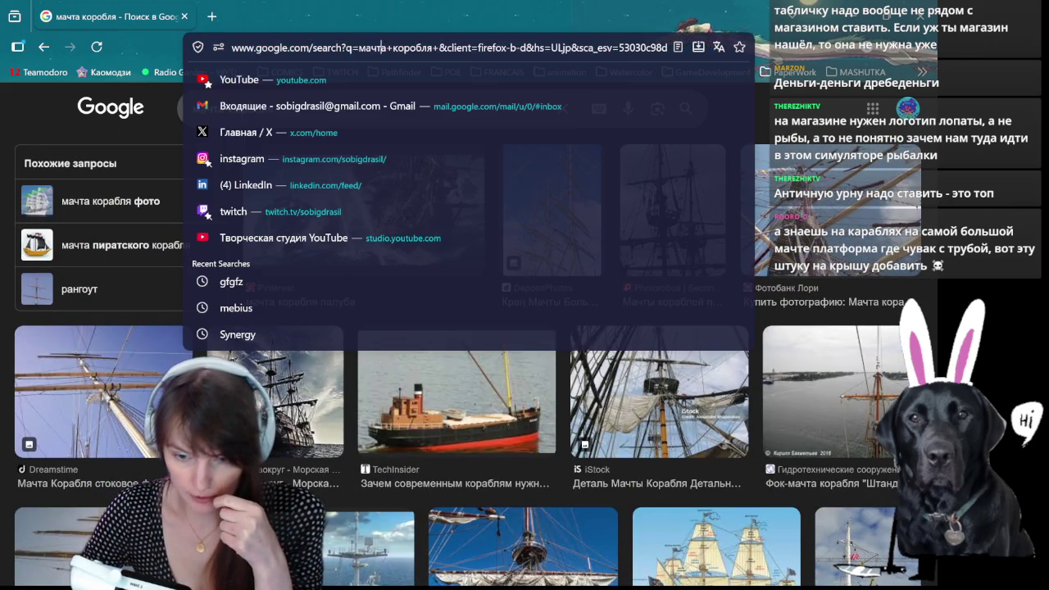
key(alt+Tab)
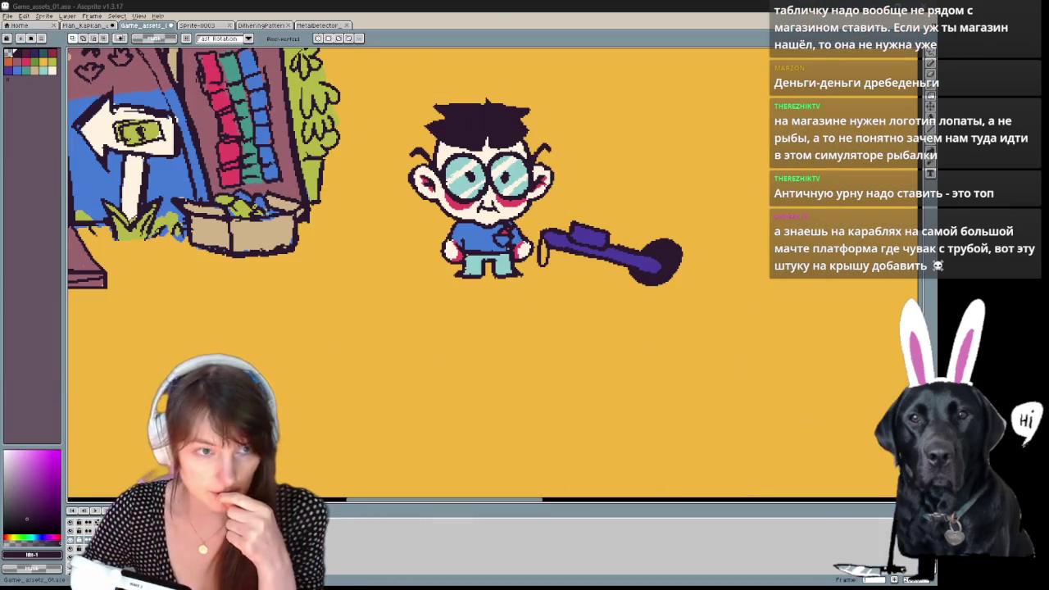
scroll(219, 115, down, 5)
scroll(241, 105, up, 2)
scroll(242, 105, up, 3)
scroll(246, 104, down, 2)
scroll(250, 102, up, 1)
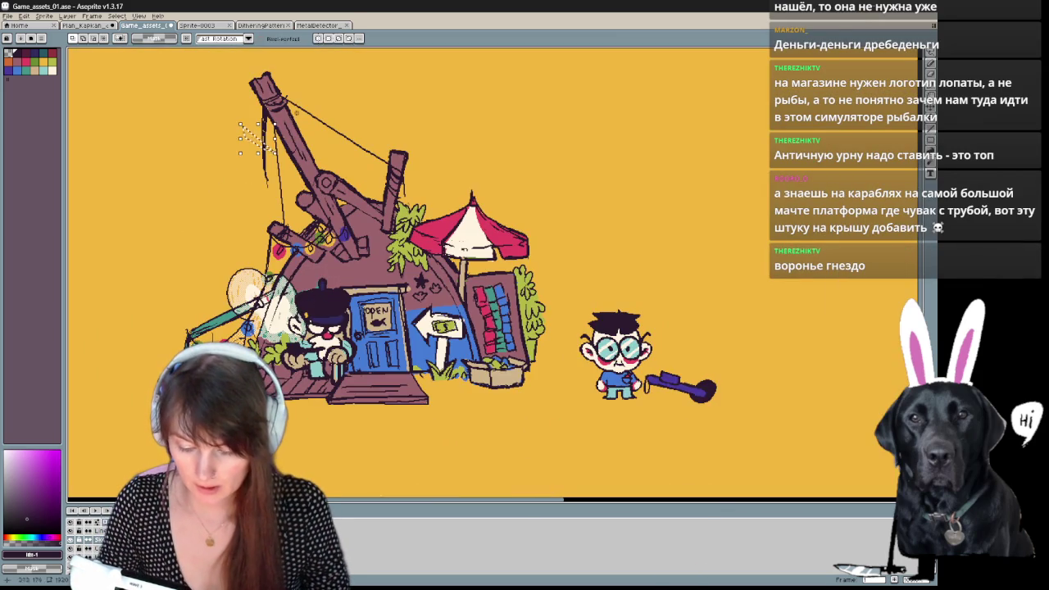
key(b)
mouse_move(254, 94)
mouse_down()
mouse_move(218, 185)
mouse_move(290, 149)
mouse_up()
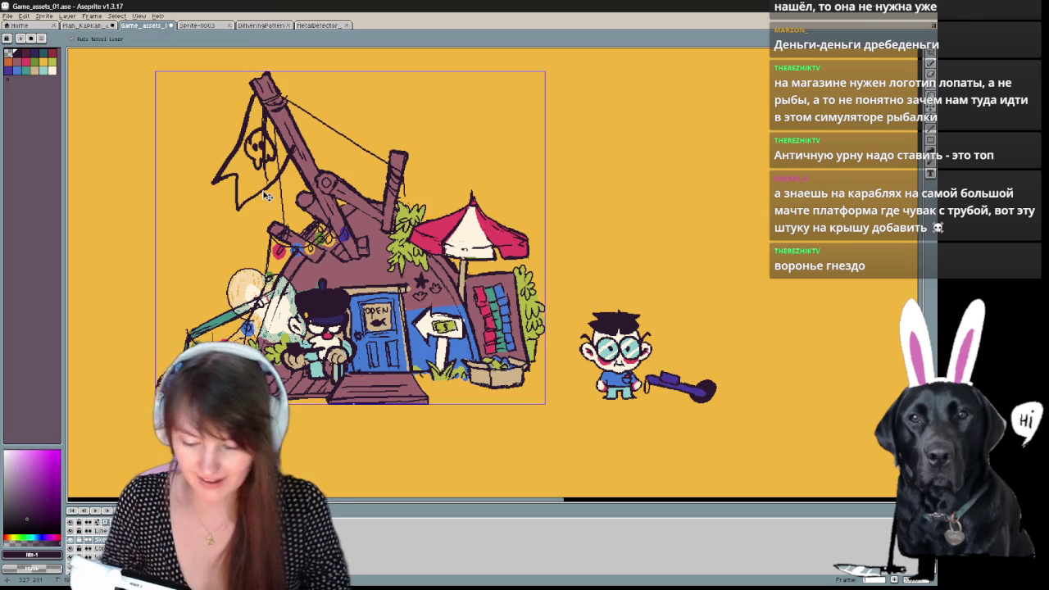
key(ctrl+z)
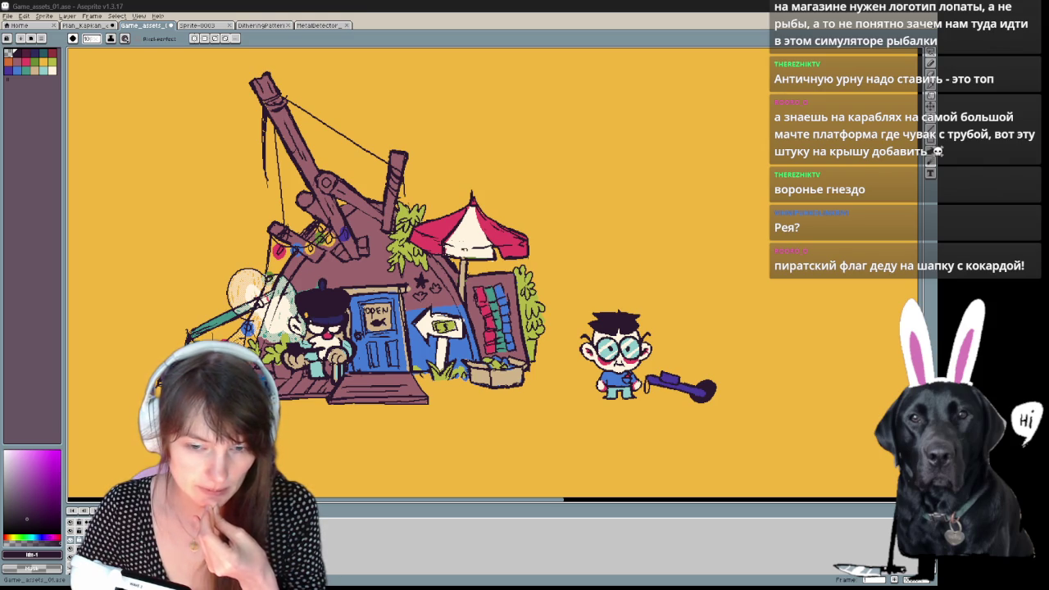
key(v)
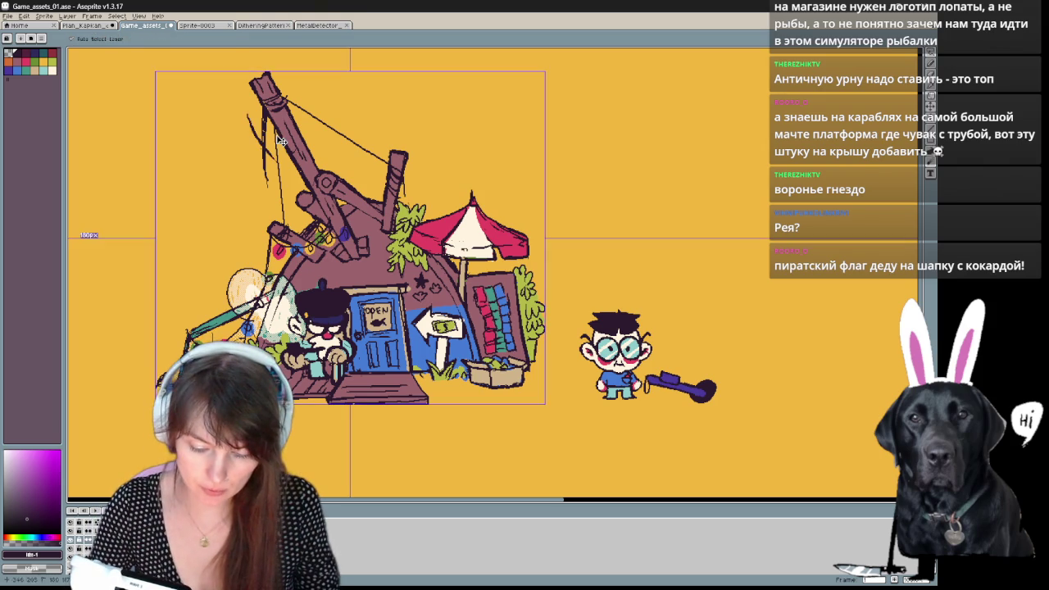
Pencil a ring around the crane mast top, undoing the first strokes and redrawing it.
key(b)
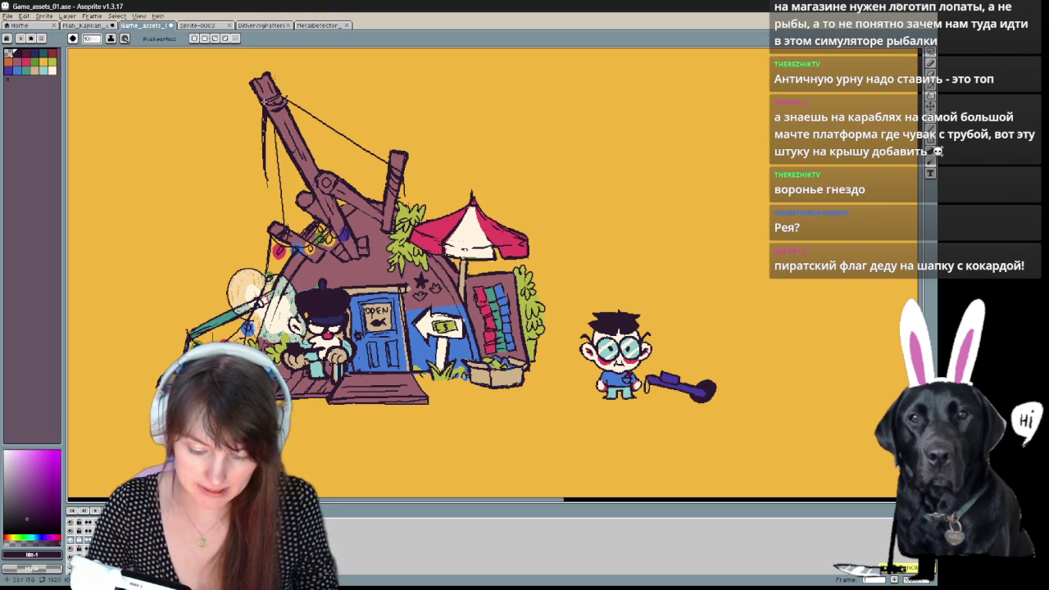
drag(238, 112, 251, 132)
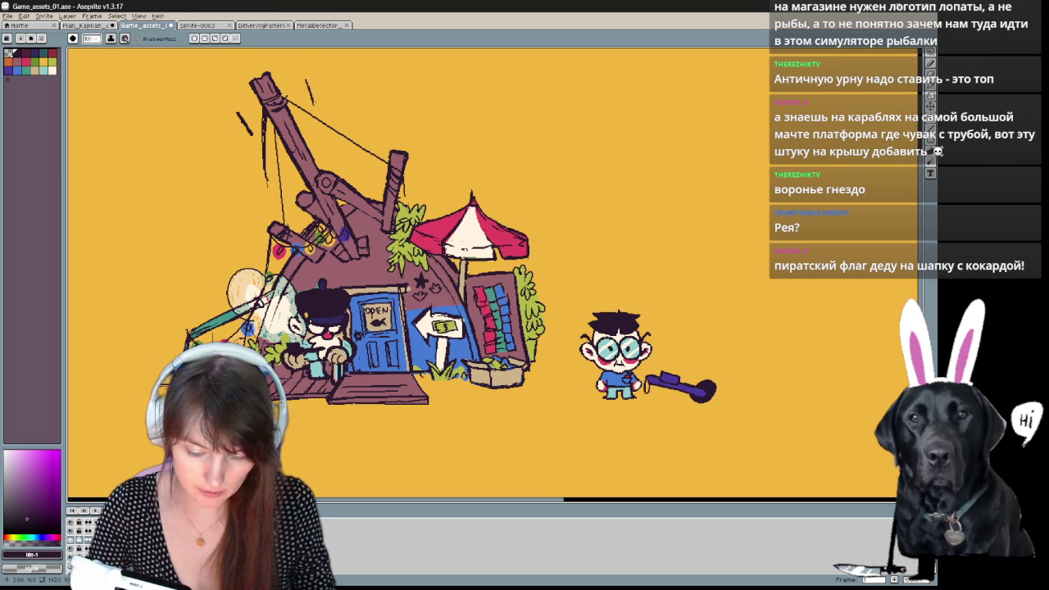
drag(310, 113, 304, 124)
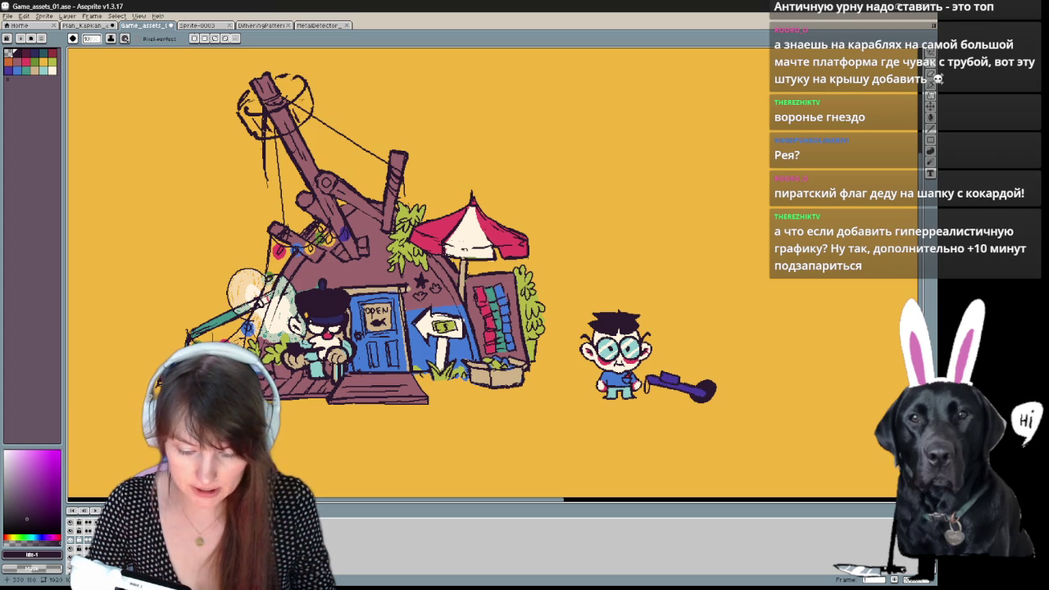
key(ctrl+z)
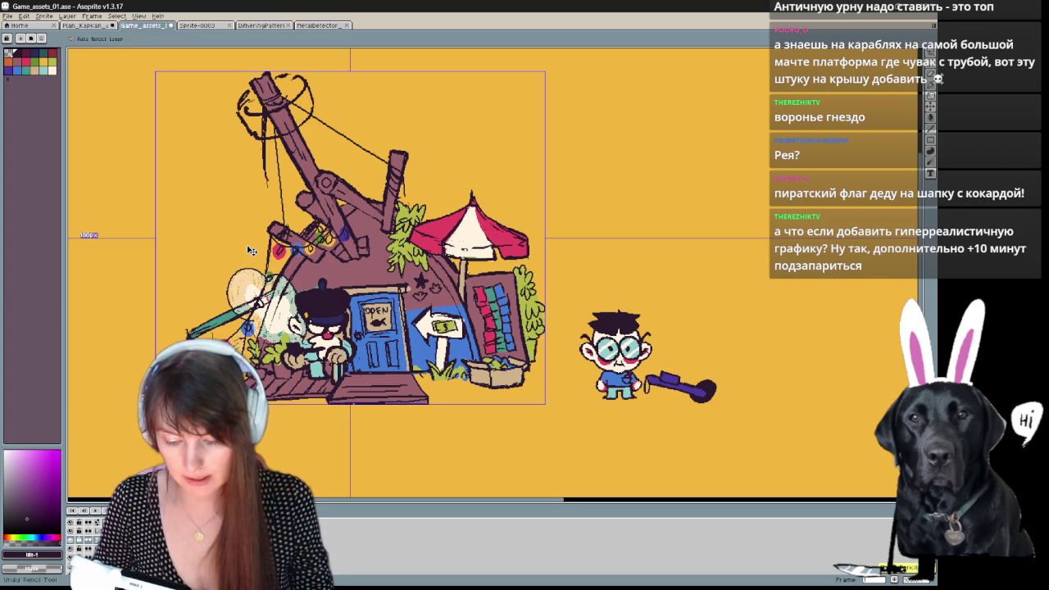
key(ctrl+z)
key(ctrl+z)
key(ctrl+z)
key(ctrl+z)
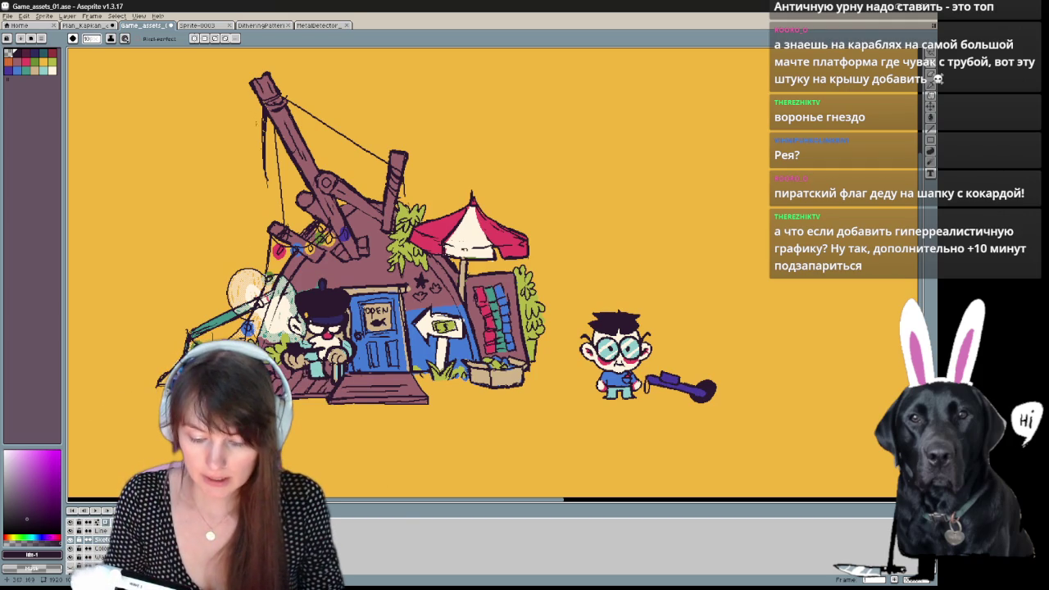
drag(263, 127, 250, 114)
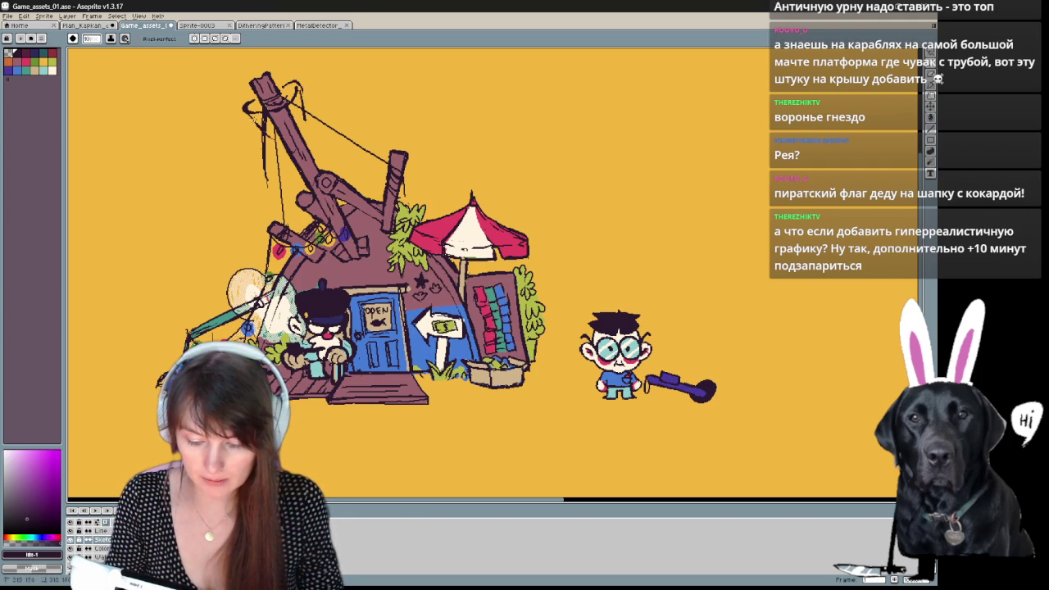
drag(249, 114, 238, 171)
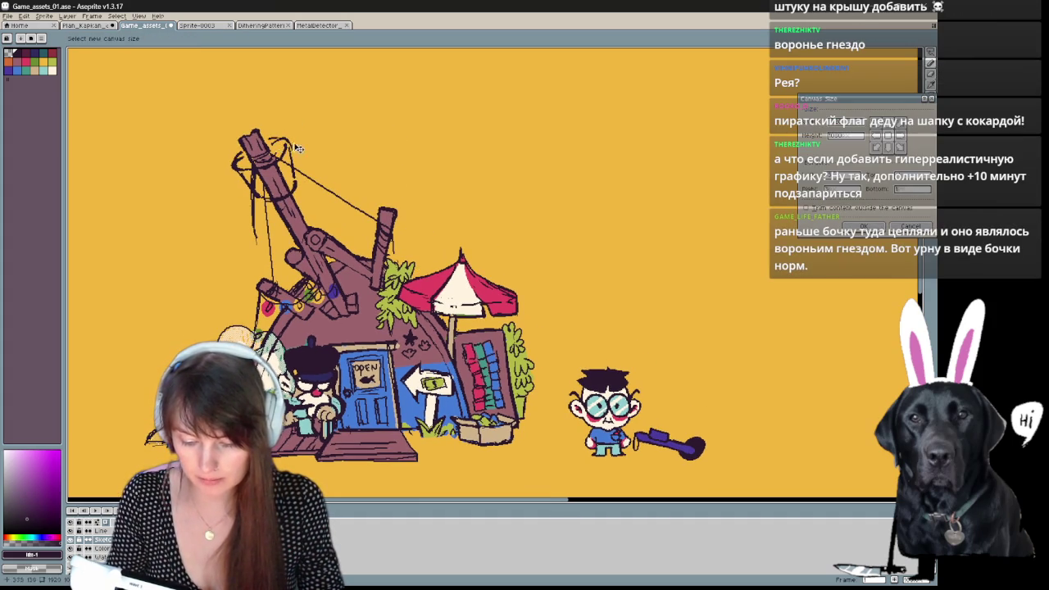
Erase a stray stroke on the crane and tidy the lookout ring, undoing one erase to restore a vertical line.
key(e)
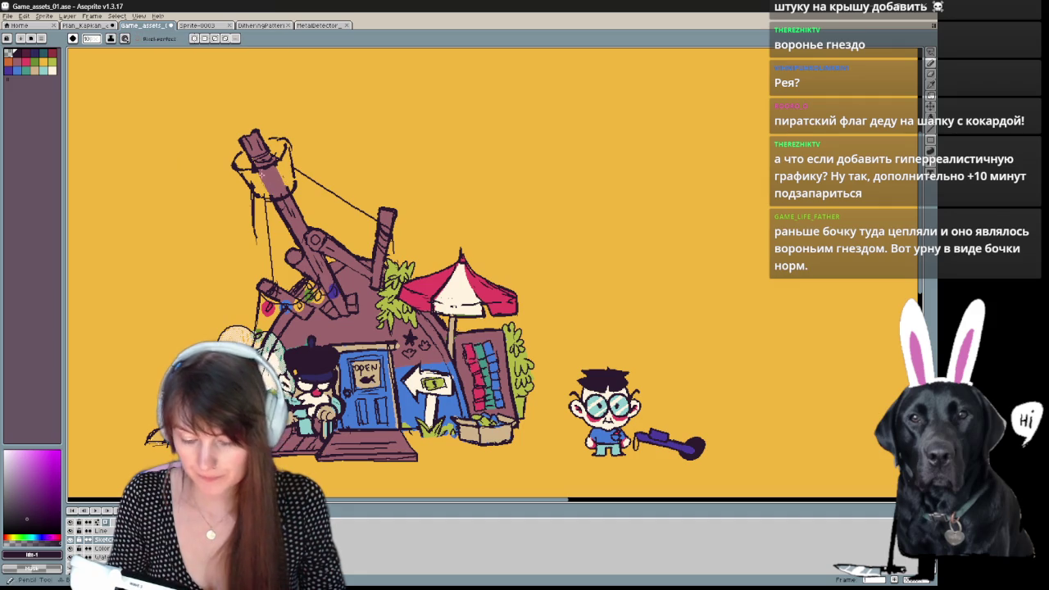
mouse_move(453, 252)
mouse_down()
mouse_move(487, 190)
mouse_move(450, 268)
mouse_up()
key(e)
drag(246, 210, 247, 231)
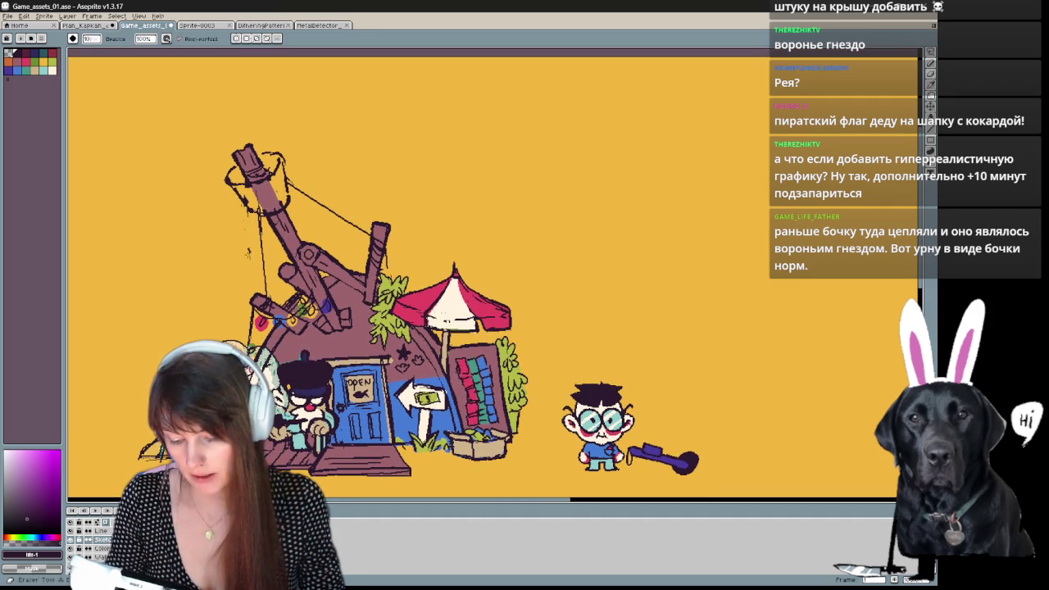
key(b)
key(ctrl)
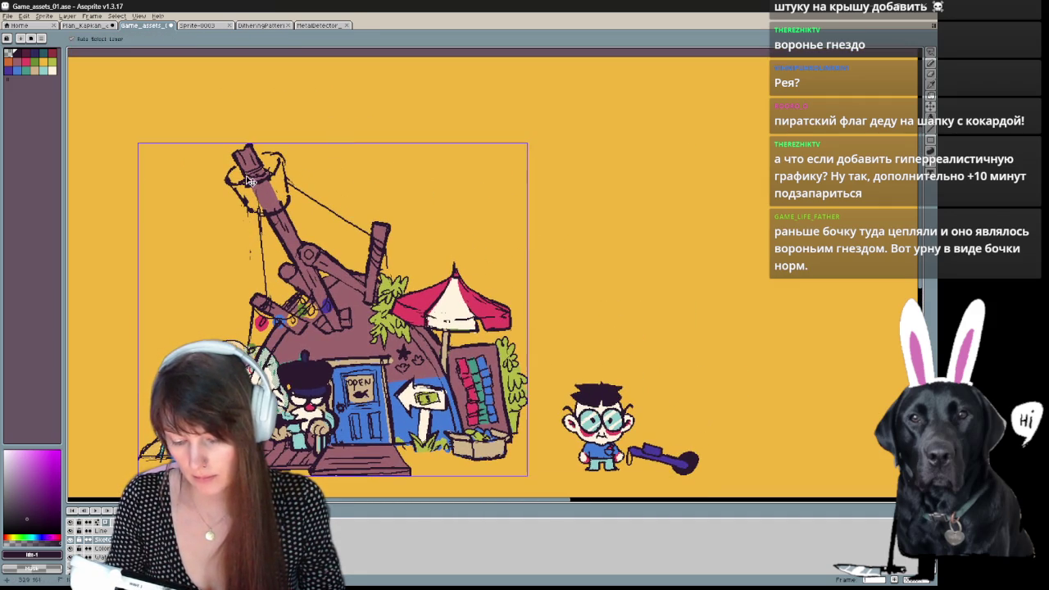
key(ctrl)
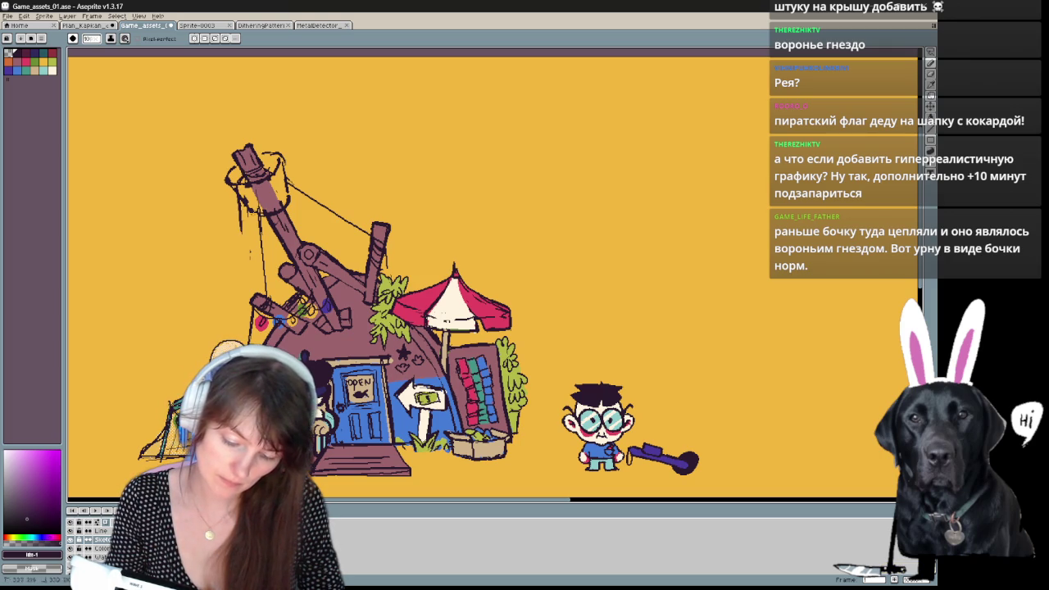
key(e)
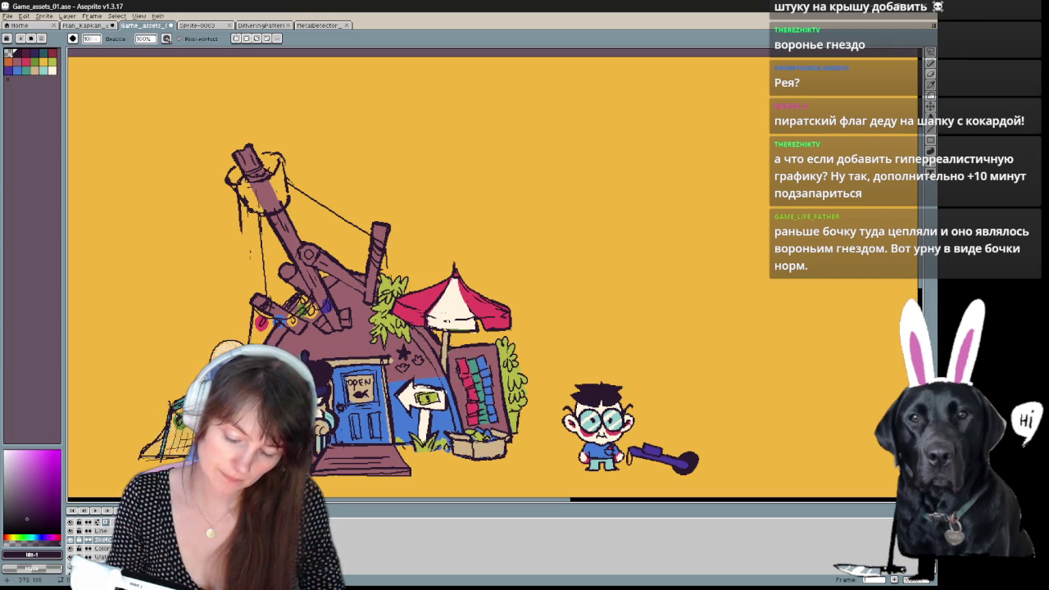
key(b)
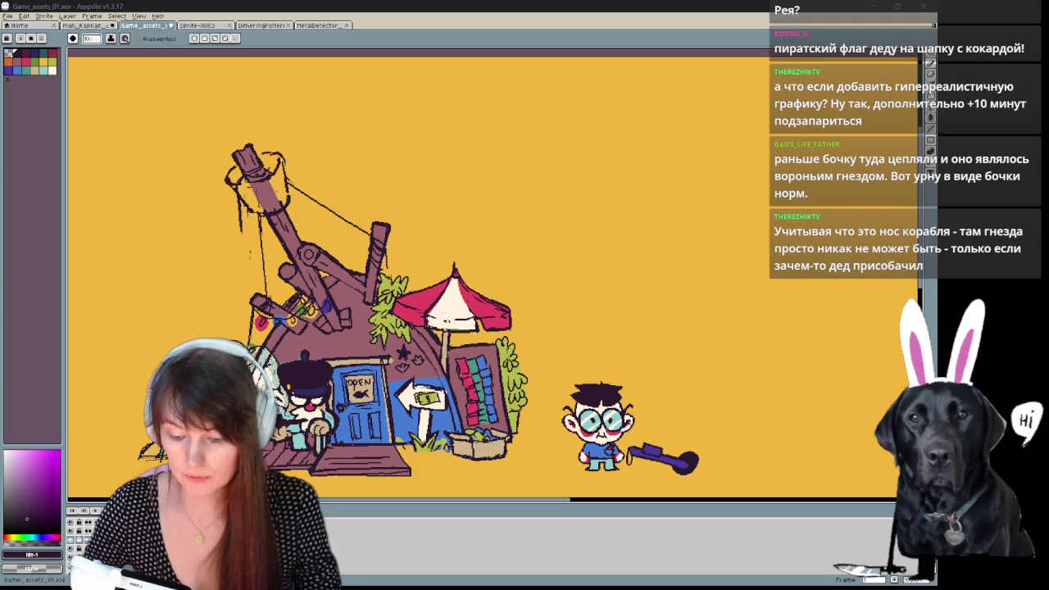
key(v)
scroll(623, 227, down, 1)
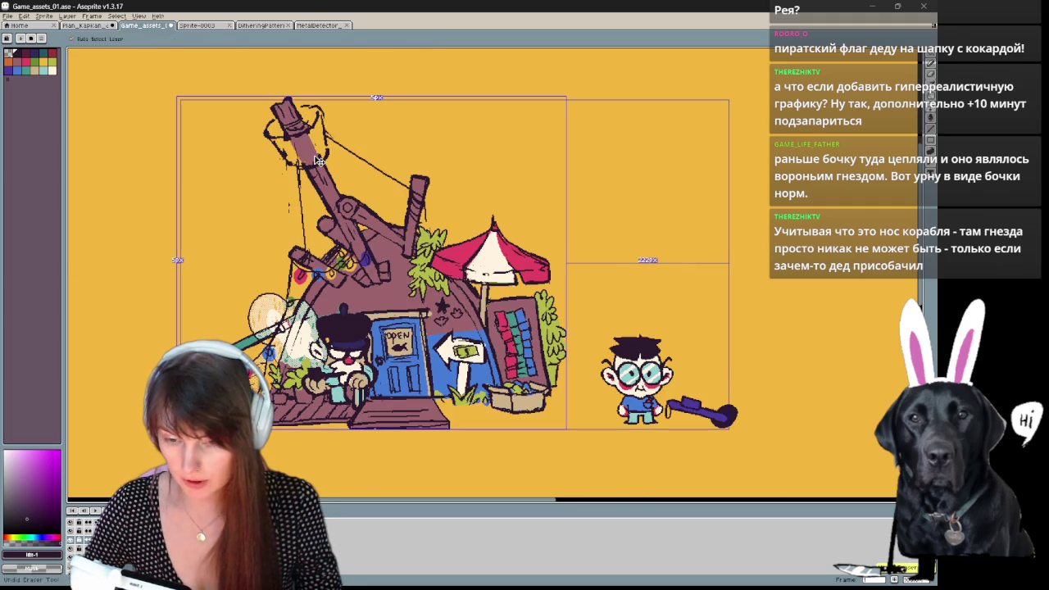
key(ctrl+z)
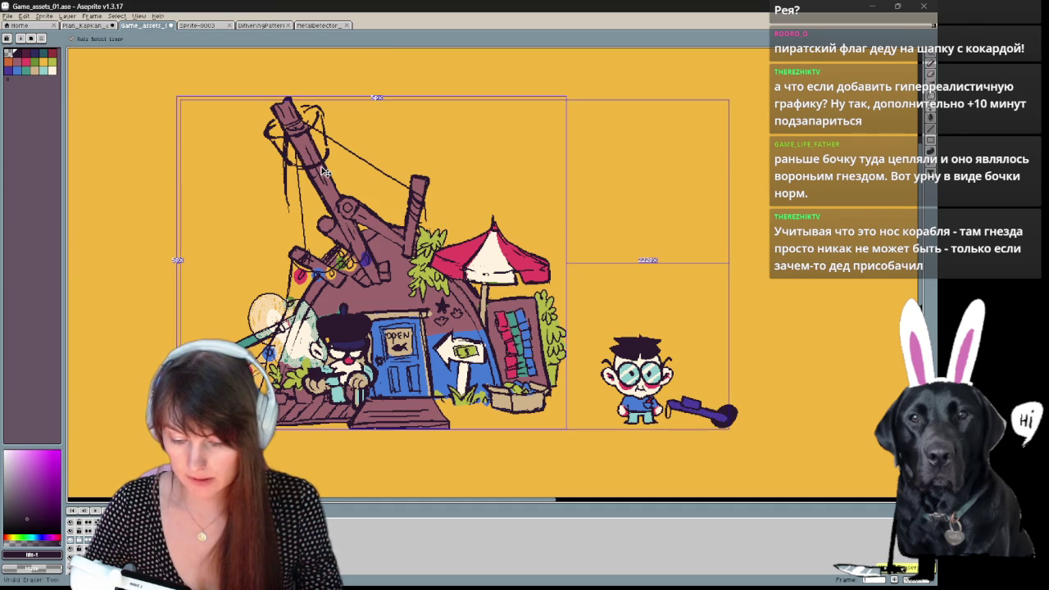
Undo the mast-top pencil strokes and a stray mark, panning to the empty ground beside the kid.
key(ctrl+z)
mouse_move(640, 331)
mouse_down()
mouse_move(718, 238)
mouse_move(515, 223)
mouse_move(507, 268)
mouse_up()
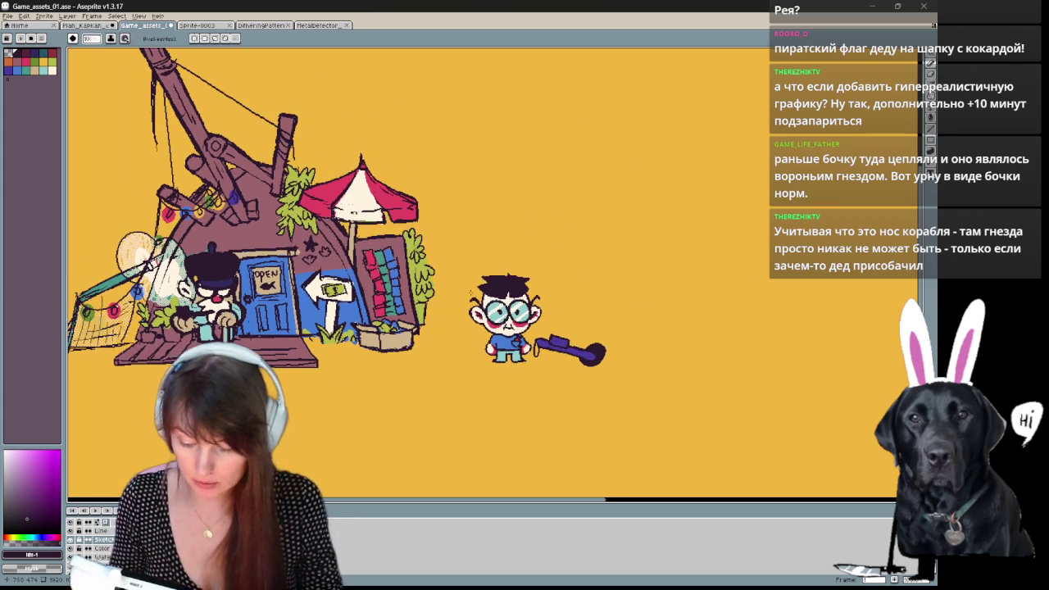
drag(611, 295, 592, 292)
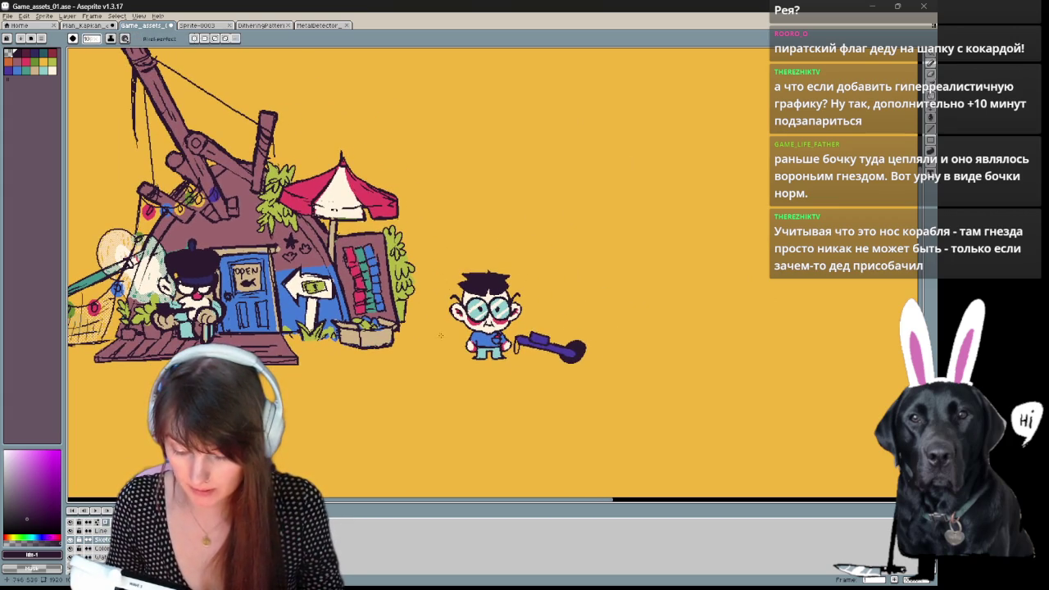
drag(528, 291, 270, 272)
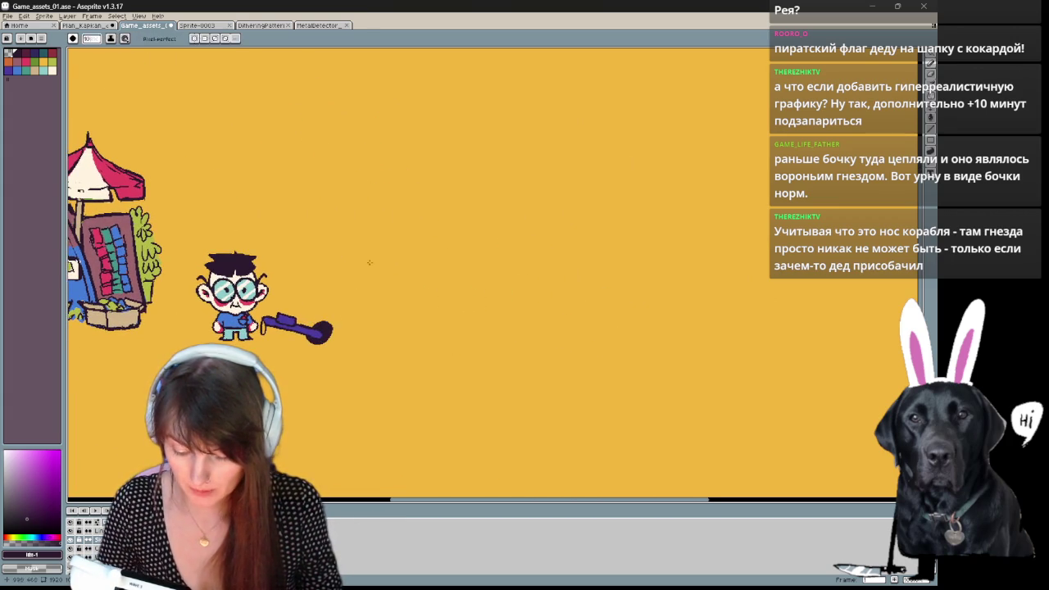
key(ctrl+z)
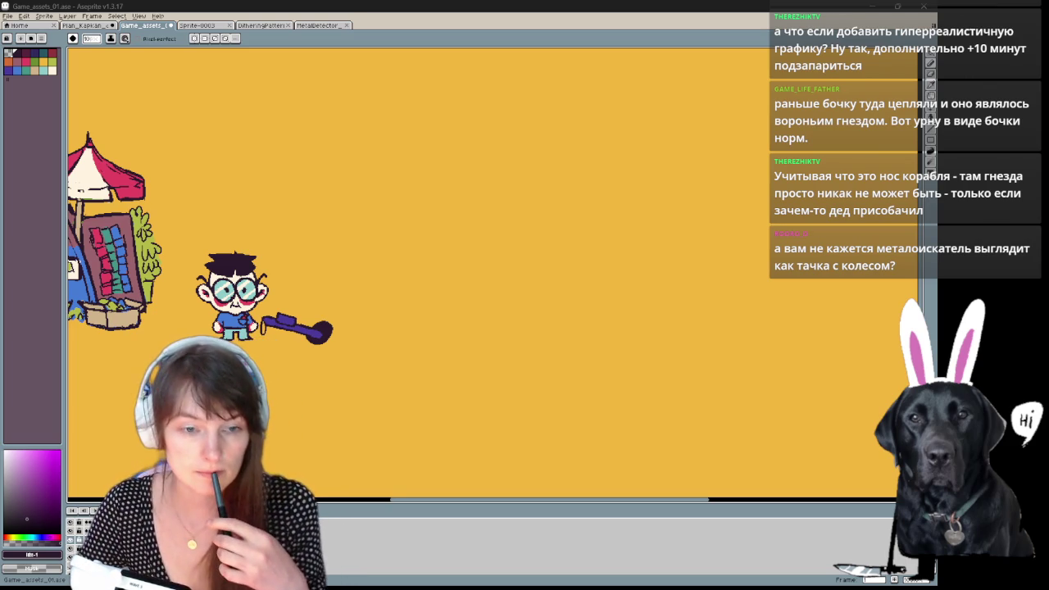
Switch to the 'бочка из деревп' image results and scroll through the barrel photos.
key(alt+Tab)
scroll(393, 377, down, 3)
scroll(368, 375, down, 5)
scroll(375, 394, down, 4)
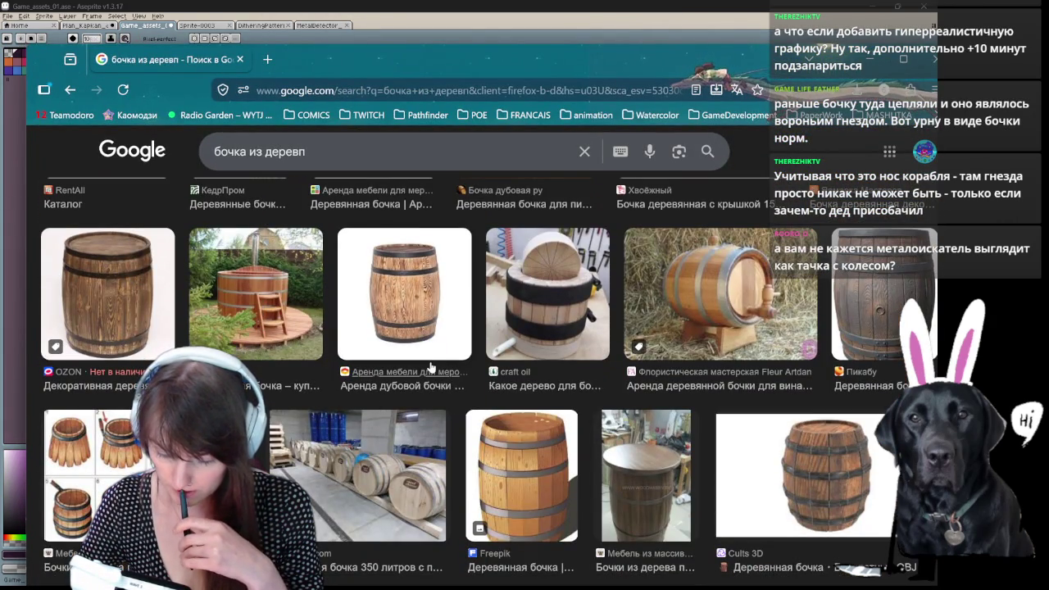
scroll(382, 418, down, 5)
scroll(389, 440, down, 5)
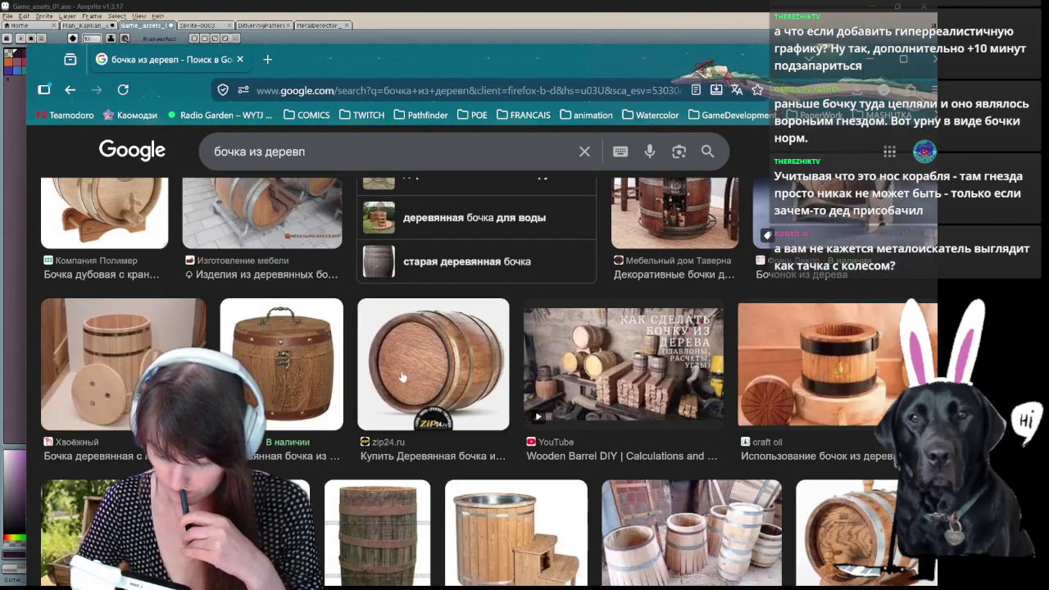
scroll(402, 382, up, 2)
scroll(401, 379, down, 5)
scroll(402, 377, down, 2)
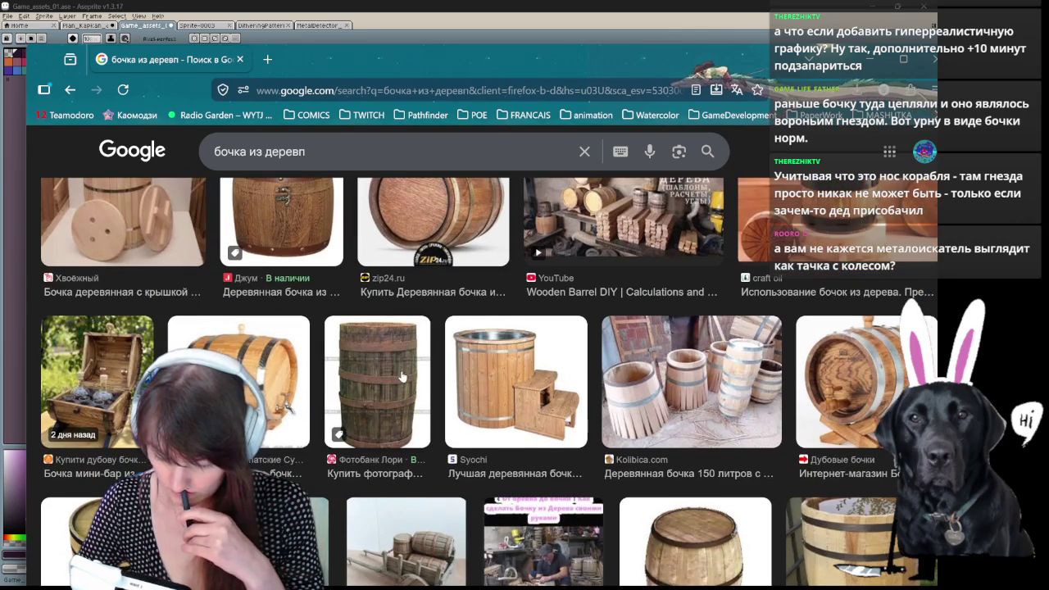
scroll(402, 377, down, 2)
scroll(402, 378, down, 2)
scroll(402, 378, down, 2)
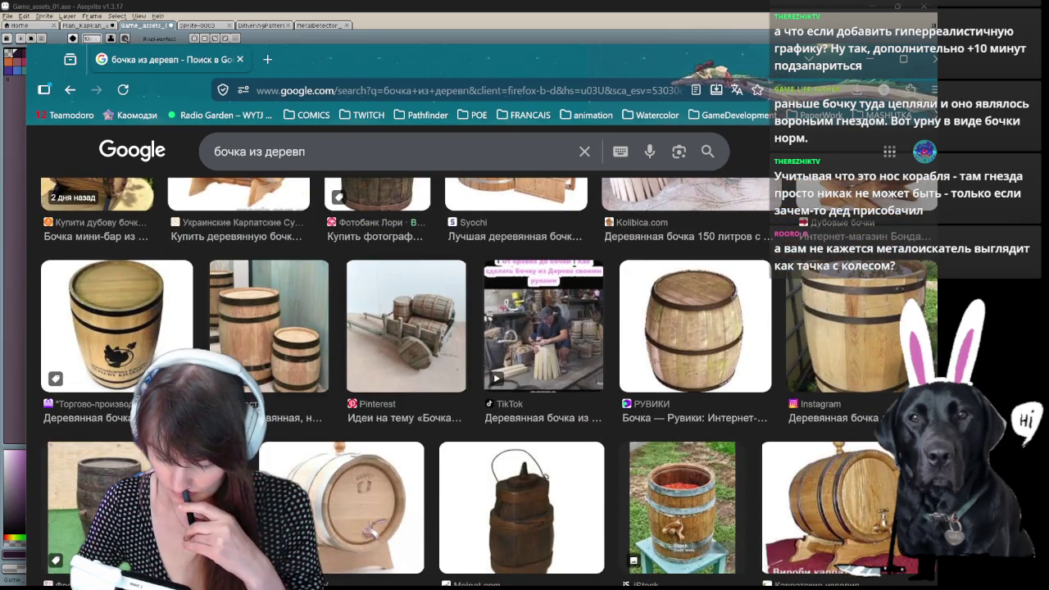
Open a larger preview of the oak barrels photo and keep browsing the results.
click(795, 405)
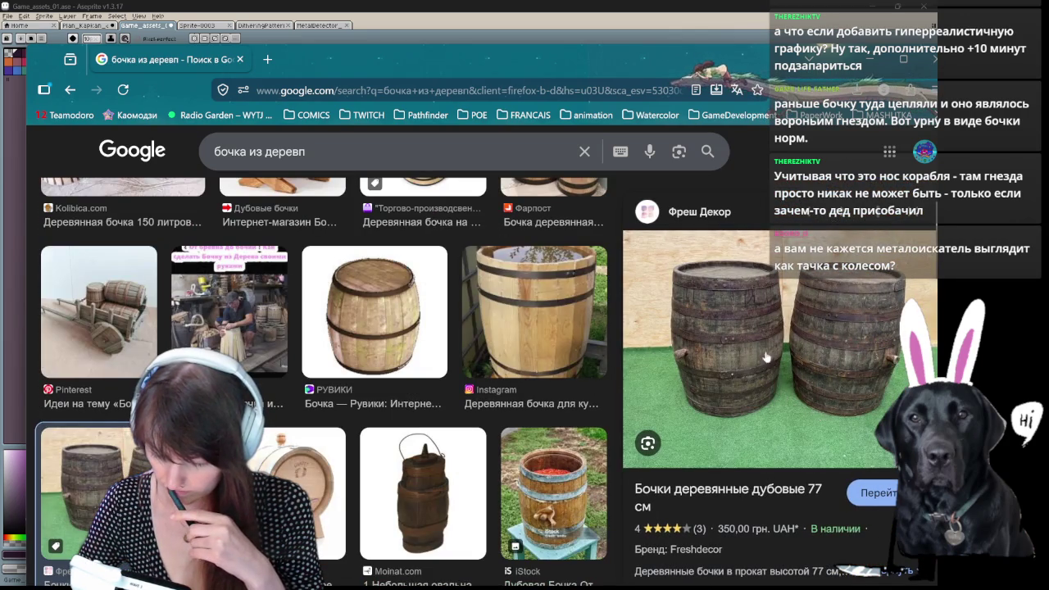
mouse_move(742, 57)
mouse_down()
mouse_move(709, 49)
mouse_move(733, 31)
mouse_up()
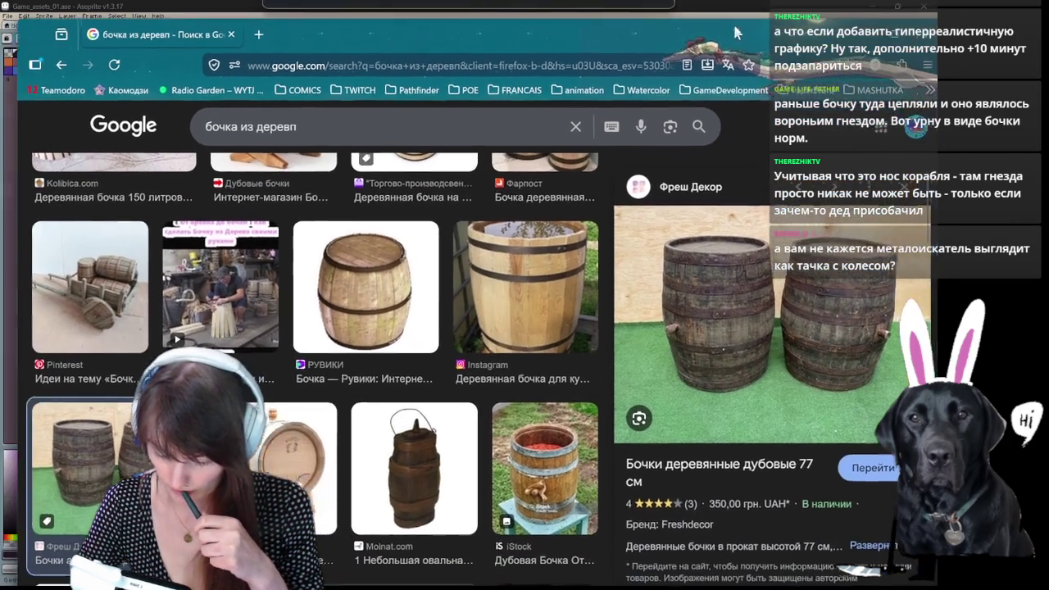
scroll(720, 322, down, 2)
scroll(721, 328, down, 2)
scroll(721, 328, down, 3)
scroll(721, 328, down, 3)
scroll(721, 329, down, 3)
scroll(721, 331, down, 3)
scroll(721, 332, down, 3)
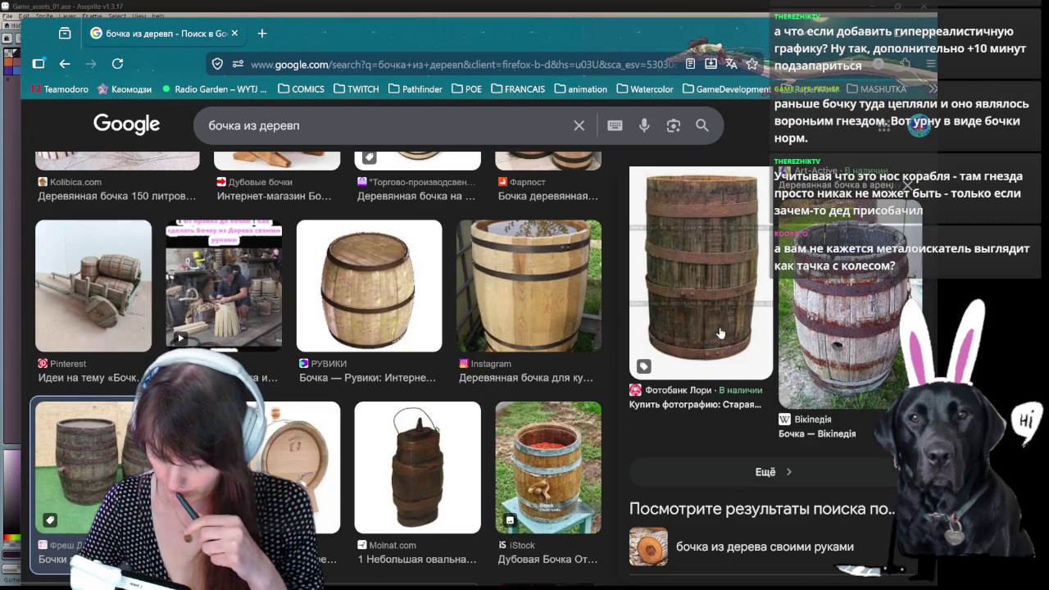
Preview the weathered barrel photo from Wikipedia, then switch back to Aseprite.
click(695, 369)
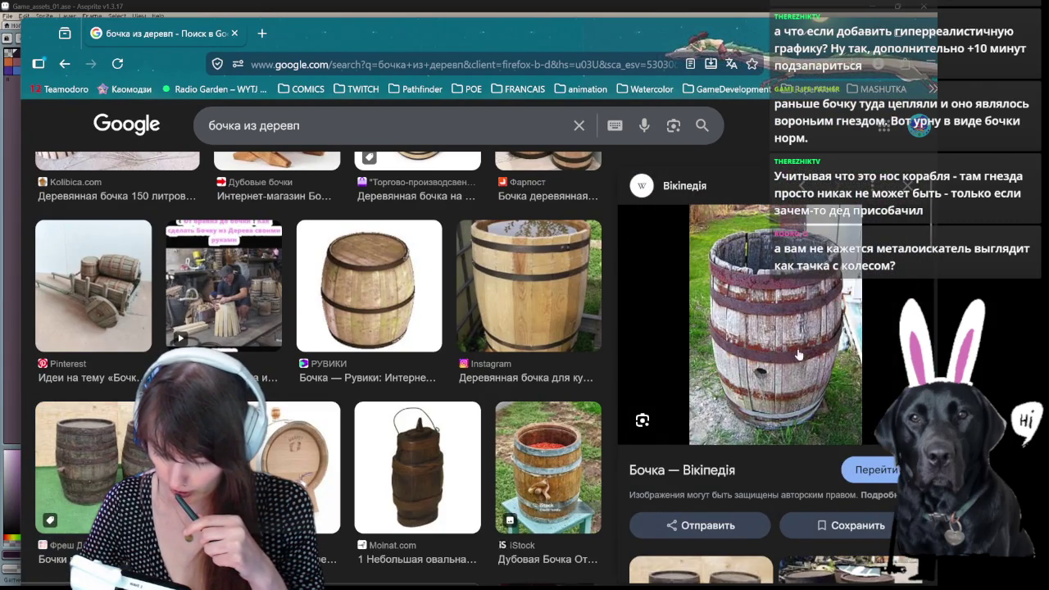
scroll(697, 369, down, 3)
scroll(738, 378, down, 3)
scroll(779, 387, up, 3)
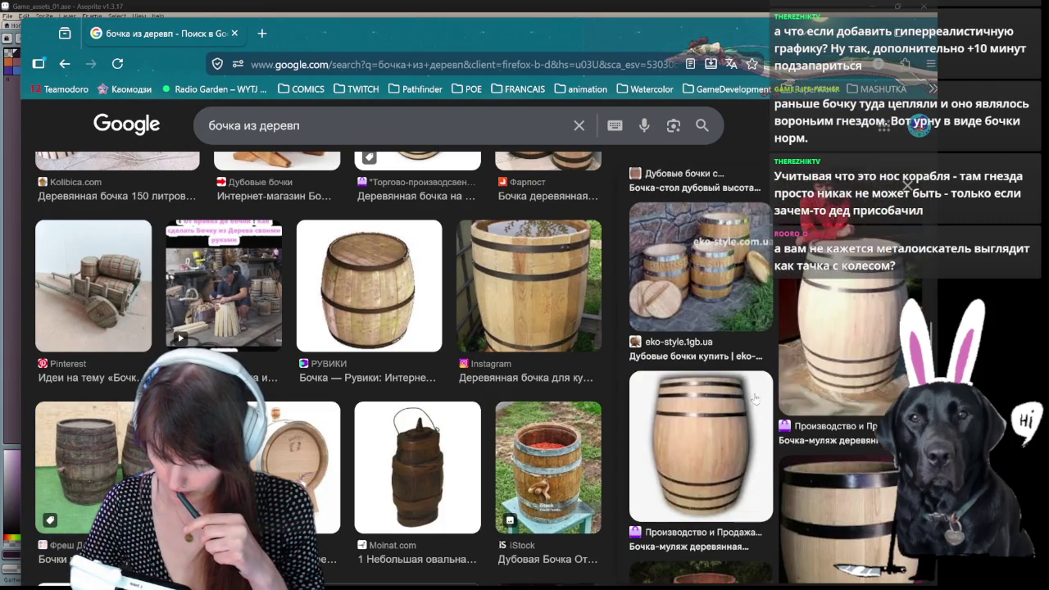
scroll(779, 387, up, 3)
scroll(779, 386, up, 3)
scroll(392, 462, down, 3)
scroll(393, 462, down, 3)
scroll(393, 462, down, 3)
scroll(393, 462, down, 3)
scroll(393, 462, down, 3)
scroll(392, 462, down, 3)
scroll(393, 462, down, 3)
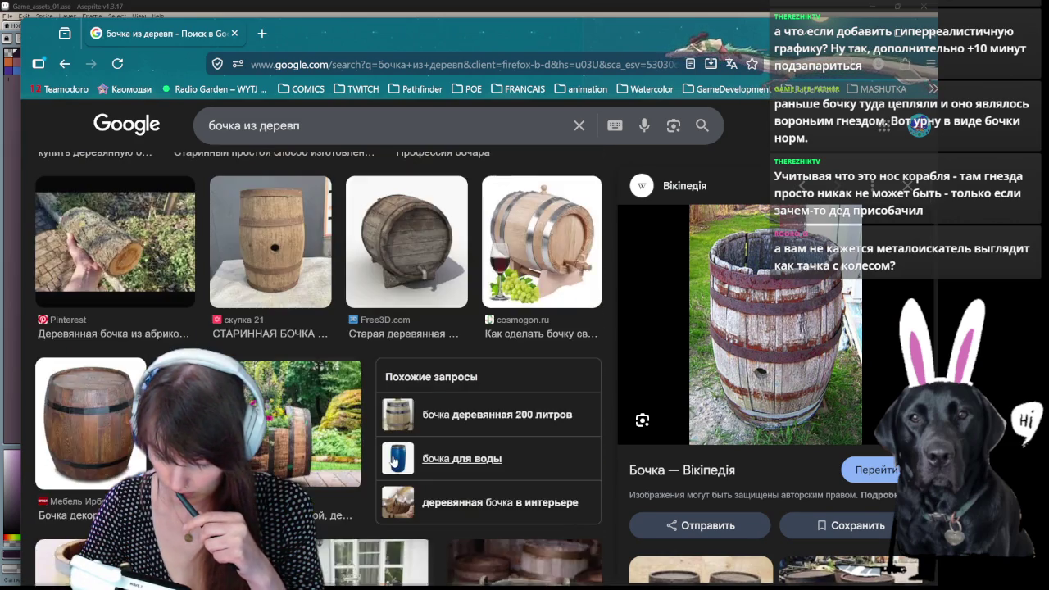
scroll(393, 463, down, 3)
scroll(392, 462, down, 3)
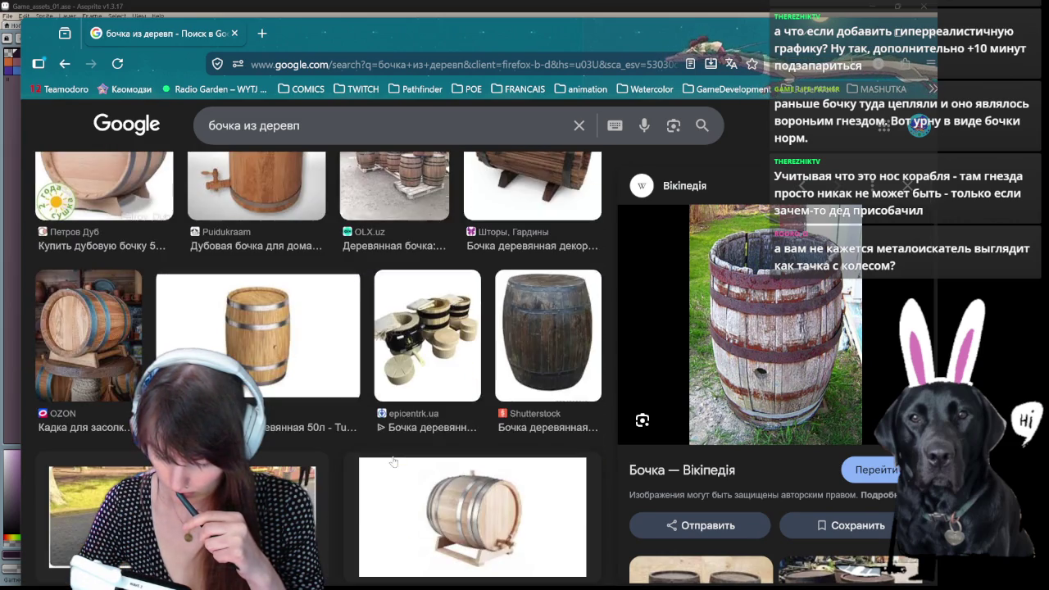
scroll(392, 462, down, 3)
scroll(393, 463, down, 3)
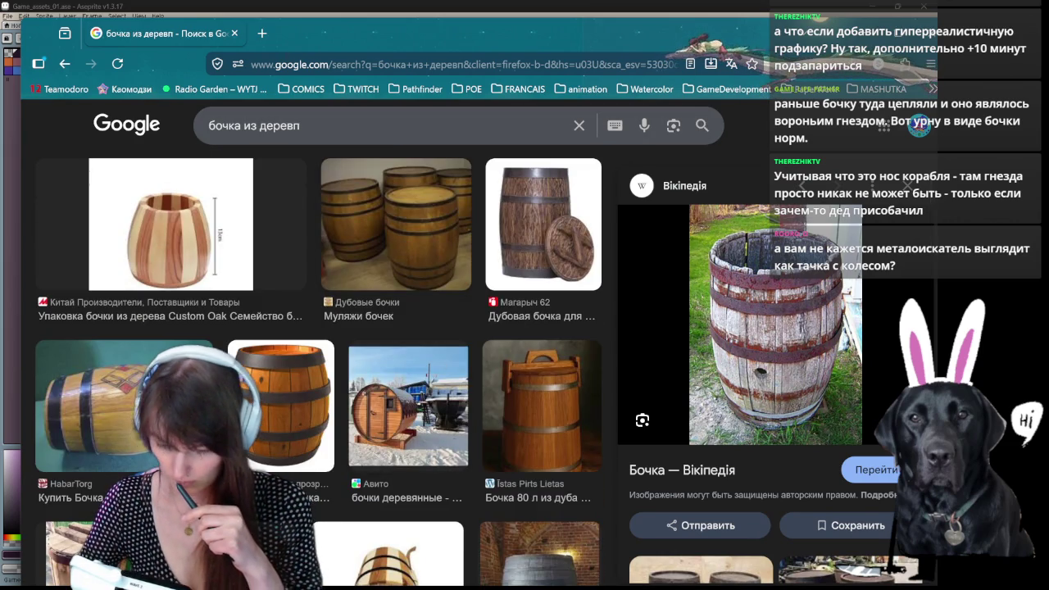
key(alt+Tab)
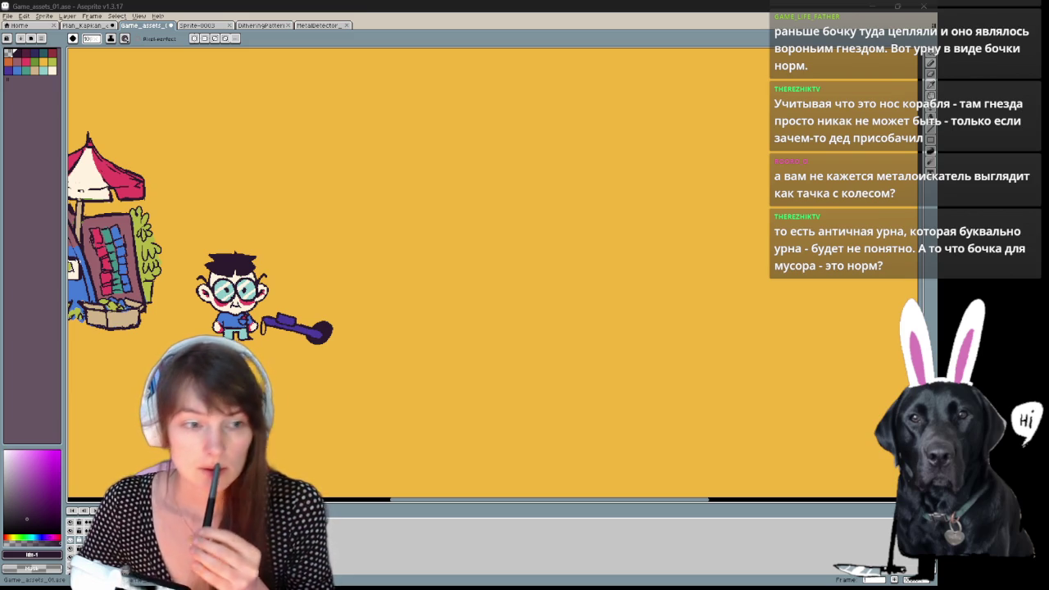
Sketch a barrel right of the kid with a curved left side, top ellipse and dark bands.
drag(364, 270, 366, 307)
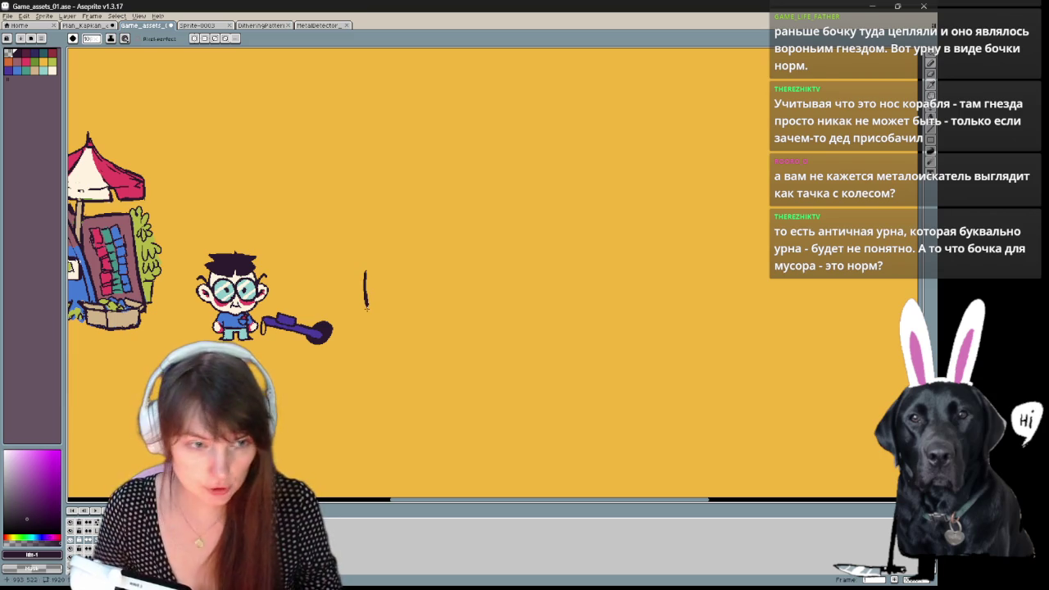
key(ctrl)
key(ctrl+z)
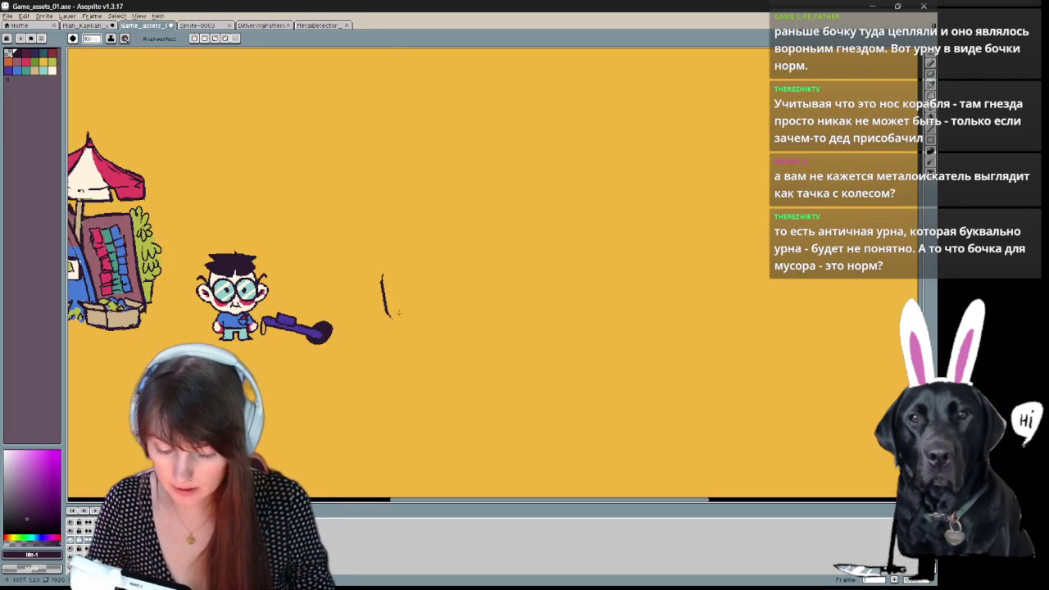
drag(383, 266, 384, 315)
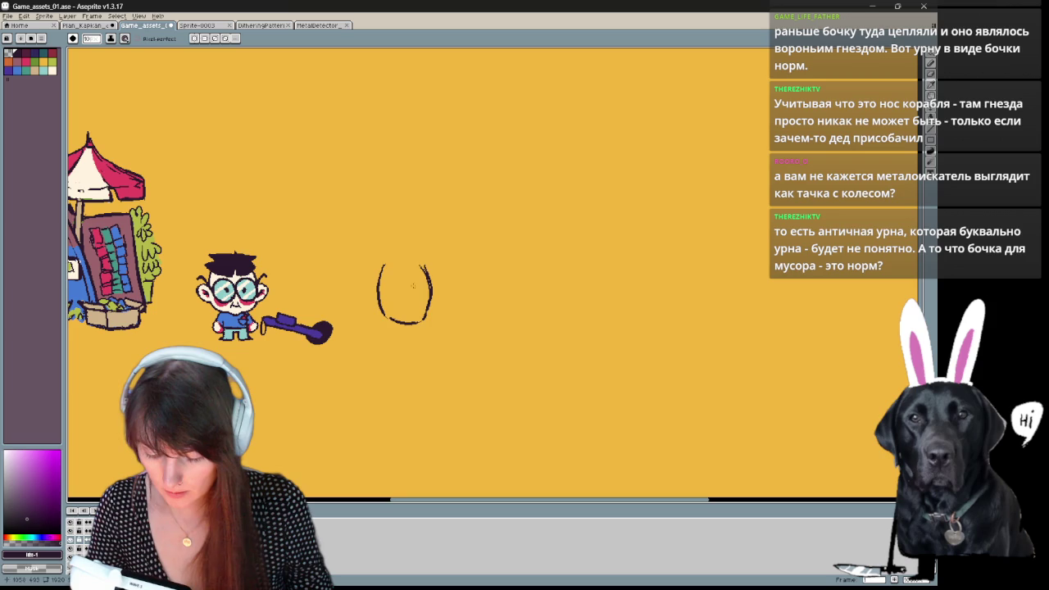
key(ctrl+z)
drag(384, 271, 427, 273)
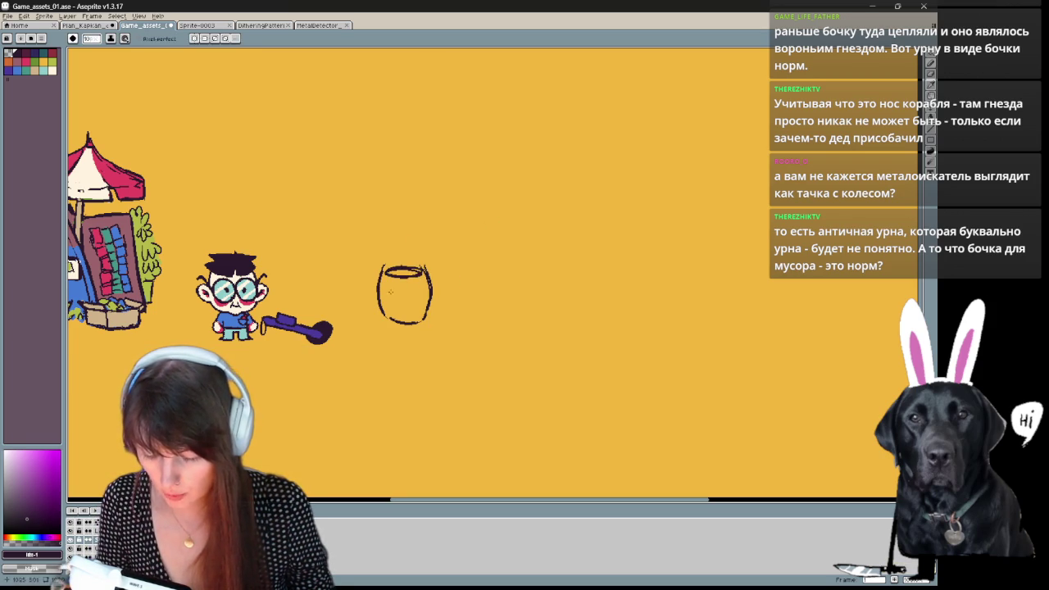
mouse_move(380, 291)
mouse_down()
mouse_move(430, 290)
mouse_move(406, 313)
mouse_move(428, 310)
mouse_up()
key(ctrl+z)
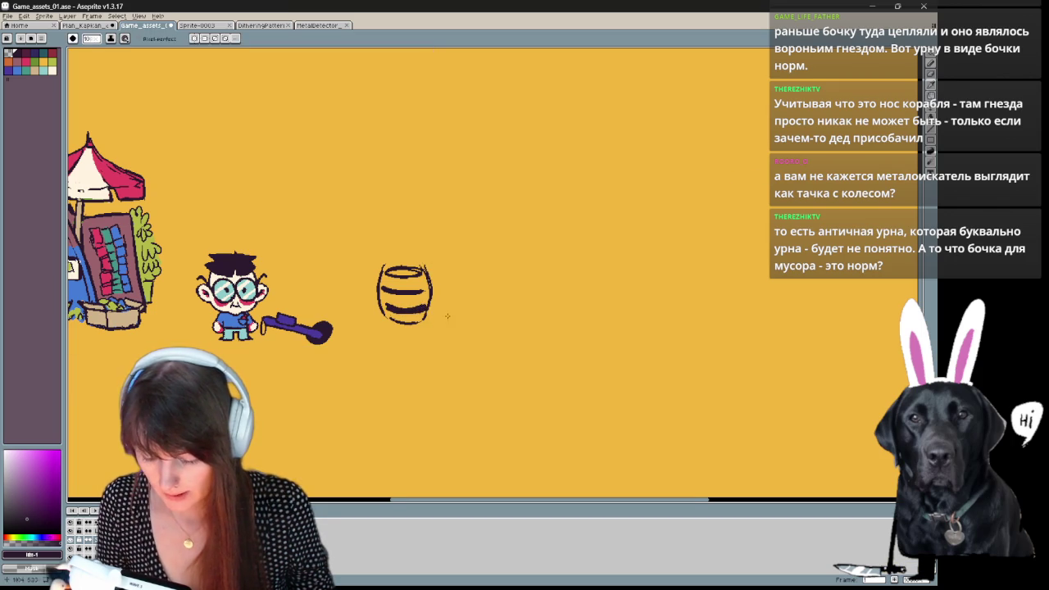
key(ctrl+alt+c)
scroll(417, 211, up, 2)
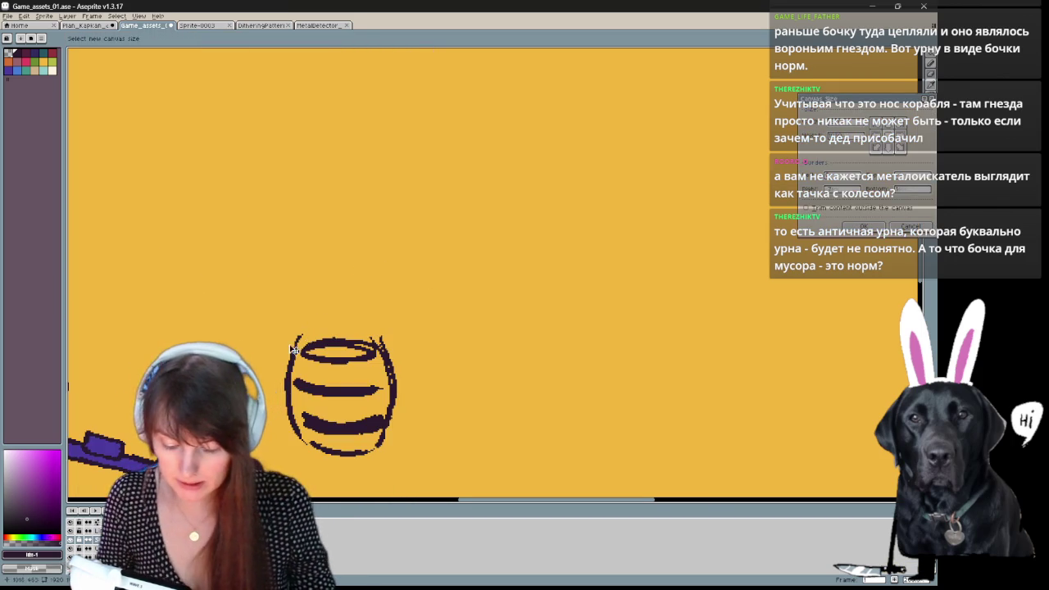
Undo the barrel's extra lid strokes and touch up its lower-left outline.
key(Escape)
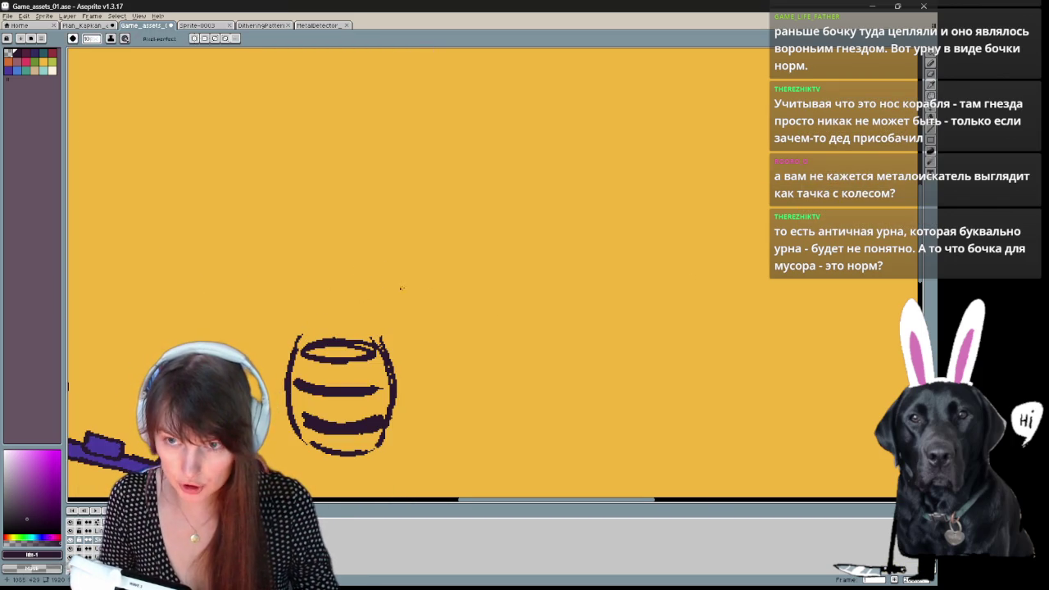
key(e)
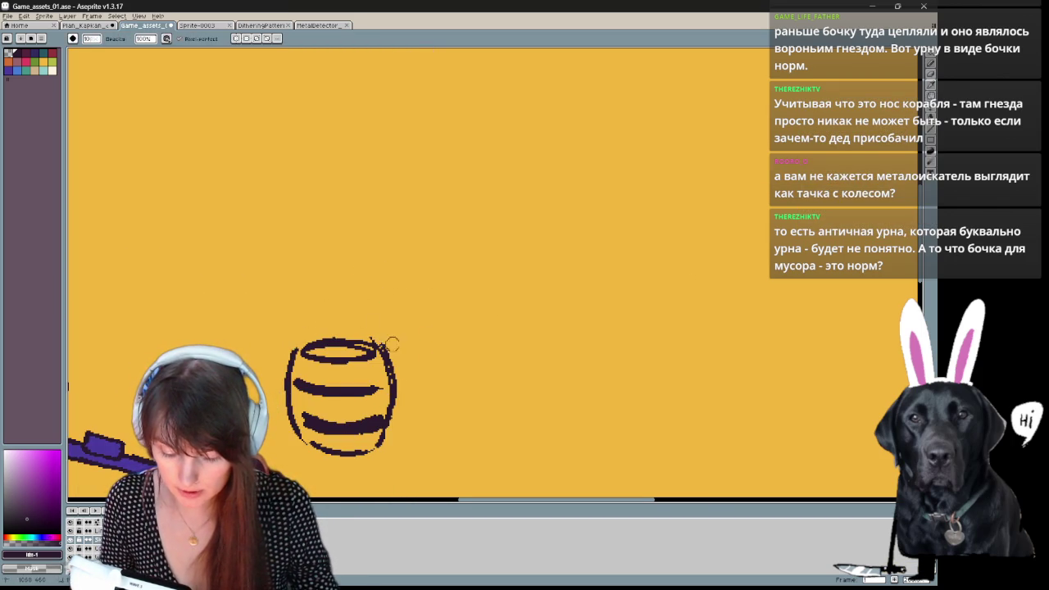
key(b)
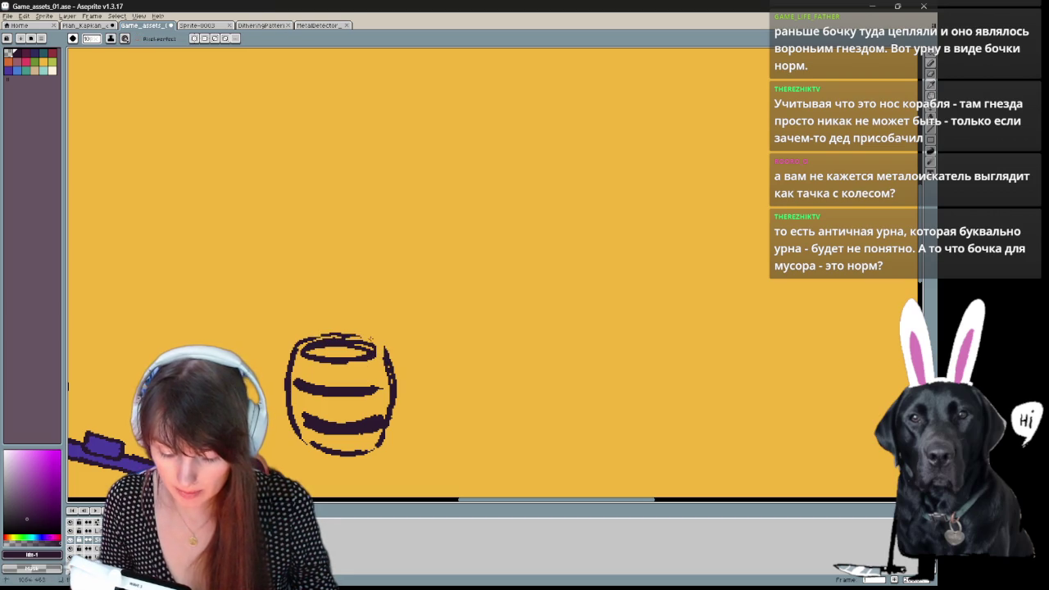
drag(368, 339, 386, 285)
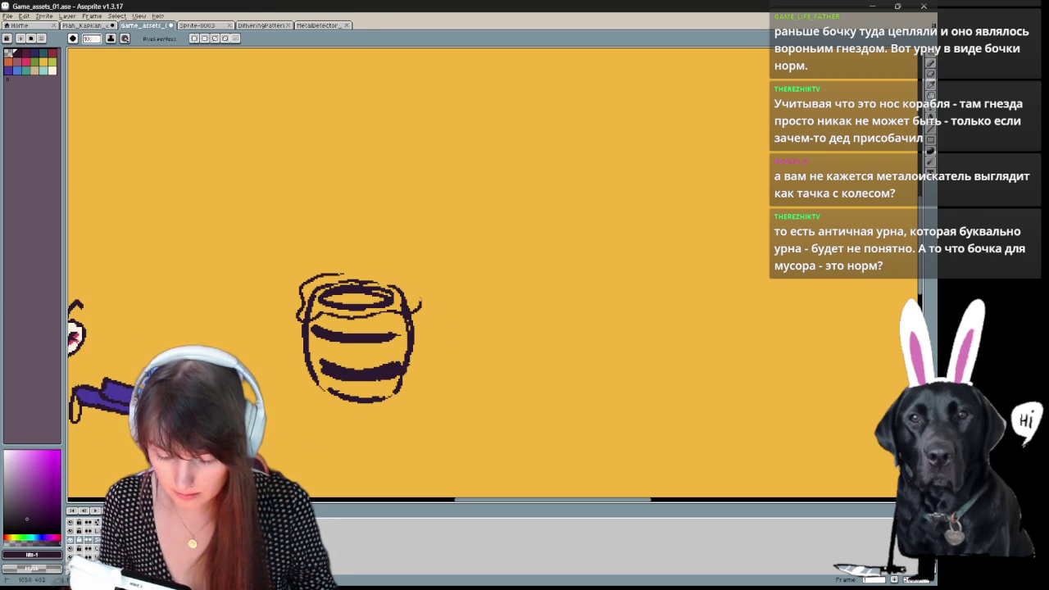
key(ctrl+z)
key(ctrl+z)
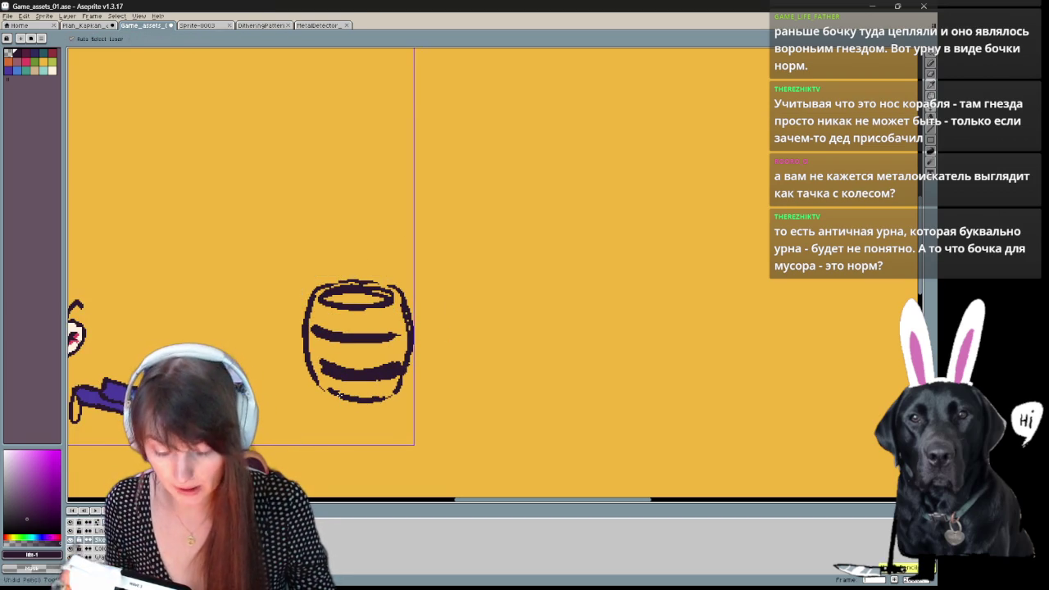
key(ctrl+z)
key(ctrl+z)
drag(338, 397, 319, 385)
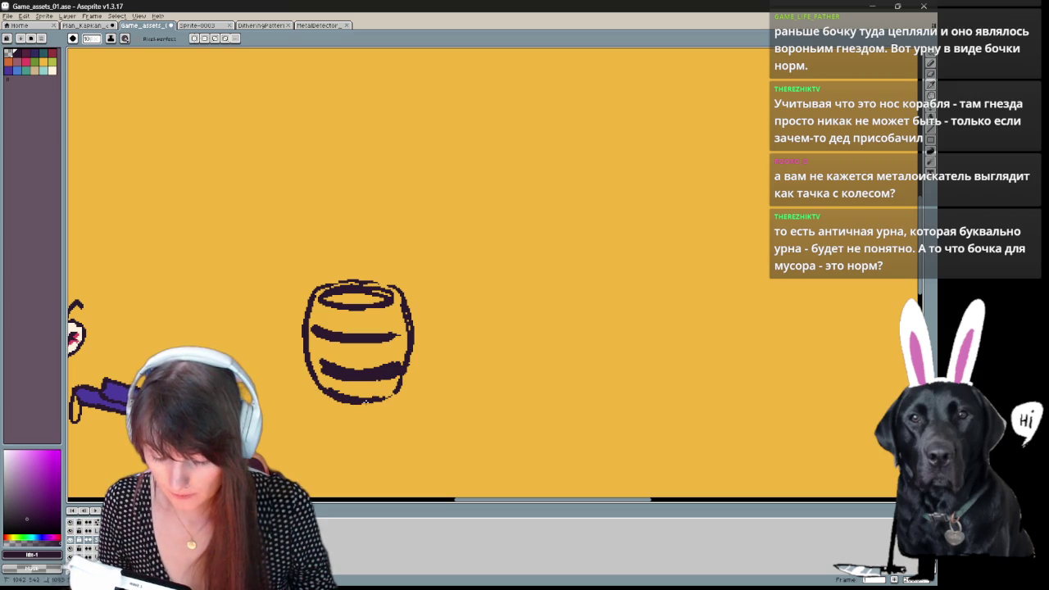
key(ctrl+z)
key(ctrl+y)
key(ctrl+z)
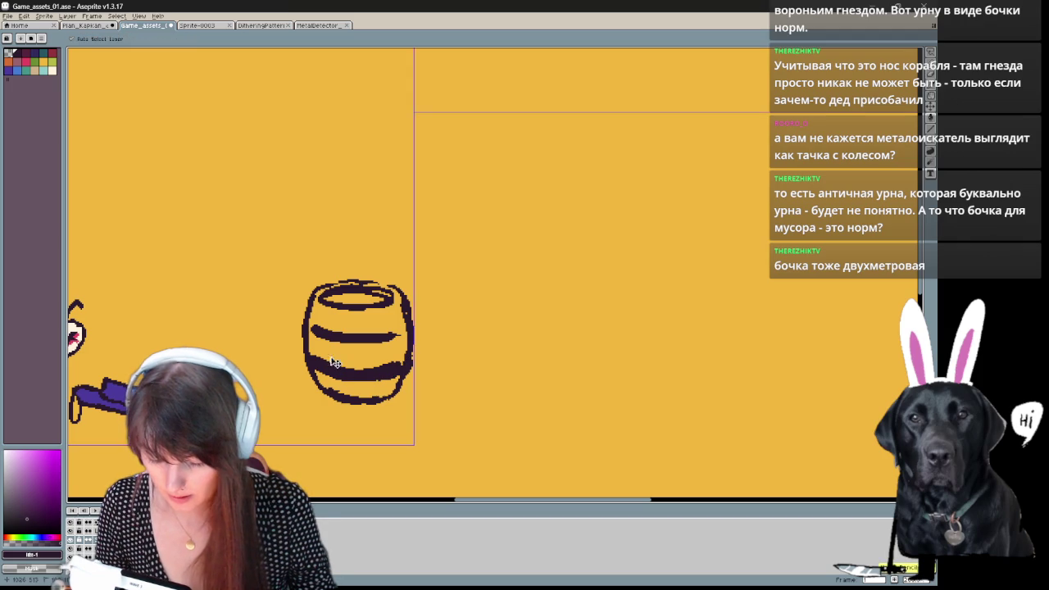
Draw vertical stave lines on the barrel's left and right sides.
key(e)
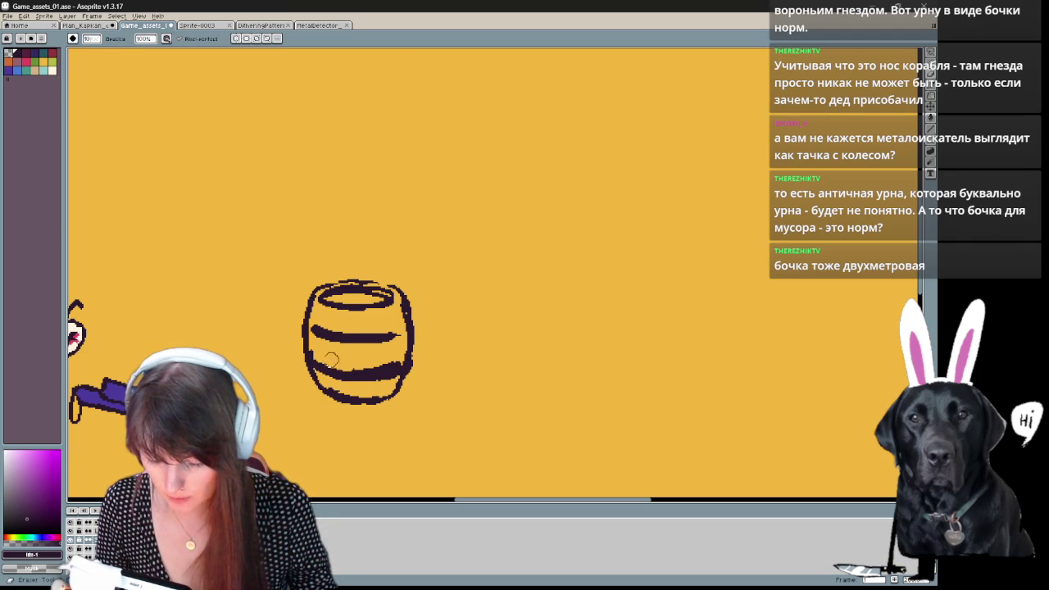
key(b)
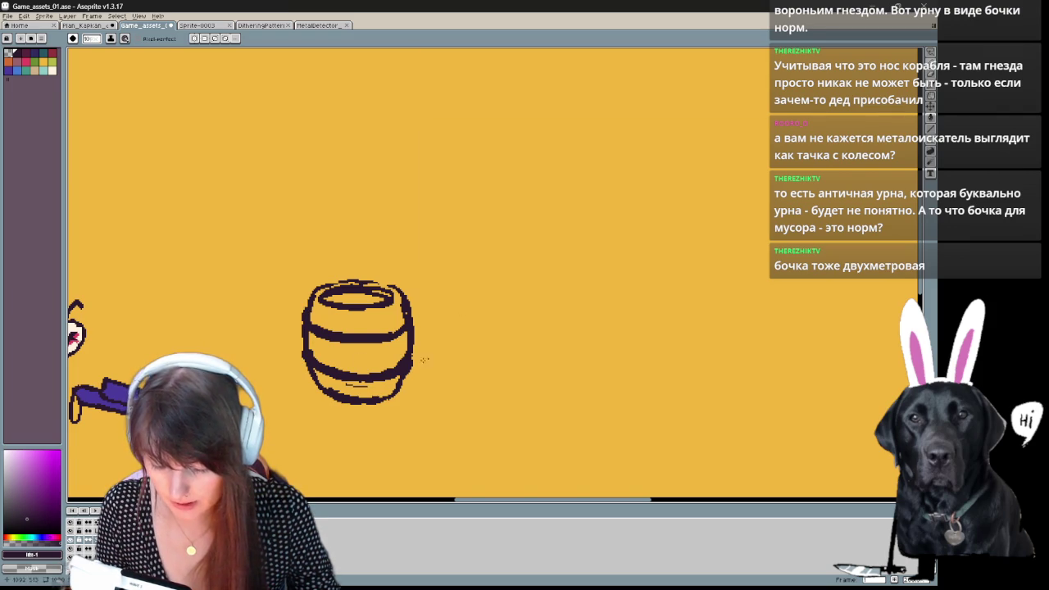
key(e)
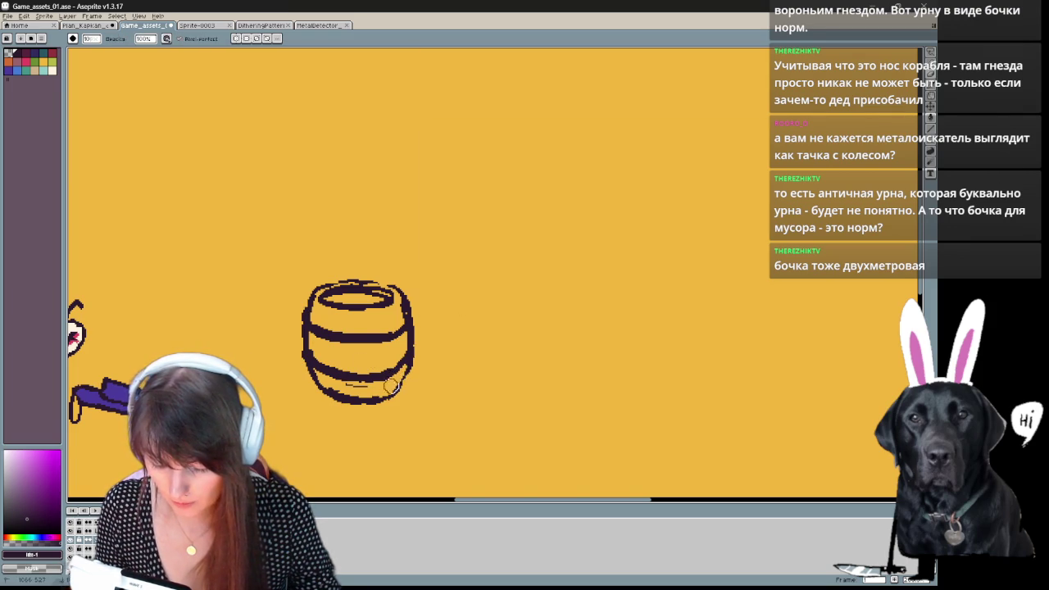
key(b)
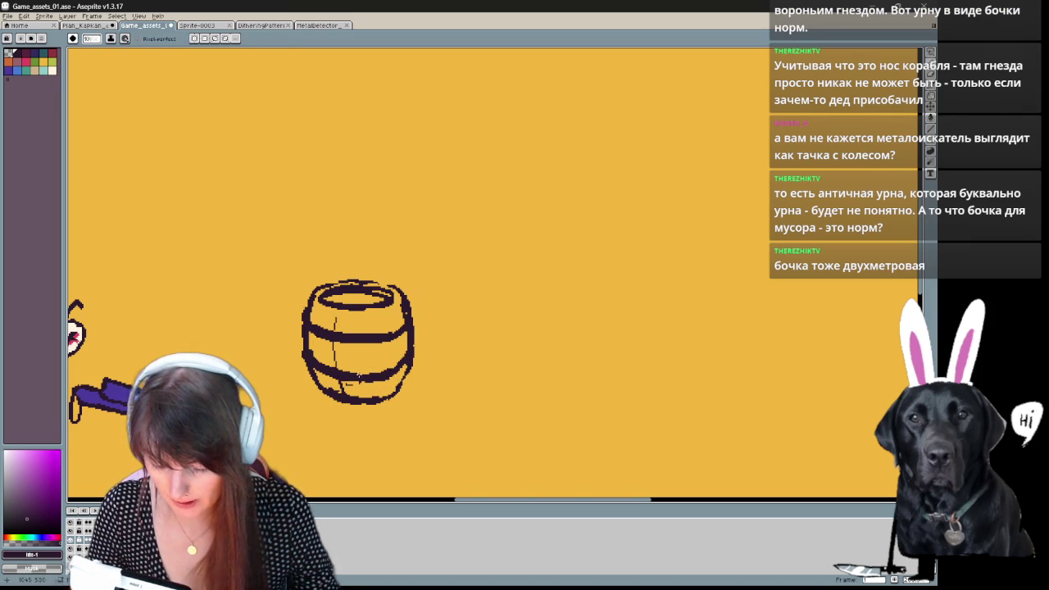
drag(334, 343, 335, 368)
drag(384, 341, 385, 372)
mouse_move(365, 295)
mouse_down()
mouse_move(373, 318)
mouse_move(384, 319)
mouse_move(382, 305)
mouse_up()
Trim the barrel's top-right rim and add a short stroke on its upper right.
key(e)
key(b)
key(e)
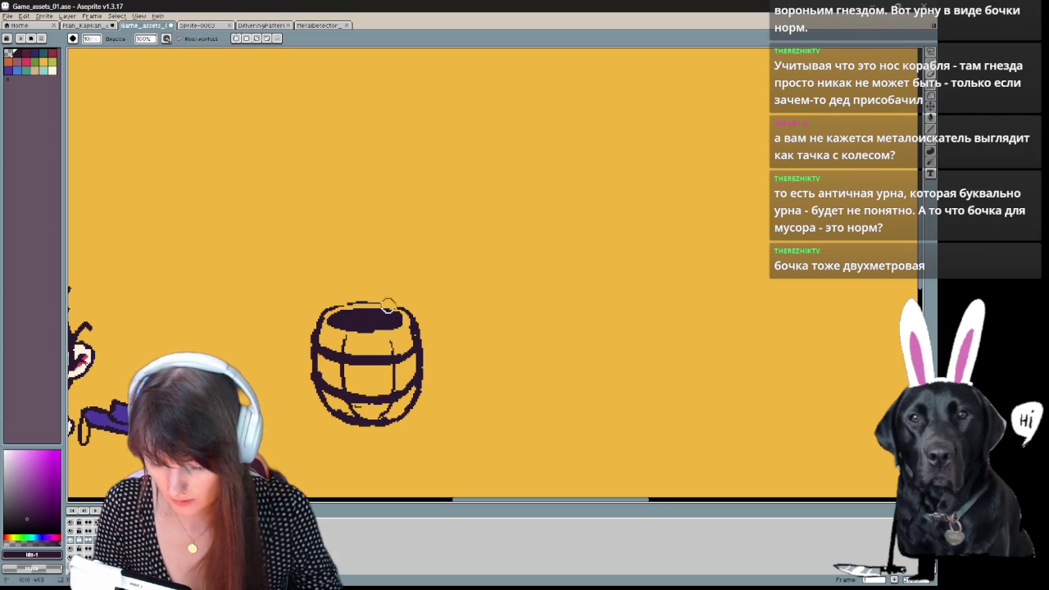
key(b)
key(b)
drag(413, 330, 392, 338)
drag(429, 370, 421, 349)
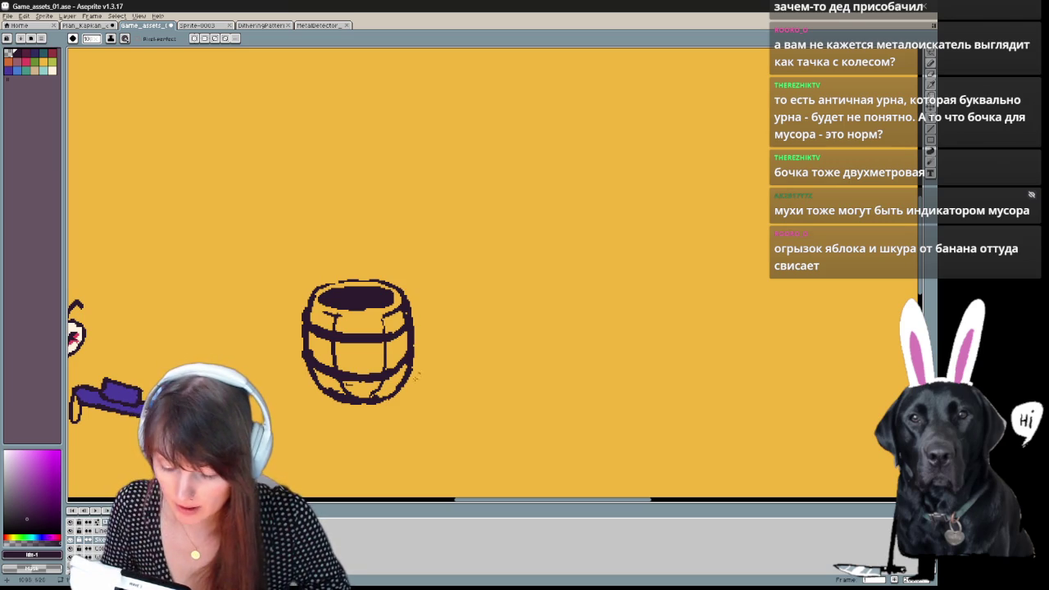
Discard trial tail strokes, then draw the peel down the barrel's right side with a light highlight.
drag(424, 368, 399, 402)
drag(425, 369, 405, 402)
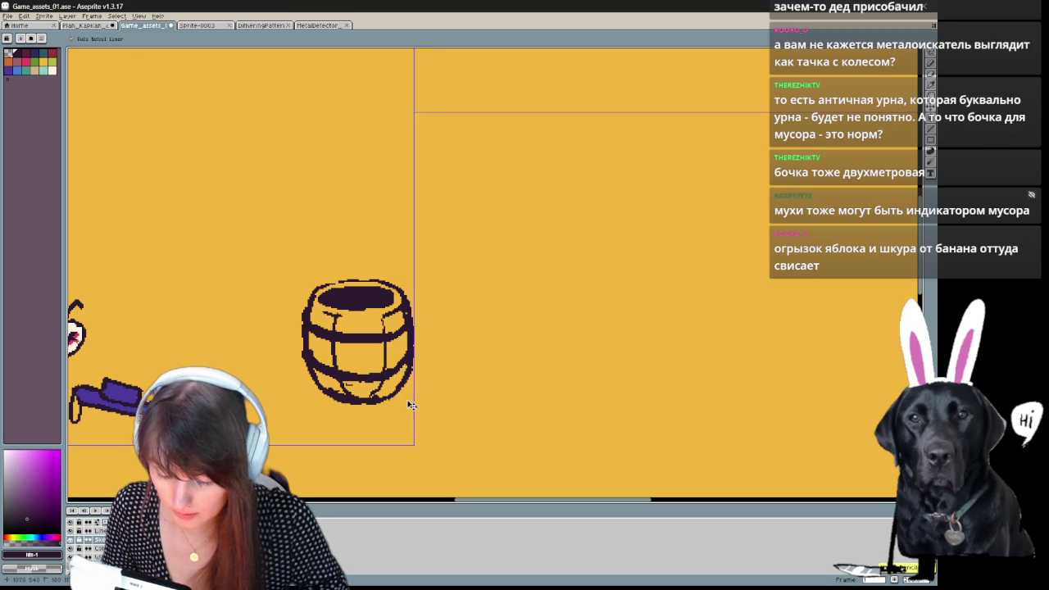
key(ctrl+z)
key(ctrl+z)
drag(394, 380, 422, 381)
key(ctrl+z)
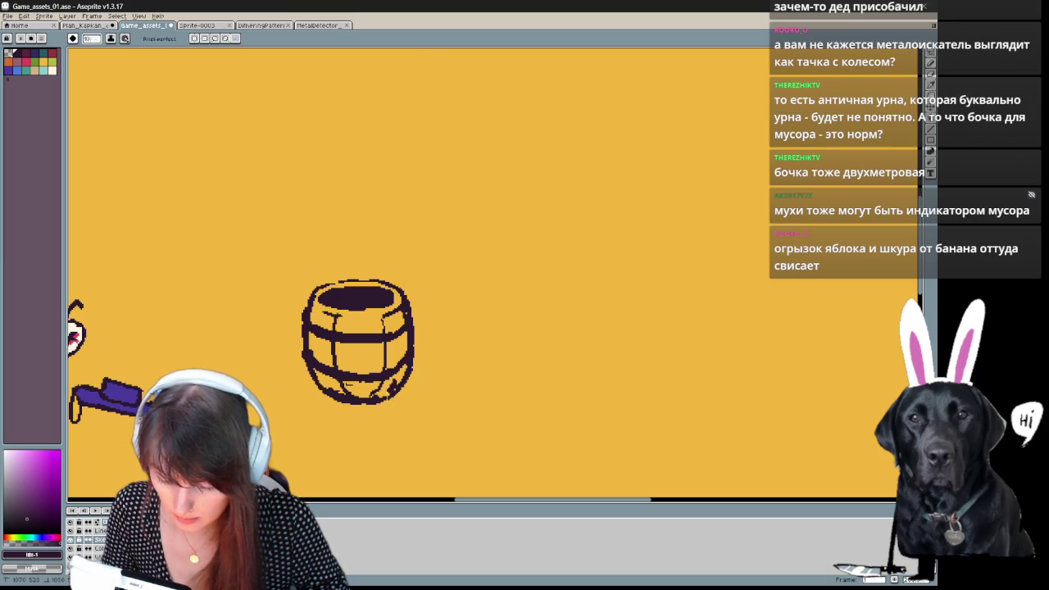
key(ctrl+z)
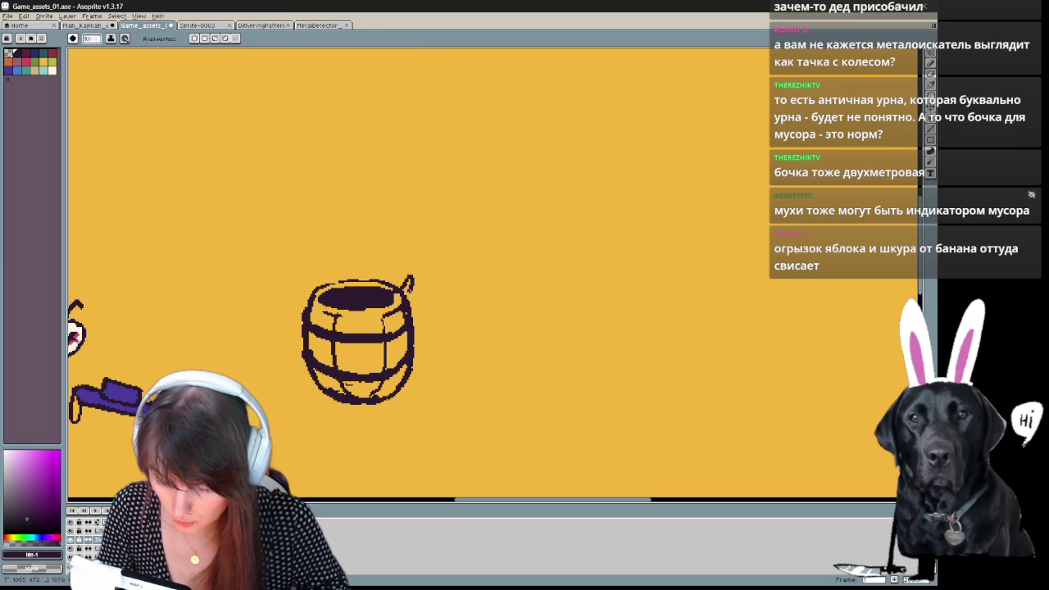
drag(415, 299, 428, 344)
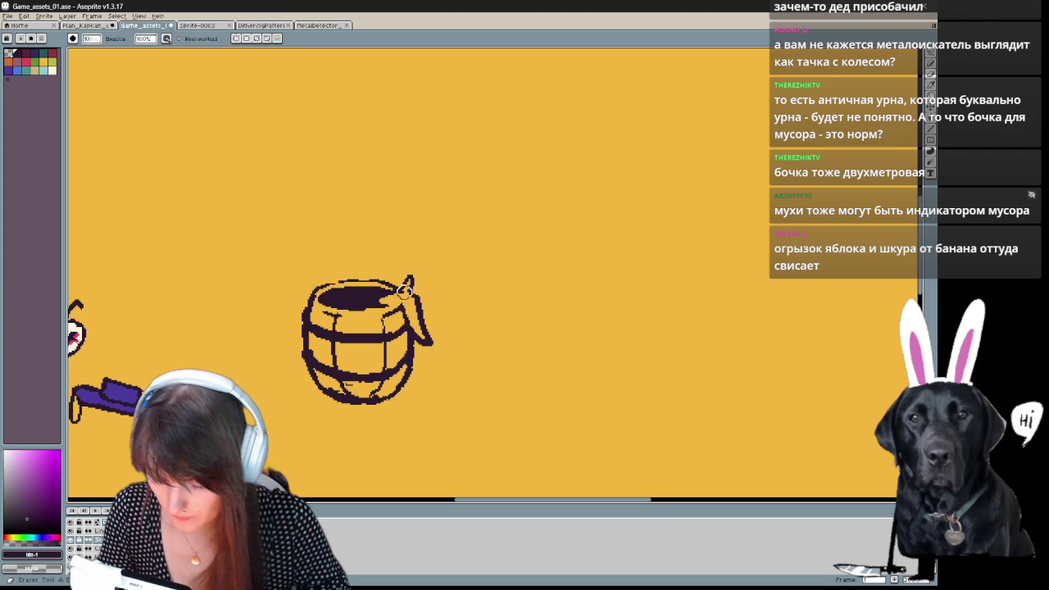
drag(408, 297, 382, 304)
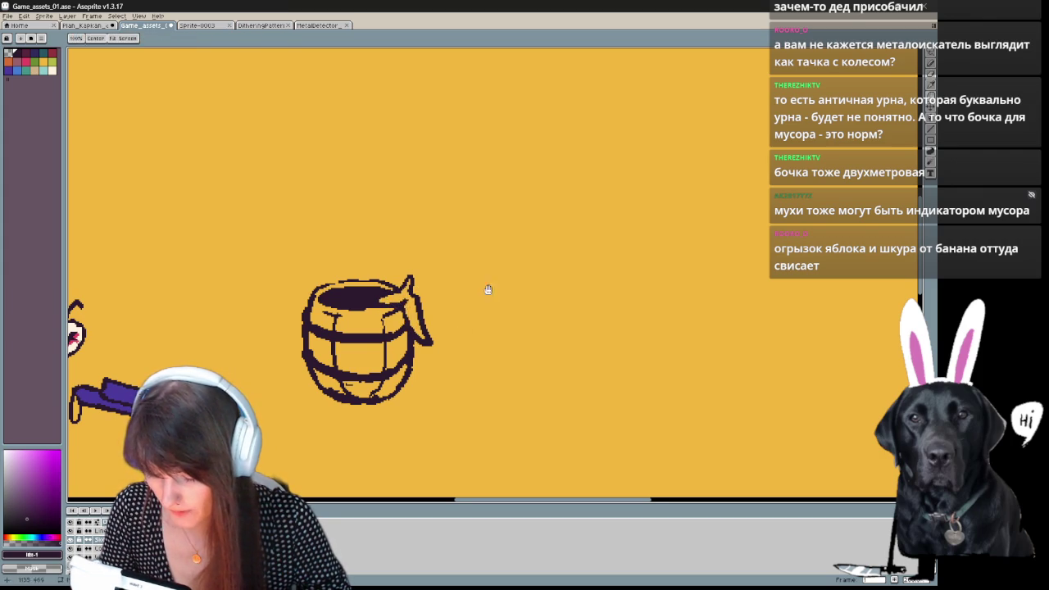
drag(329, 231, 341, 259)
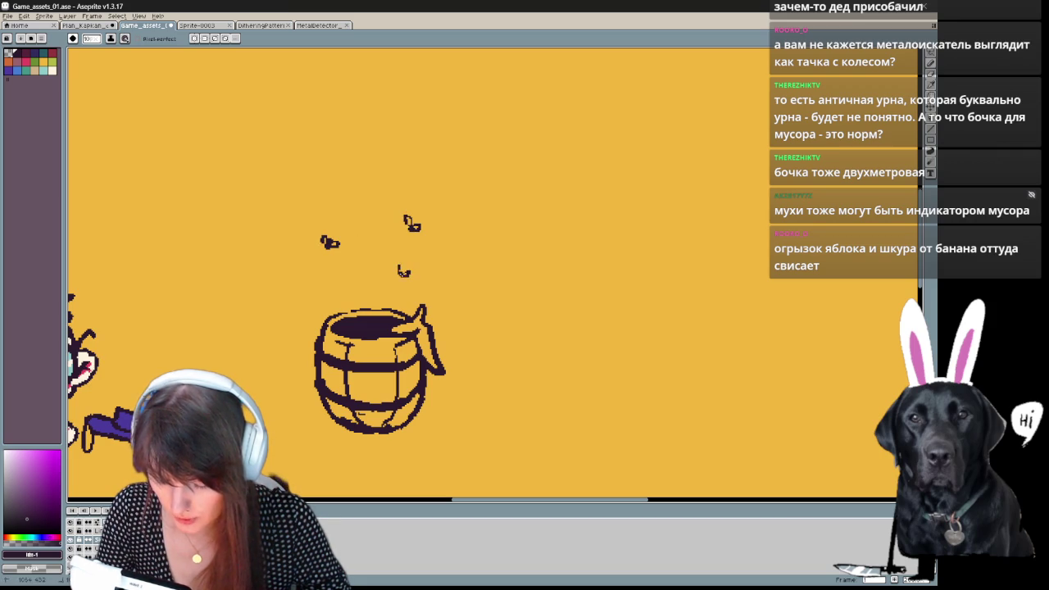
Zoom out to check the whole scene, then return to the barrel close-up.
scroll(416, 253, down, 1)
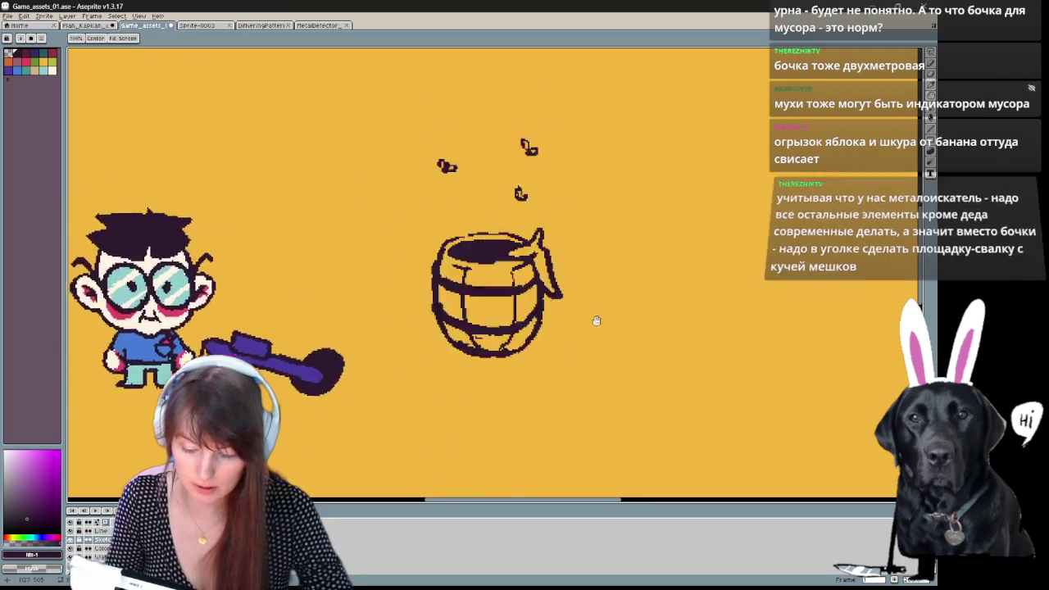
key(v)
scroll(489, 341, up, 1)
scroll(489, 341, down, 2)
key(h)
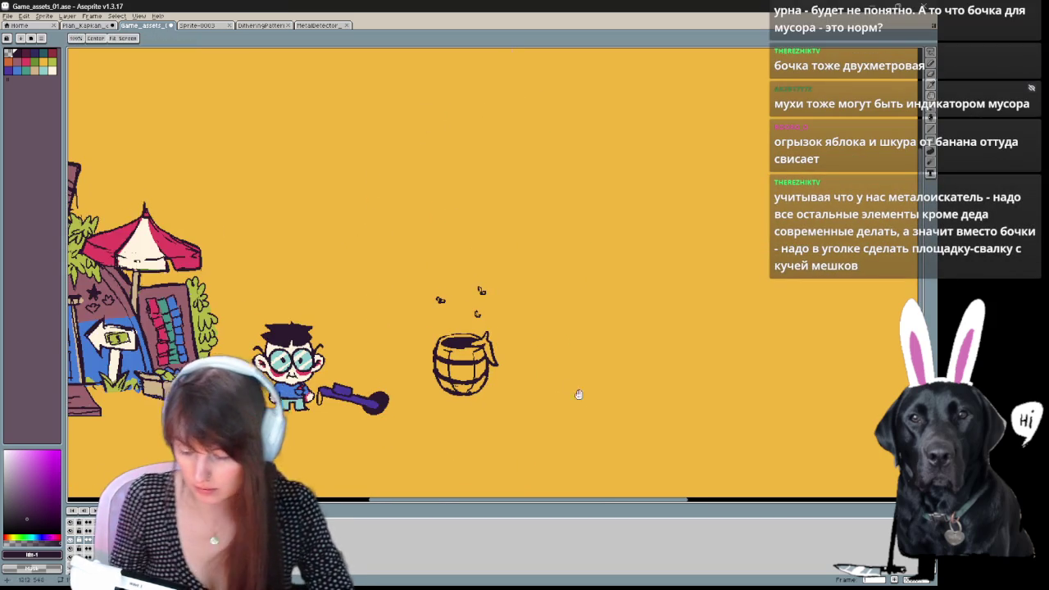
scroll(581, 398, up, 1)
scroll(544, 378, up, 1)
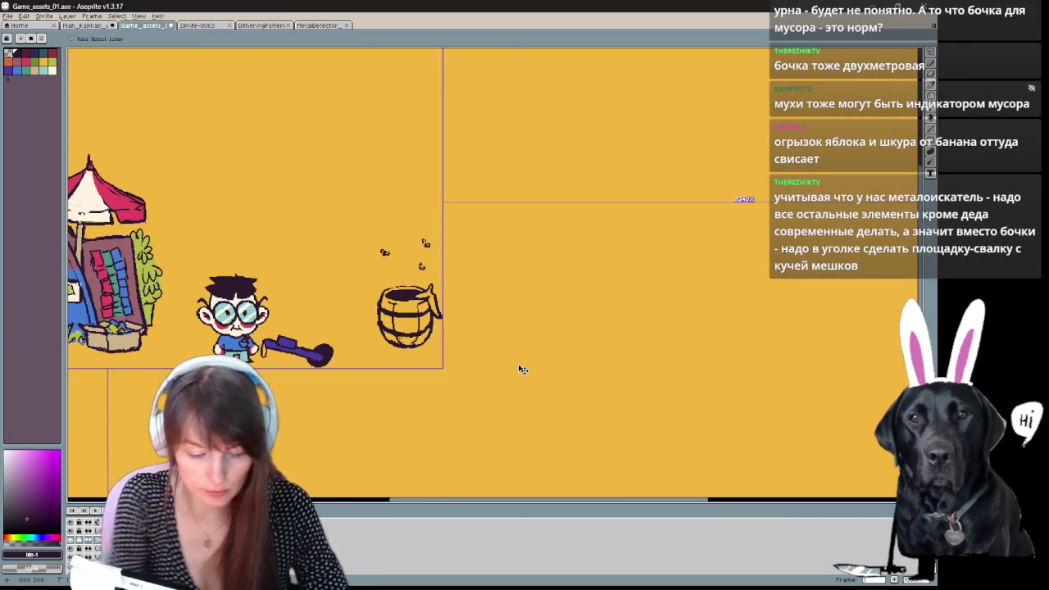
scroll(519, 368, up, 2)
mouse_move(518, 363)
mouse_down()
mouse_move(539, 370)
mouse_move(522, 391)
mouse_up()
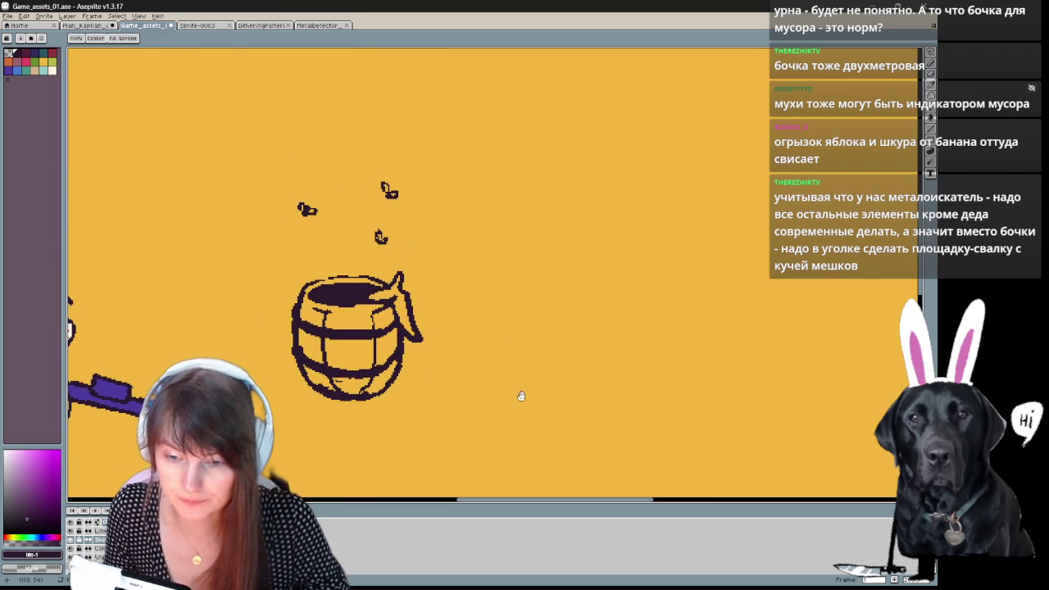
Sketch a rough wedge-shaped outline to the barrel's lower right with the Pencil.
key(b)
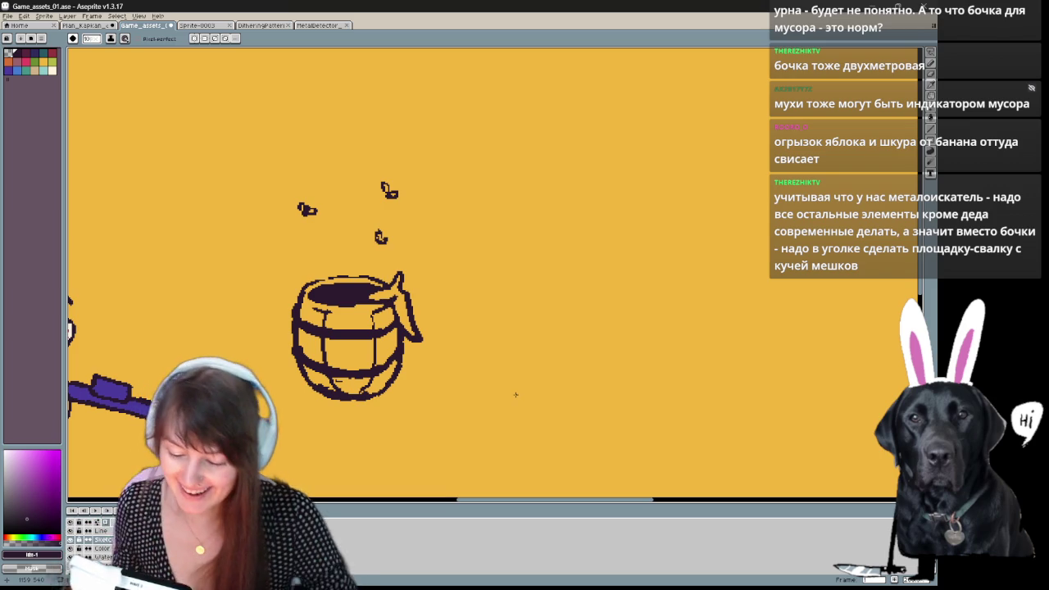
drag(366, 260, 391, 207)
drag(510, 355, 485, 370)
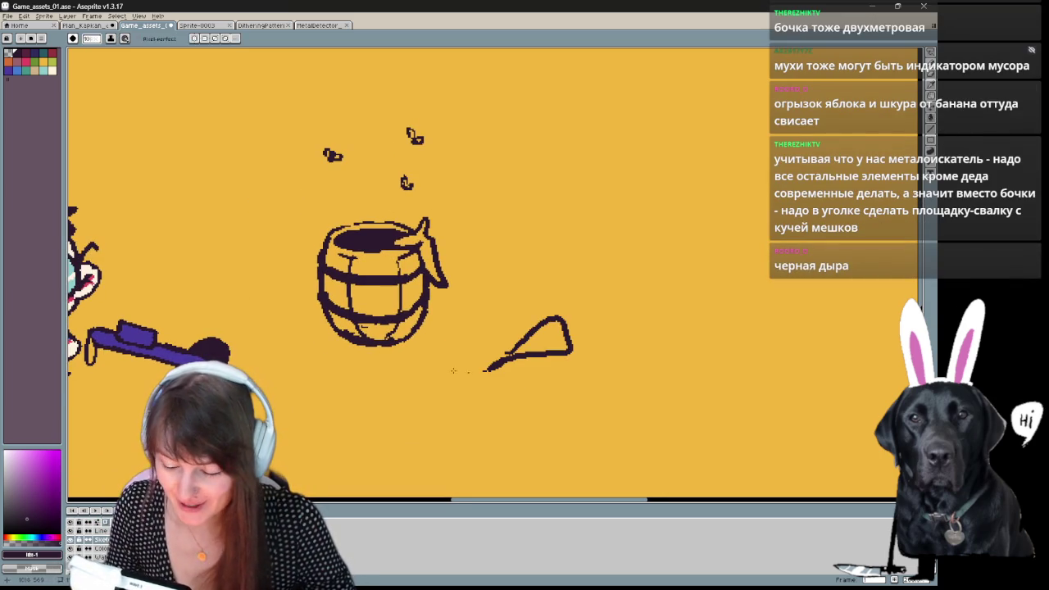
Sketch loose ovals and a squiggle near the barrel, then undo the doodle strokes.
drag(328, 371, 329, 372)
drag(240, 300, 279, 315)
drag(492, 340, 435, 364)
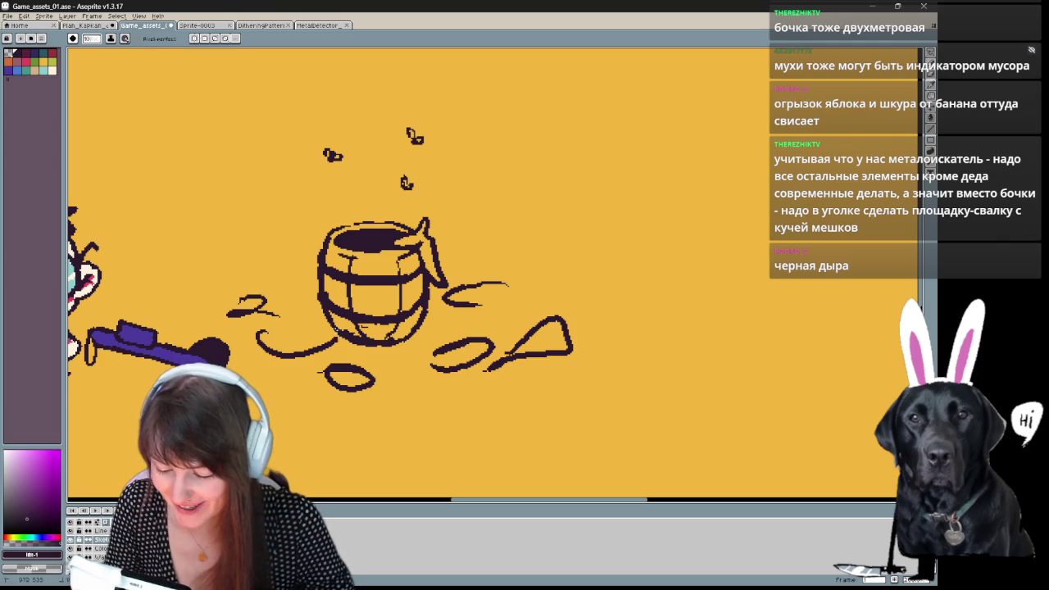
key(ctrl+z)
key(ctrl+z)
key(ctrl+z)
key(ctrl+z)
key(ctrl+z)
key(ctrl+z)
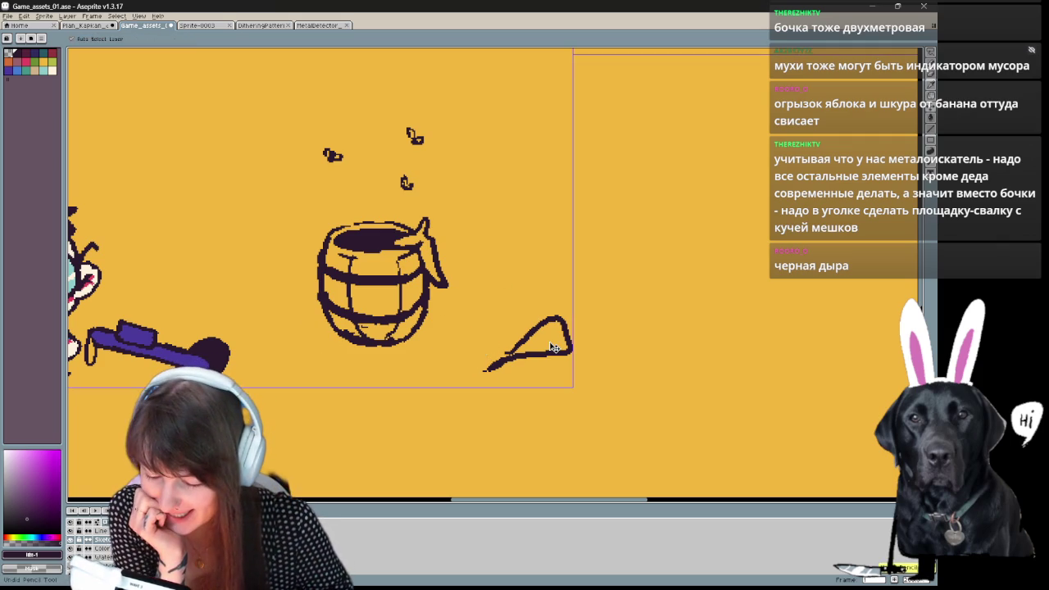
key(ctrl+z)
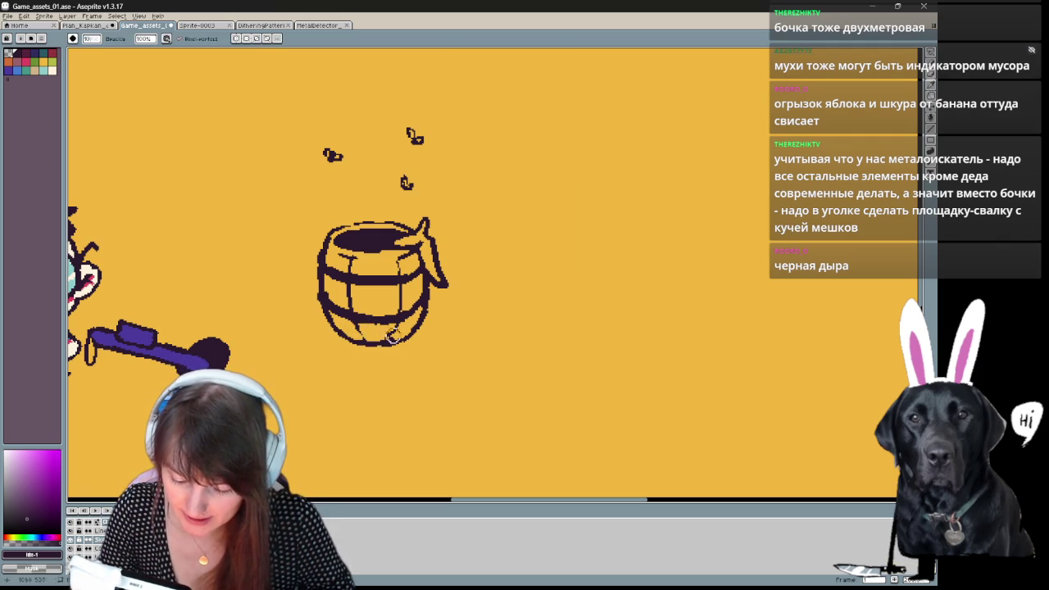
Pan over to the kid left of the barrel and back to recentre the barrel.
key(b)
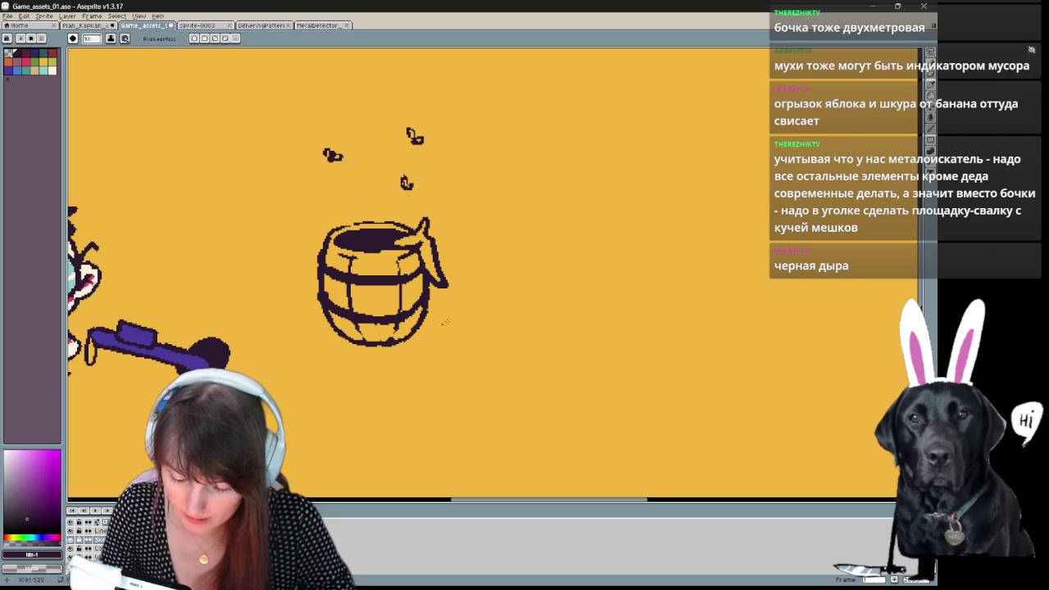
drag(434, 327, 443, 355)
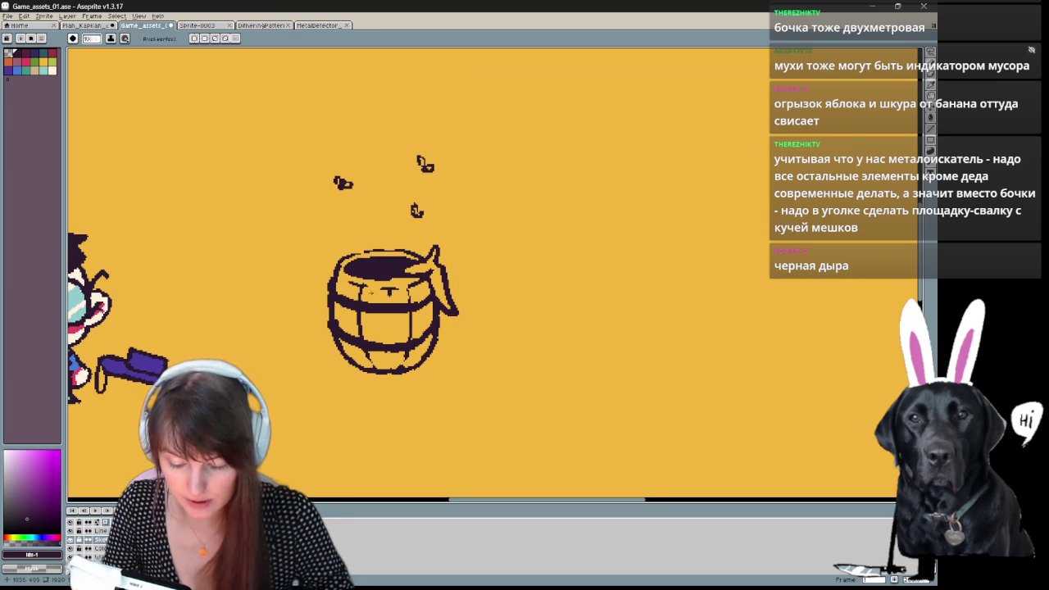
drag(568, 341, 718, 387)
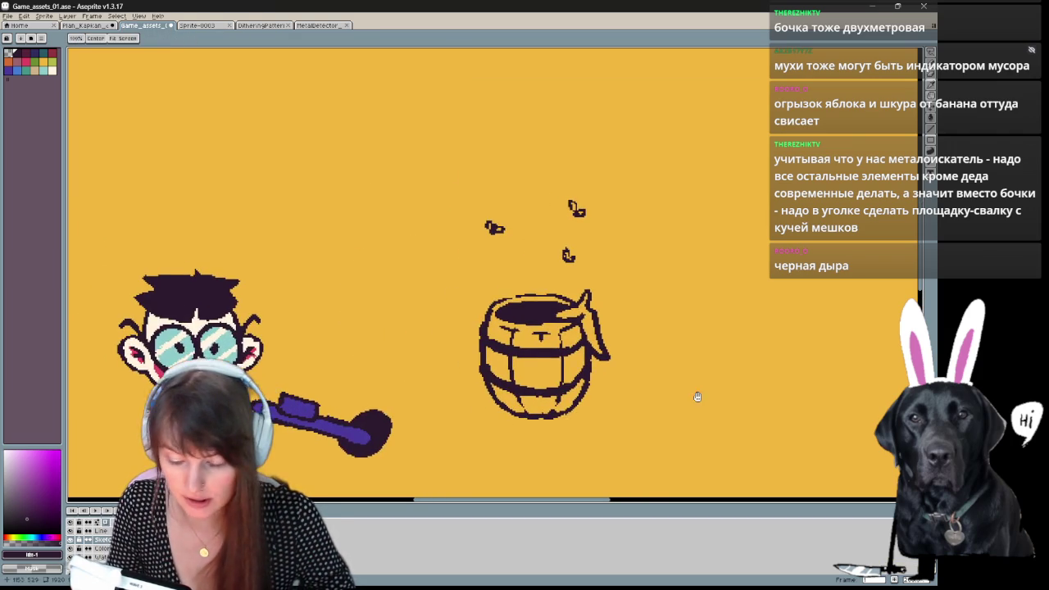
drag(545, 309, 346, 287)
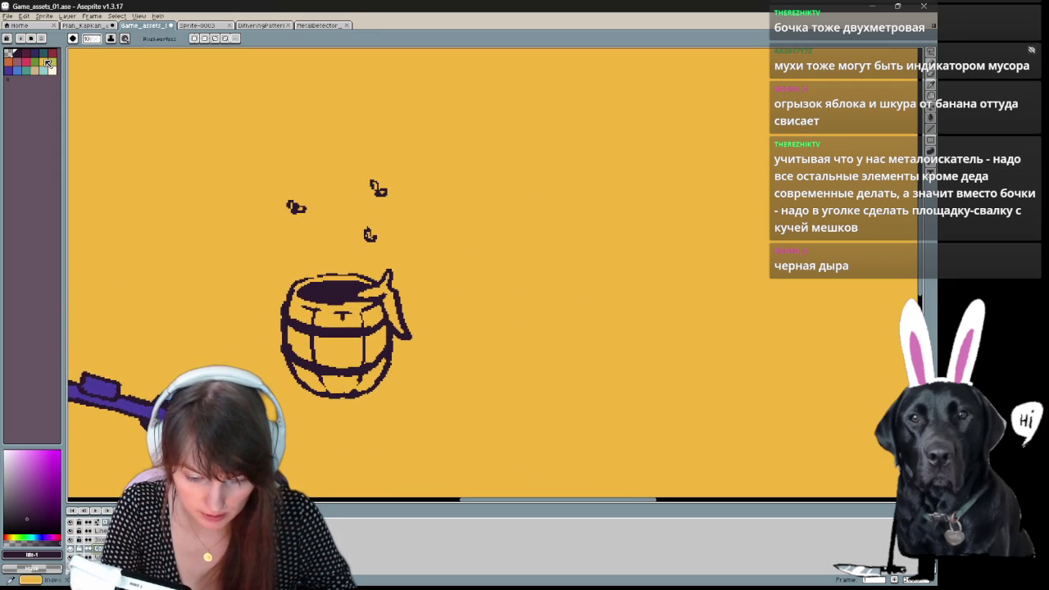
Paint the barrel pinkish-brown with a red-brown swatch, darkening its sides and bottom.
click(26, 59)
mouse_move(304, 291)
mouse_down()
mouse_move(297, 350)
mouse_move(310, 381)
mouse_move(332, 390)
mouse_move(377, 371)
mouse_up()
drag(379, 318, 382, 362)
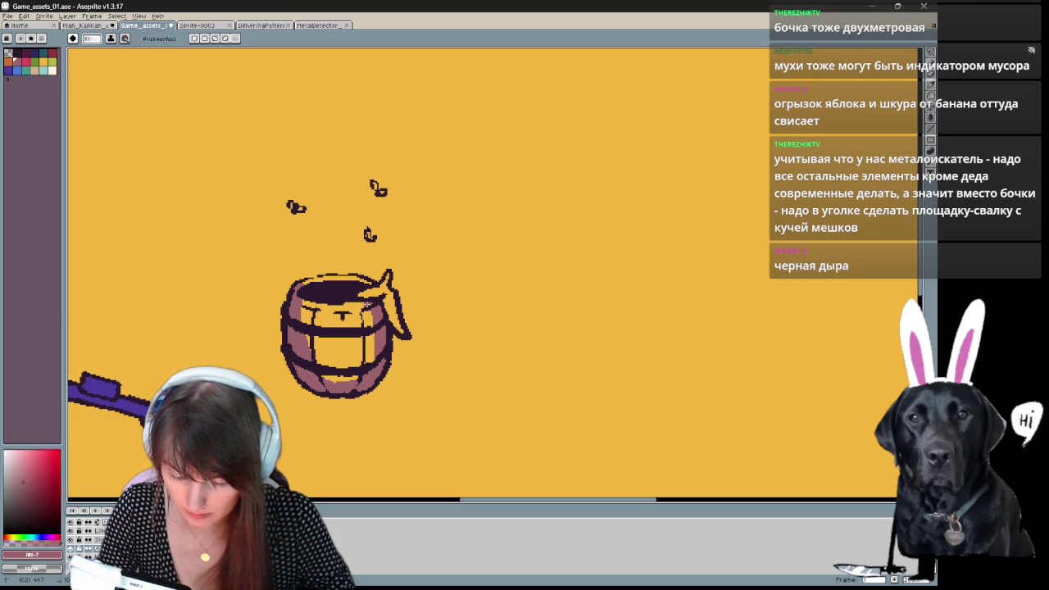
mouse_move(312, 328)
mouse_down()
mouse_move(338, 360)
mouse_move(357, 349)
mouse_move(374, 354)
mouse_up()
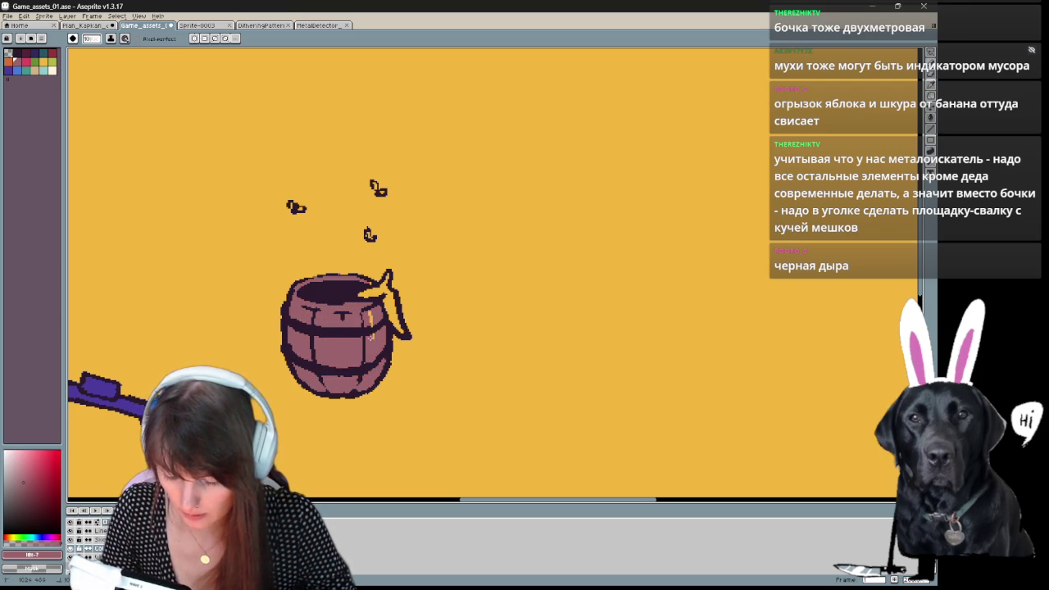
mouse_move(362, 293)
mouse_down()
mouse_move(385, 281)
mouse_move(398, 328)
mouse_up()
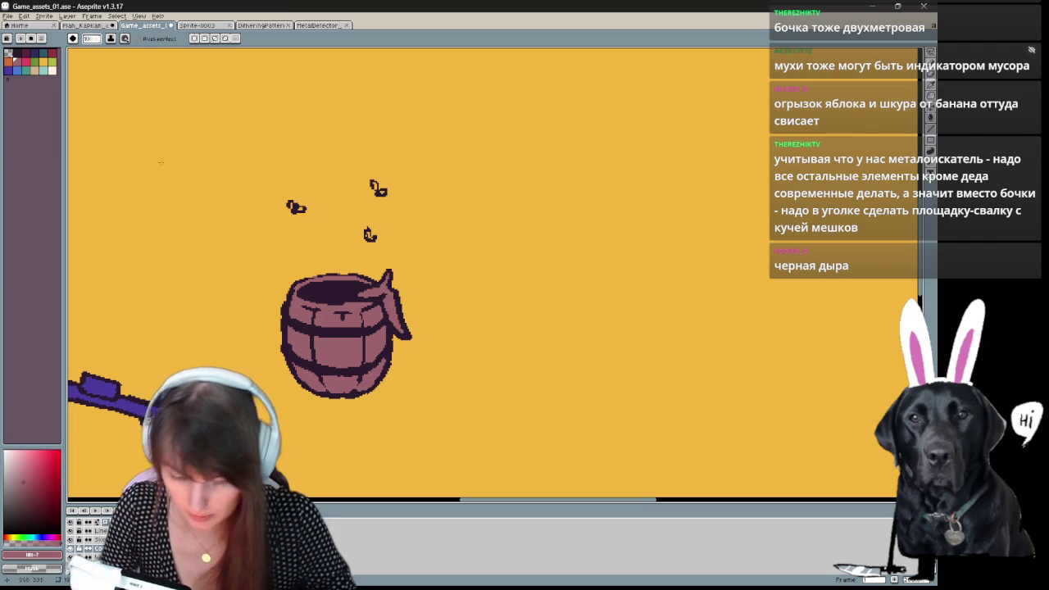
Add an orange highlight on the barrel rim and beige inside its top.
click(52, 70)
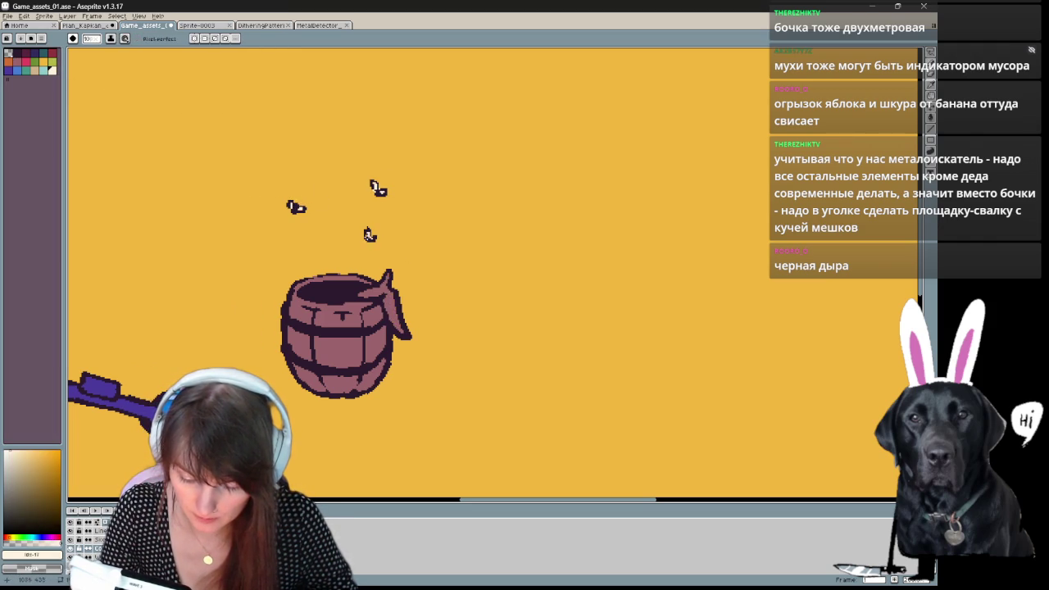
scroll(385, 205, down, 1)
mouse_move(366, 287)
mouse_down()
mouse_move(383, 283)
mouse_move(398, 320)
mouse_up()
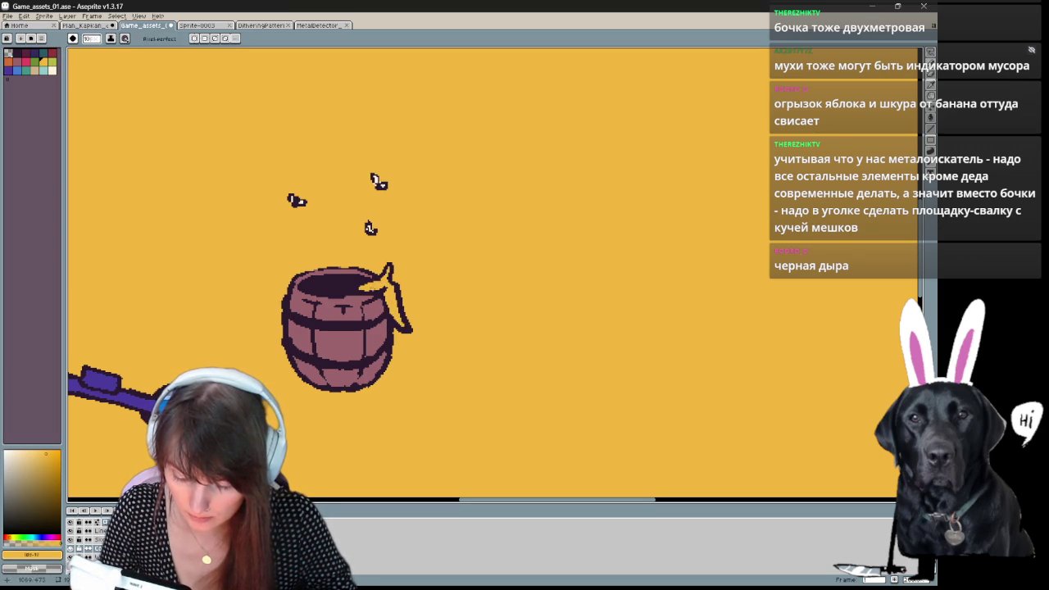
drag(326, 302, 357, 300)
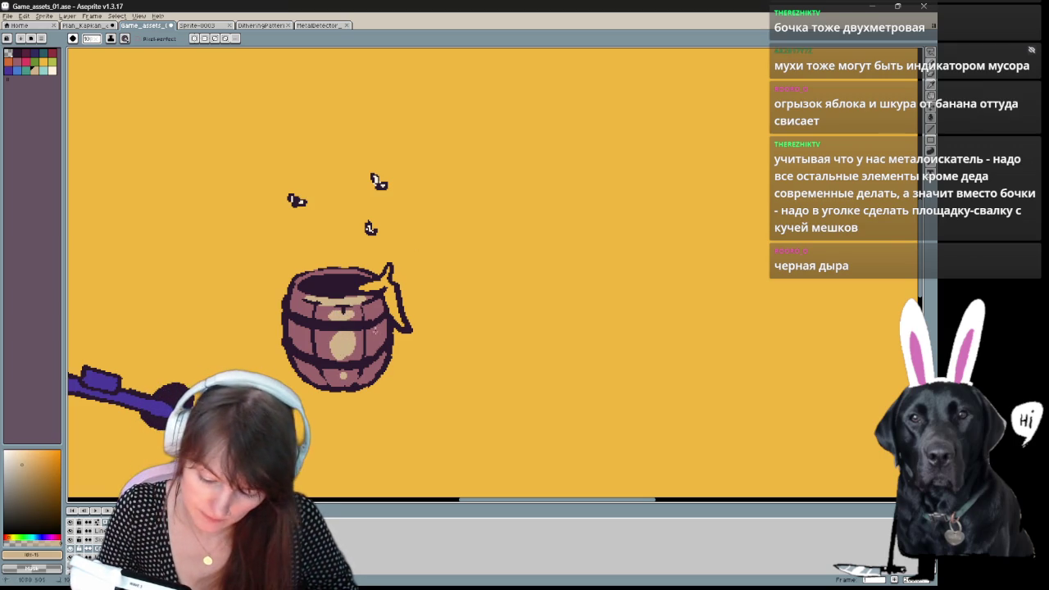
key(v)
key(b)
drag(468, 340, 544, 311)
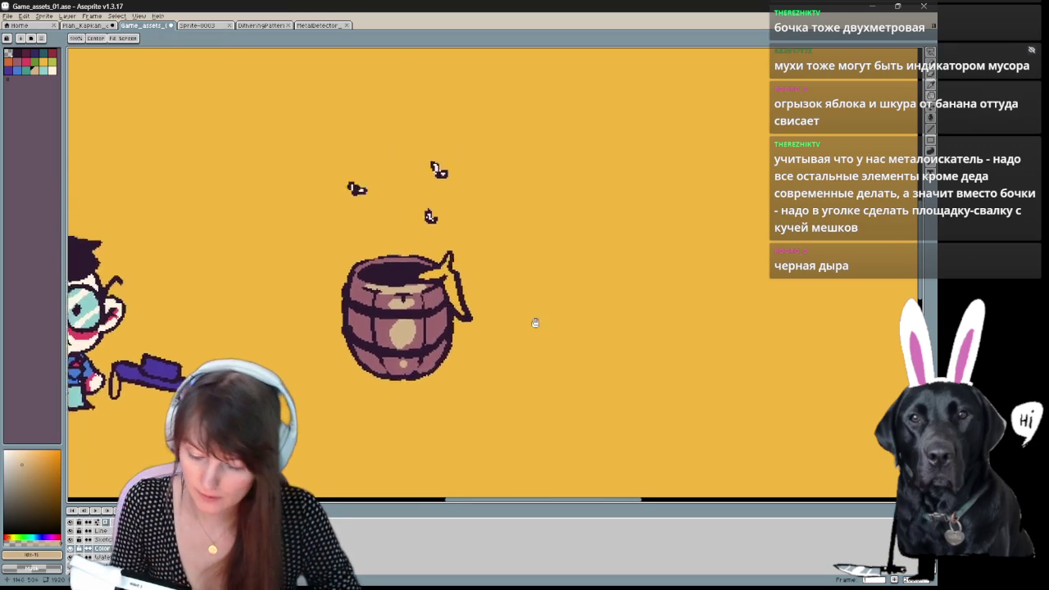
drag(383, 332, 375, 339)
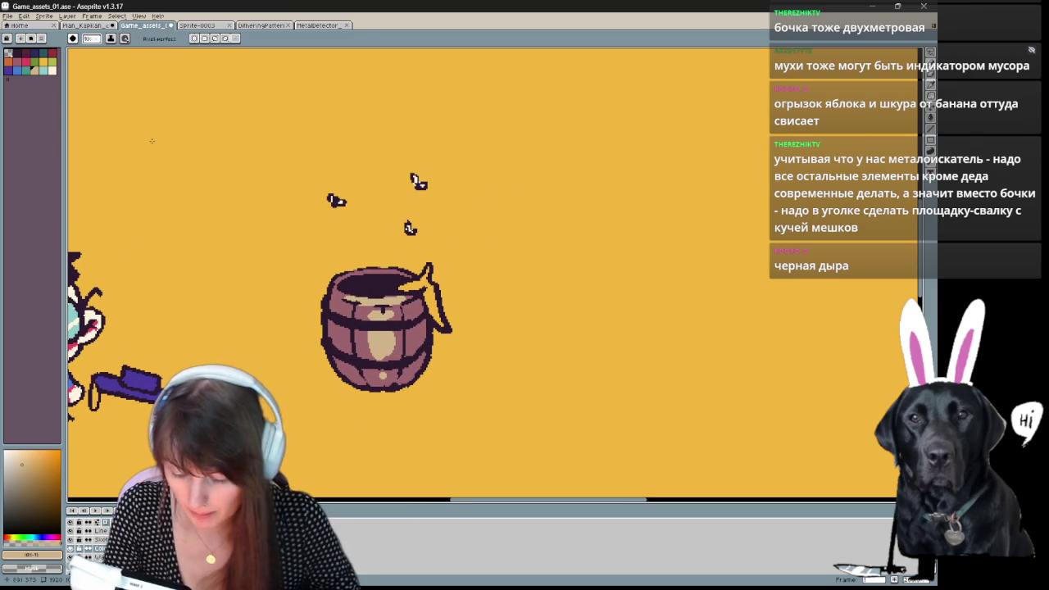
key(v)
scroll(189, 230, down, 1)
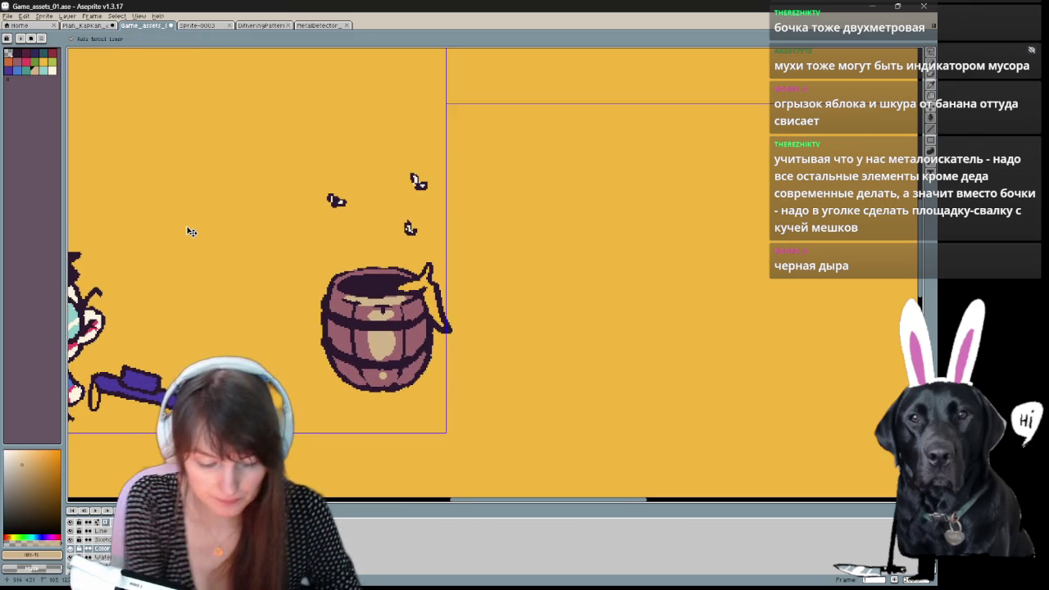
Pan across to the shop and zoom in on the umbrella and shop front.
scroll(191, 232, down, 1)
key(h)
mouse_move(443, 368)
mouse_down()
mouse_move(744, 428)
mouse_move(777, 422)
mouse_up()
key(b)
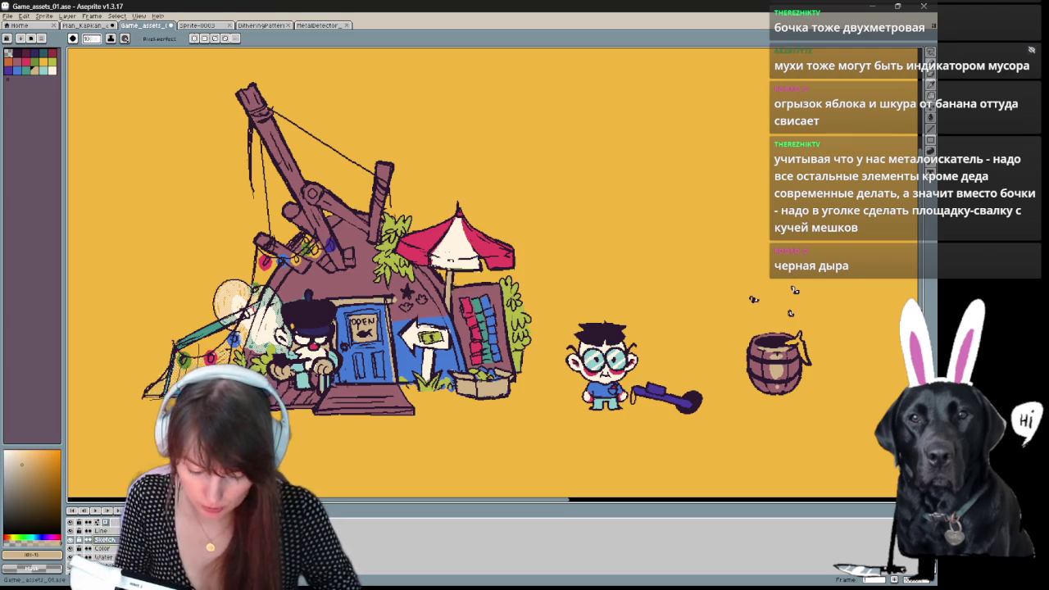
drag(647, 470, 545, 488)
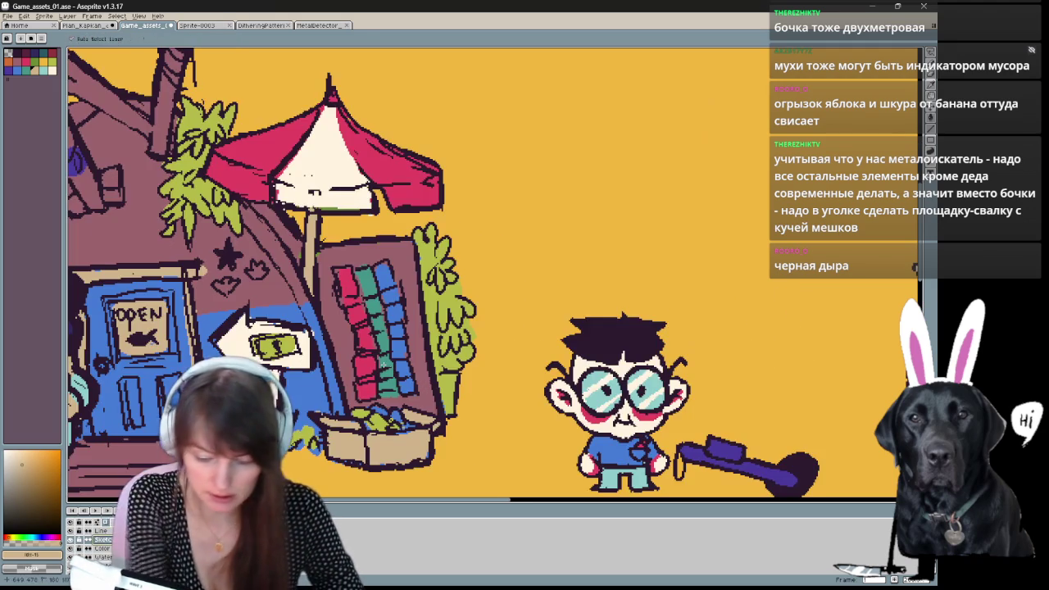
scroll(714, 385, up, 3)
drag(113, 346, 485, 370)
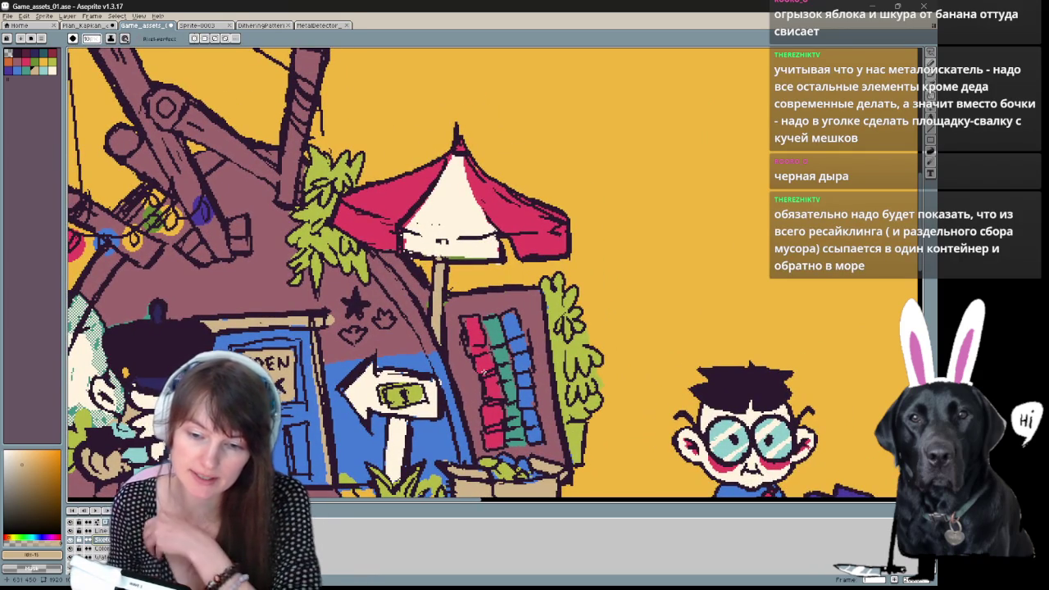
key(z)
drag(516, 263, 428, 271)
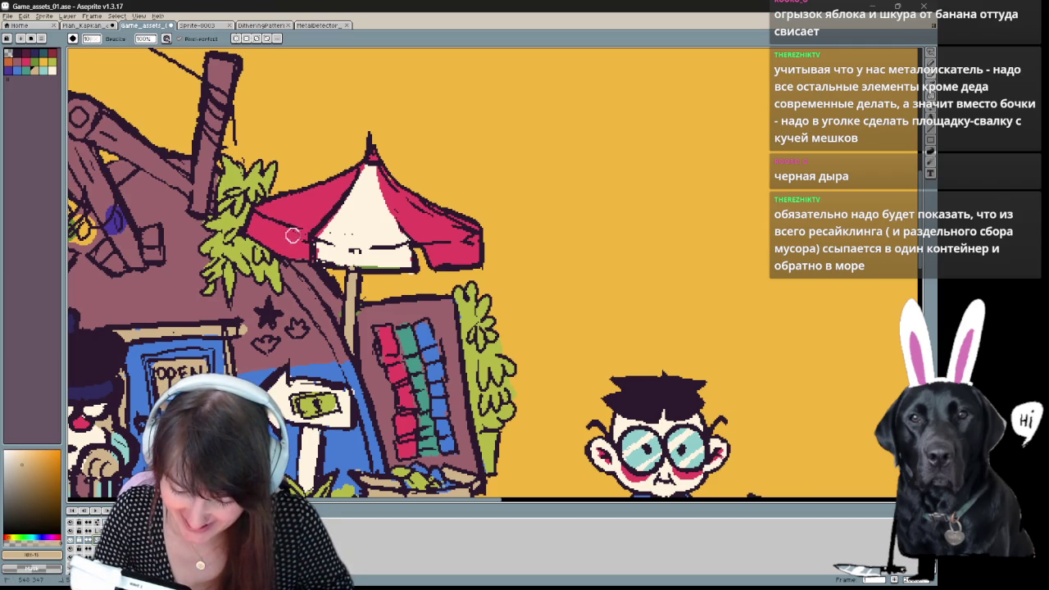
Draw a dark red outline along the umbrella canopy's bottom edge and fill its right tip.
drag(328, 266, 354, 263)
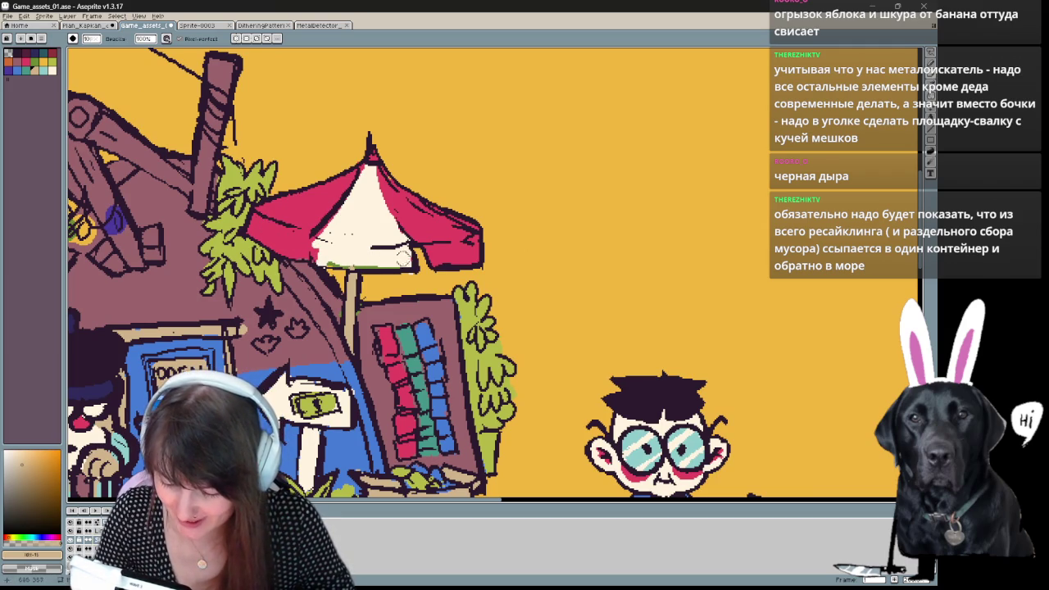
click(930, 119)
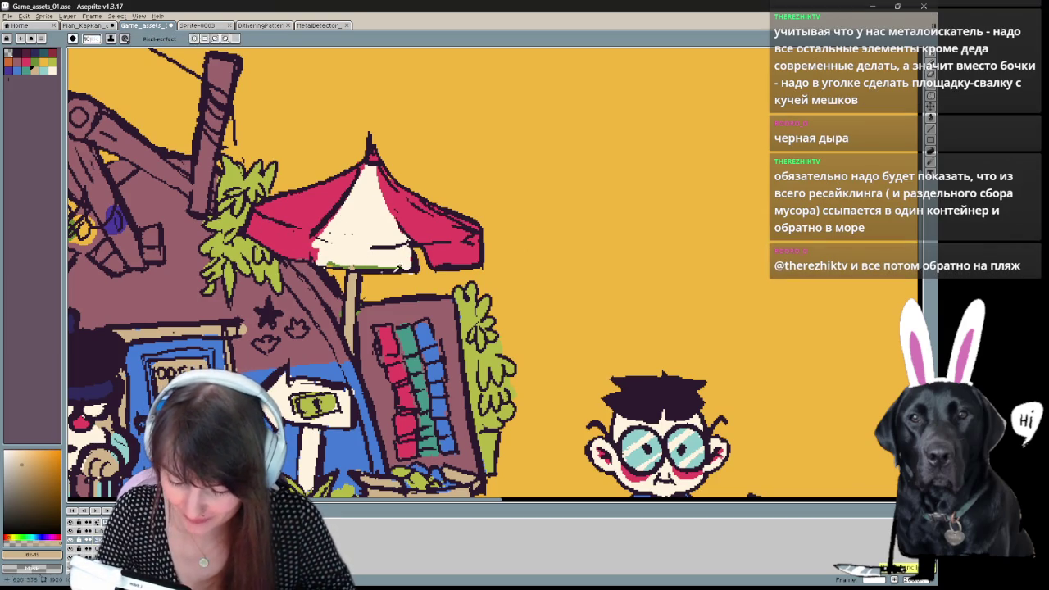
alt+click(312, 236)
drag(318, 265, 377, 267)
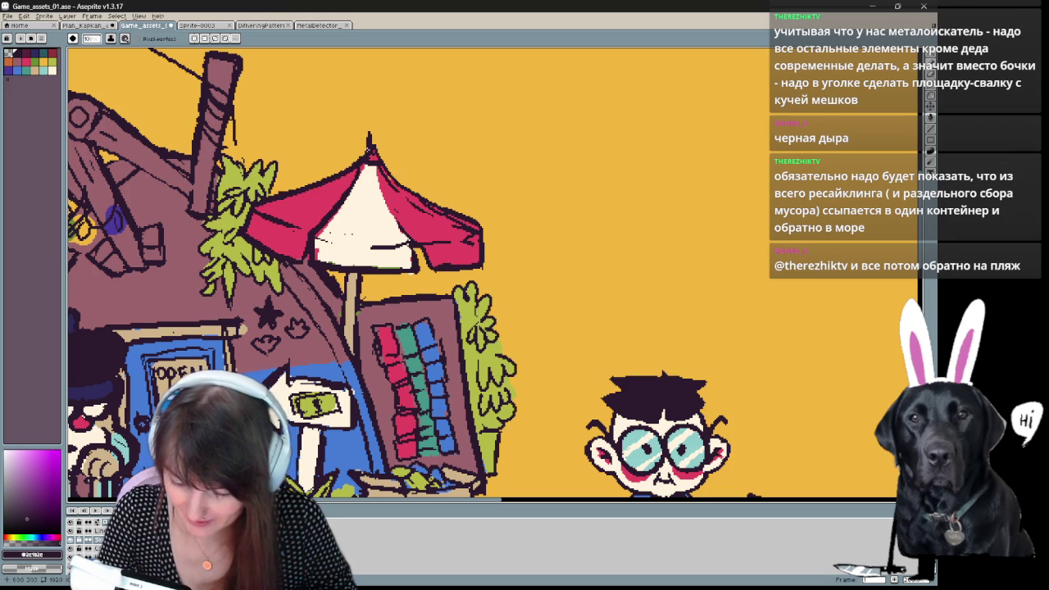
drag(369, 145, 376, 150)
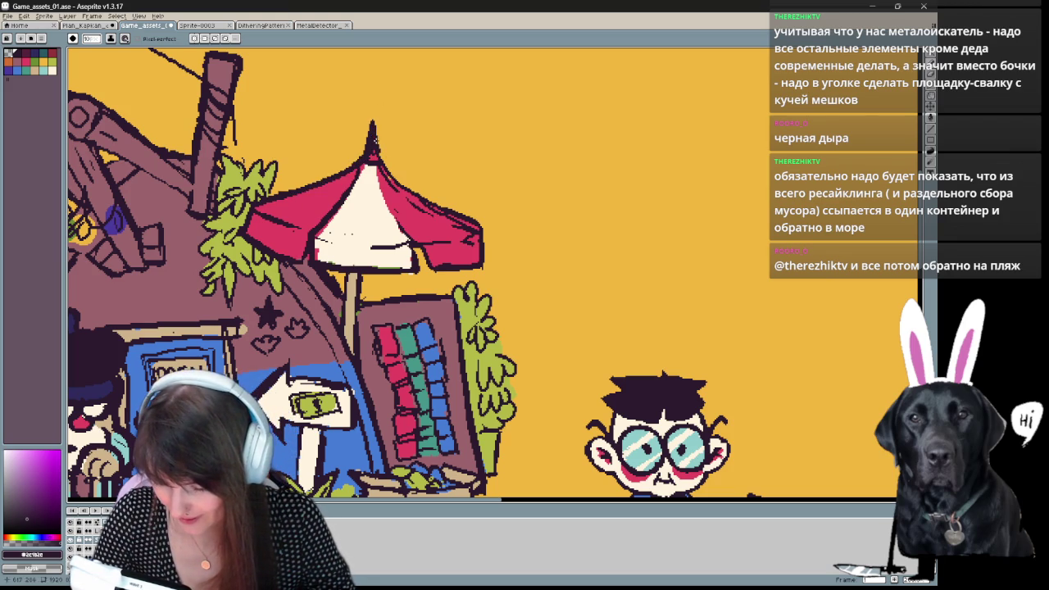
key(b)
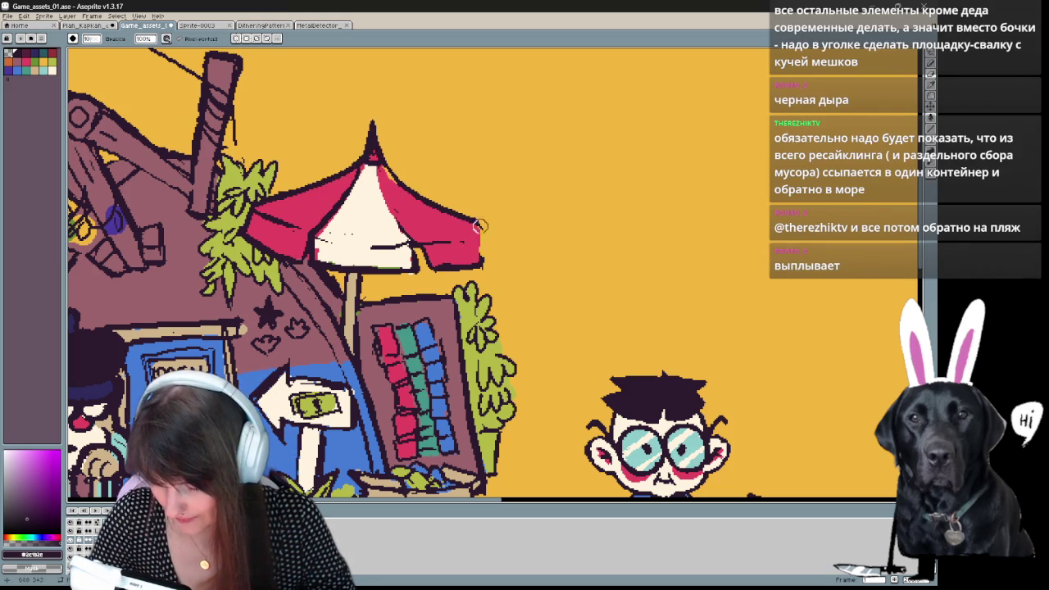
mouse_move(410, 246)
mouse_down()
mouse_move(453, 244)
mouse_move(384, 251)
mouse_up()
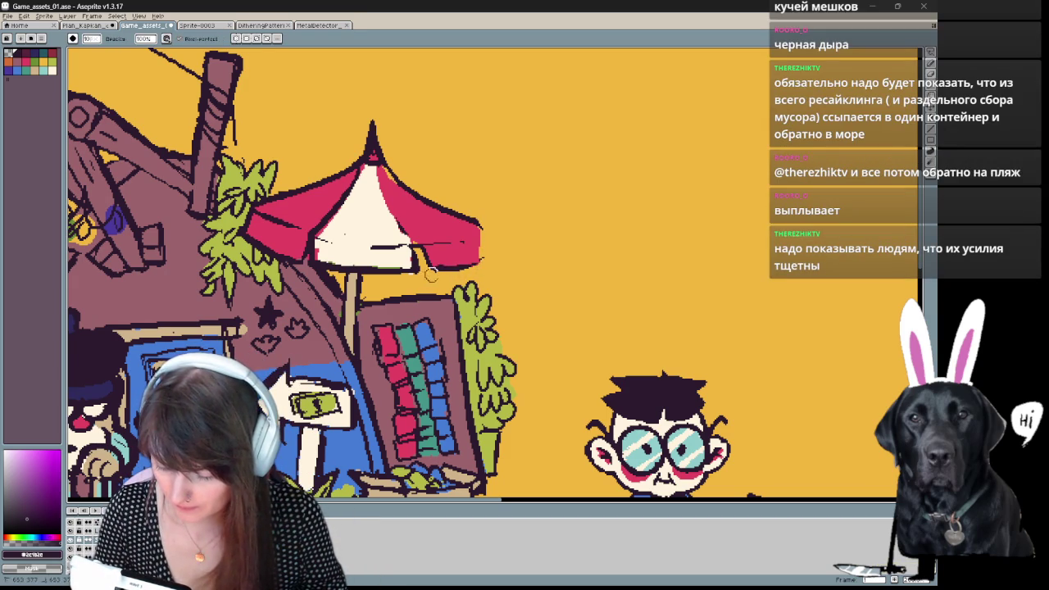
Restore the umbrella's lower-right outline by undoing a stray eraser stroke.
key(b)
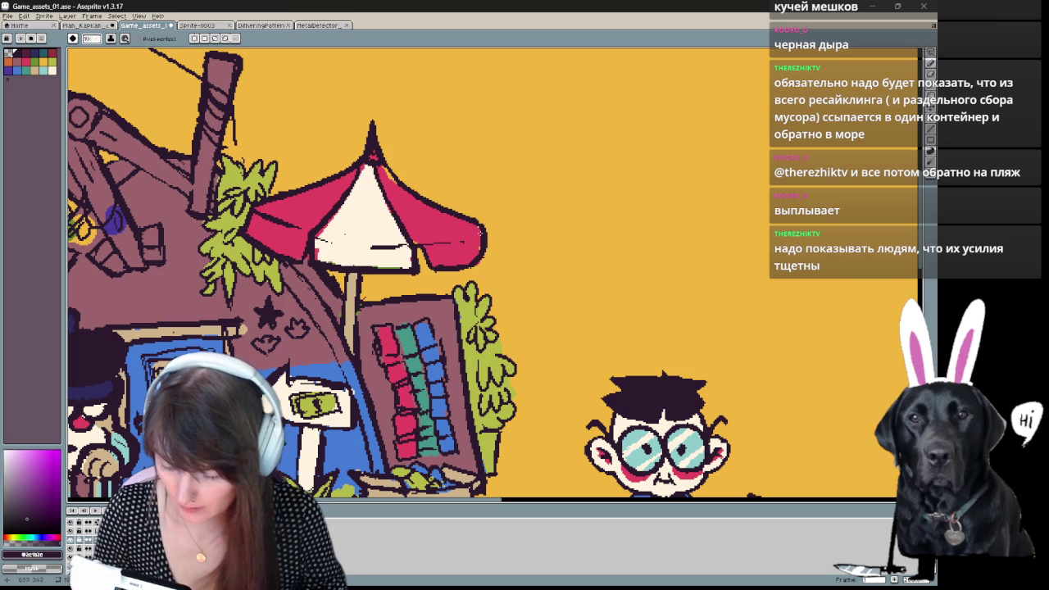
key(e)
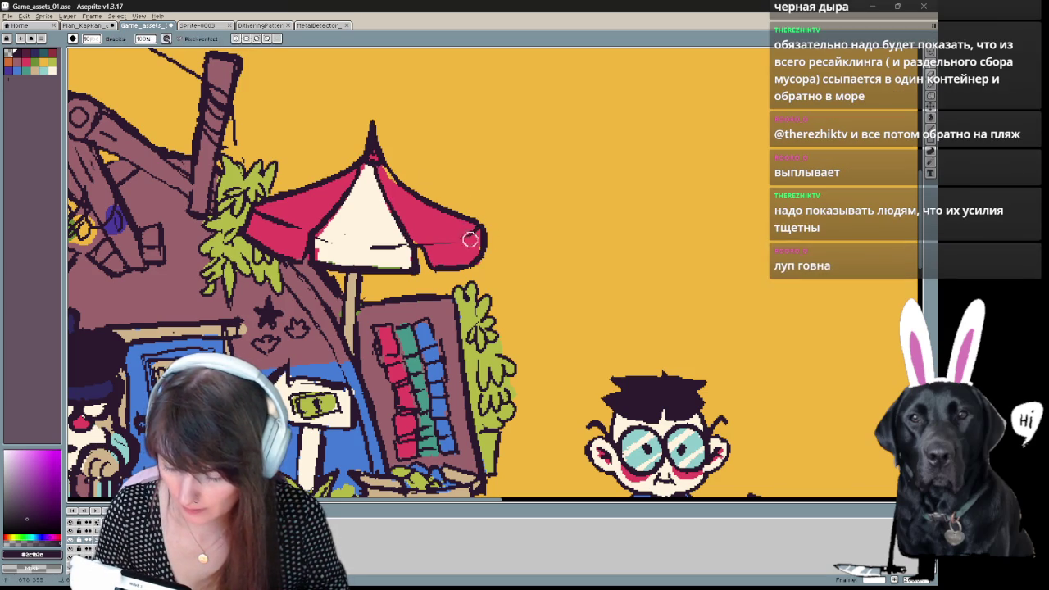
key(b)
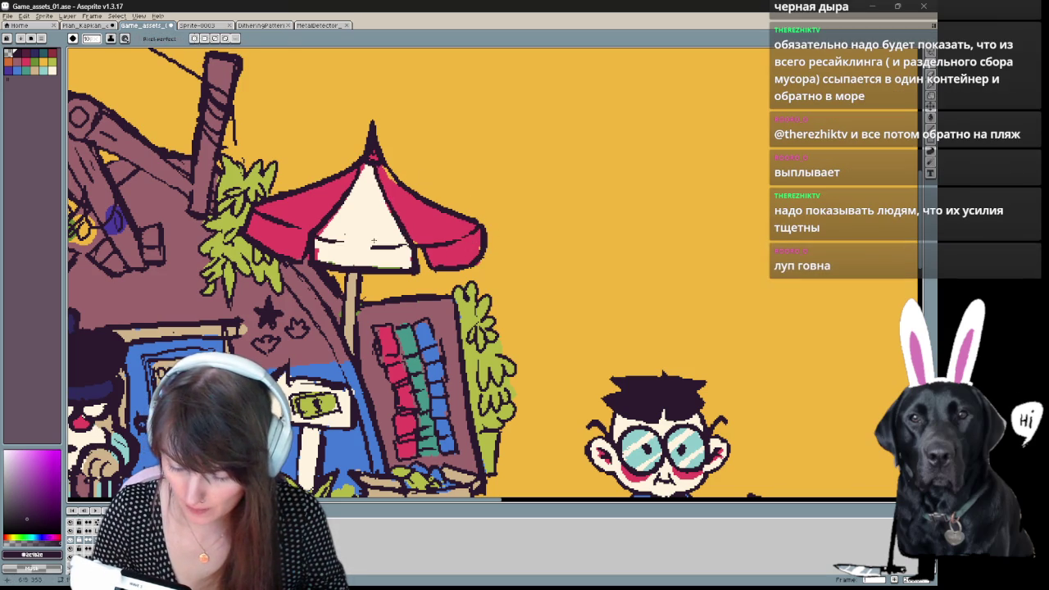
key(b)
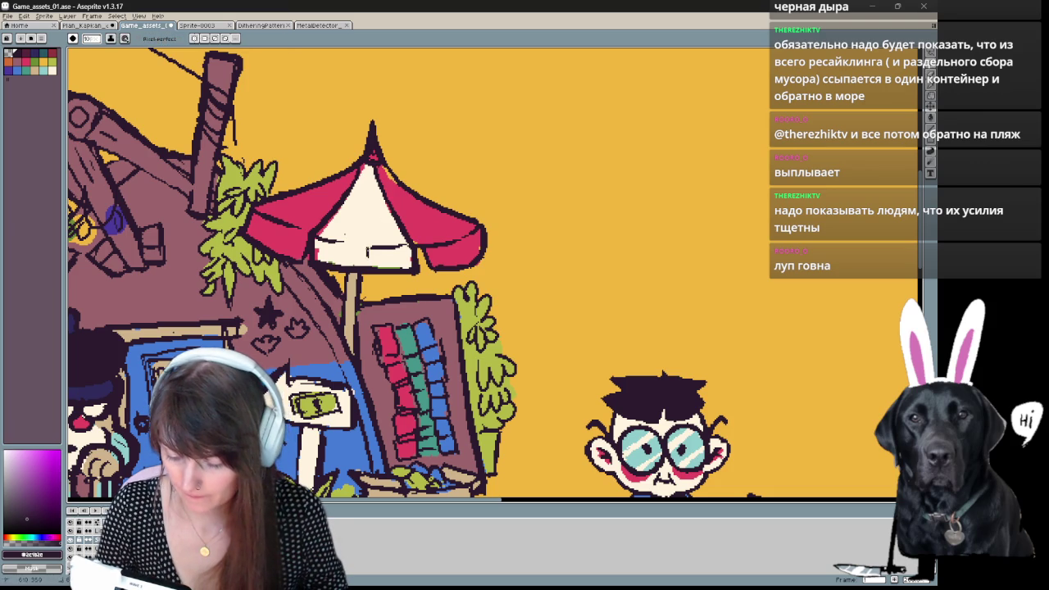
scroll(418, 218, down, 1)
scroll(532, 199, up, 1)
key(e)
key(b)
key(ctrl+z)
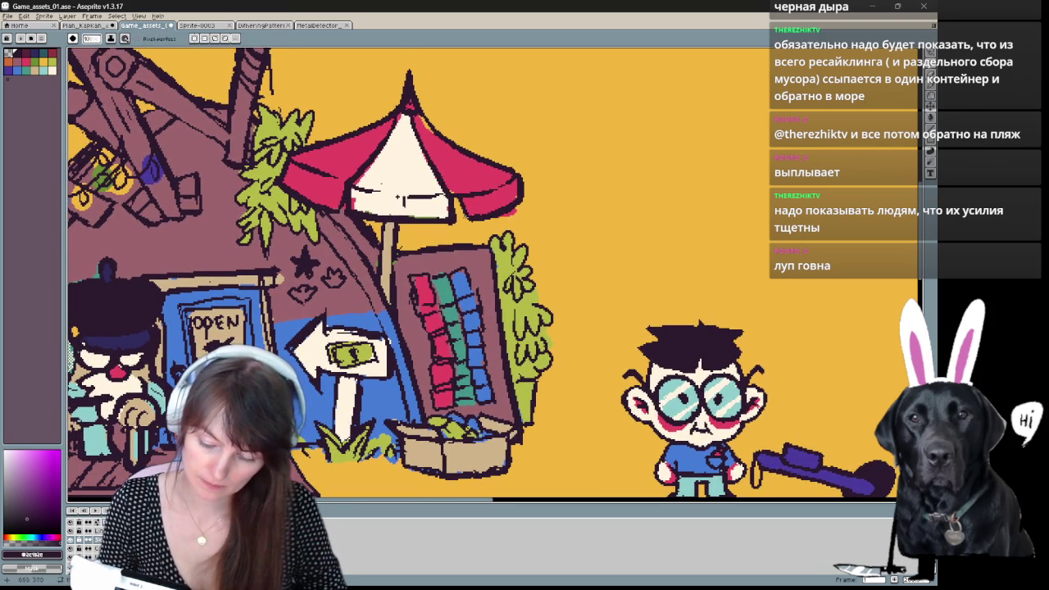
scroll(662, 220, up, 1)
key(b)
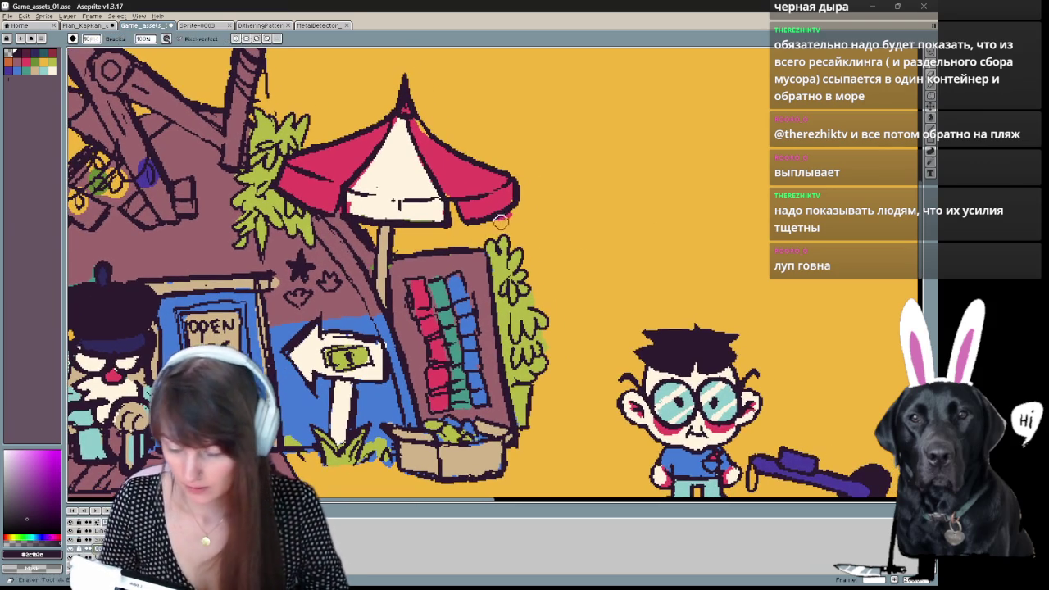
alt+click(421, 138)
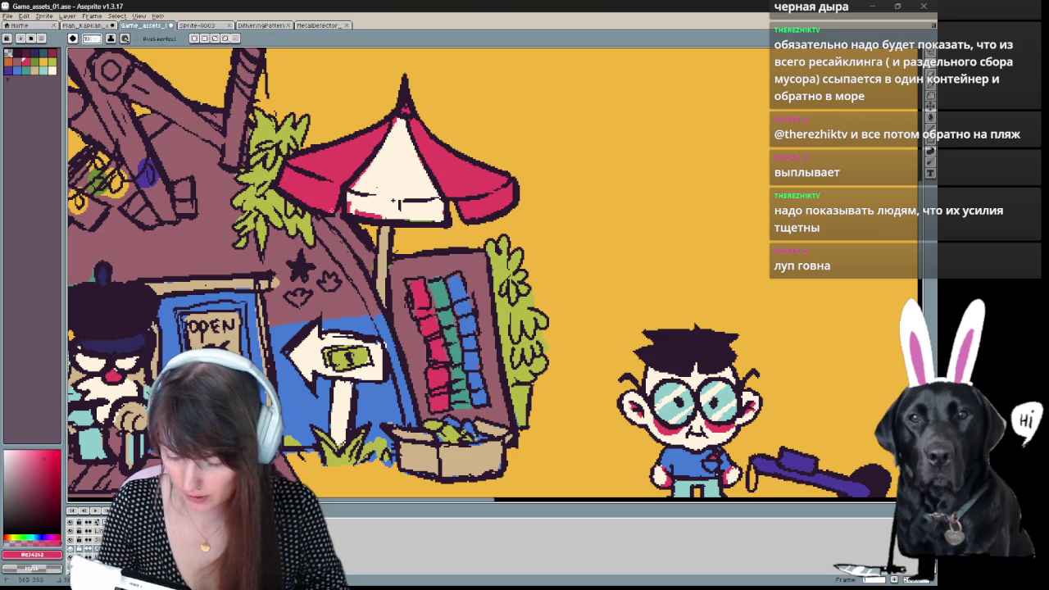
alt+click(394, 201)
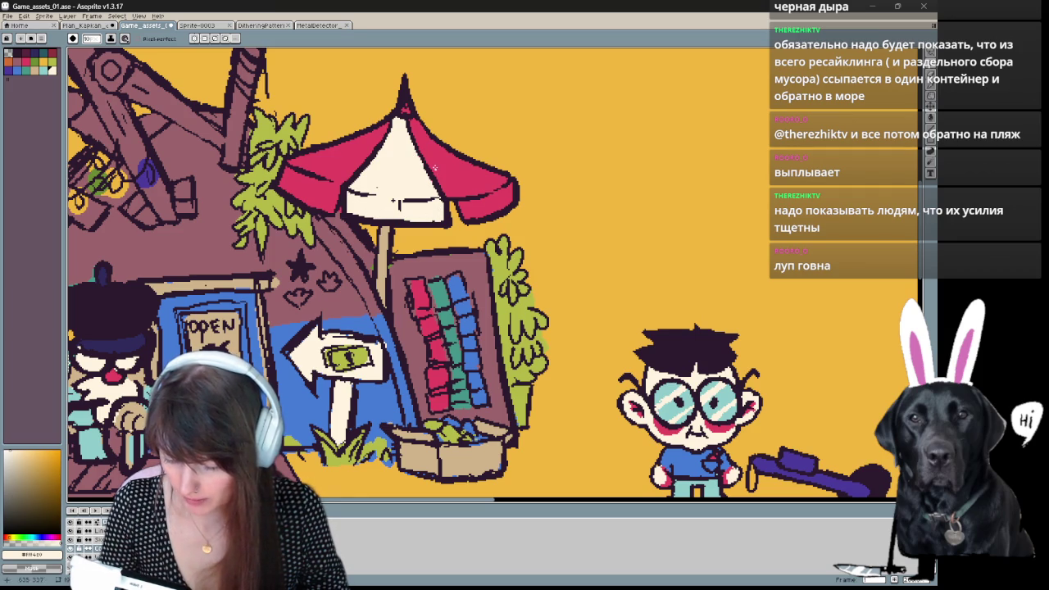
key(alt)
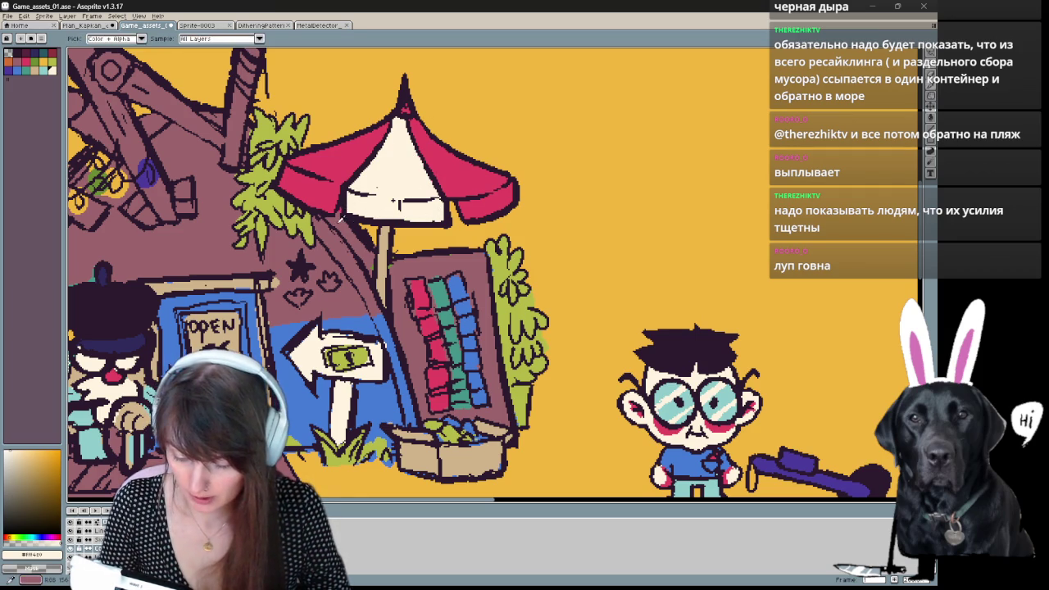
alt+click(343, 215)
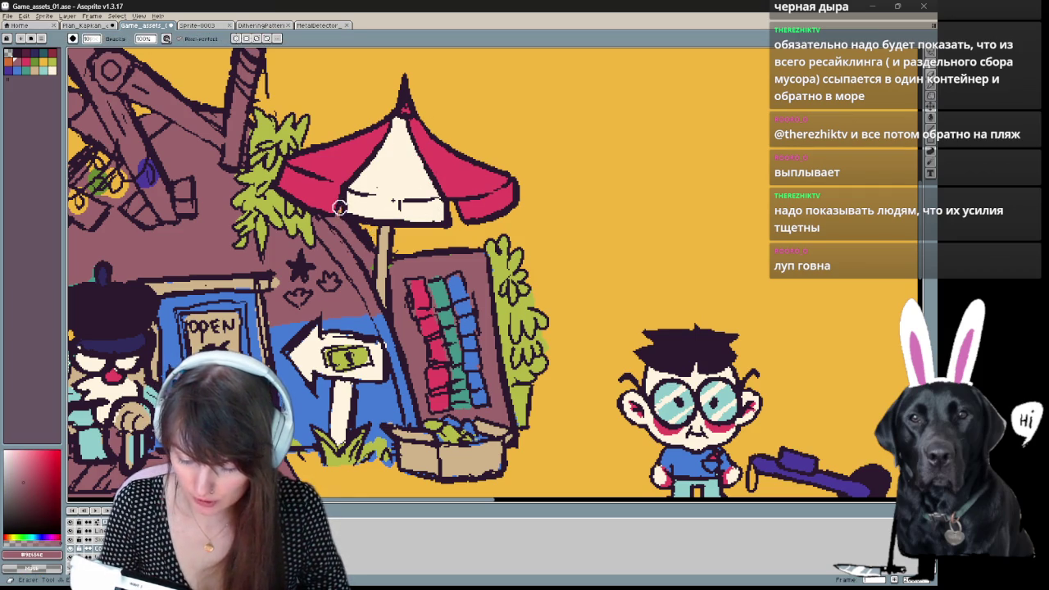
alt+click(308, 287)
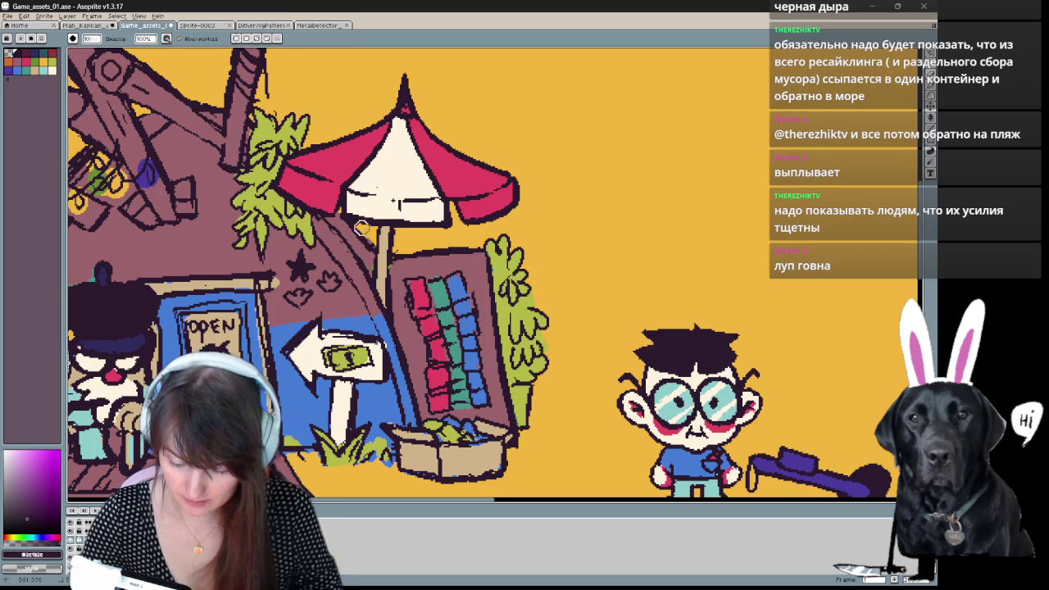
key(b)
key(e)
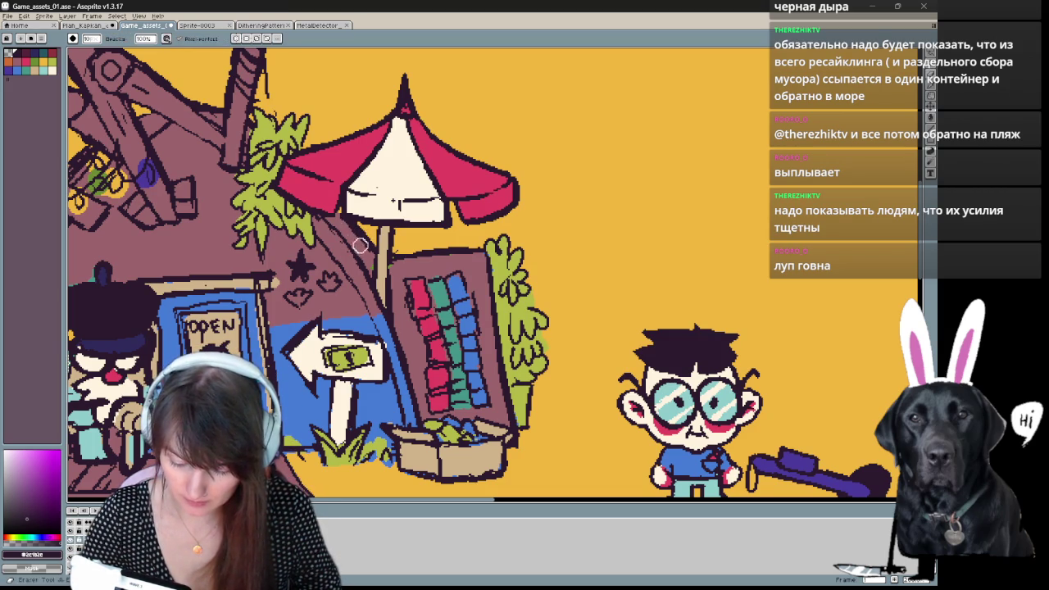
key(b)
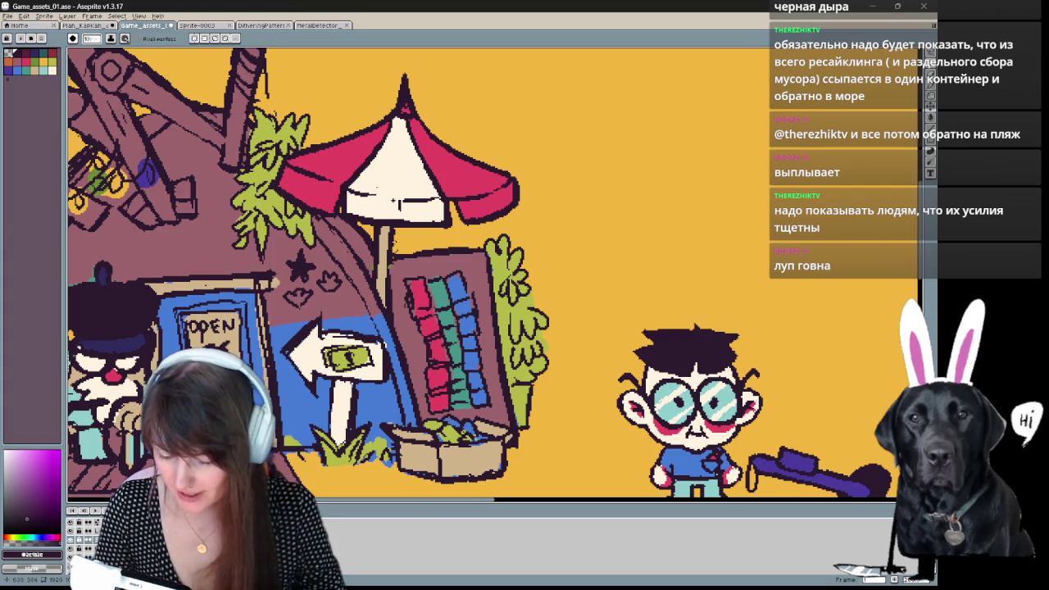
drag(444, 229, 427, 304)
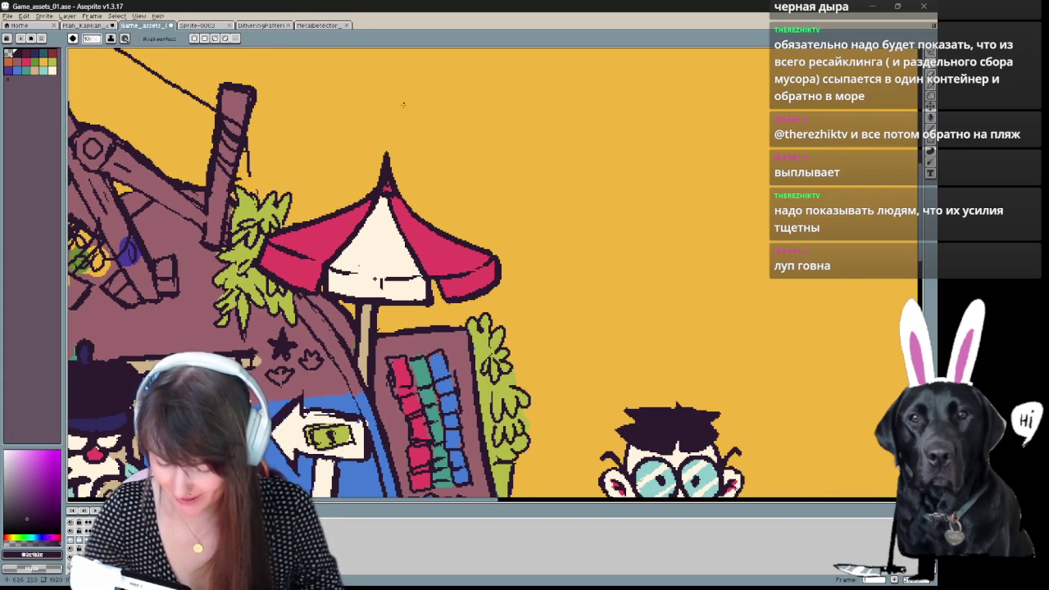
Undo the thin stroke poking up from the umbrella's tip.
key(e)
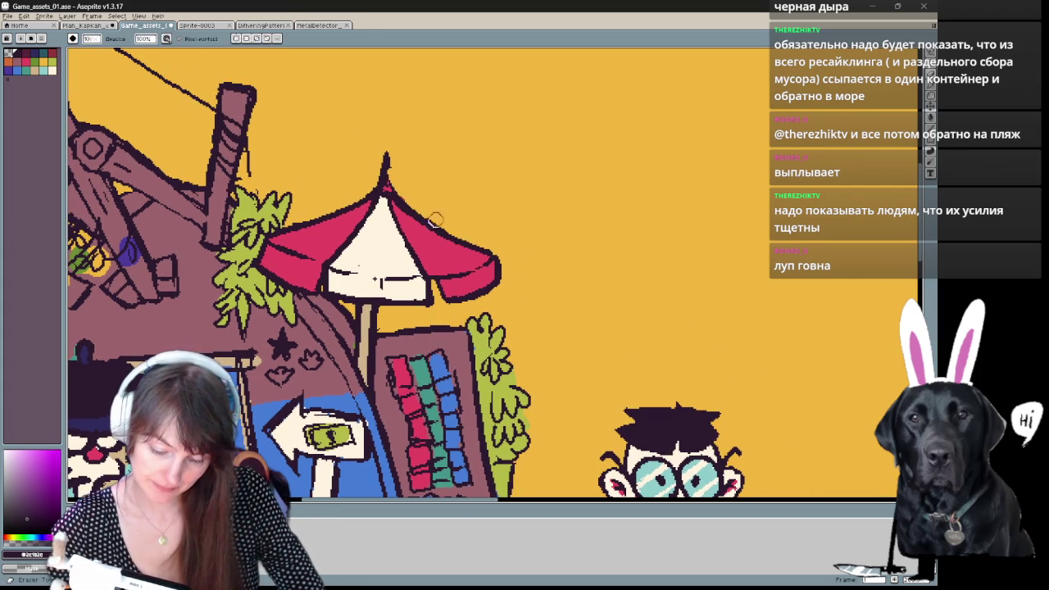
key(b)
key(ctrl+z)
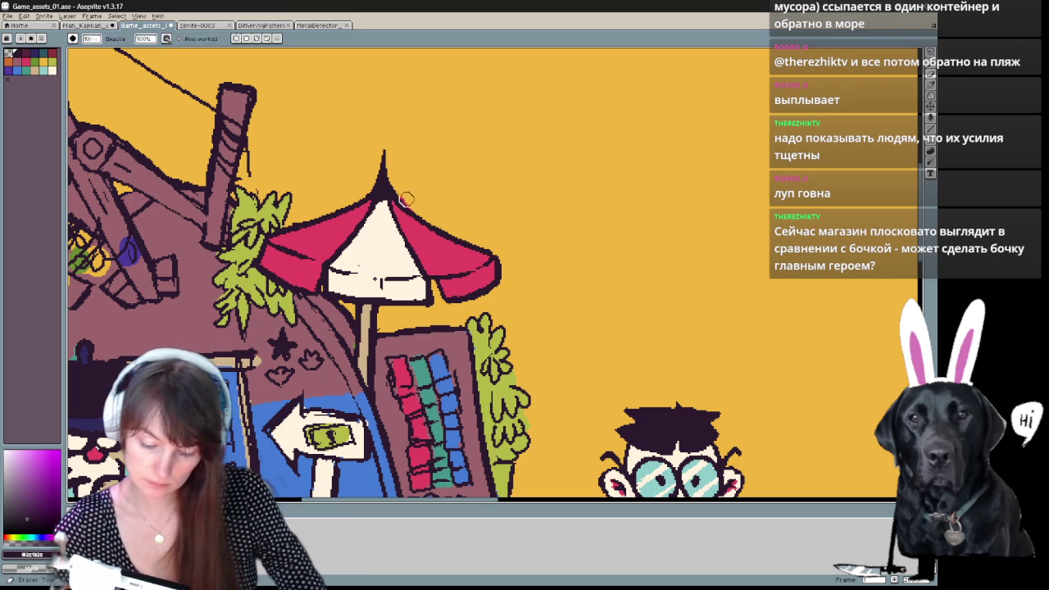
Sample the mauve shop-wall colour from the canvas with Alt-click.
key(b)
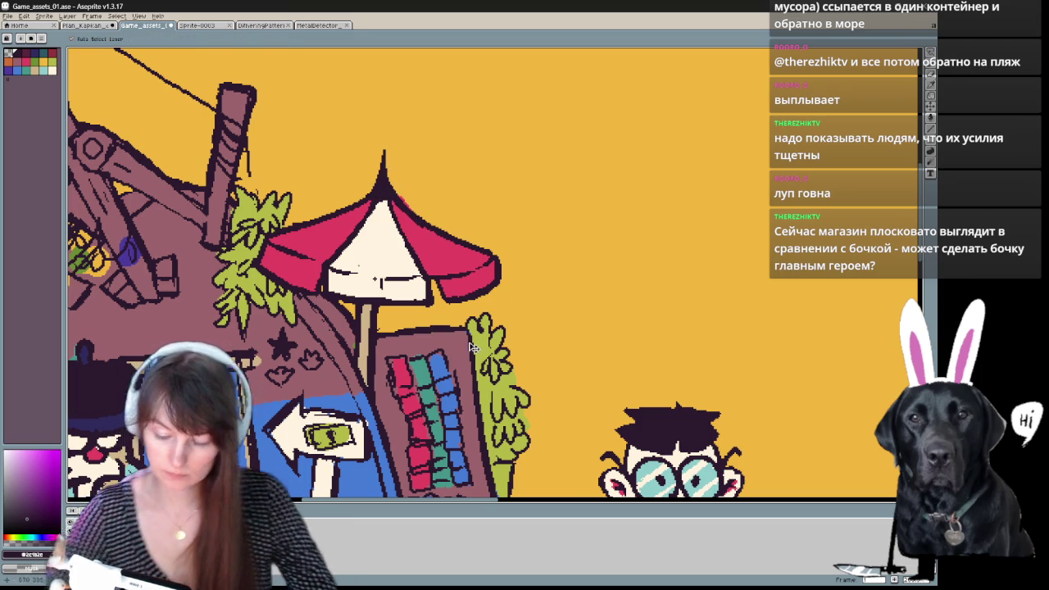
key(e)
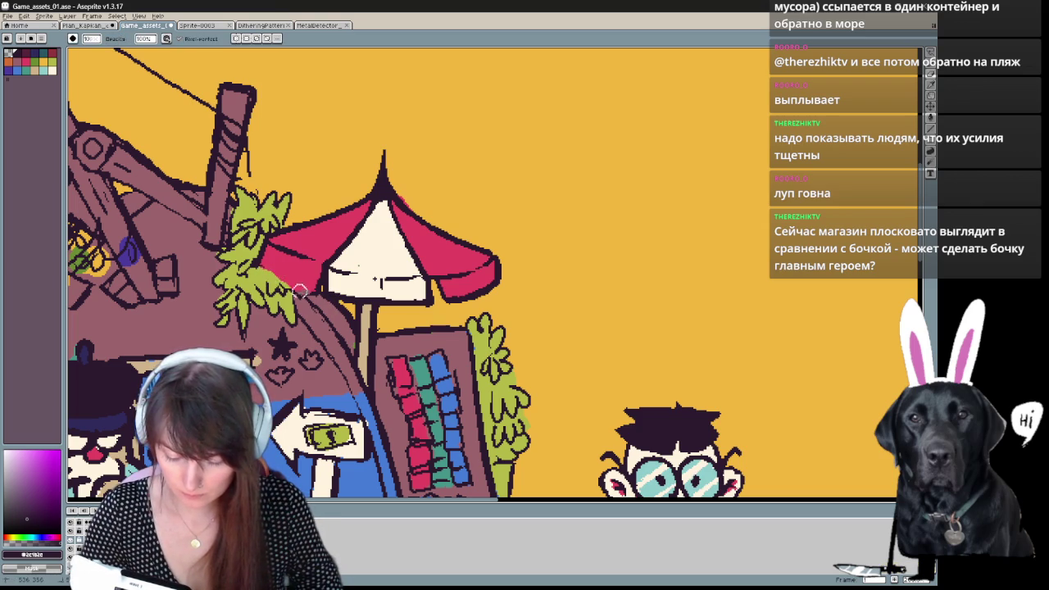
key(b)
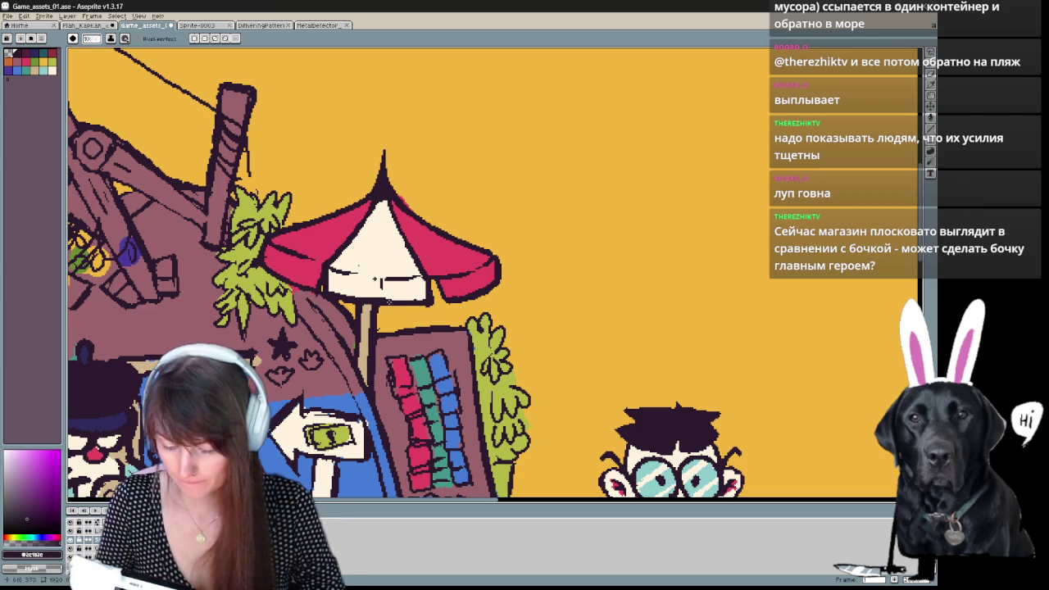
key(alt)
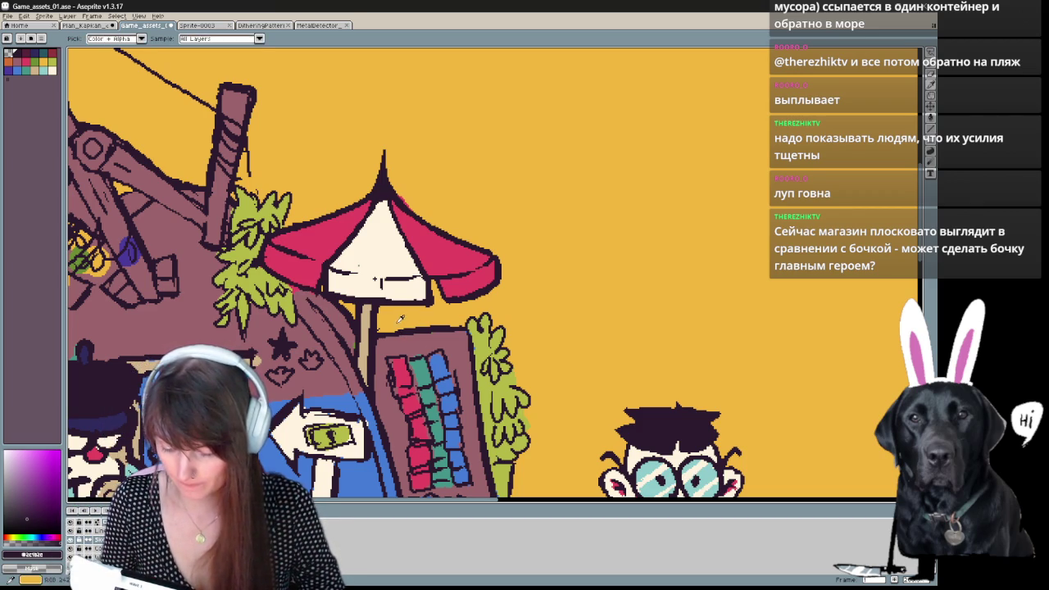
alt+click(308, 289)
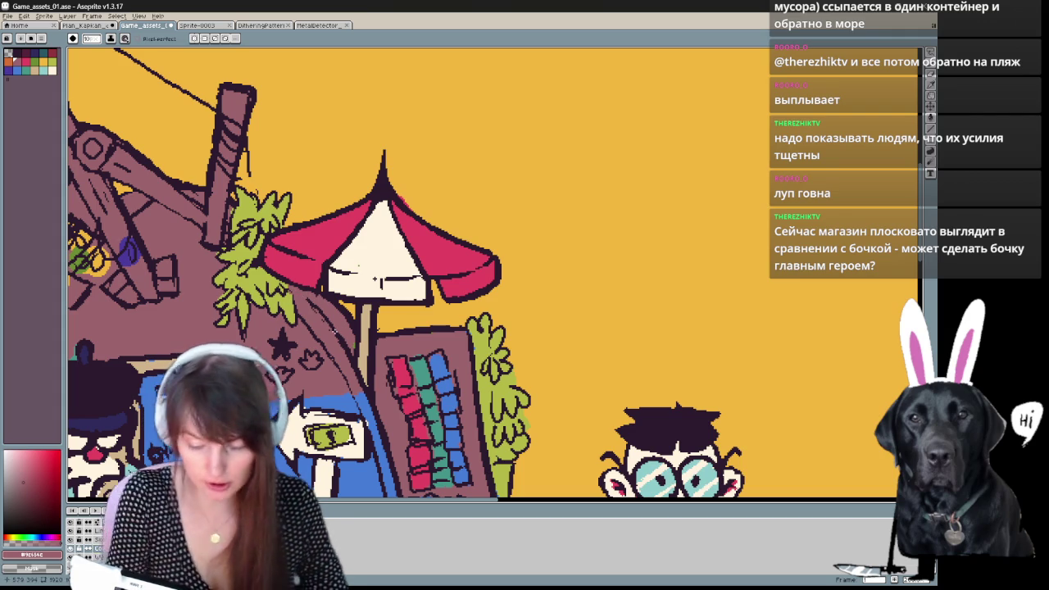
key(e)
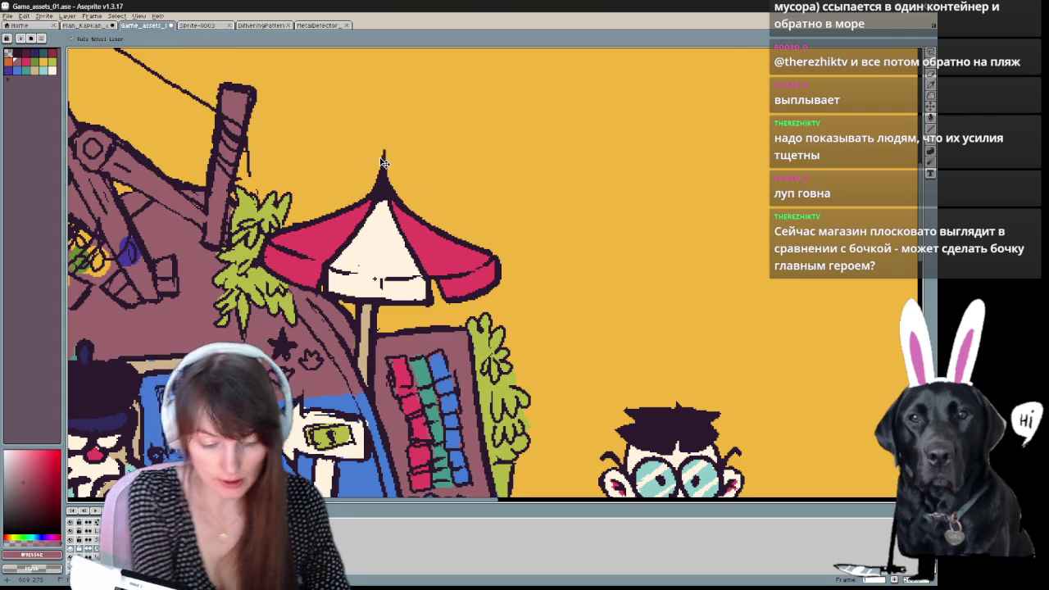
scroll(379, 157, down, 3)
scroll(384, 163, up, 1)
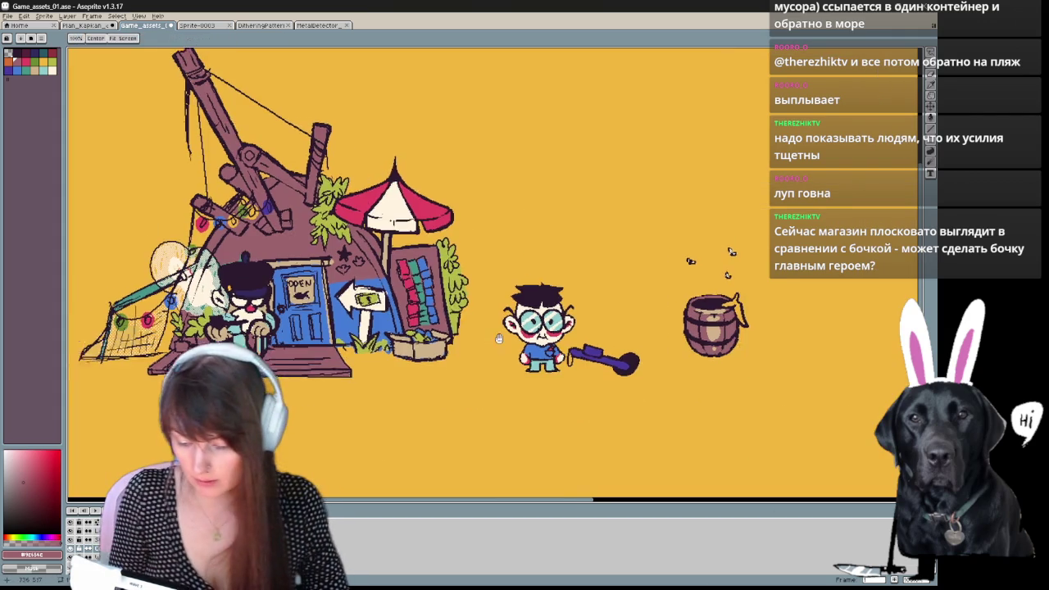
drag(351, 410, 404, 455)
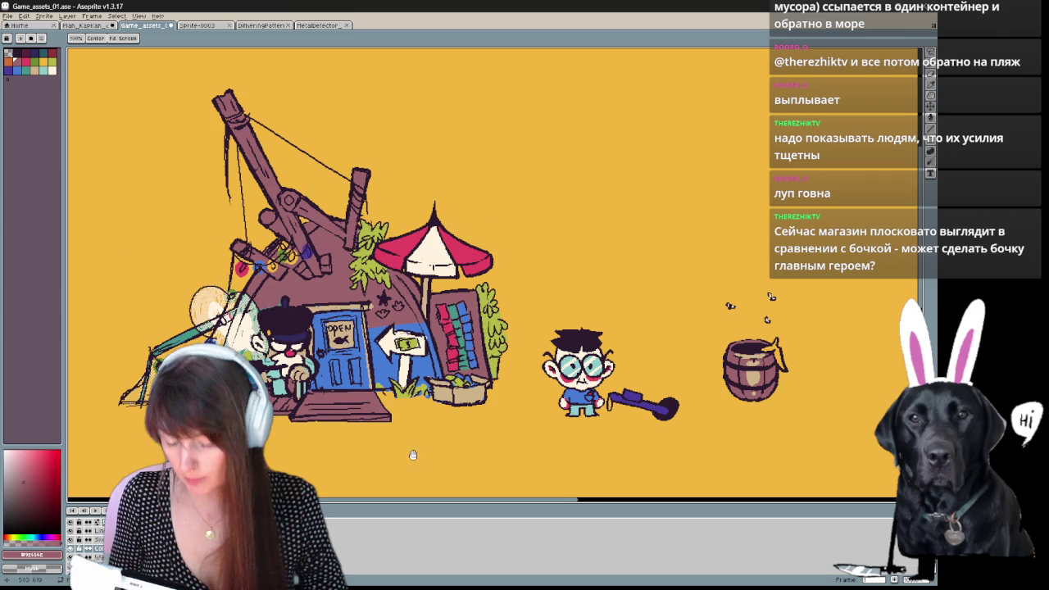
key(v)
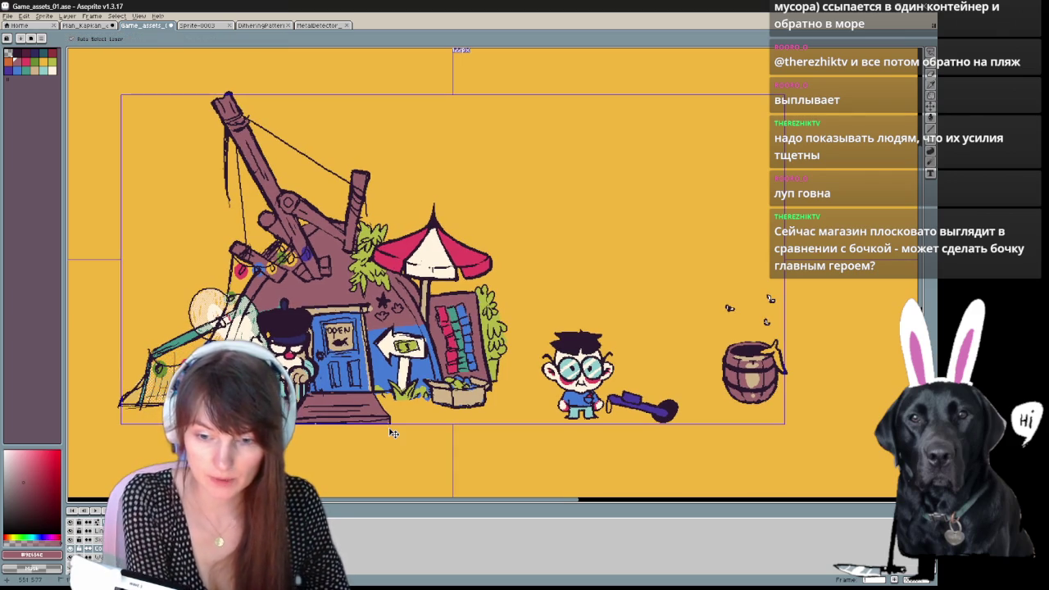
key(b)
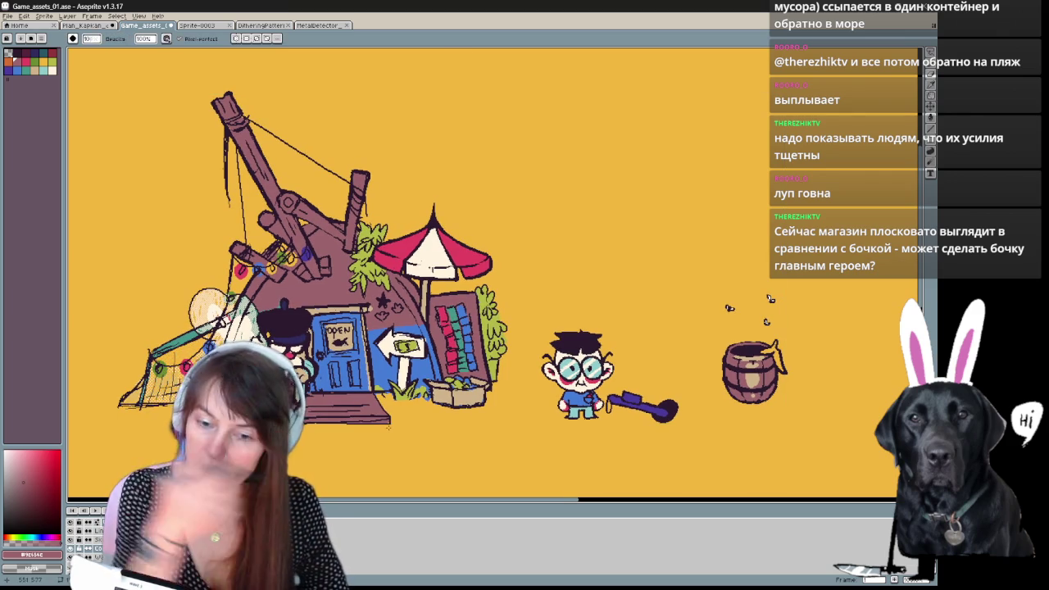
drag(485, 388, 488, 378)
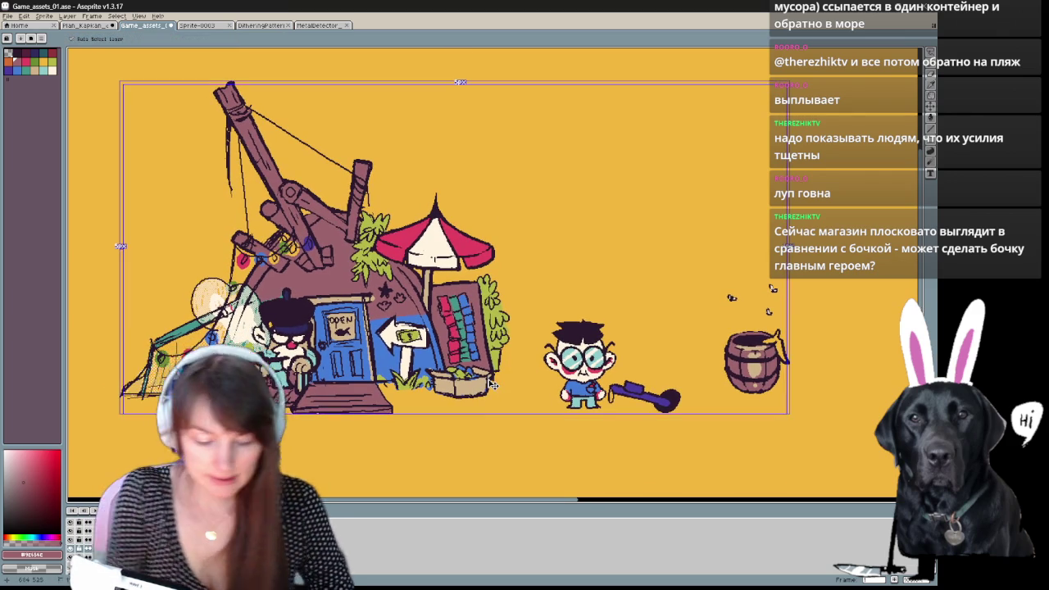
scroll(490, 385, up, 2)
drag(974, 218, 847, 211)
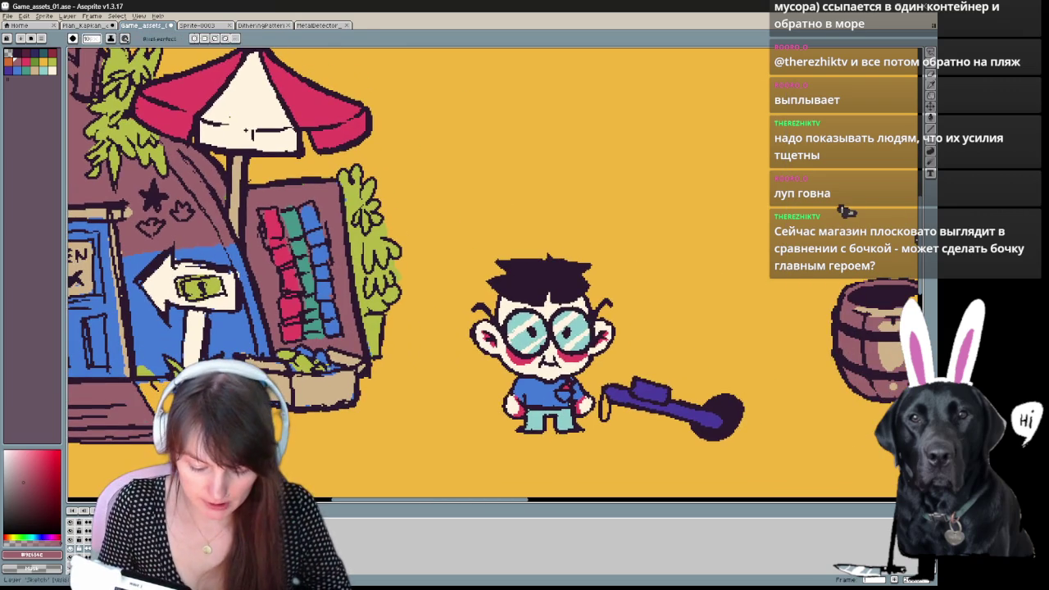
Draw a dark line along the crate's bottom edge.
click(21, 52)
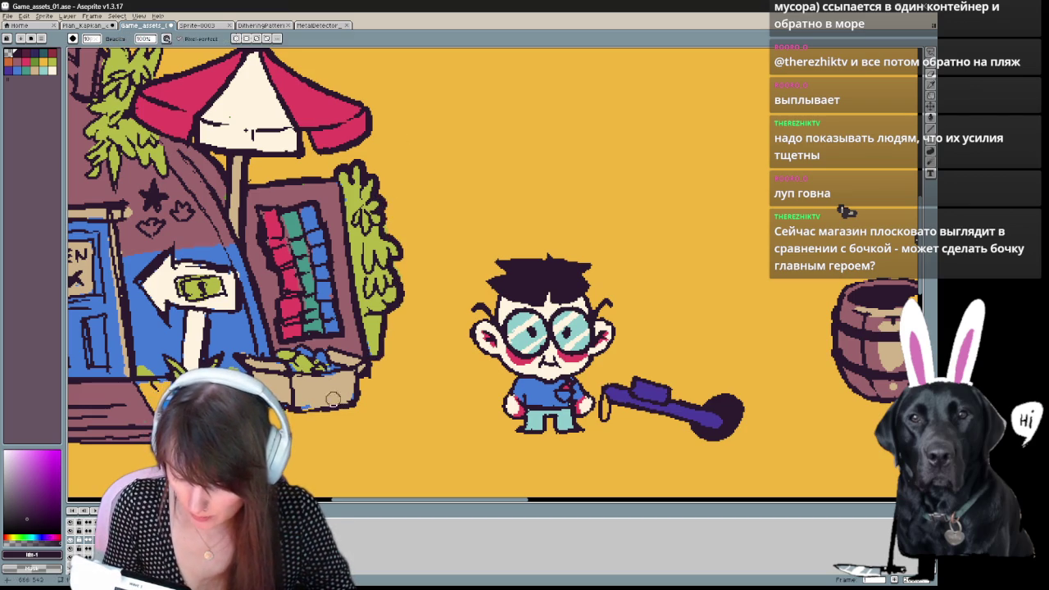
drag(297, 407, 351, 405)
mouse_move(515, 435)
mouse_down()
mouse_move(330, 393)
mouse_move(627, 418)
mouse_up()
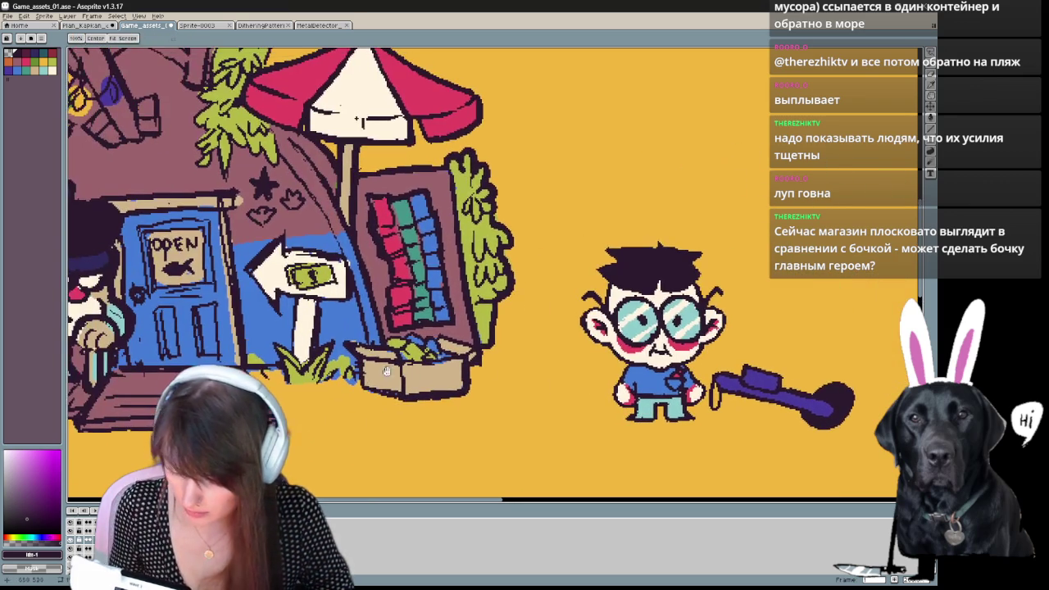
Switch between Eraser and Pencil and pan the view up toward the umbrella.
key(e)
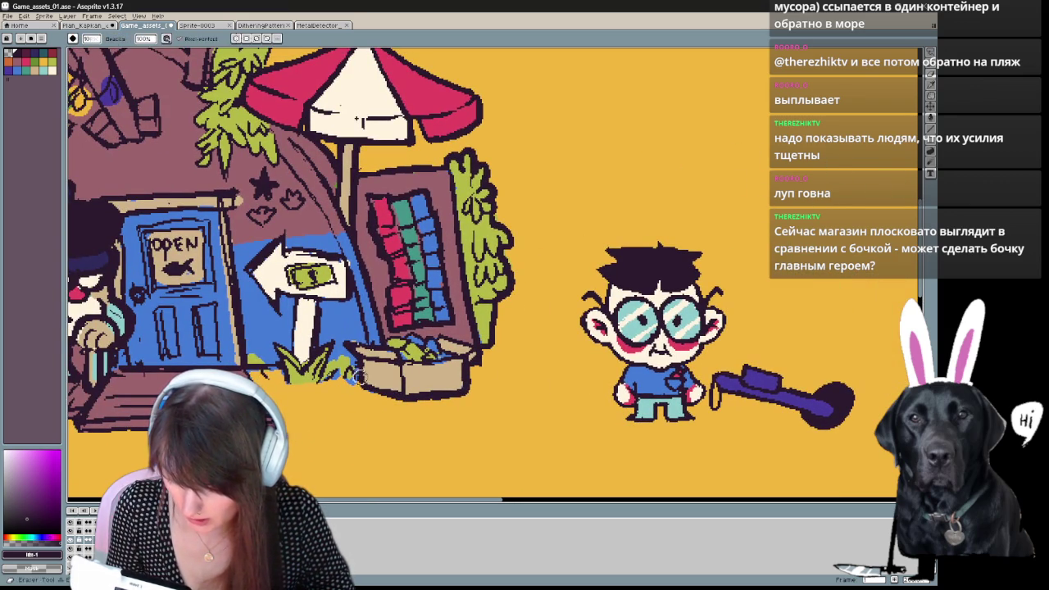
key(e)
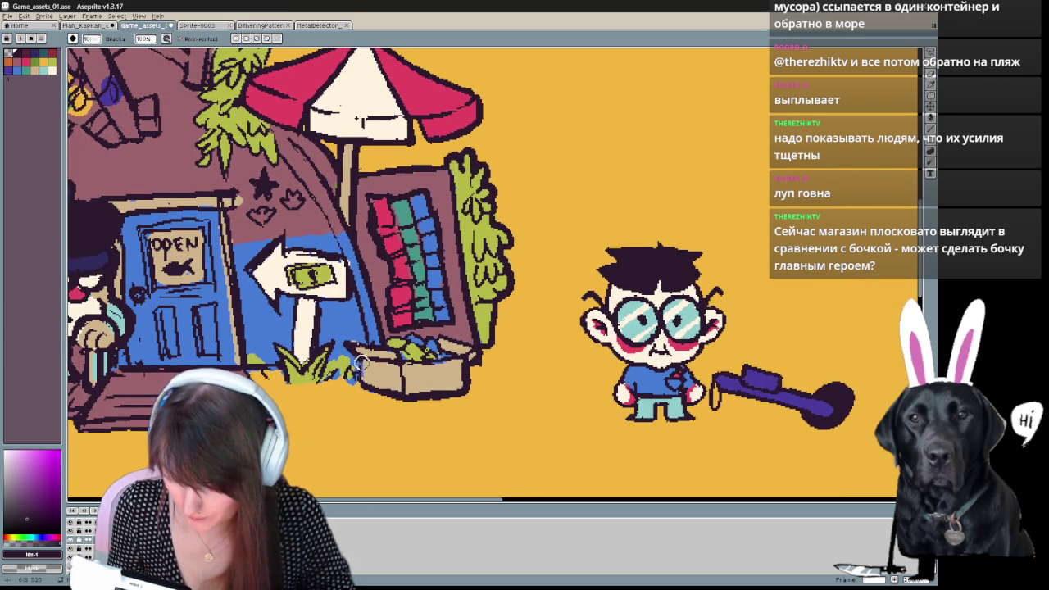
key(b)
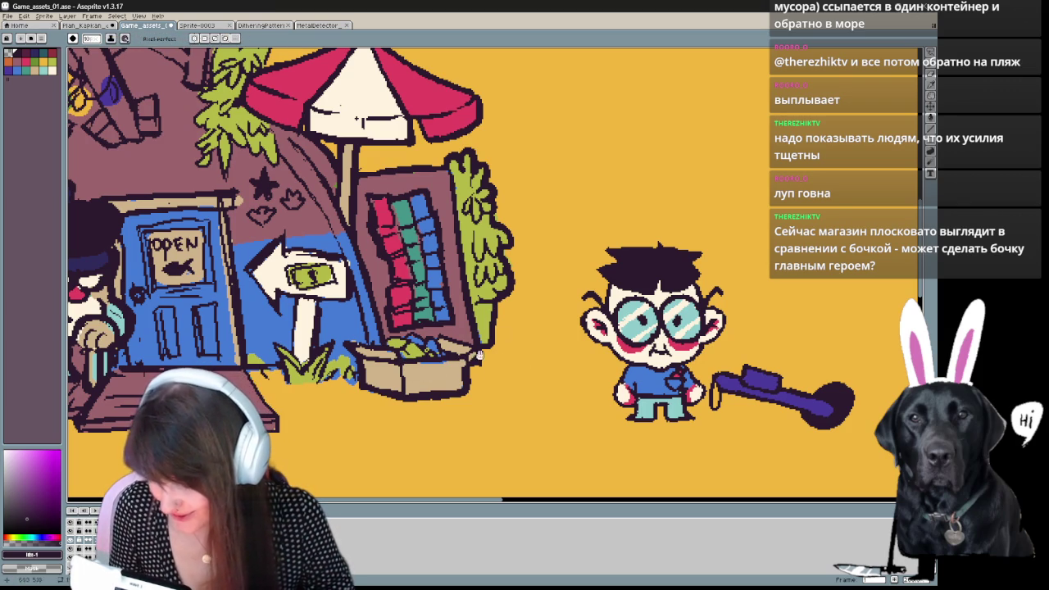
key(b)
key(e)
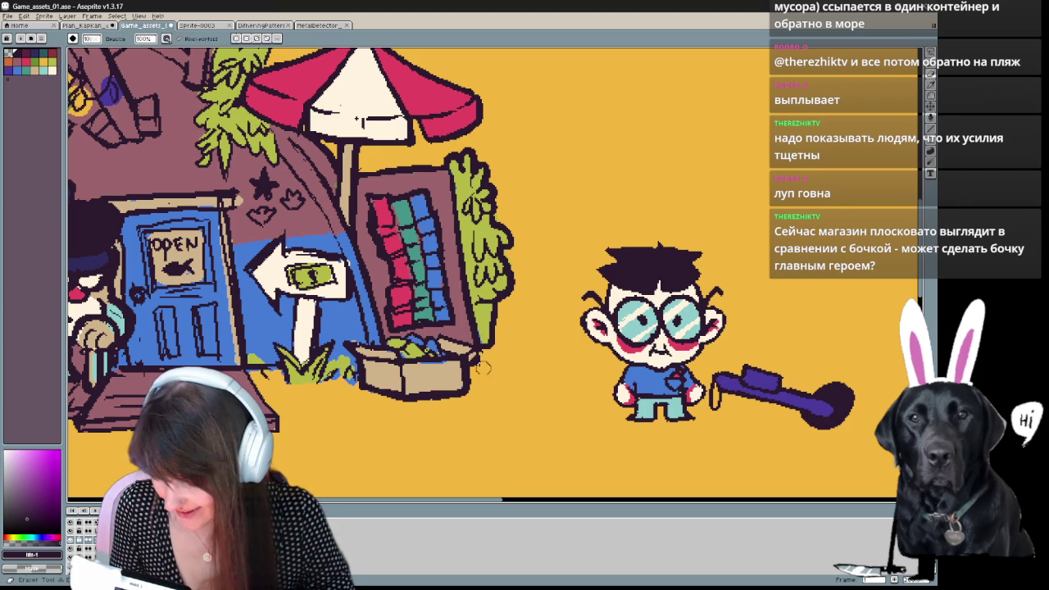
key(b)
drag(358, 119, 450, 232)
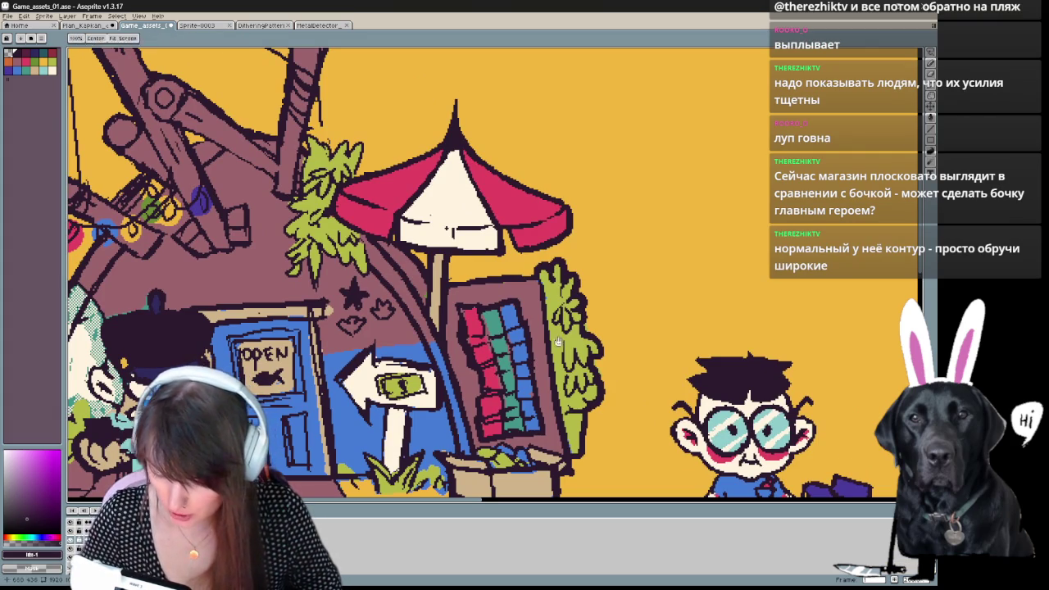
Drag a filled light-green ellipse over the banknote on the arrow sign.
drag(482, 465, 507, 387)
key(period)
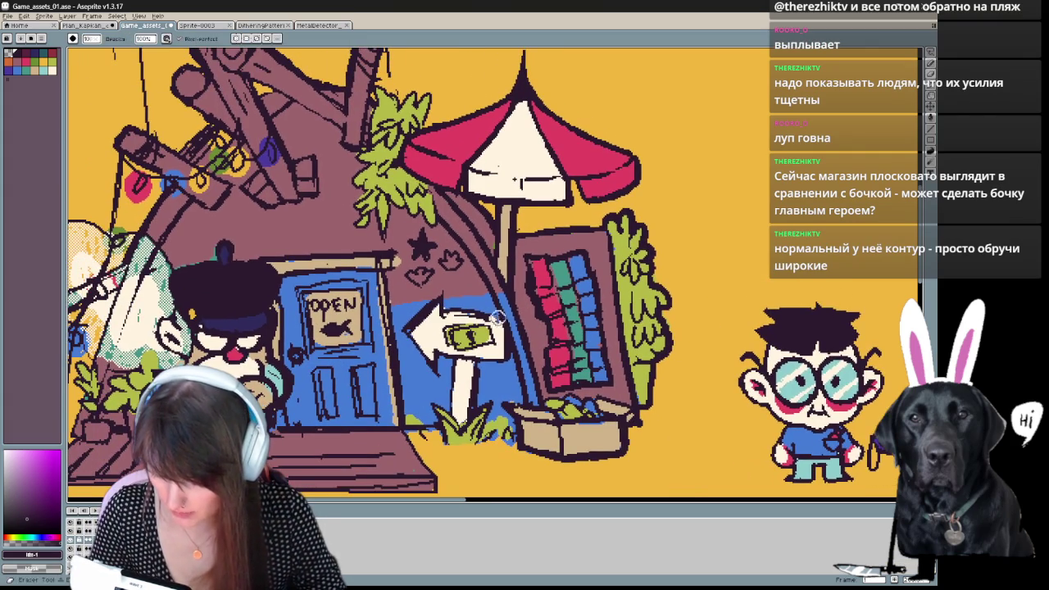
key(e)
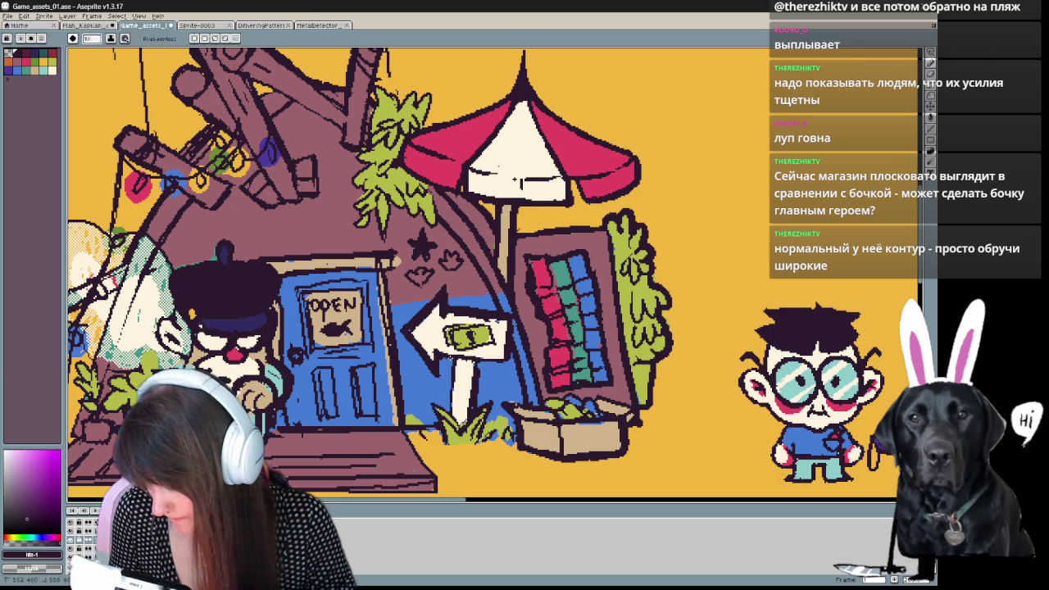
key(e)
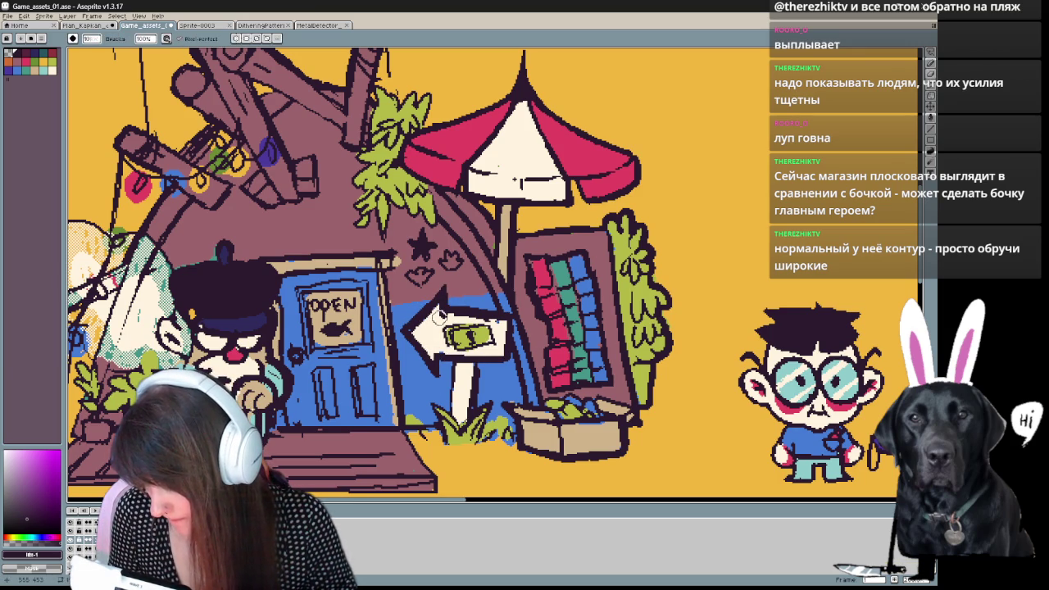
key(b)
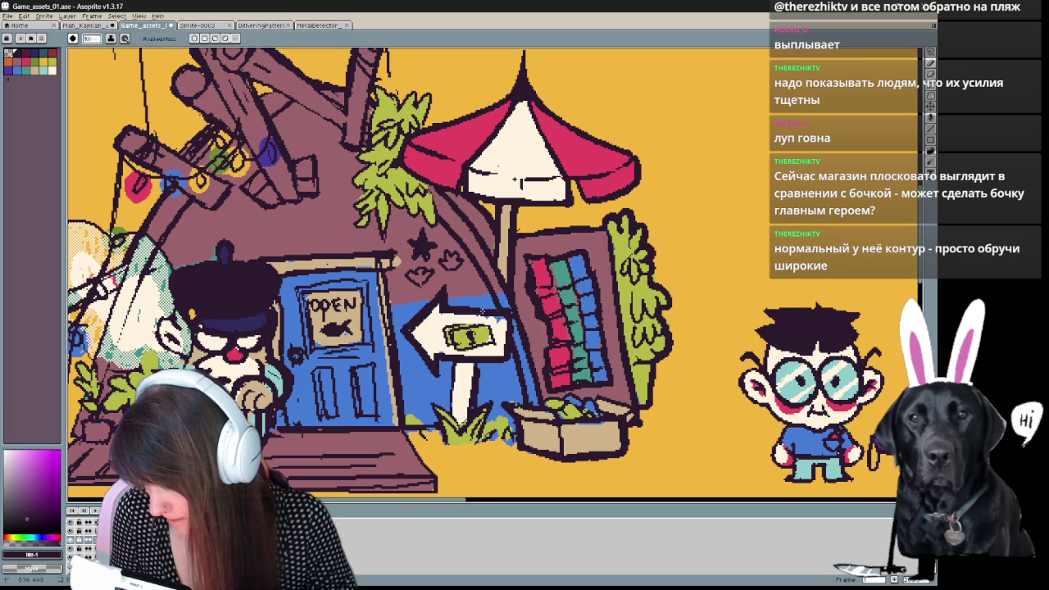
key(d)
drag(447, 335, 493, 335)
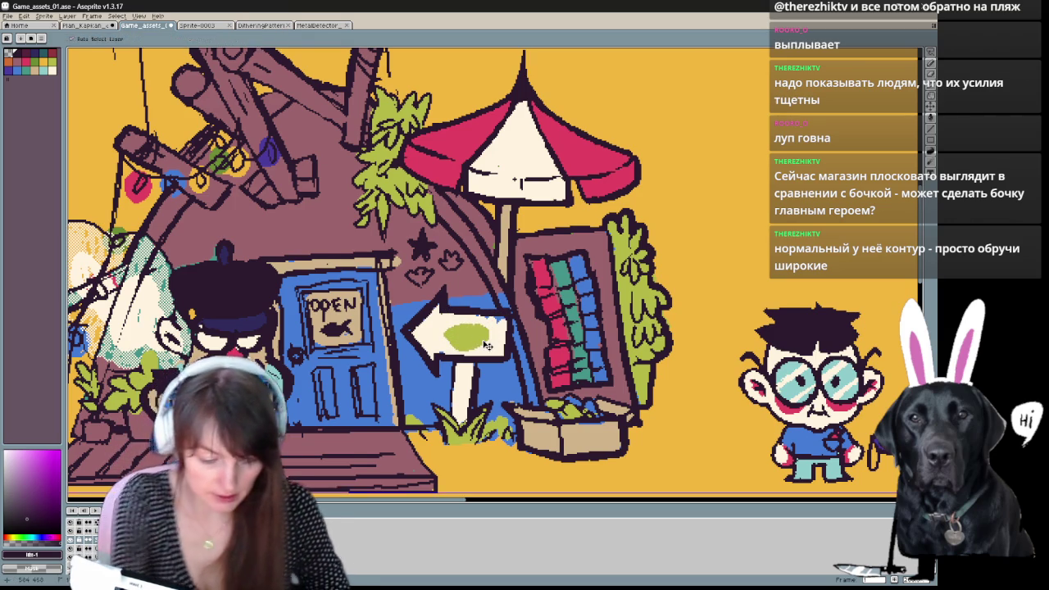
Repaint the grass tuft by the sign post lighter and erase its stray green pixels.
scroll(483, 340, up, 1)
drag(455, 383, 373, 228)
drag(361, 321, 398, 376)
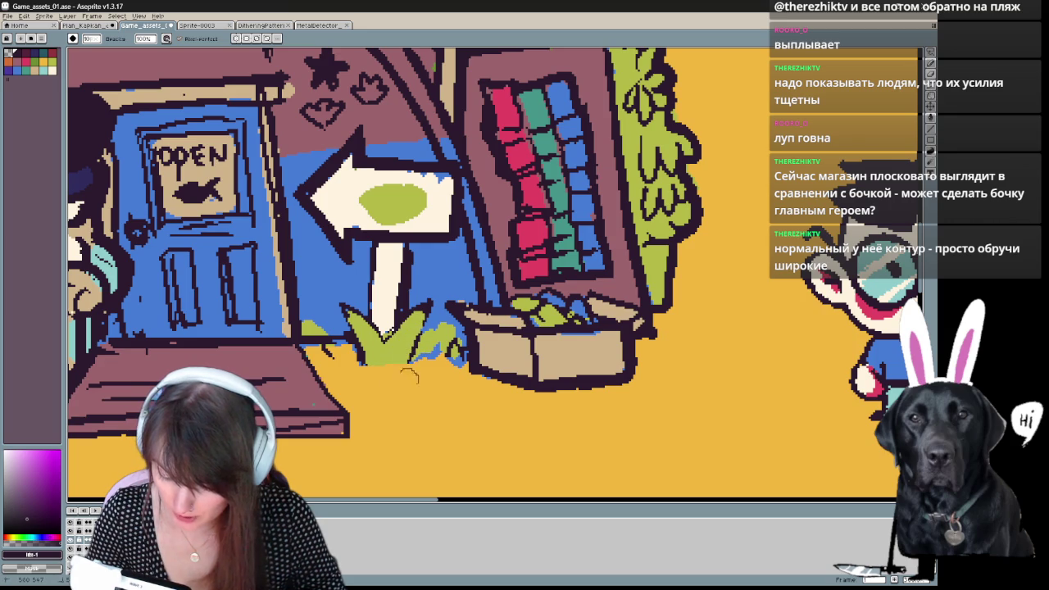
key(e)
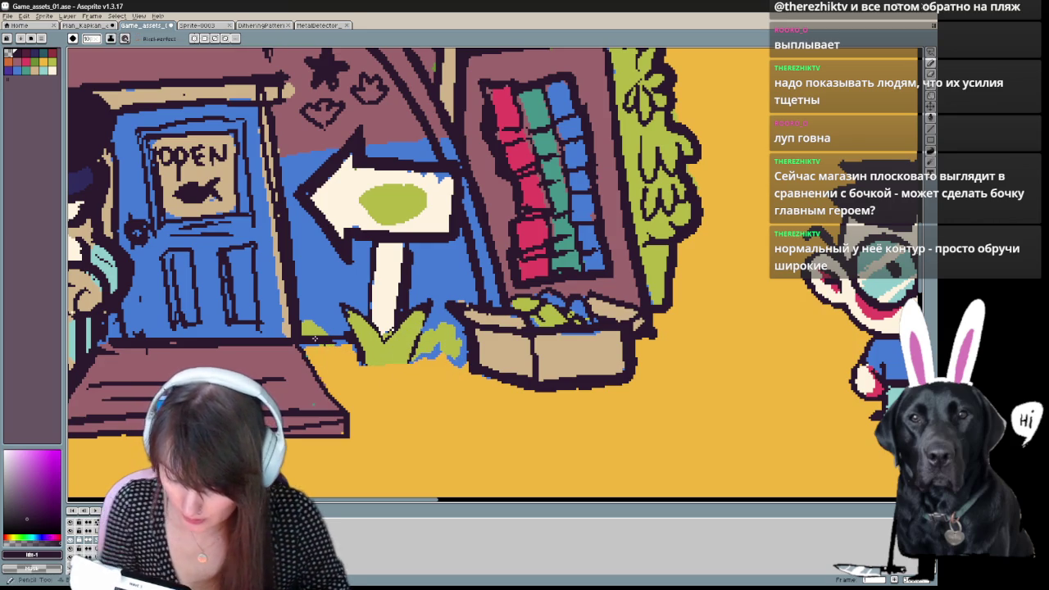
mouse_move(361, 359)
mouse_down()
mouse_move(435, 297)
mouse_move(407, 365)
mouse_move(457, 323)
mouse_up()
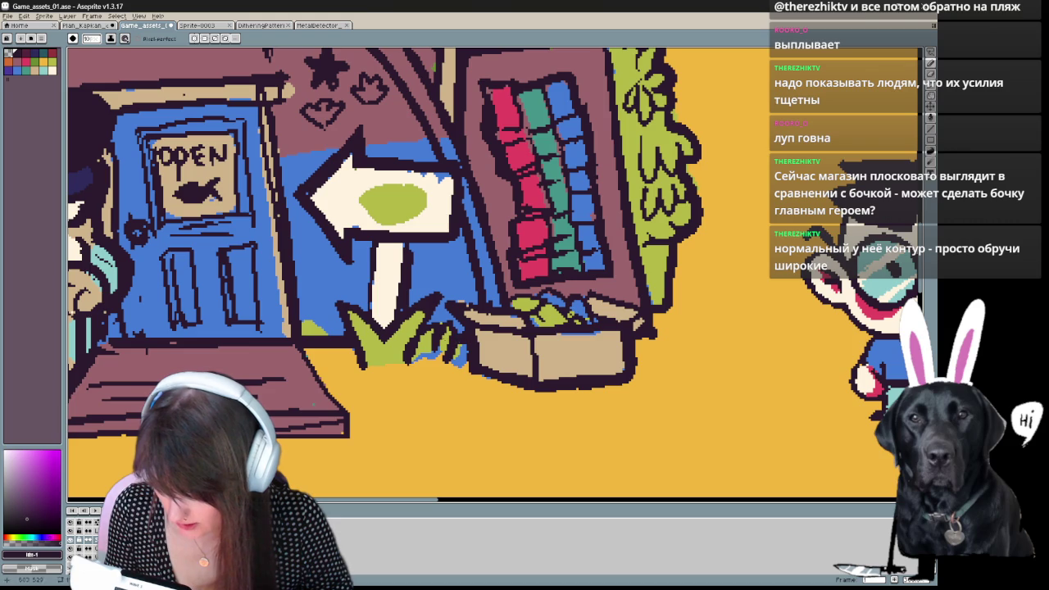
scroll(463, 339, up, 1)
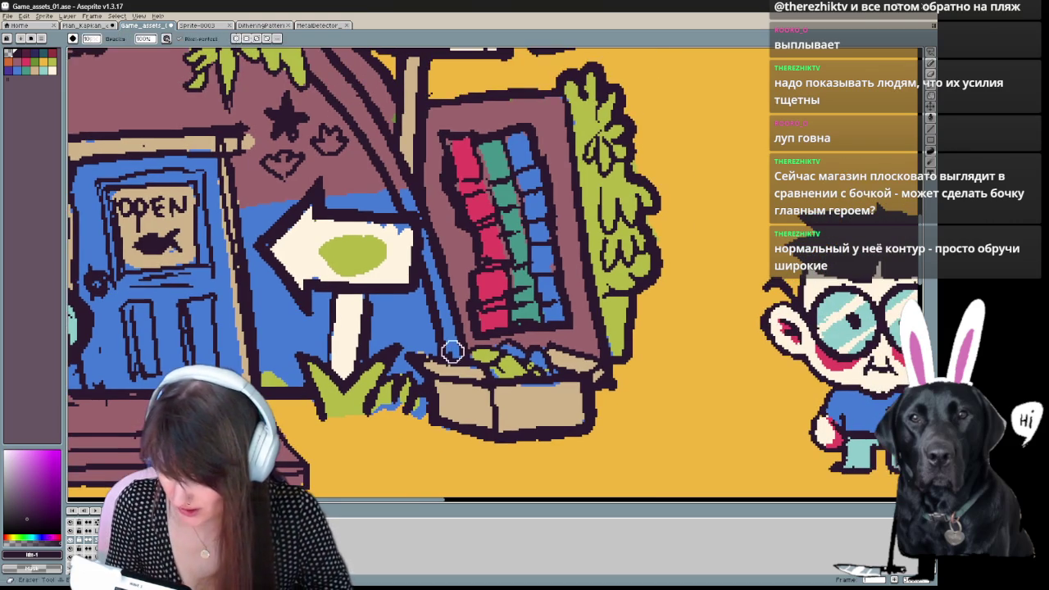
key(e)
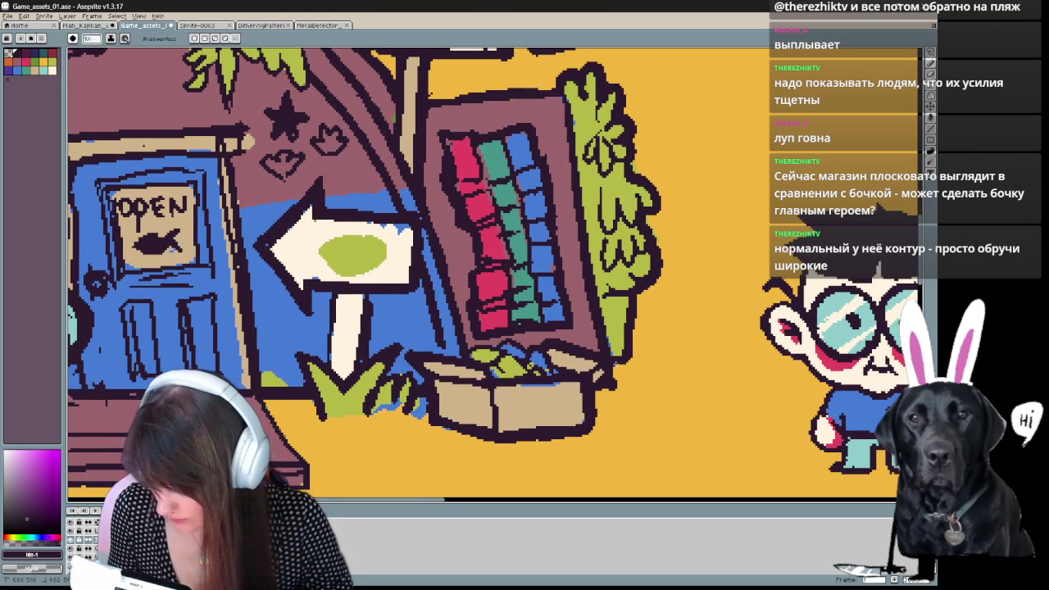
Outline the green oval in dark pixels and draw a $ mark on the bill.
drag(439, 344, 496, 376)
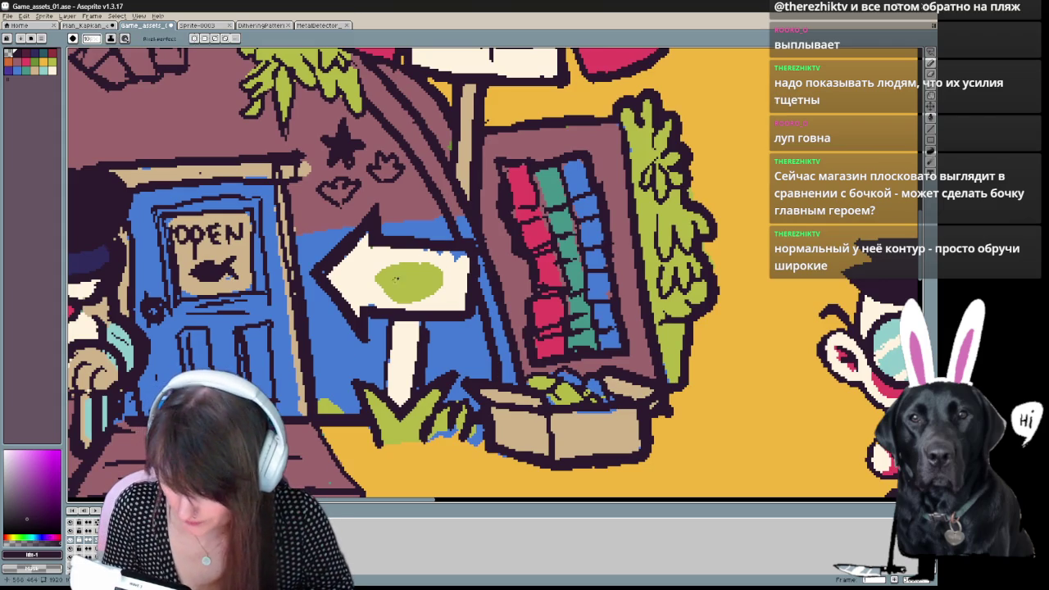
drag(377, 274, 428, 261)
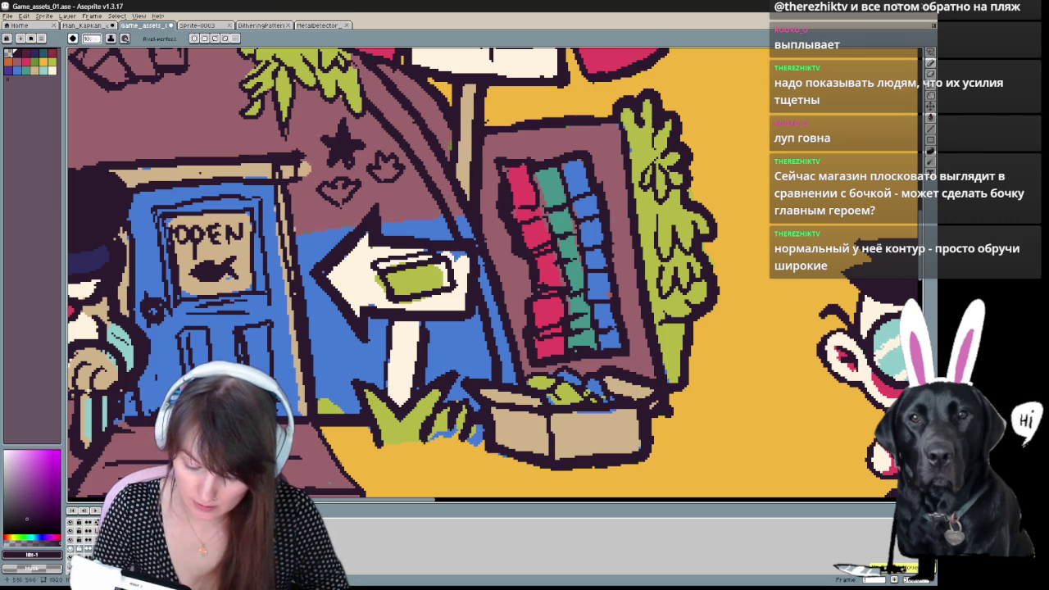
drag(371, 264, 389, 297)
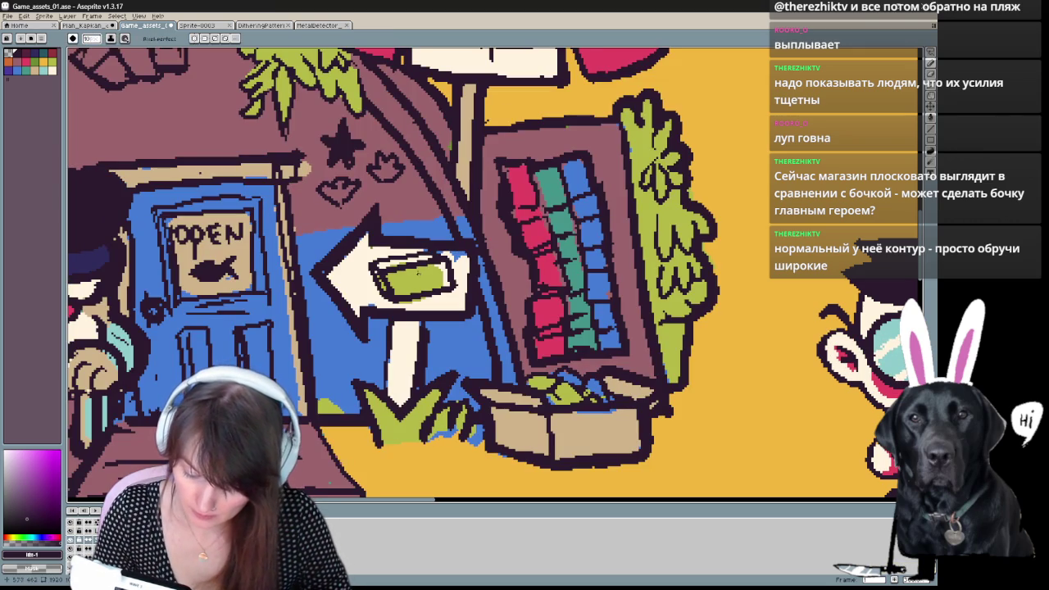
drag(418, 273, 423, 282)
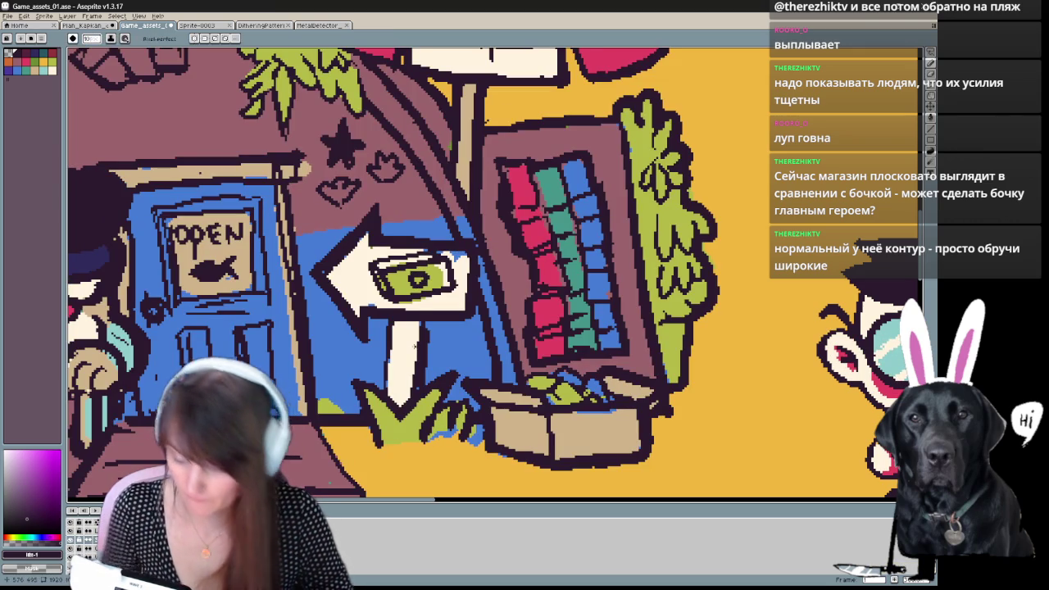
key(space)
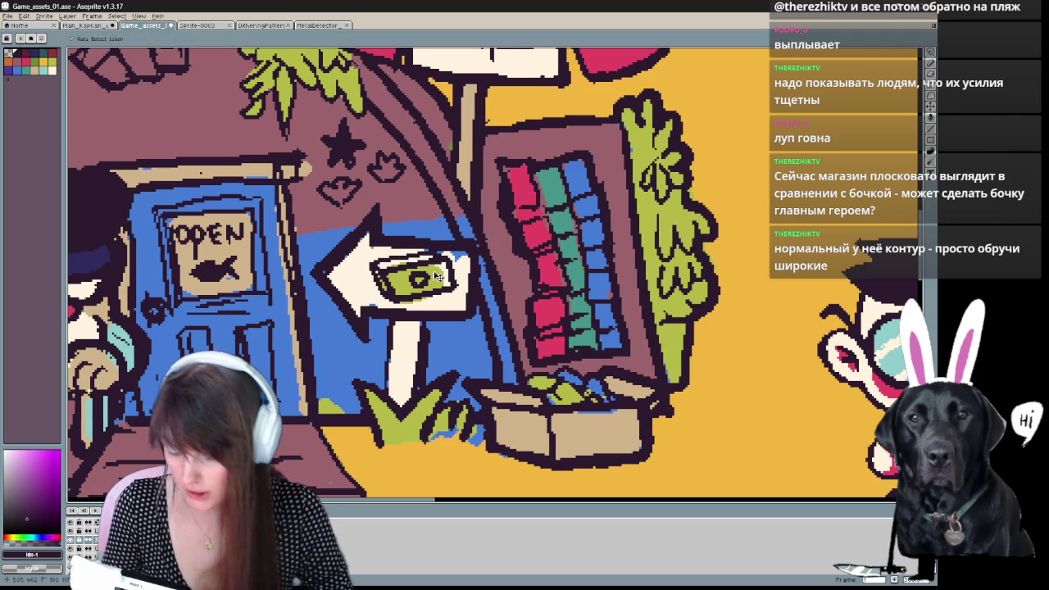
key(ctrl+z)
drag(413, 271, 420, 288)
key(ctrl+z)
key(ctrl+z)
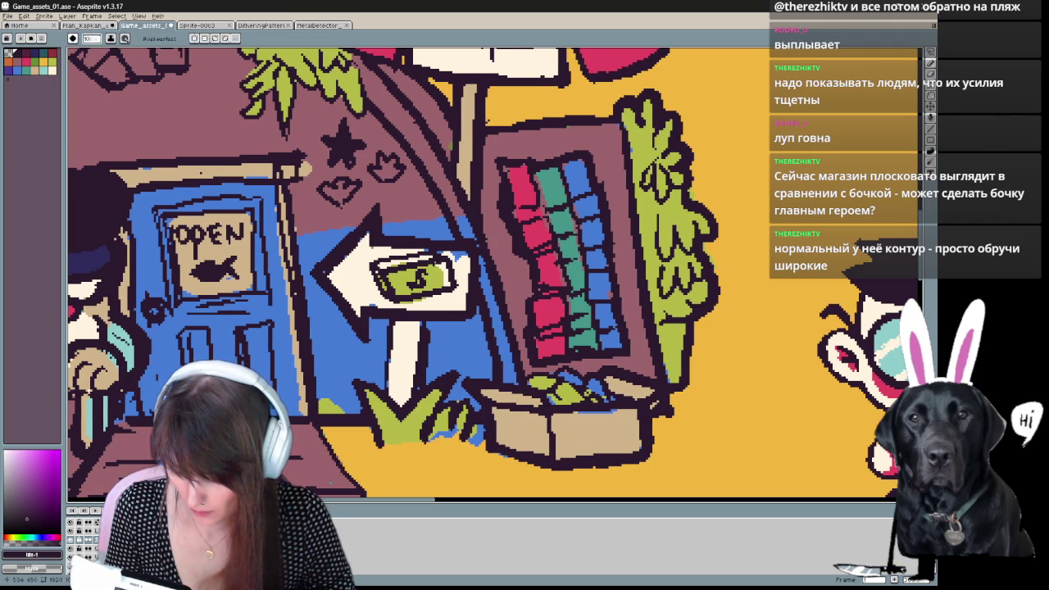
scroll(639, 253, down, 1)
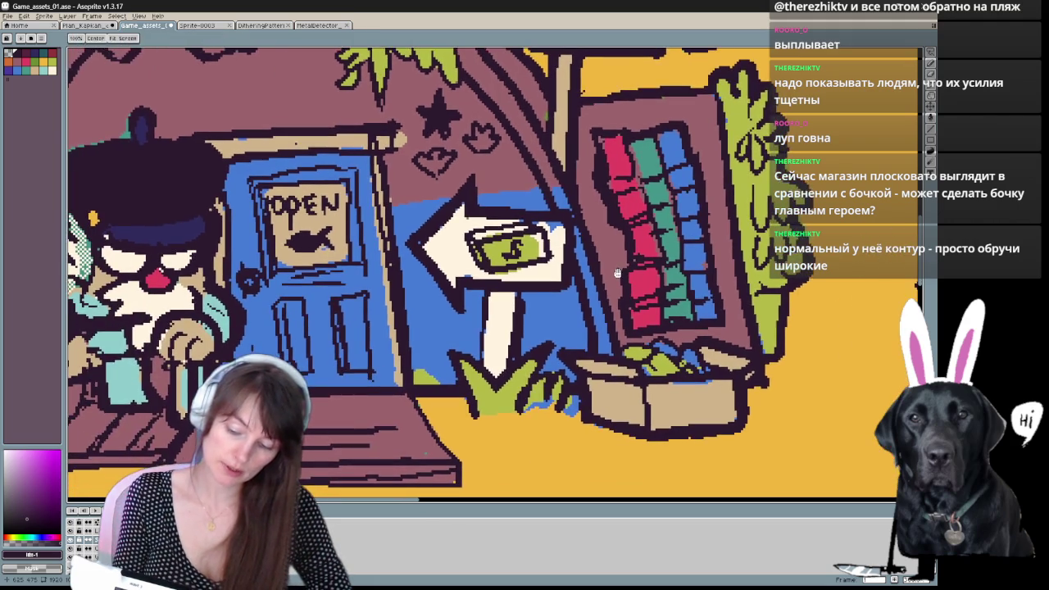
scroll(546, 342, up, 1)
mouse_move(484, 300)
mouse_down()
mouse_move(487, 332)
mouse_move(461, 289)
mouse_move(470, 338)
mouse_up()
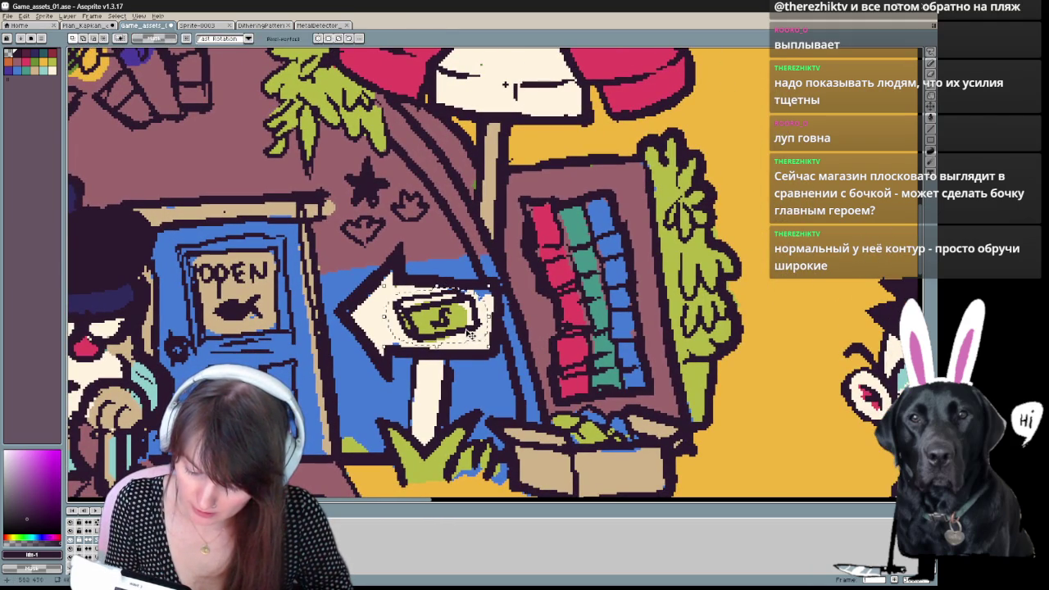
Deselect the bill, then erase its outline and $ mark to leave a plain green oval.
key(b)
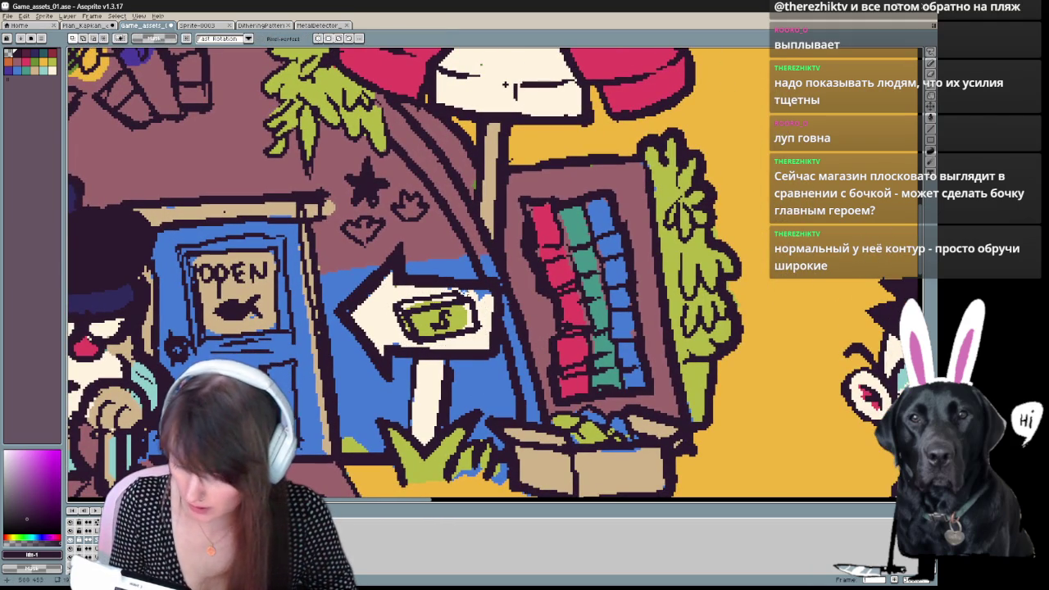
key(b)
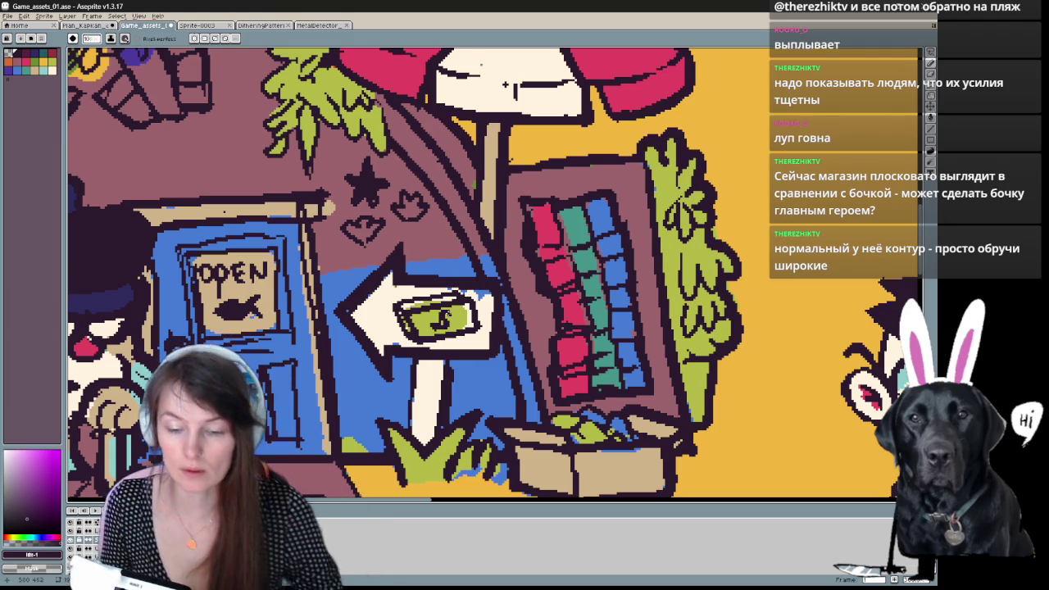
mouse_move(447, 314)
mouse_down()
mouse_move(480, 424)
mouse_move(460, 415)
mouse_up()
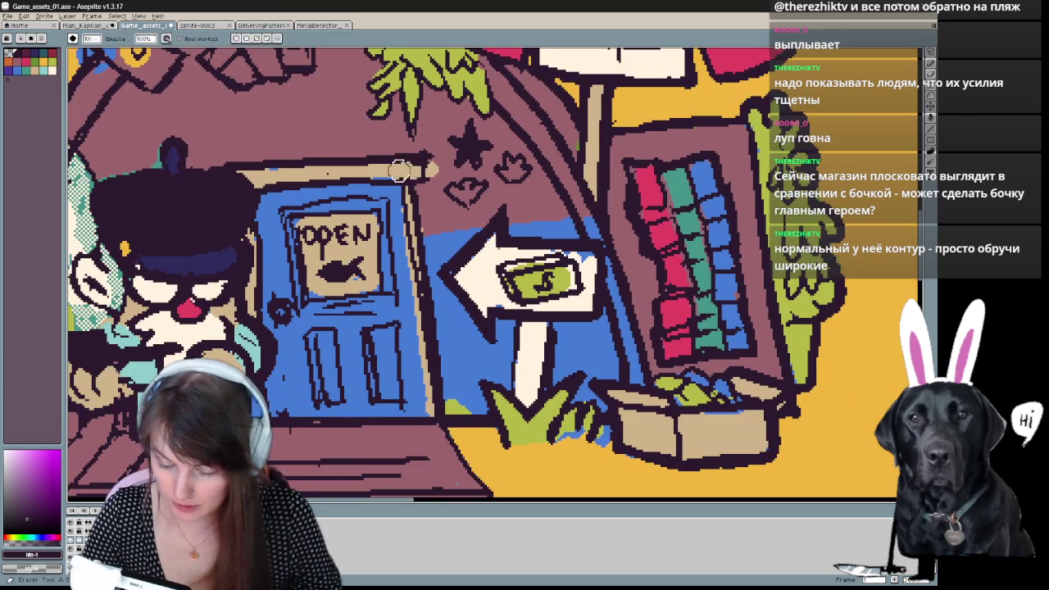
key(v)
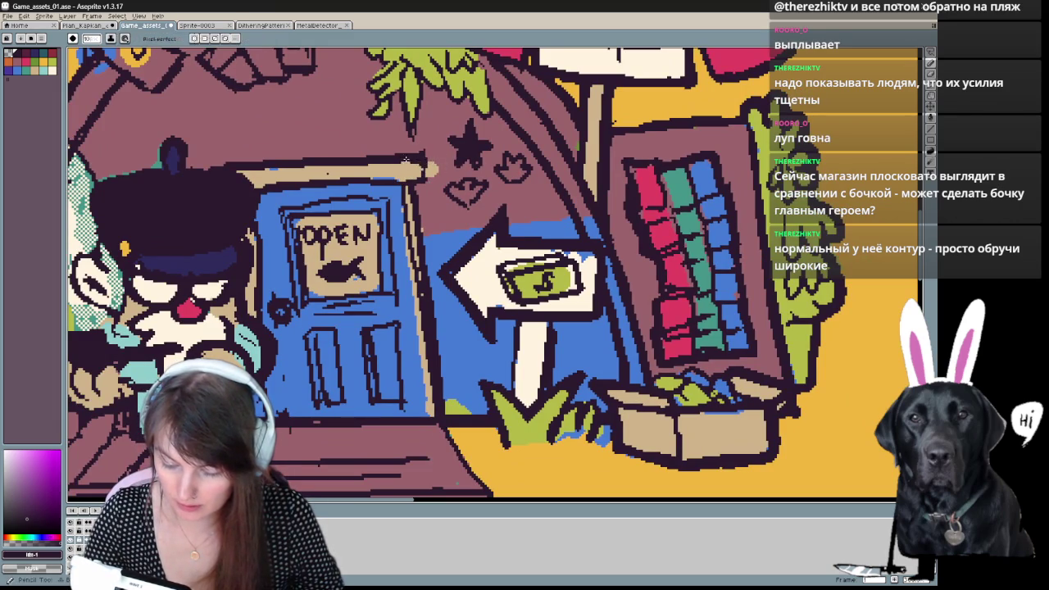
key(b)
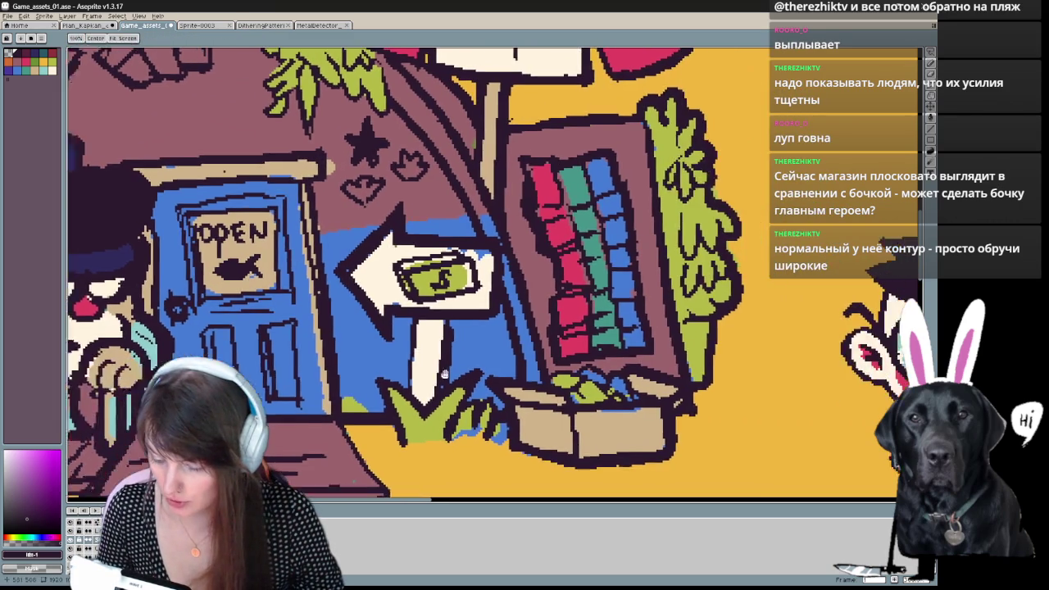
drag(603, 238, 456, 246)
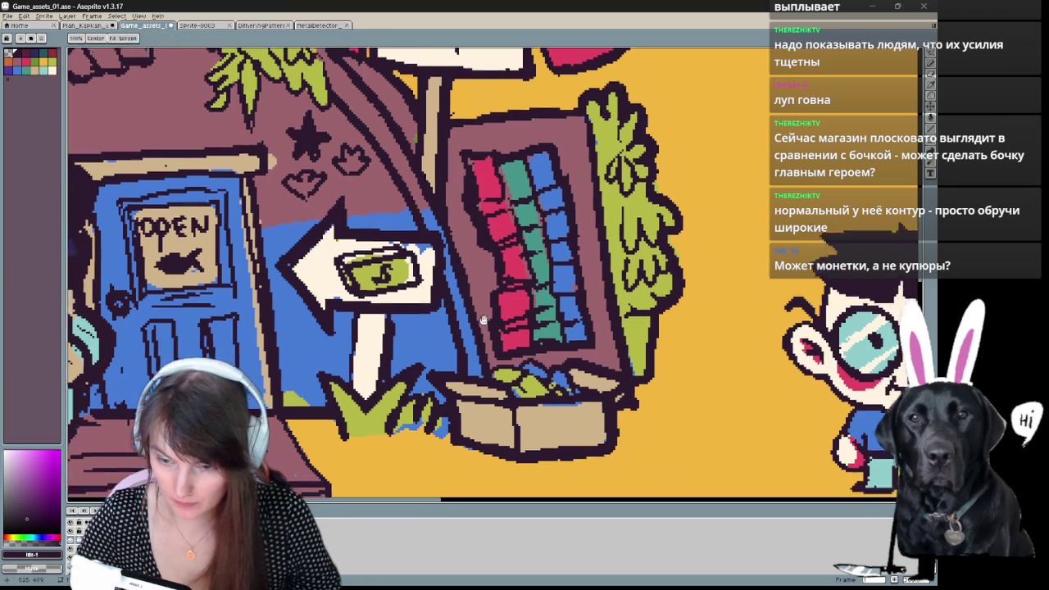
drag(478, 259, 441, 218)
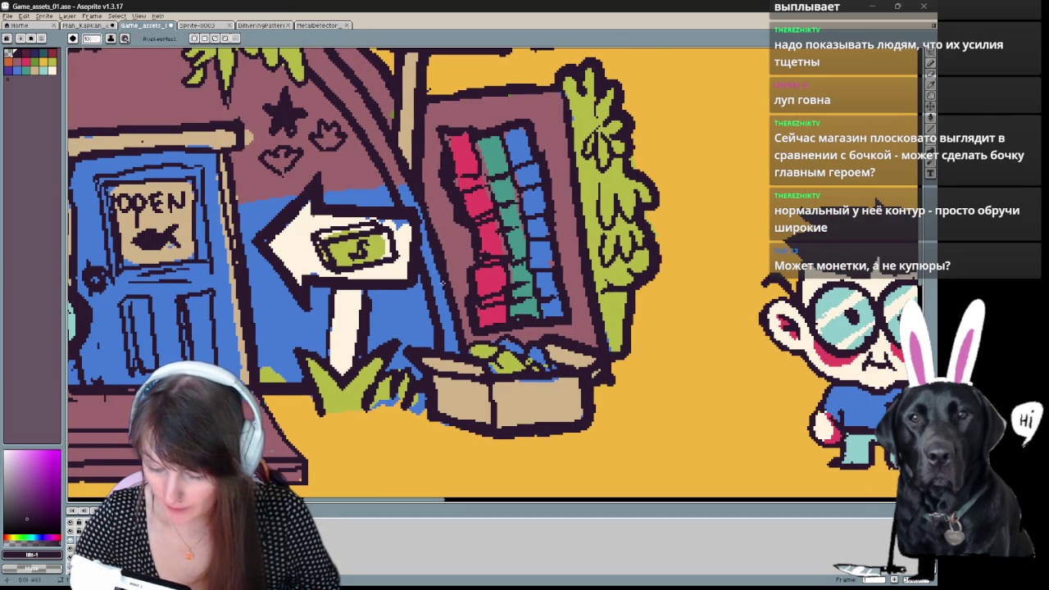
mouse_move(363, 254)
mouse_down()
mouse_move(412, 308)
mouse_move(378, 319)
mouse_move(422, 307)
mouse_move(435, 291)
mouse_move(422, 286)
mouse_move(447, 283)
mouse_up()
key(e)
key(b)
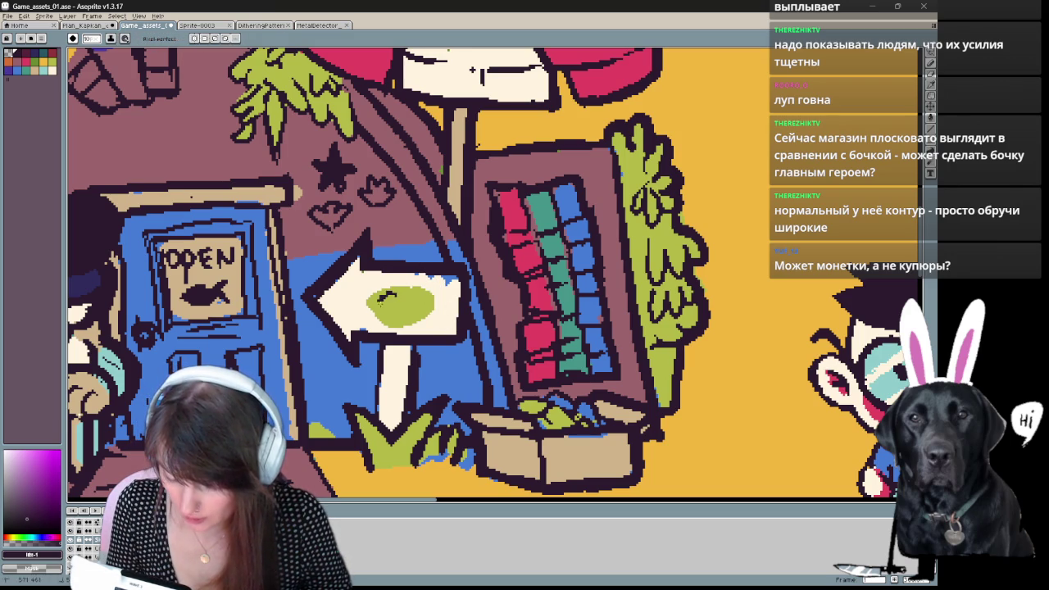
Redraw the dark strokes inside the green oval and outline its upper-left edge.
mouse_move(390, 299)
mouse_down()
mouse_move(395, 318)
mouse_move(386, 295)
mouse_up()
key(ctrl+z)
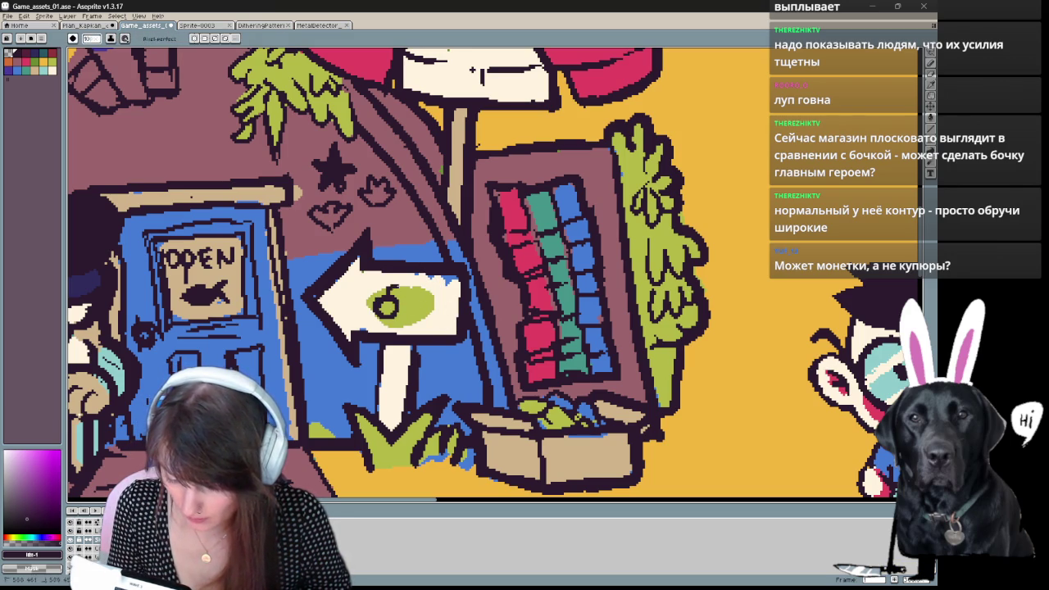
key(ctrl+z)
key(ctrl+z)
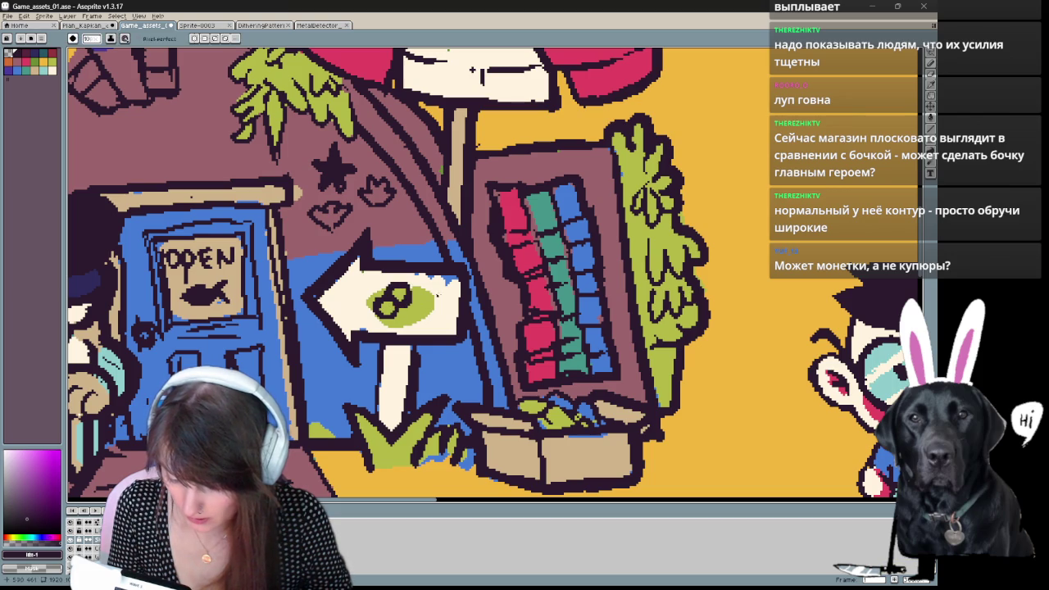
key(ctrl+z)
key(ctrl+z)
drag(409, 285, 418, 289)
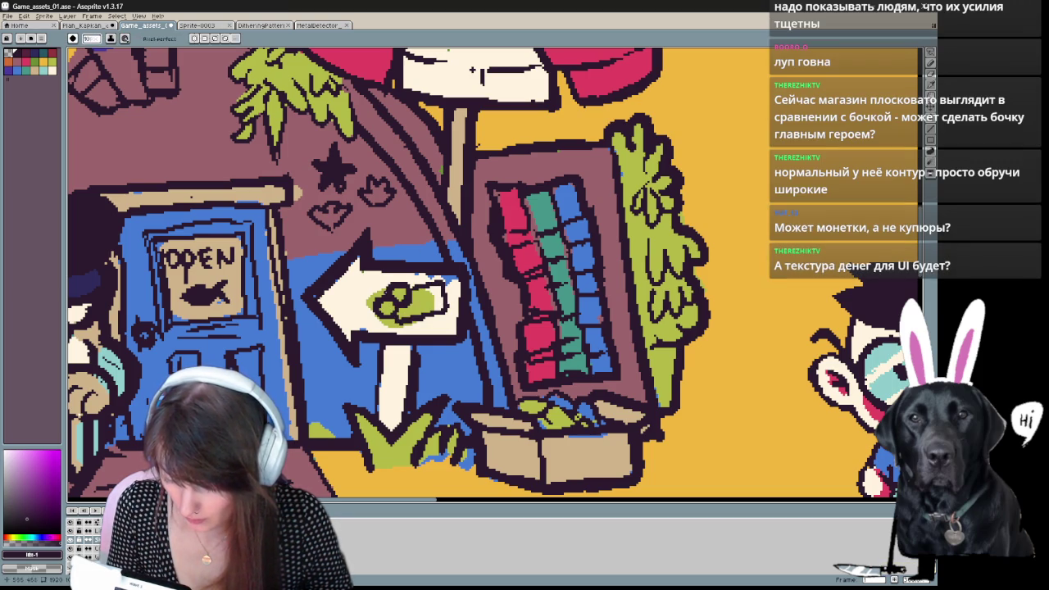
key(ctrl+z)
drag(373, 285, 374, 299)
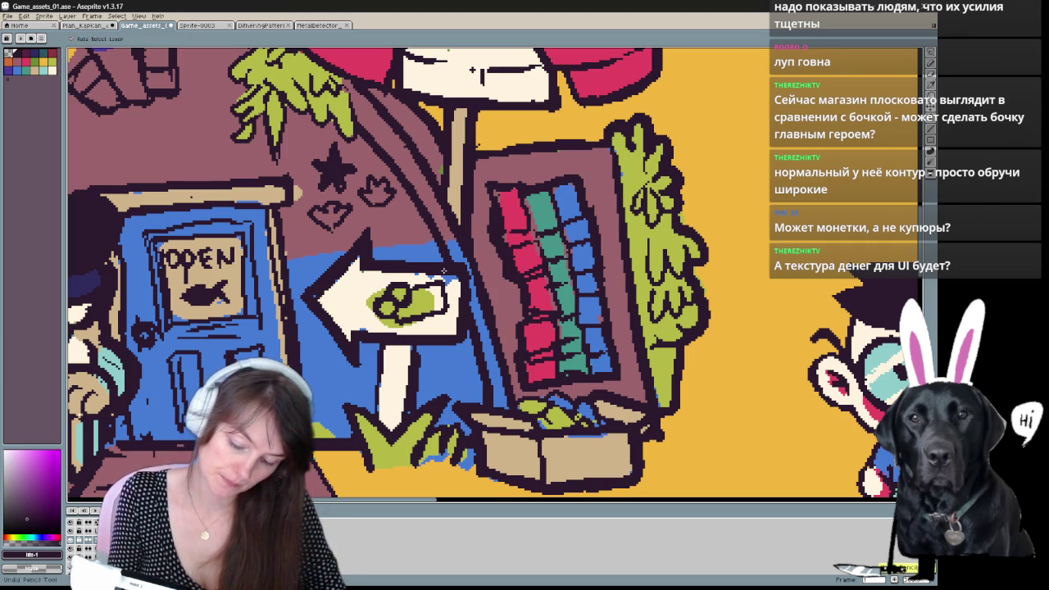
key(b)
drag(371, 287, 377, 298)
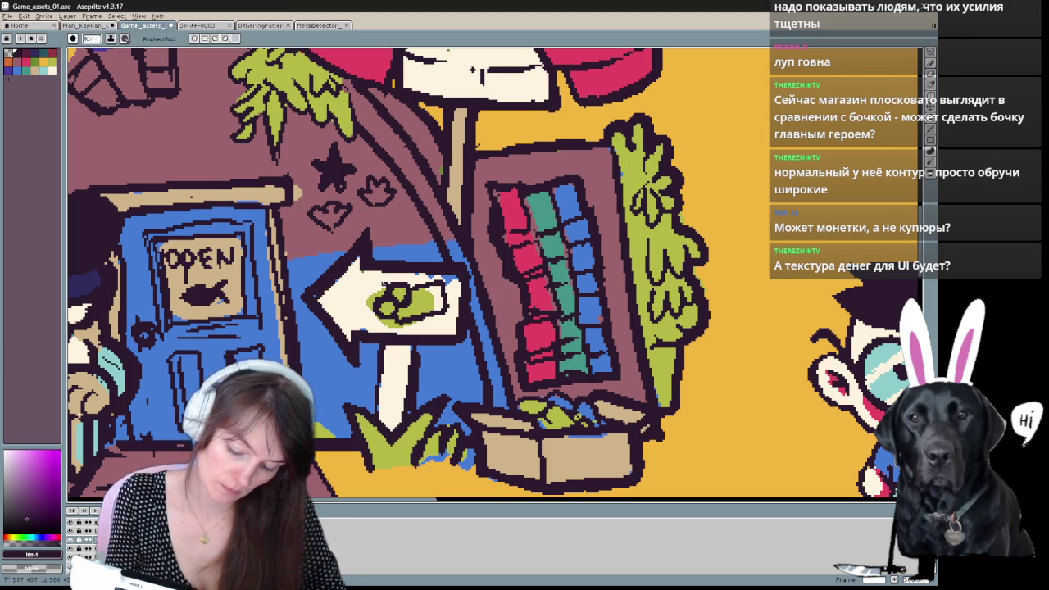
Reshape the money by painting the orange background over parts of it.
scroll(377, 270, right, 2)
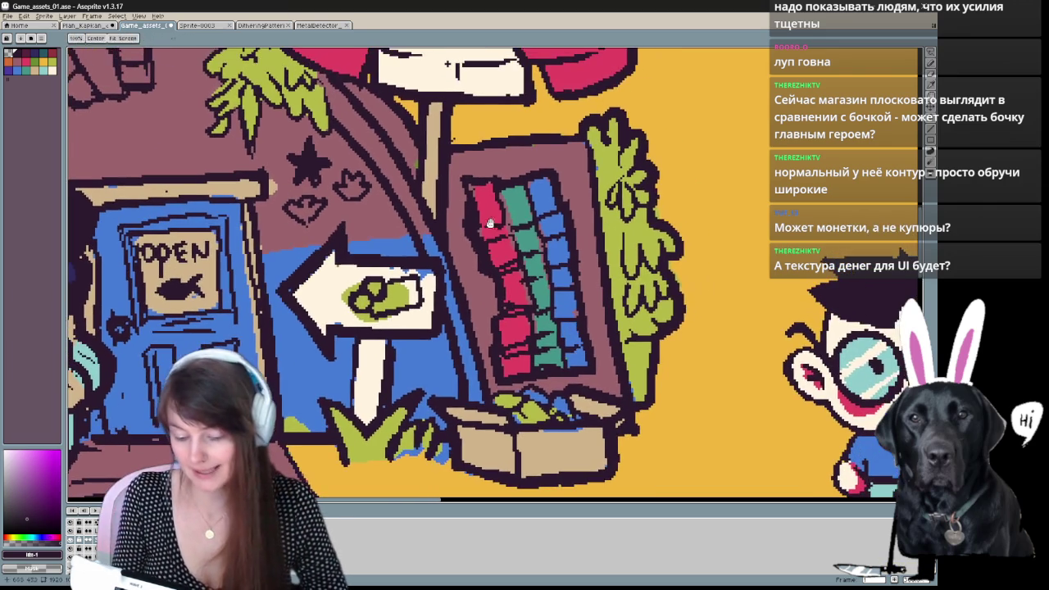
click(53, 63)
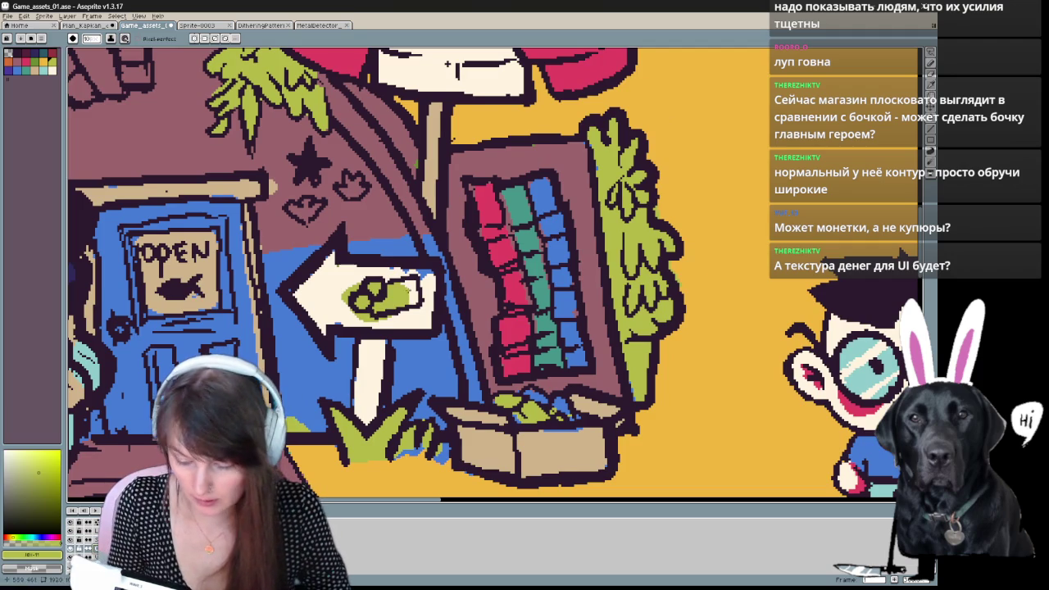
alt+click(446, 63)
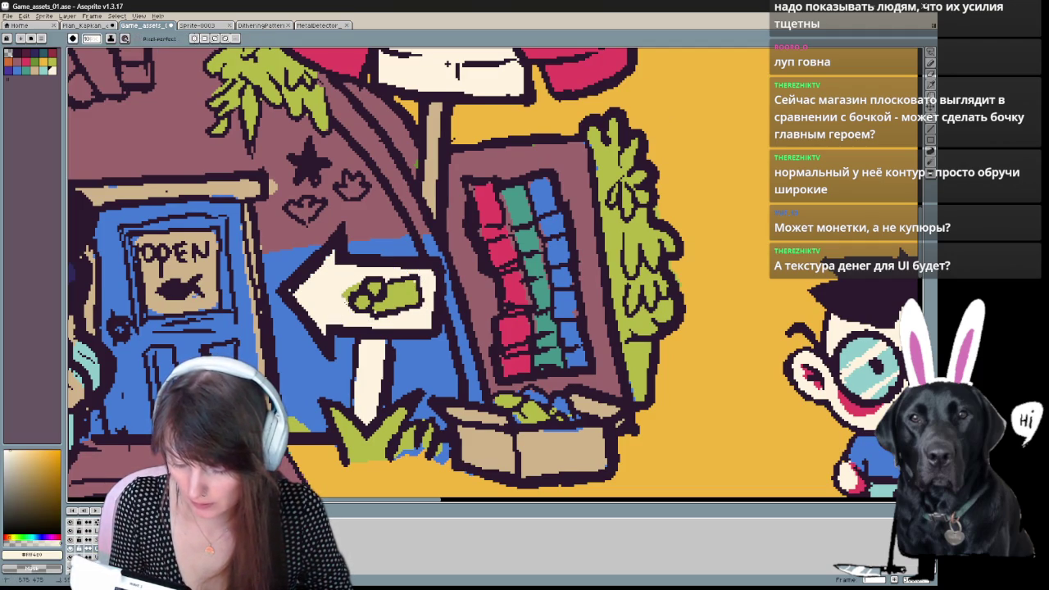
alt+click(399, 301)
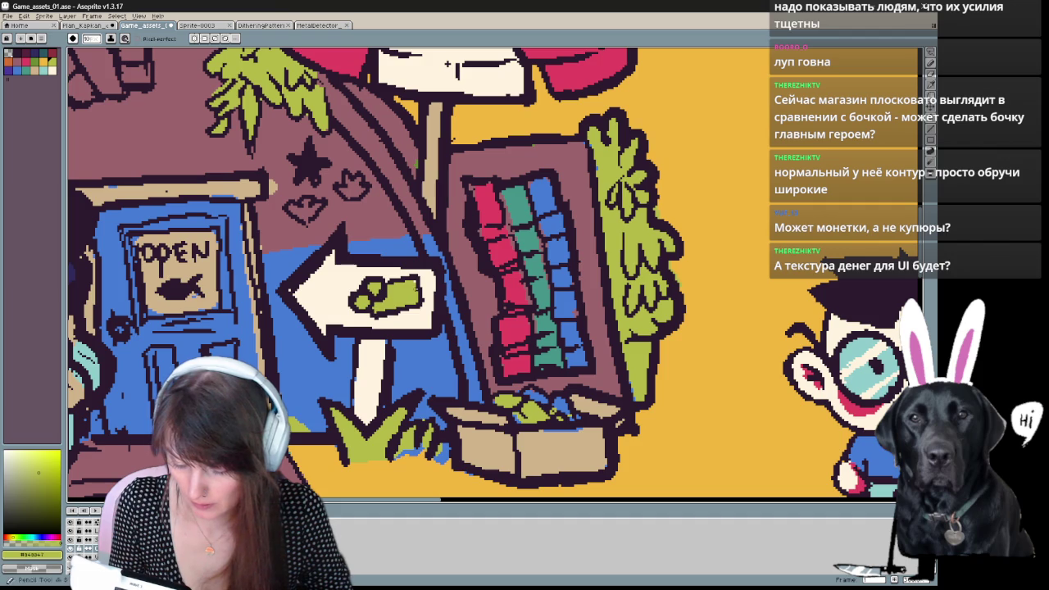
alt+click(293, 426)
drag(447, 63, 434, 27)
click(382, 254)
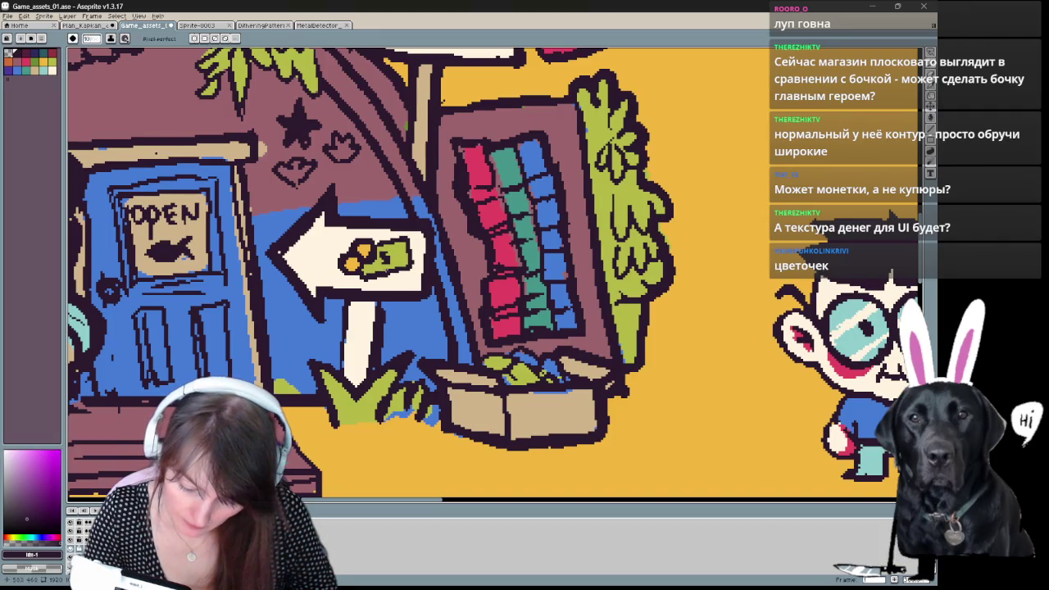
drag(435, 26, 501, 54)
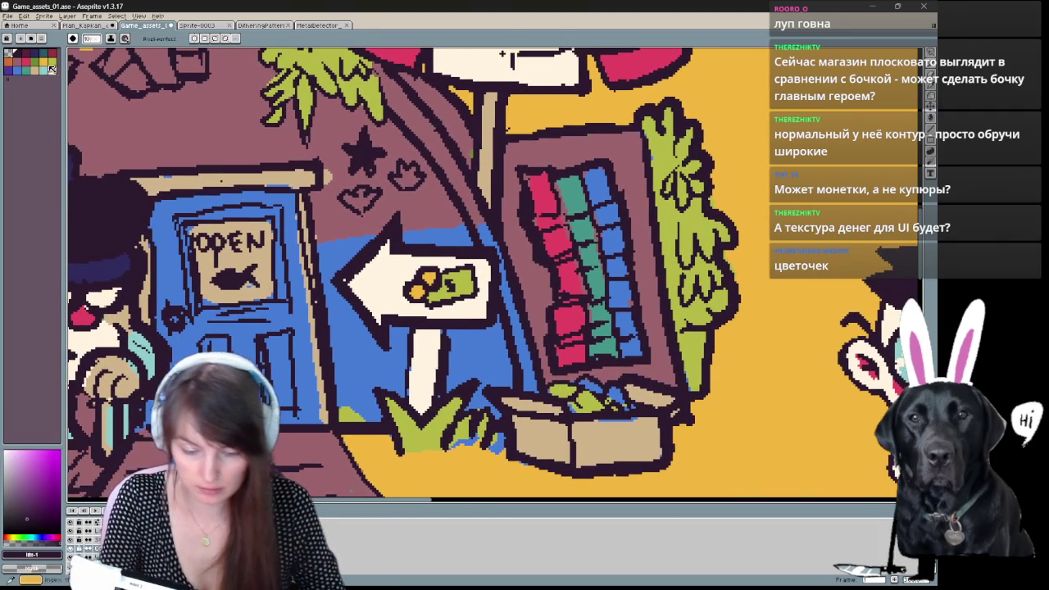
Shade the right edge of the banknote in green.
click(35, 61)
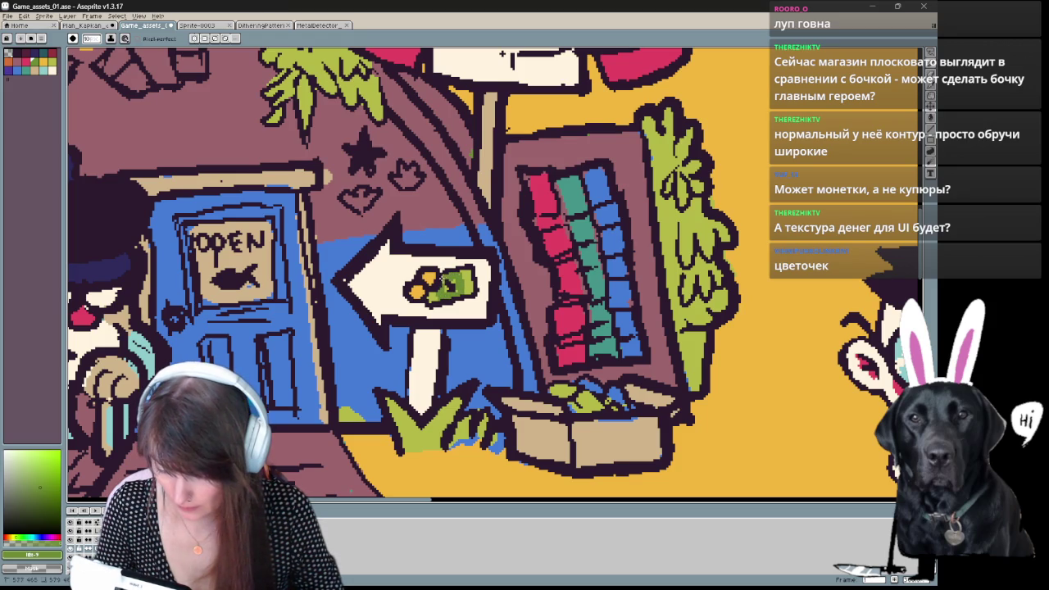
drag(468, 270, 468, 293)
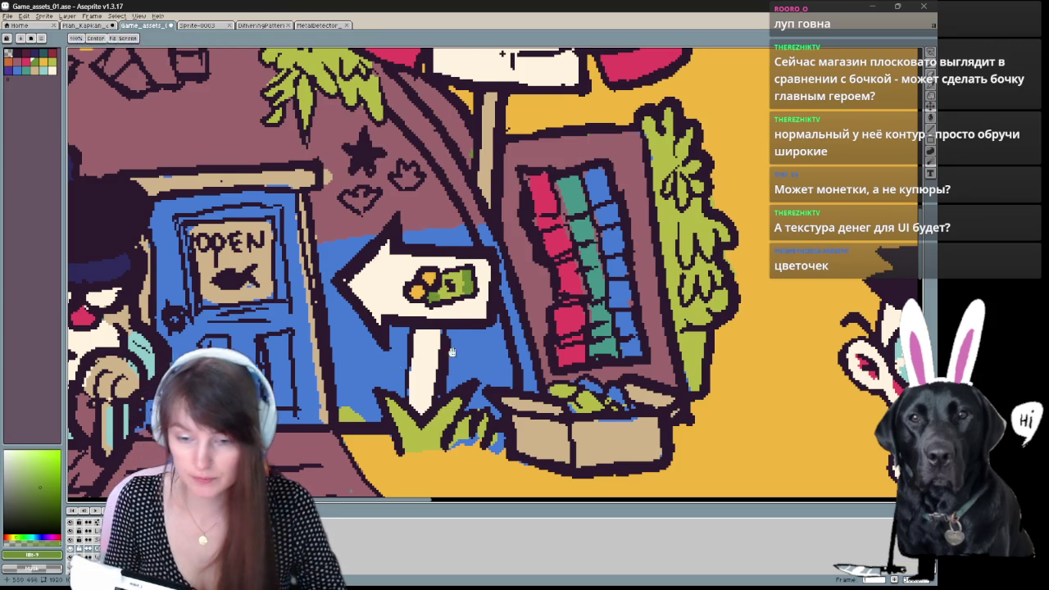
drag(381, 352, 450, 390)
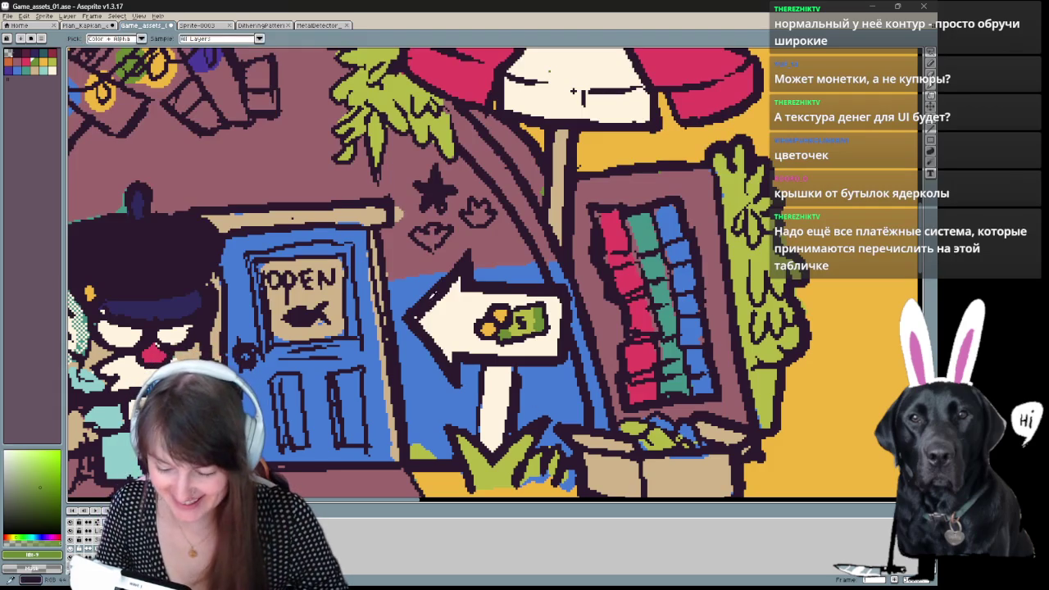
Paint the signpost under the arrow dark red, then sample the dark outline colour.
alt+click(528, 416)
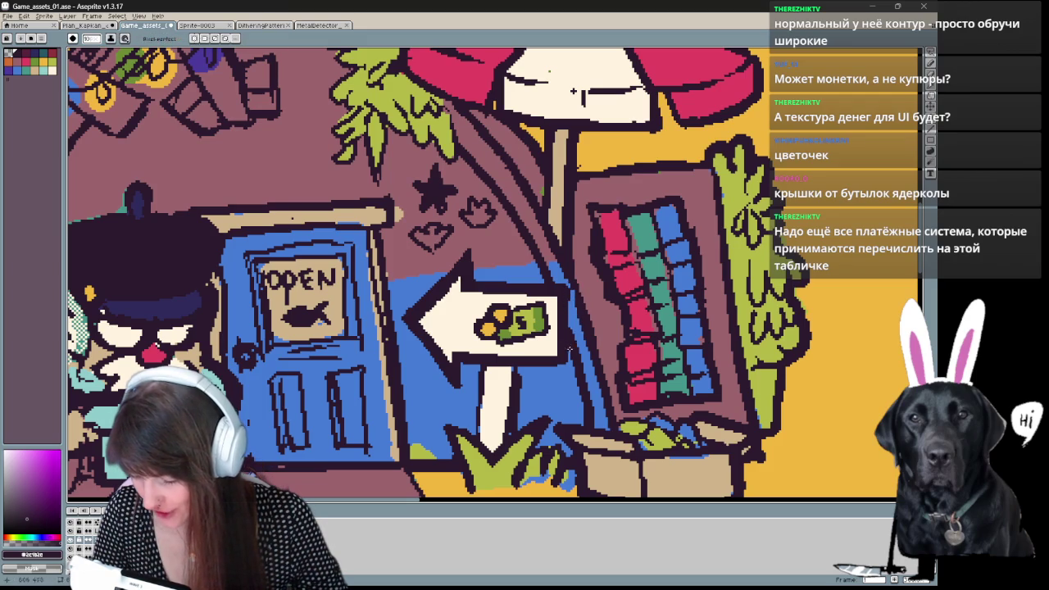
key(space)
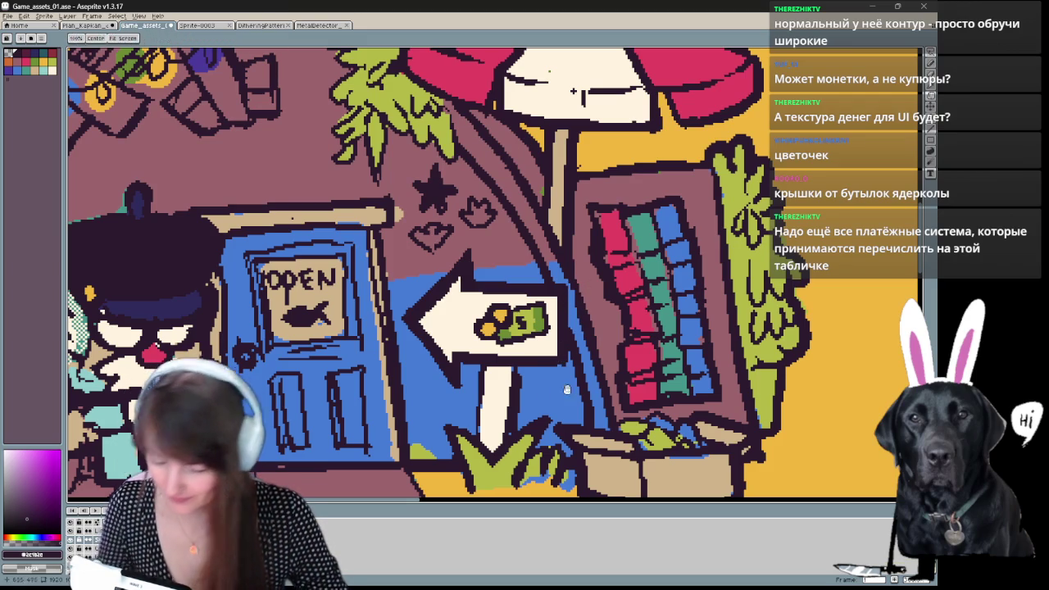
drag(471, 422, 372, 361)
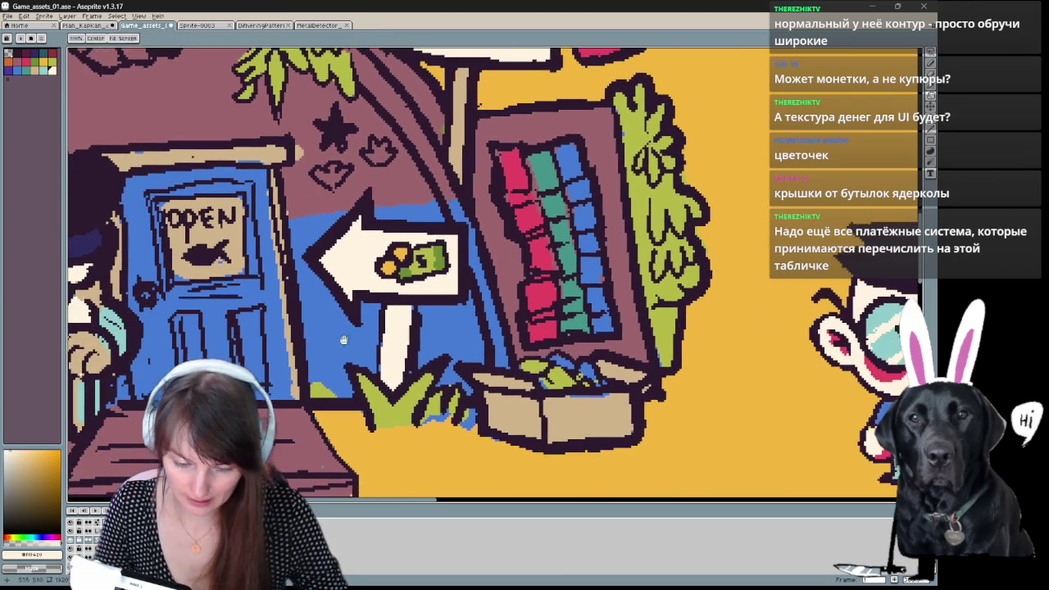
click(20, 64)
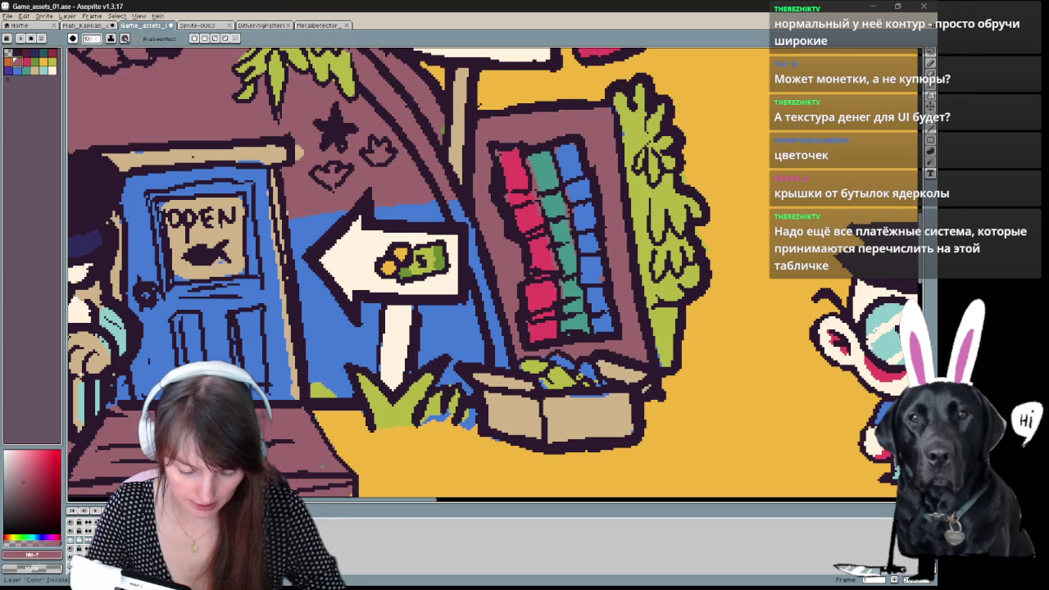
mouse_move(390, 306)
mouse_down()
mouse_move(386, 375)
mouse_move(401, 322)
mouse_move(399, 377)
mouse_up()
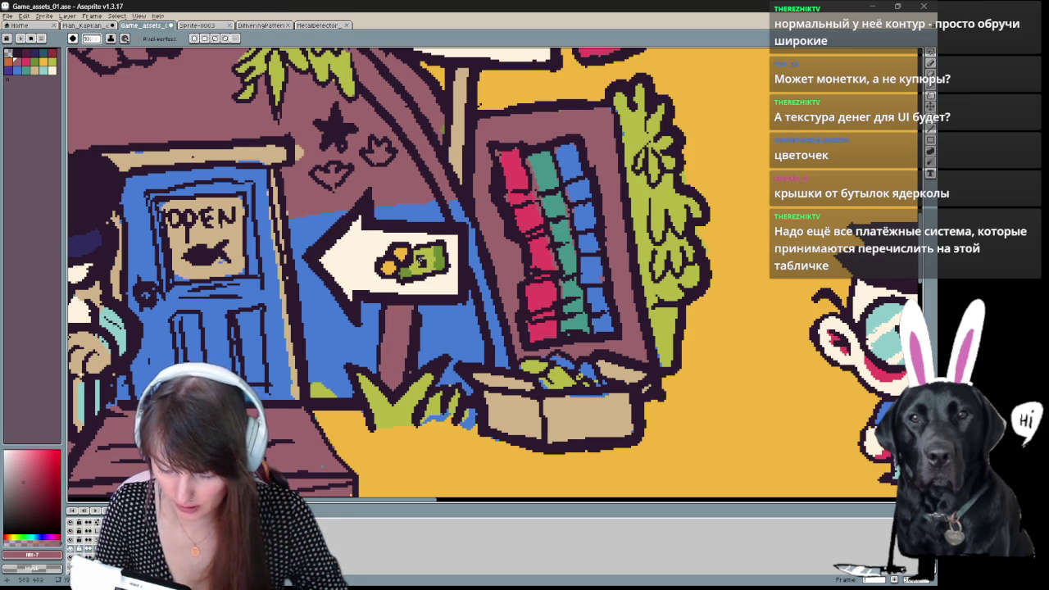
key(i)
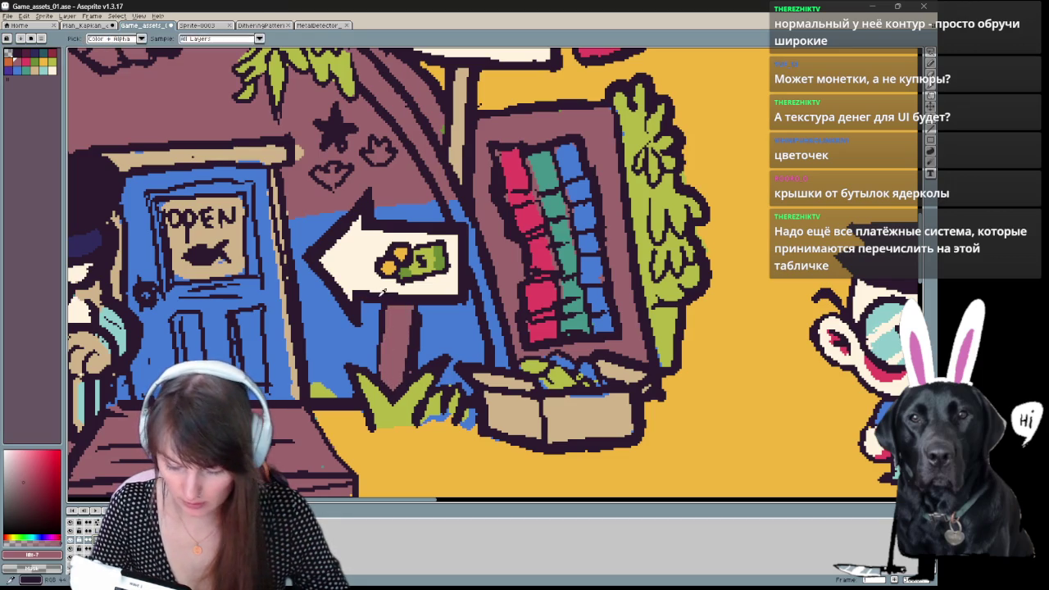
click(382, 290)
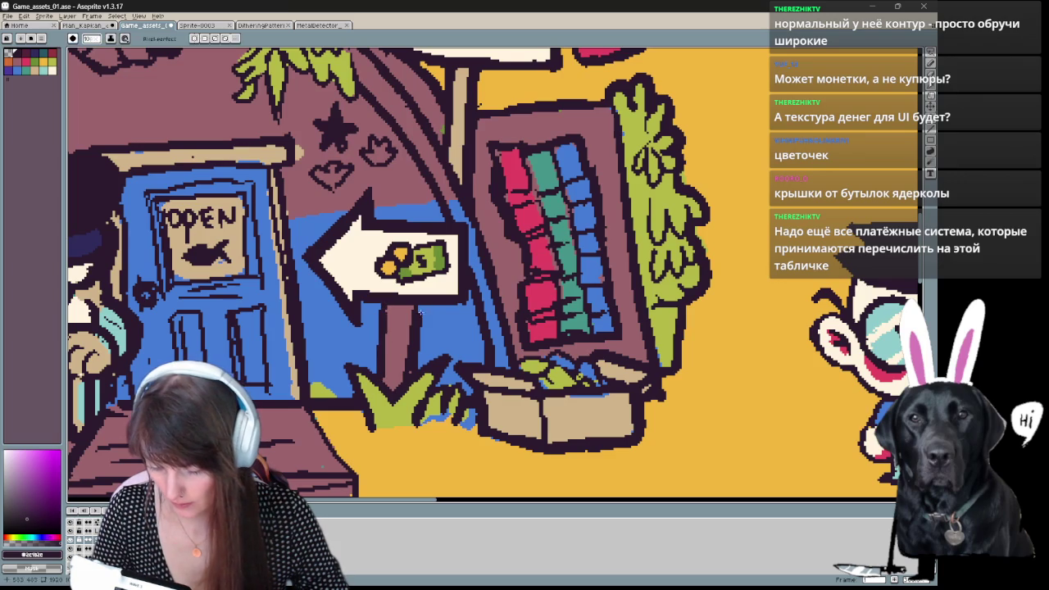
scroll(420, 310, left, 2)
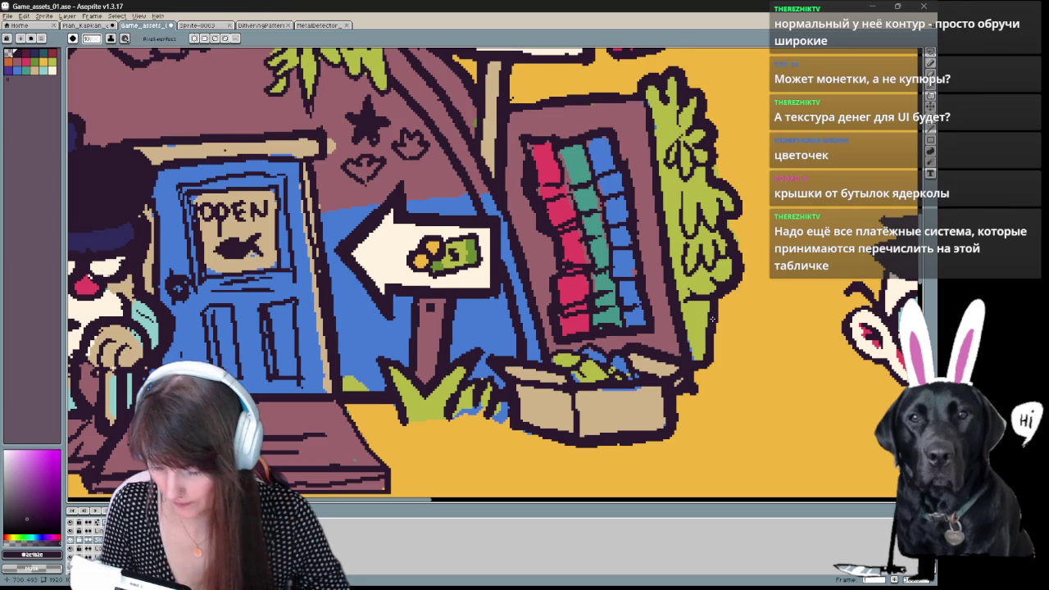
Sample the olive grass green and paint a small tuft by the grass.
drag(712, 319, 600, 307)
key(e)
key(b)
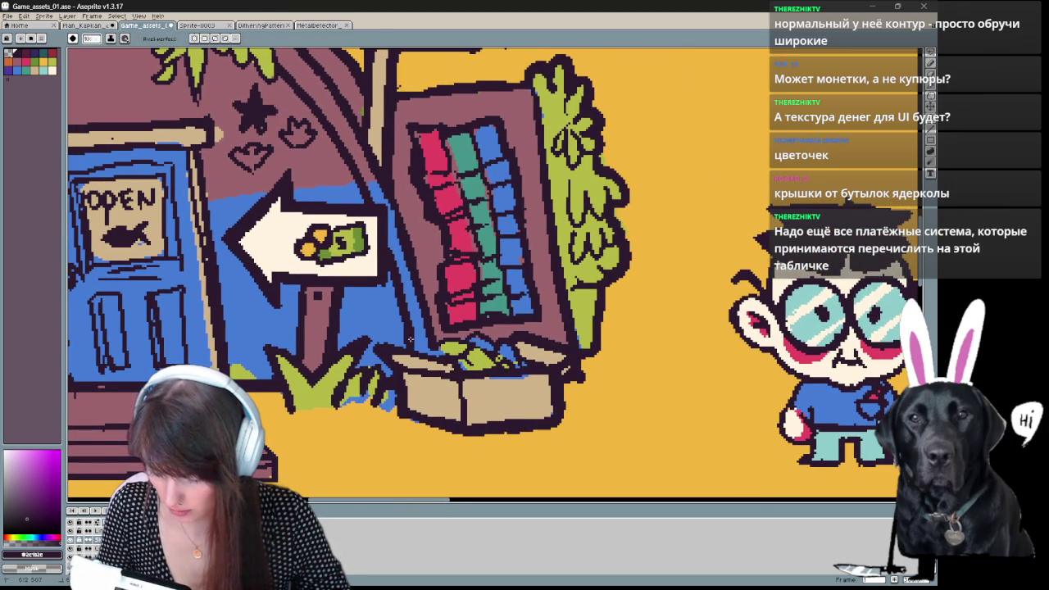
drag(433, 356, 568, 361)
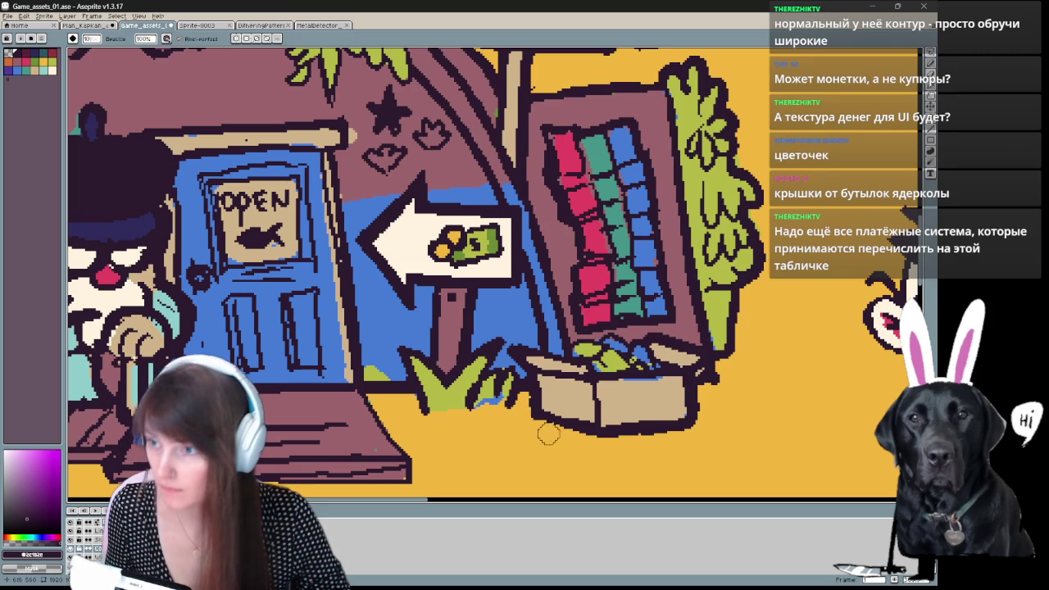
alt+click(469, 380)
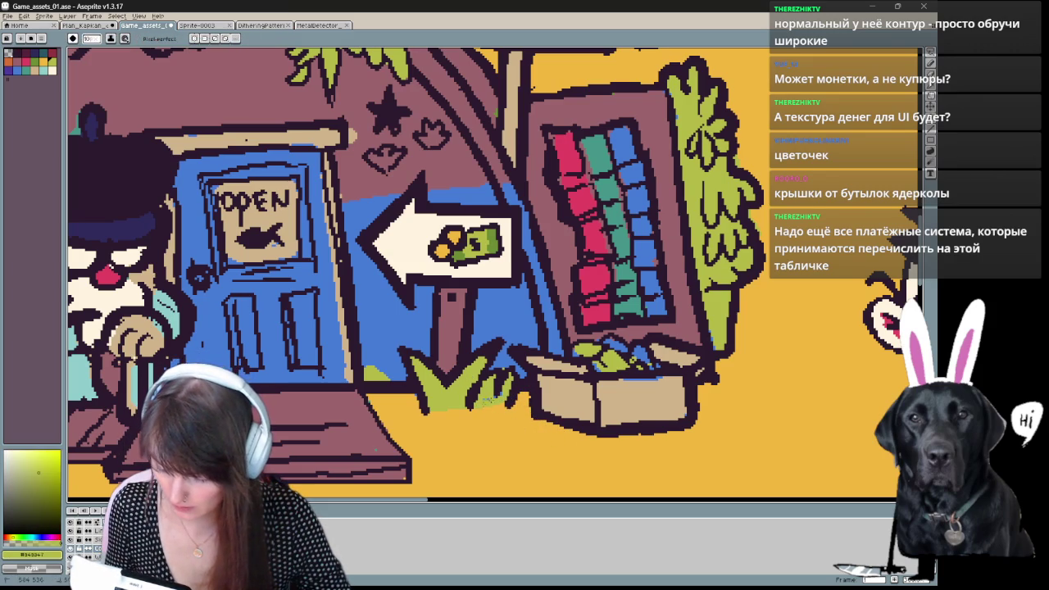
alt+click(512, 358)
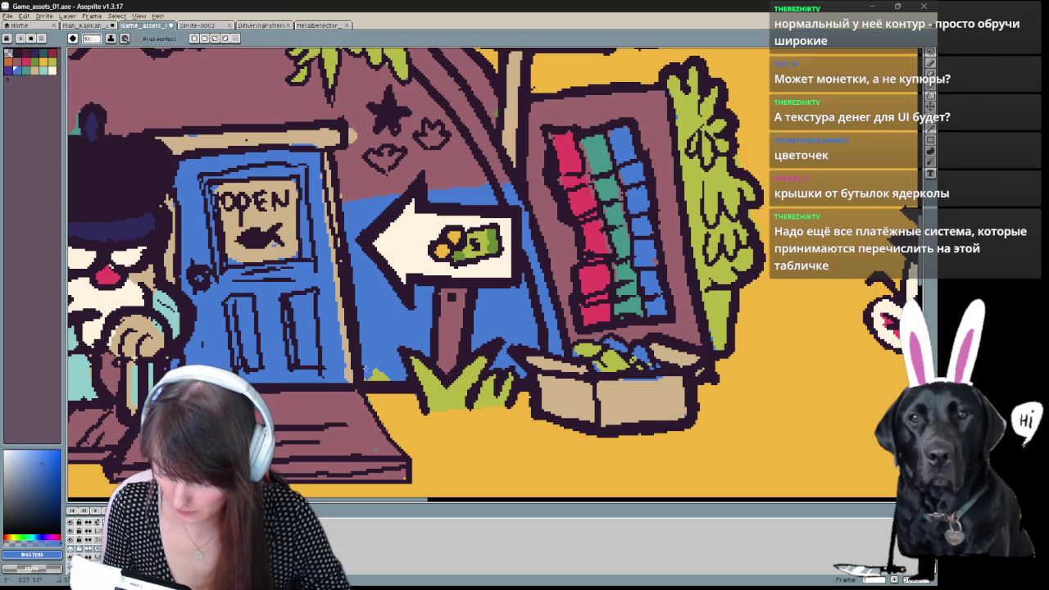
alt+click(418, 381)
drag(387, 375, 369, 371)
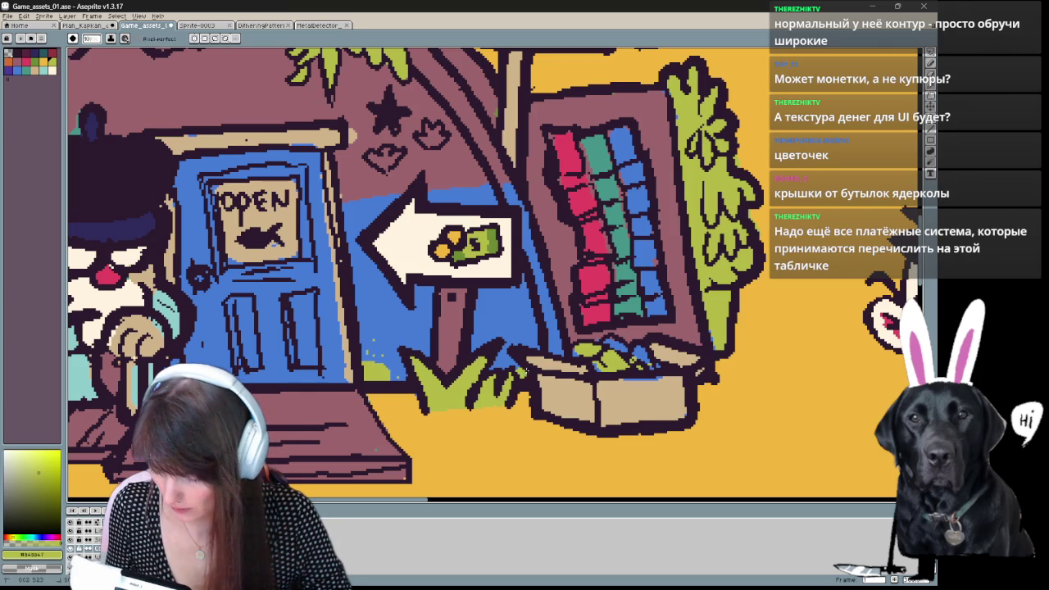
Add more green leaf strokes beside the grass and near the box.
scroll(574, 369, up, 2)
scroll(578, 393, left, 4)
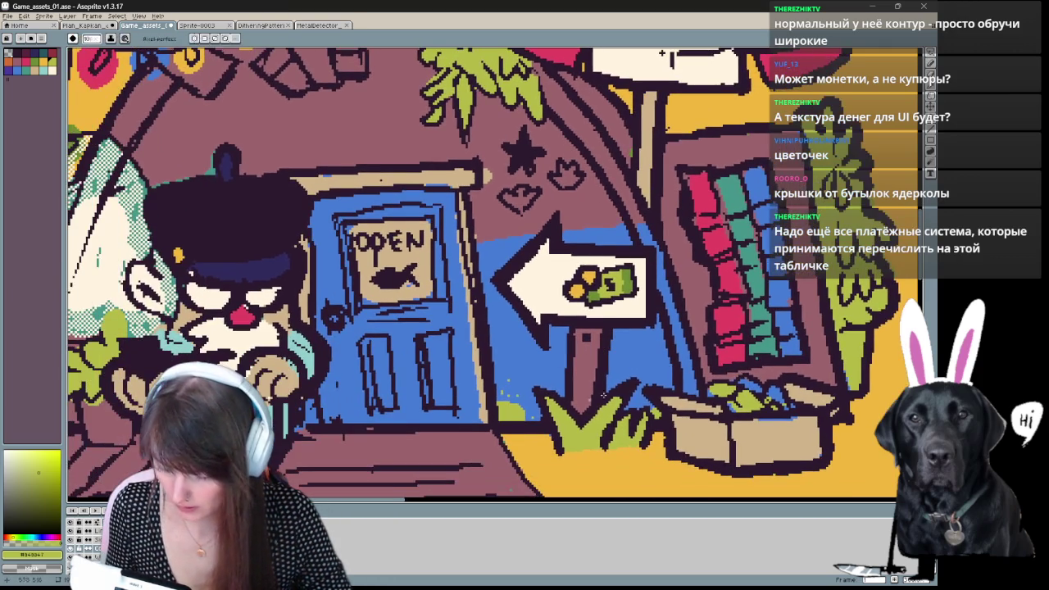
drag(672, 361, 657, 378)
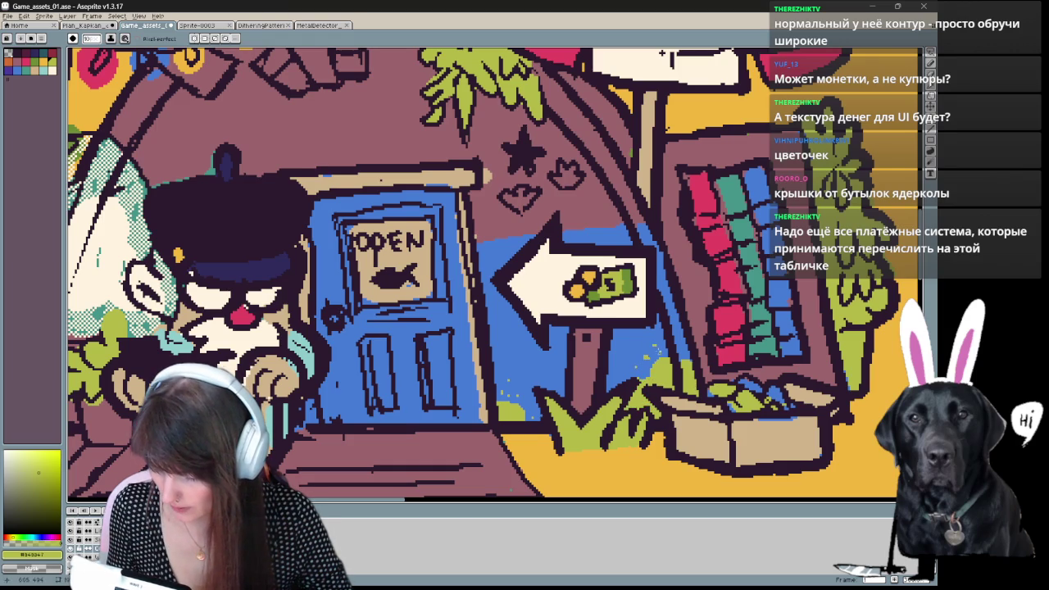
drag(502, 408, 538, 422)
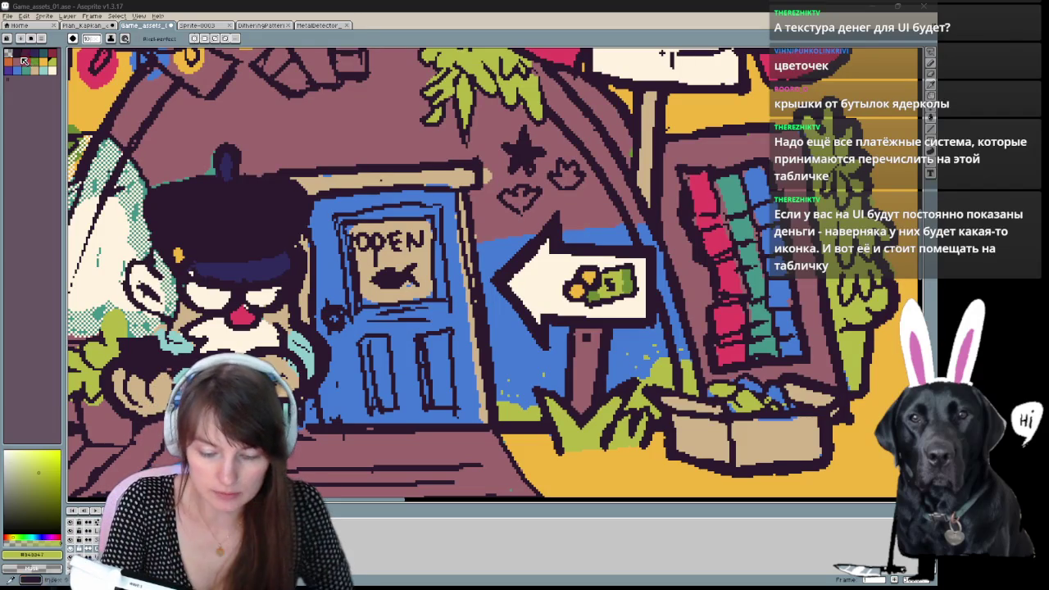
drag(492, 287, 381, 262)
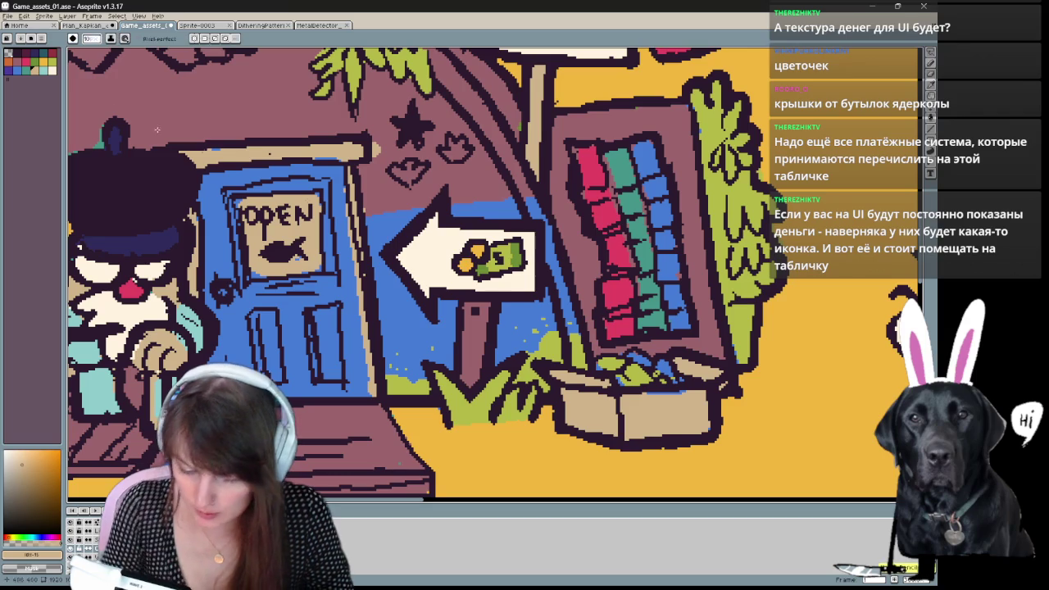
click(52, 70)
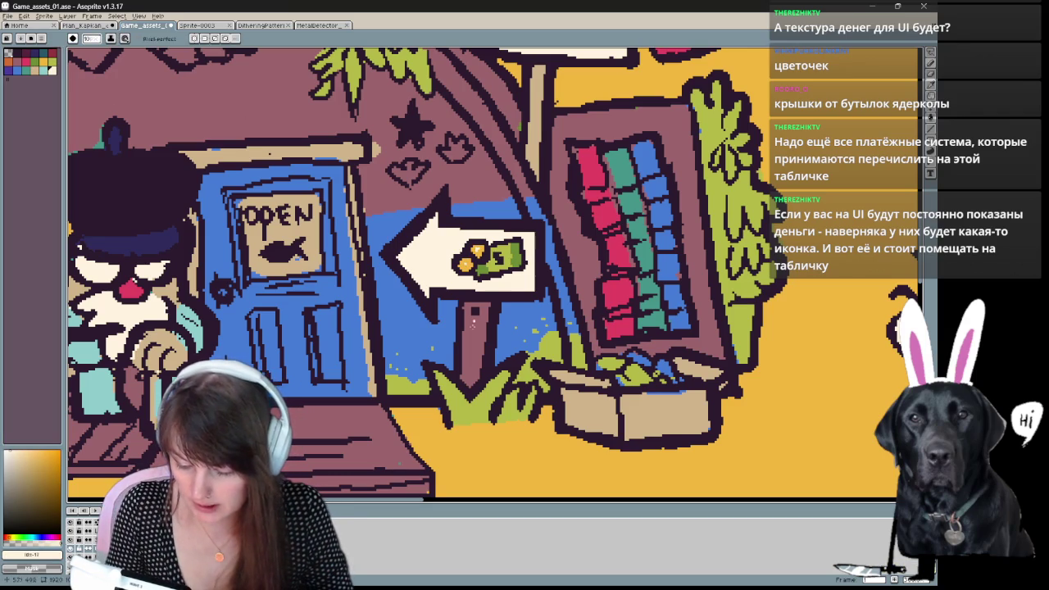
mouse_move(182, 285)
mouse_down()
mouse_move(167, 318)
mouse_move(145, 273)
mouse_up()
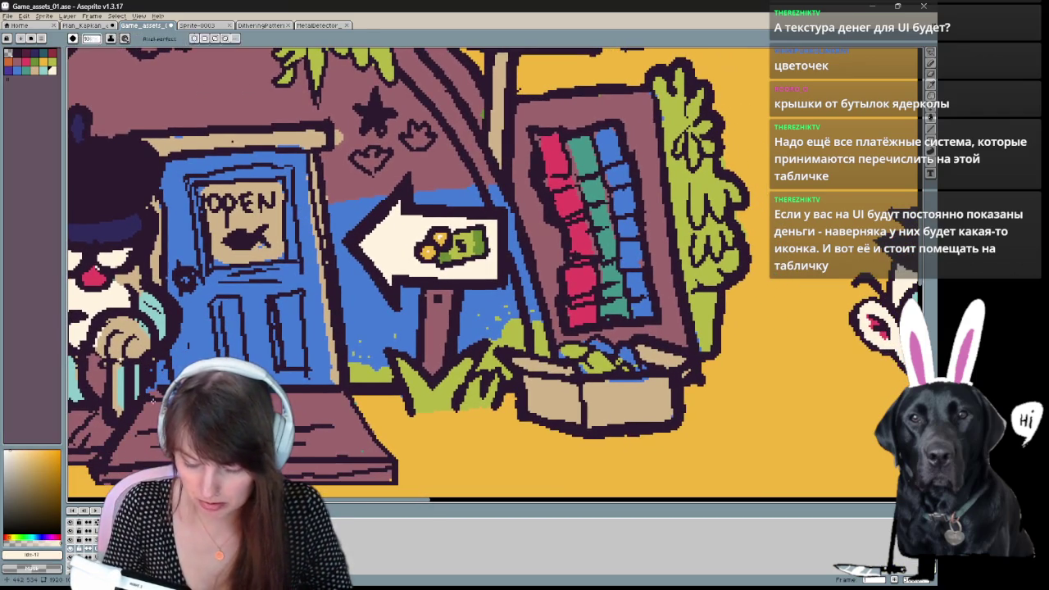
scroll(160, 400, down, 2)
Flood-fill the arrow sign's white area with beige using the Paint Bucket.
drag(268, 427, 483, 405)
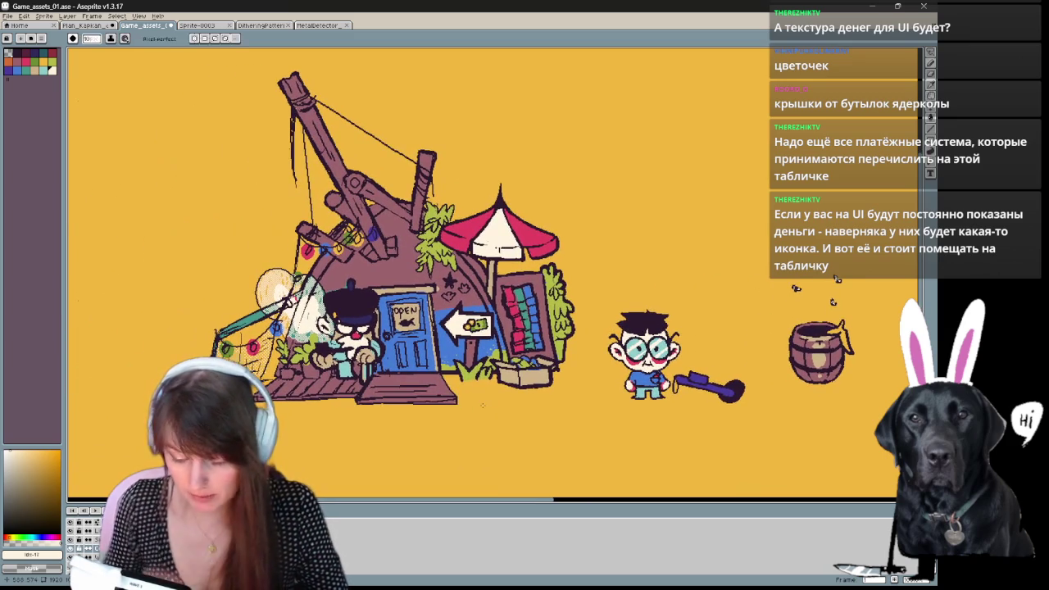
scroll(483, 405, up, 1)
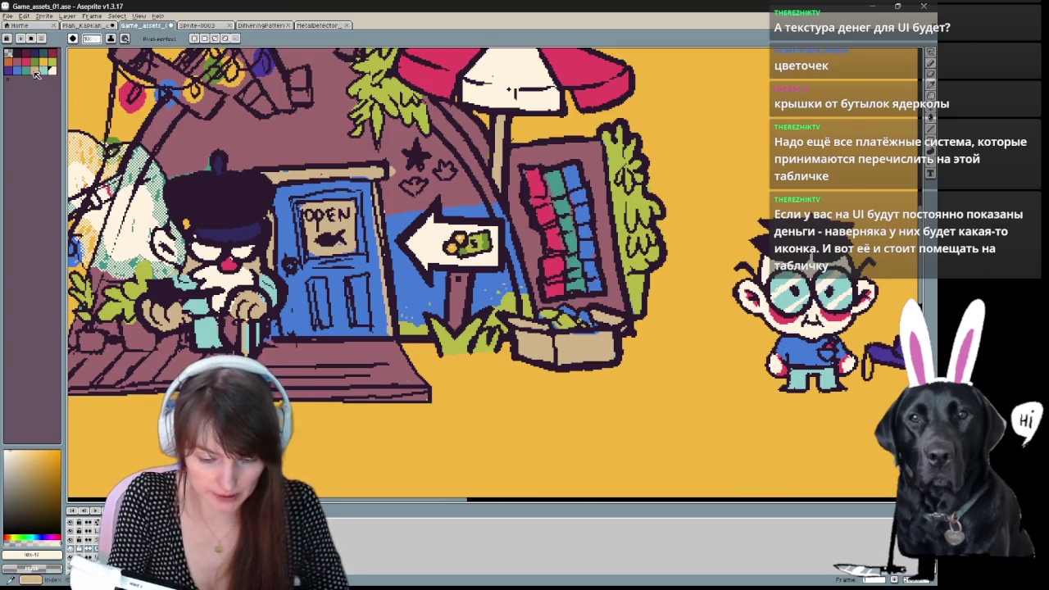
key(g)
drag(508, 246, 398, 303)
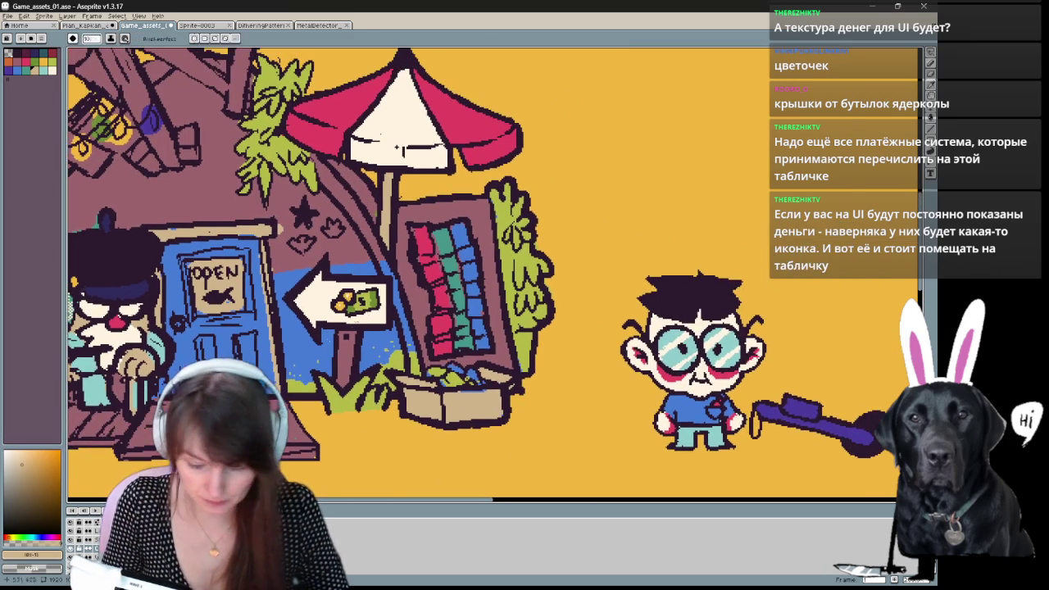
click(321, 301)
key(b)
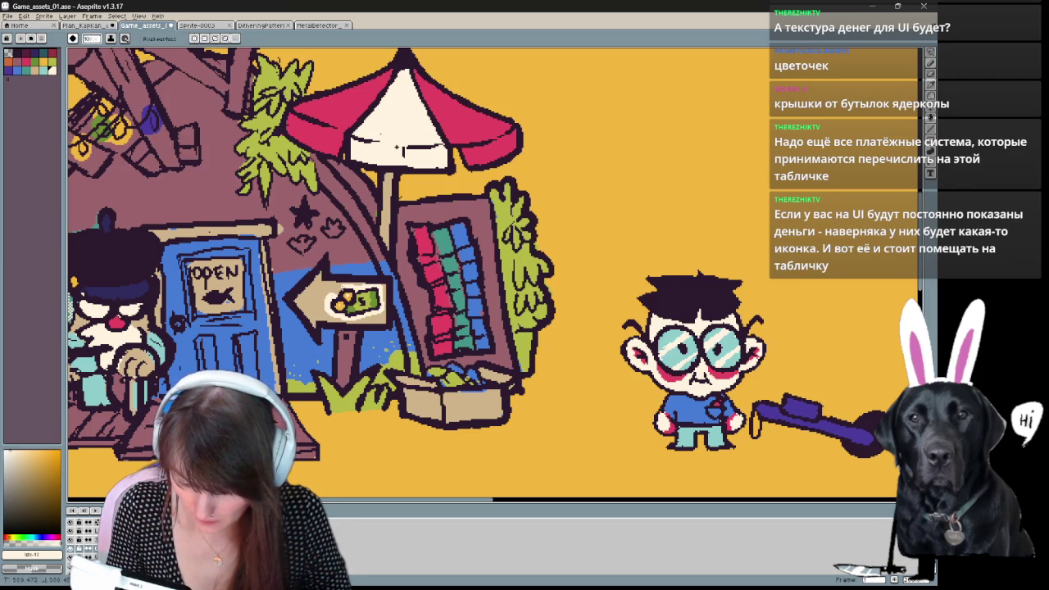
mouse_move(355, 397)
mouse_down()
mouse_move(514, 348)
mouse_move(503, 414)
mouse_move(629, 373)
mouse_move(325, 412)
mouse_move(421, 400)
mouse_up()
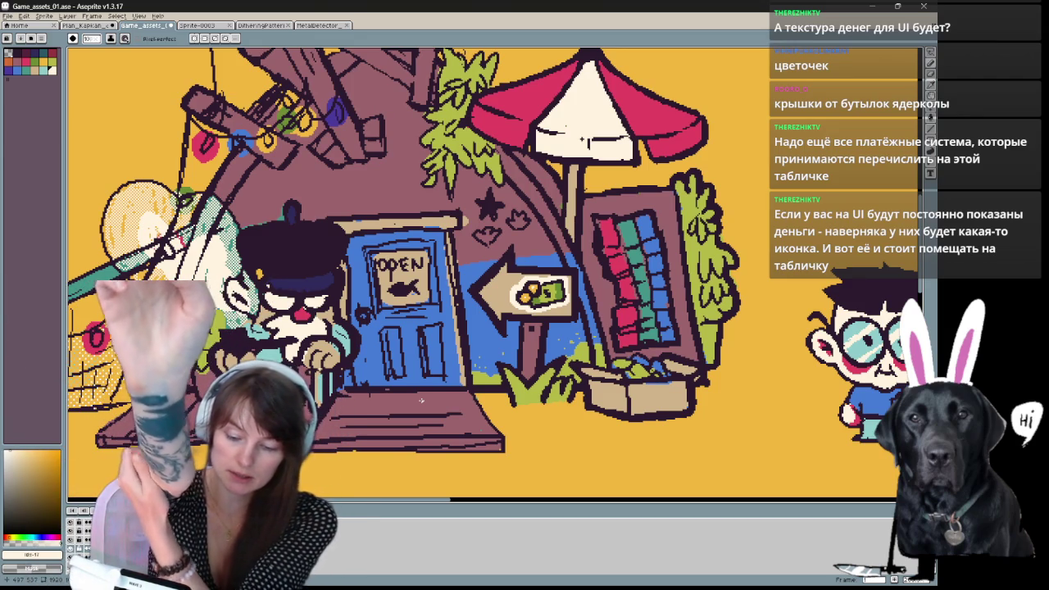
key(h)
mouse_move(458, 190)
mouse_down()
mouse_move(421, 350)
mouse_move(437, 442)
mouse_up()
key(b)
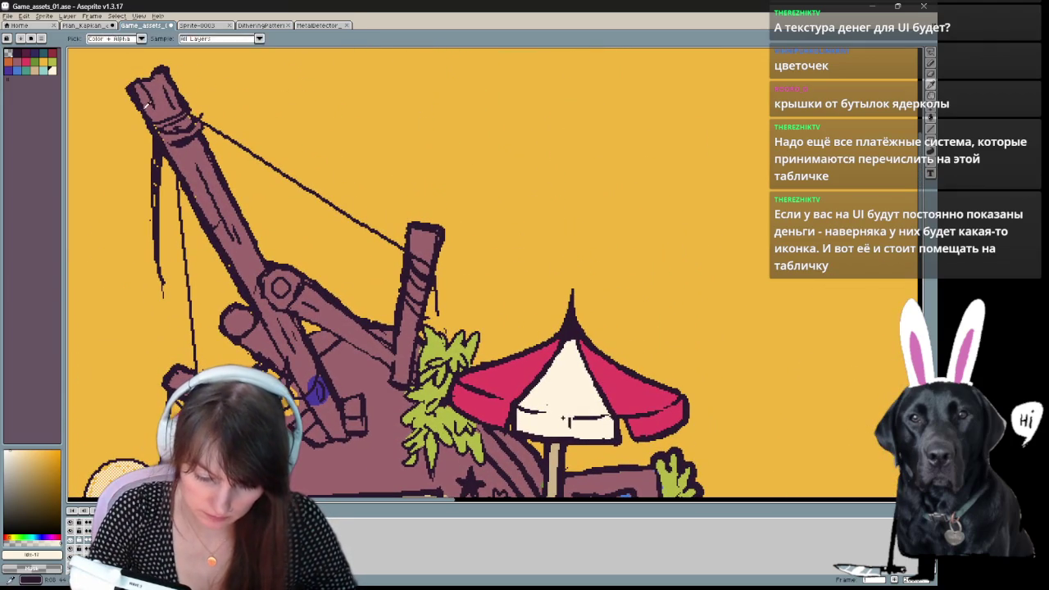
Sample the crane's mauve colour and make small pencil touch-ups near the mast.
alt+click(185, 171)
key(e)
key(b)
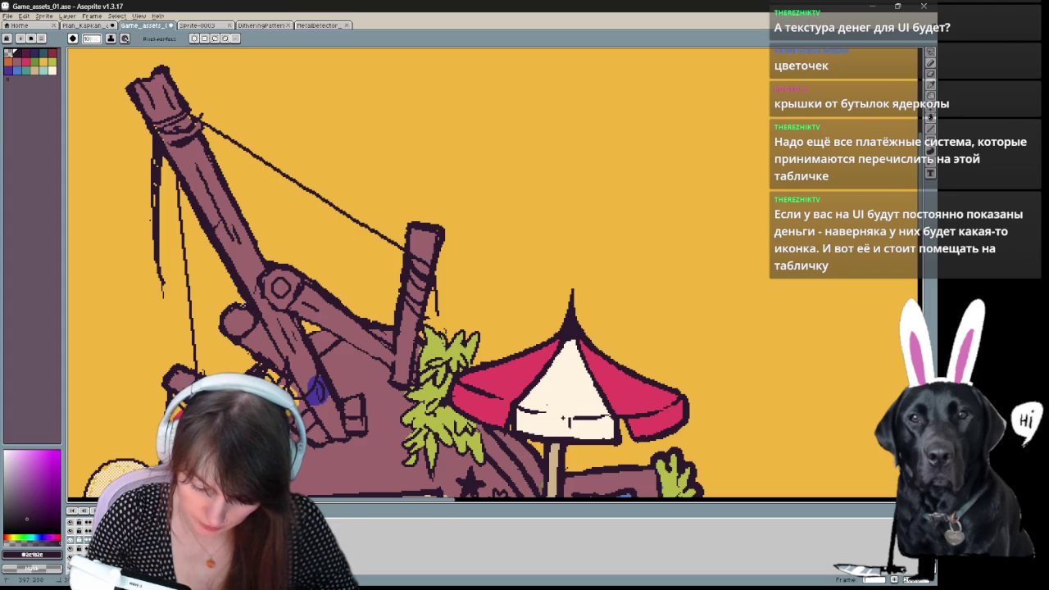
drag(226, 321, 246, 329)
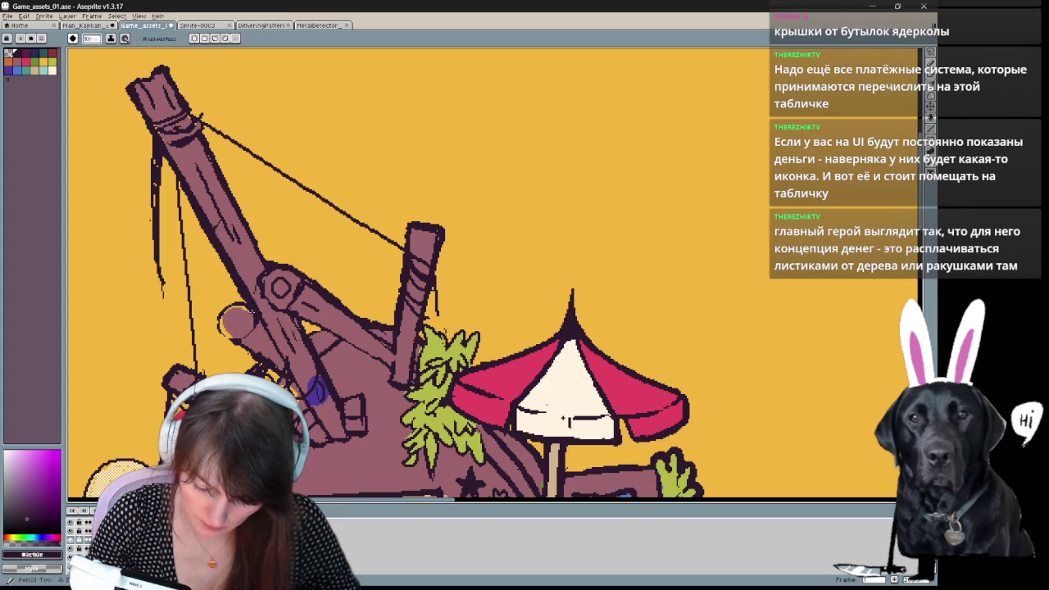
alt+click(254, 326)
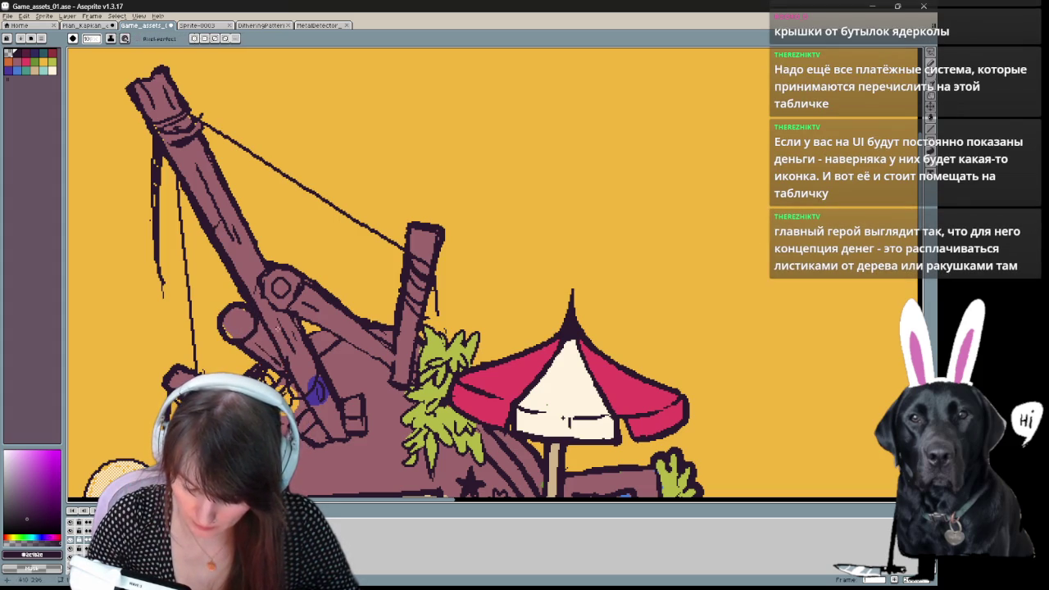
key(e)
key(b)
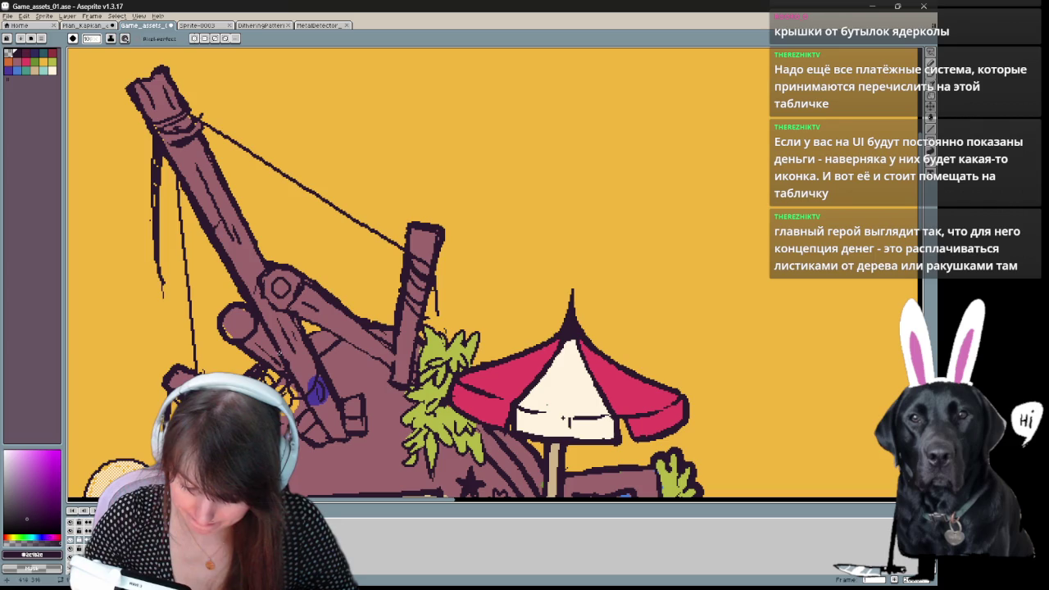
key(e)
key(b)
key(e)
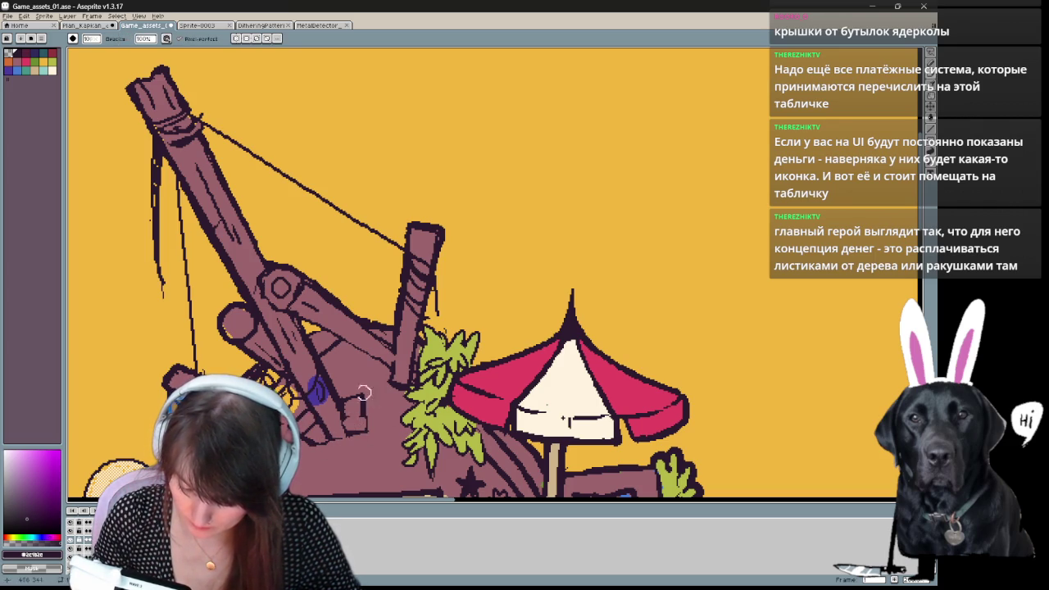
key(b)
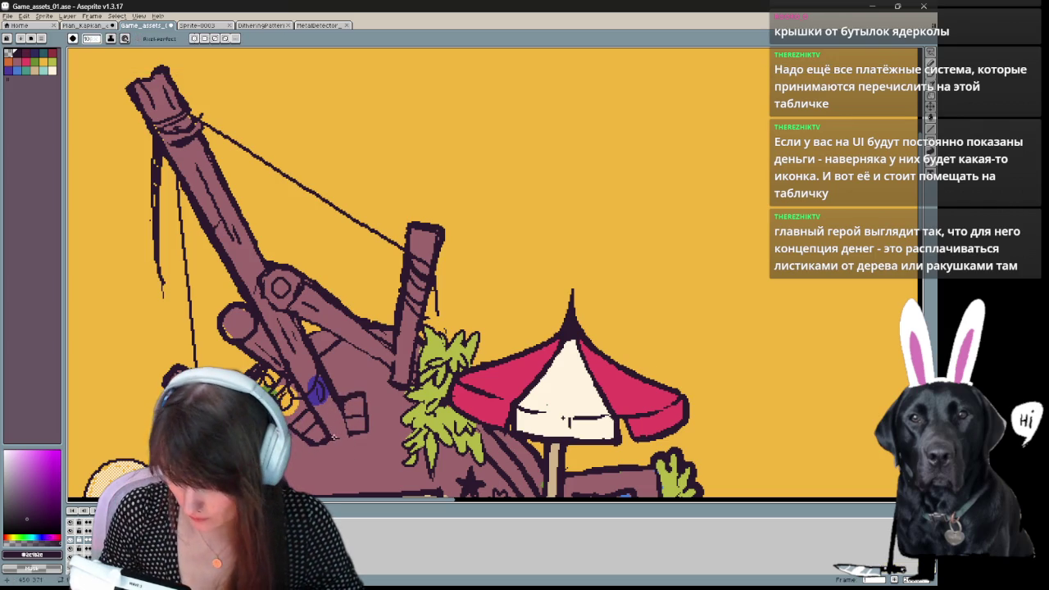
key(e)
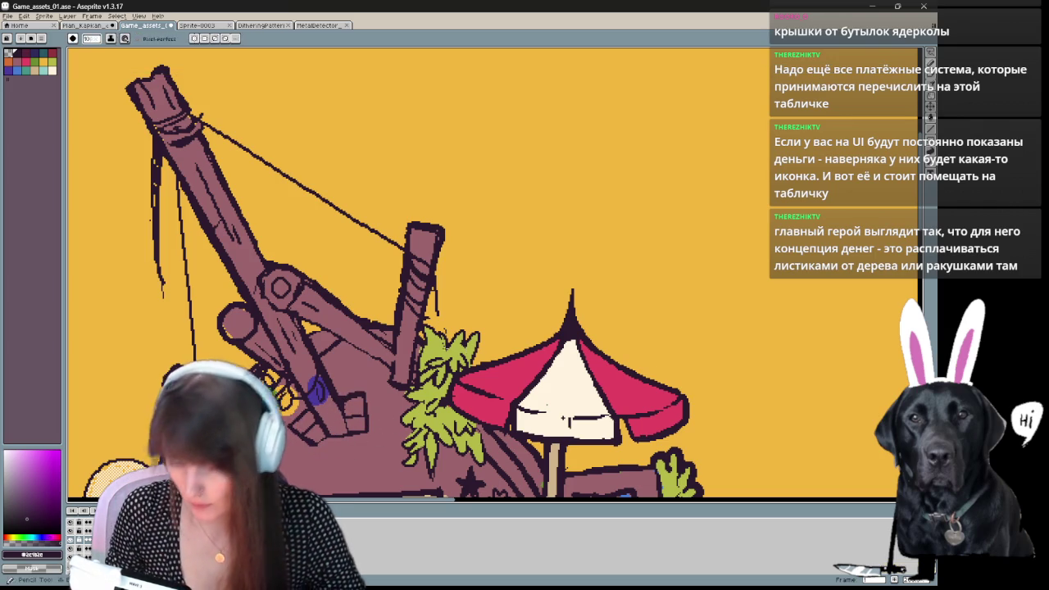
Draw a short dark line on the mast's left edge.
drag(382, 434, 358, 381)
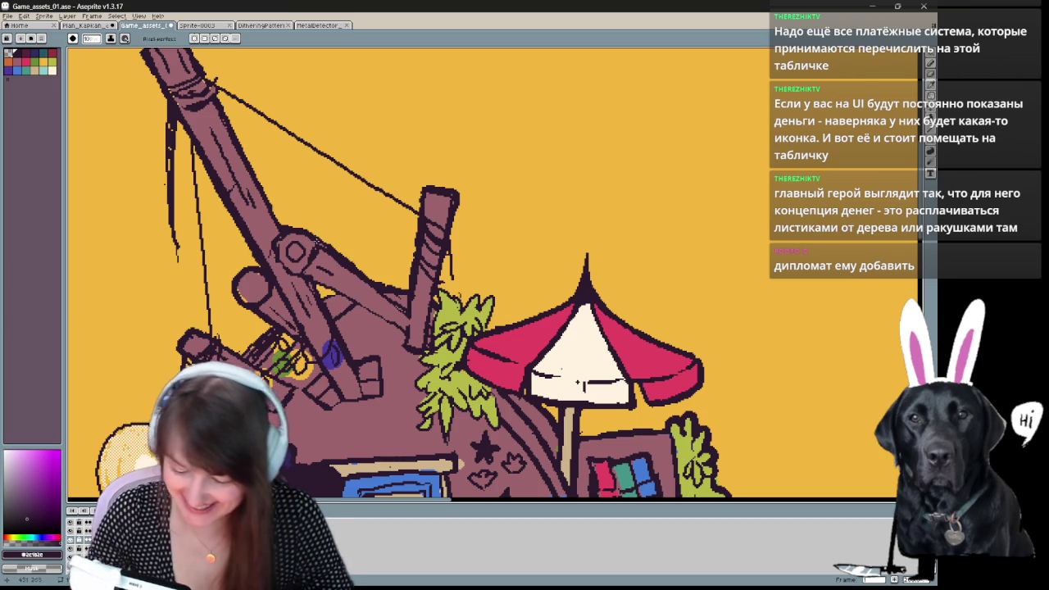
key(e)
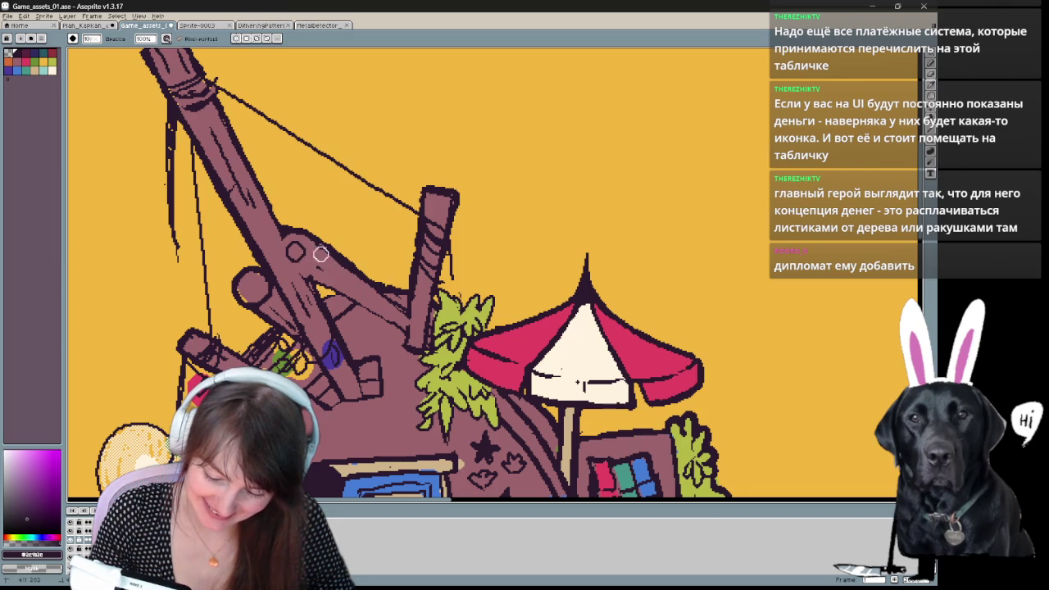
key(b)
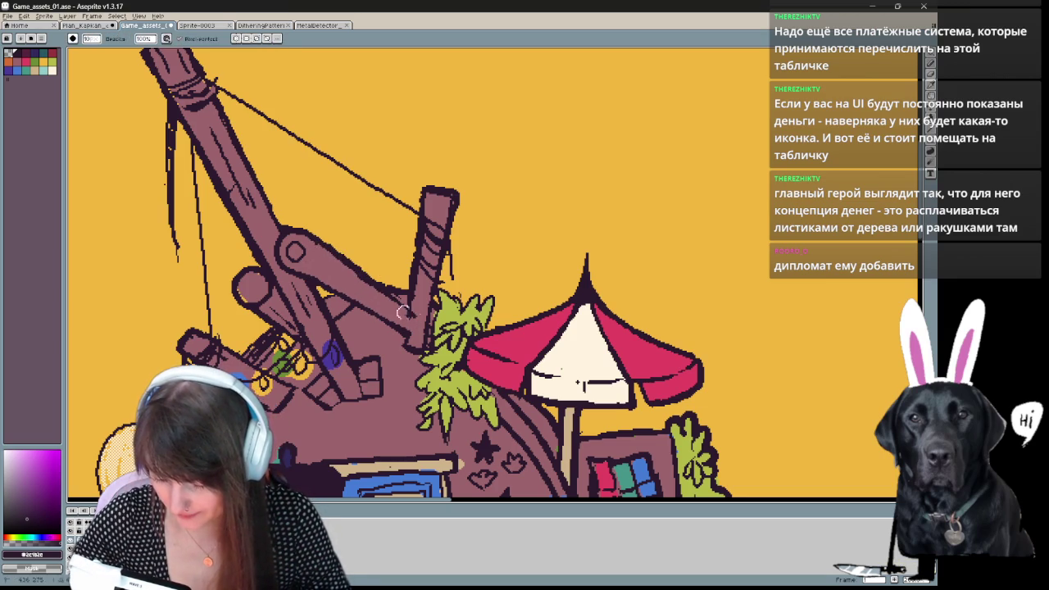
key(v)
key(b)
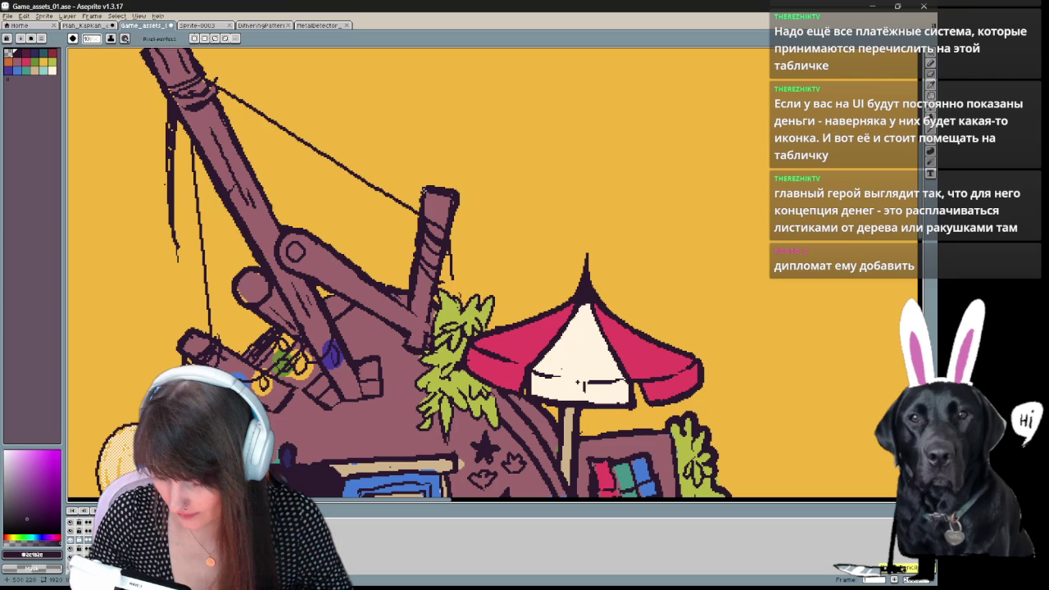
drag(411, 314, 410, 348)
key(e)
key(b)
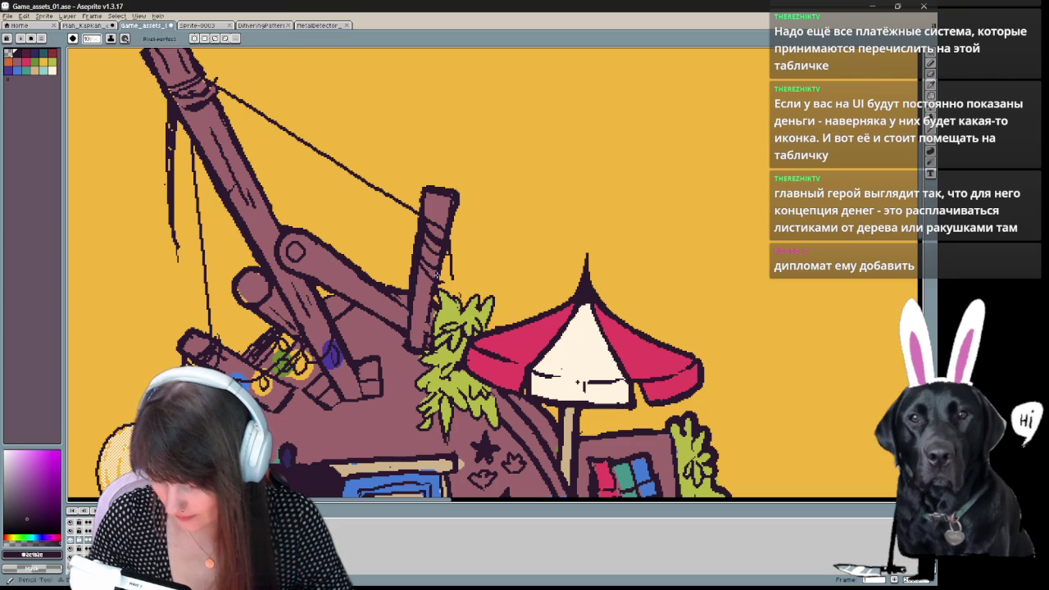
key(e)
Erase the stray line pixels beside the top of the mast.
mouse_move(456, 200)
mouse_down()
mouse_move(450, 256)
mouse_move(428, 182)
mouse_up()
key(b)
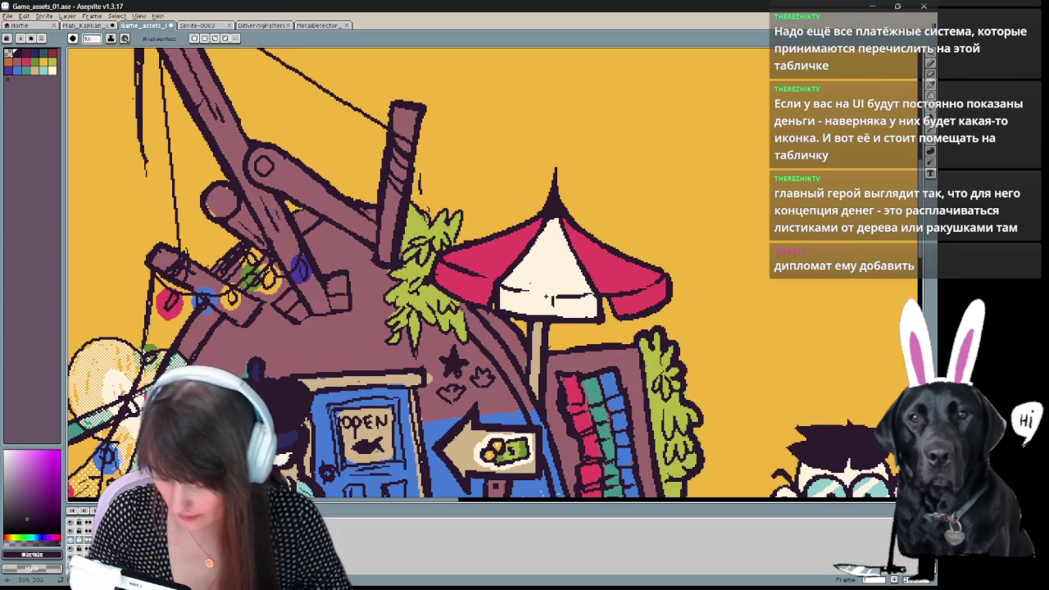
key(e)
key(b)
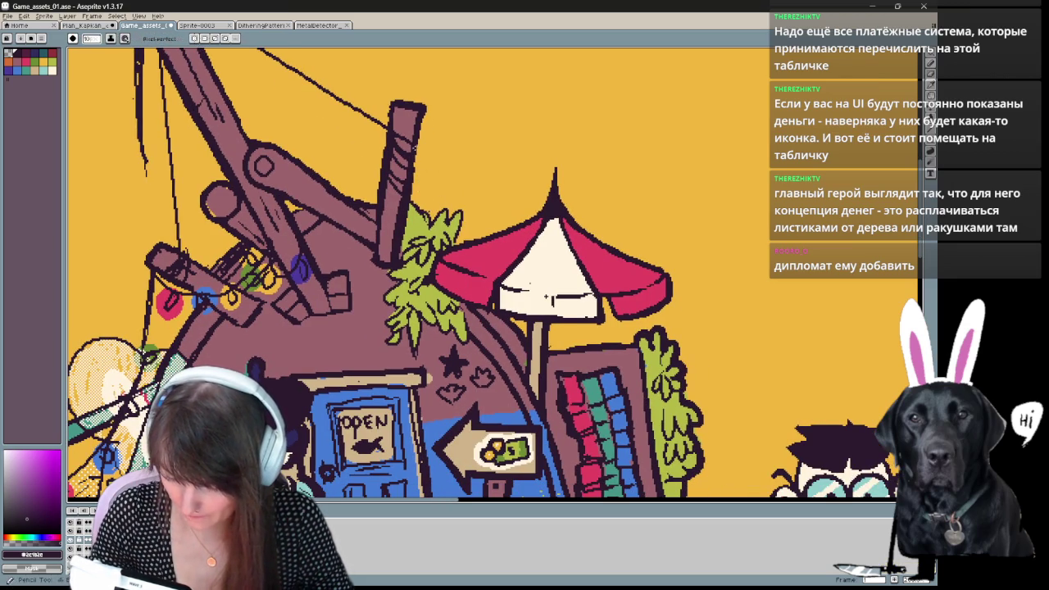
key(e)
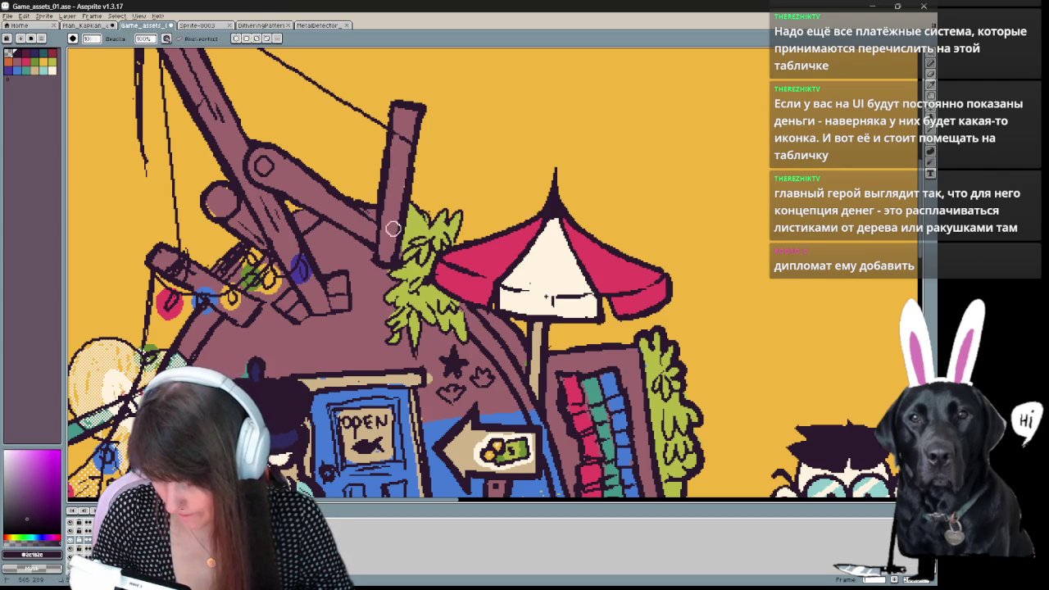
key(b)
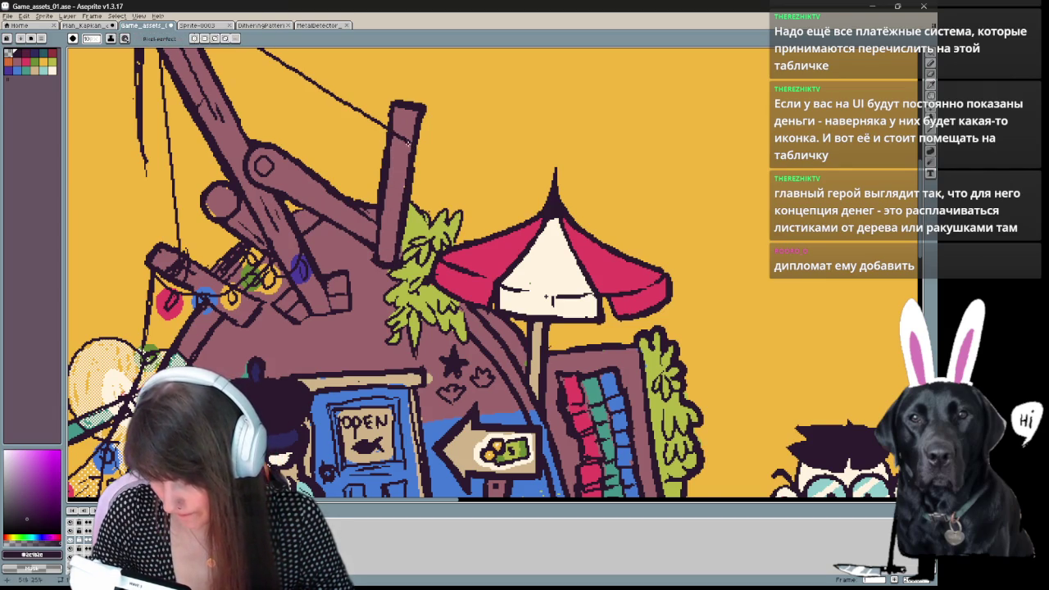
Draw a dark stripe across the mast's band.
drag(548, 297, 555, 362)
mouse_move(397, 237)
mouse_down()
mouse_move(418, 234)
mouse_move(427, 255)
mouse_move(399, 176)
mouse_up()
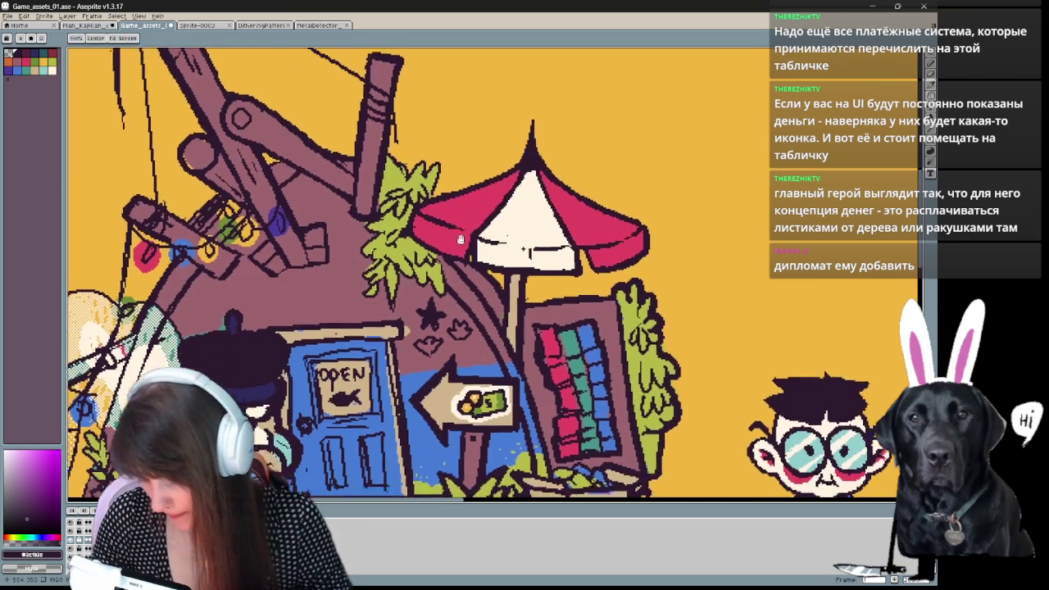
key(b)
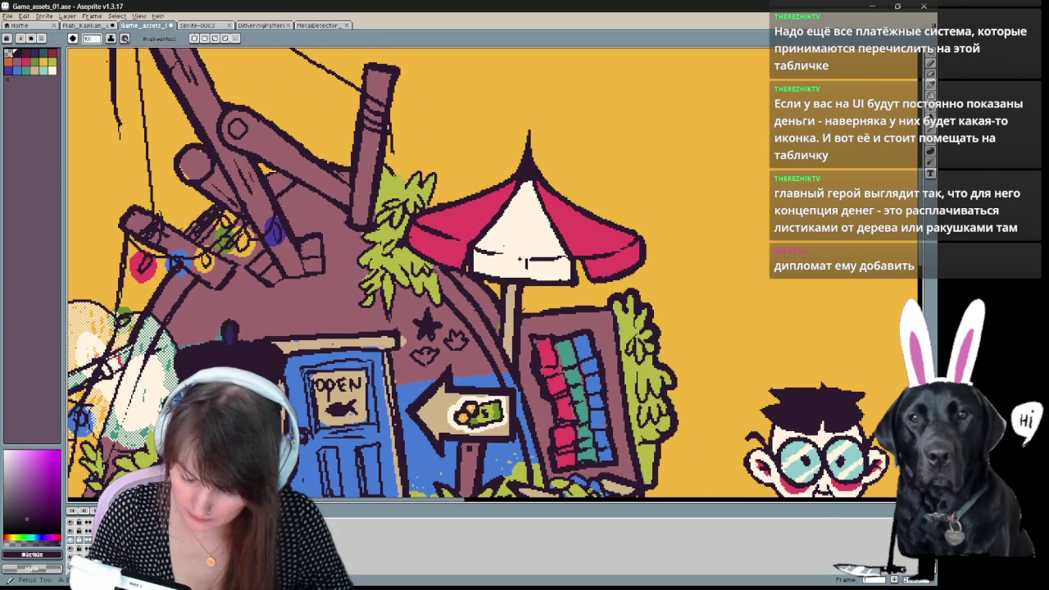
drag(519, 259, 503, 244)
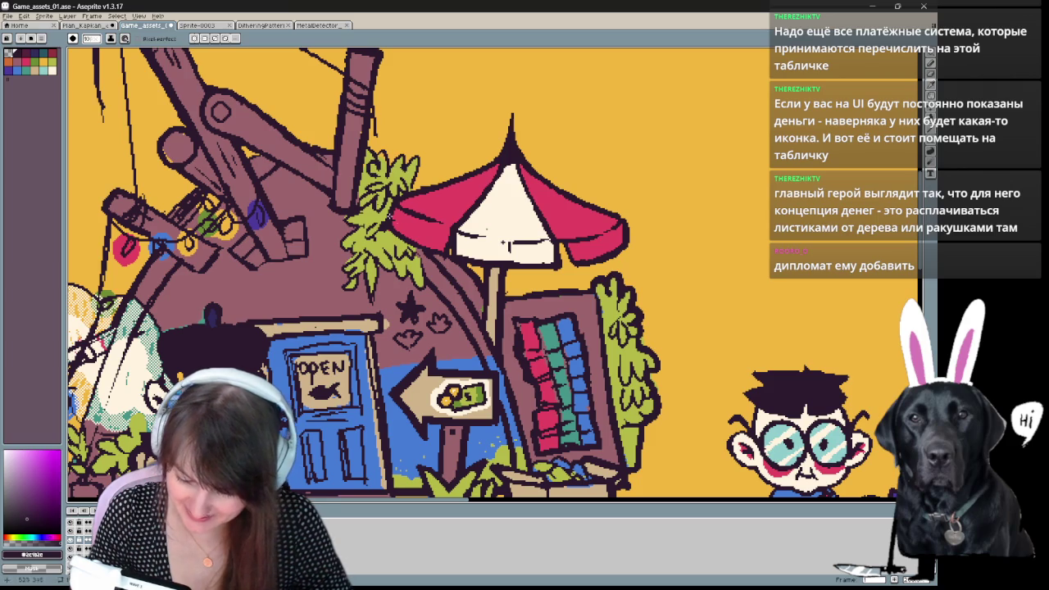
key(space)
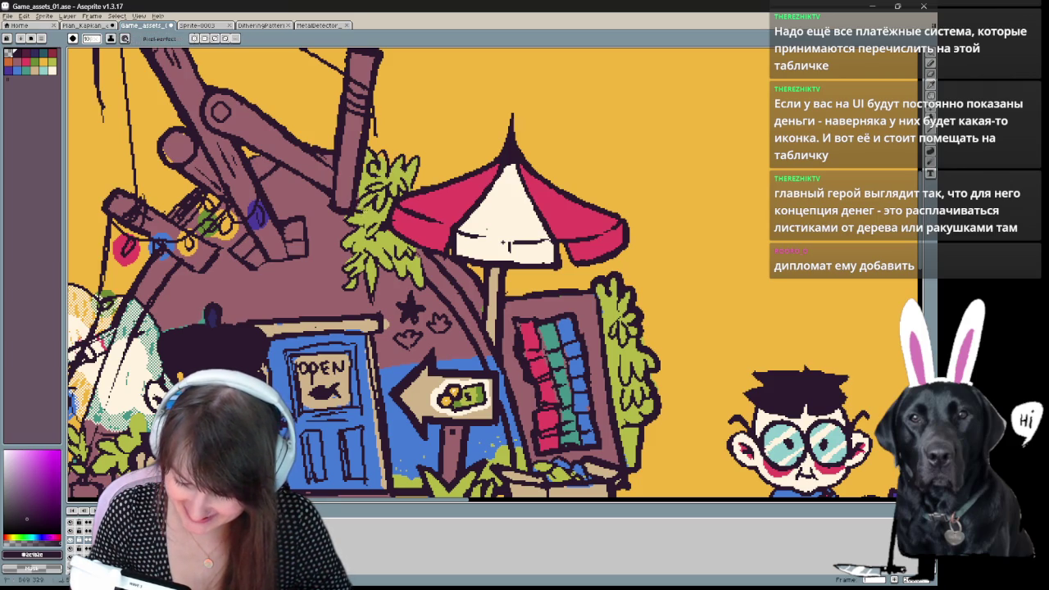
key(space)
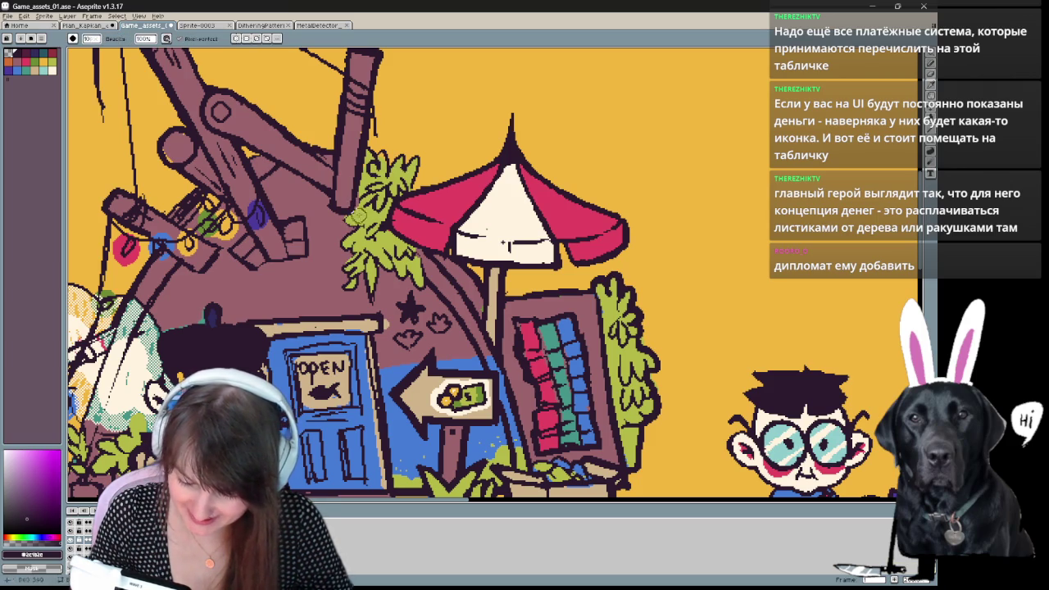
key(space)
drag(504, 243, 505, 210)
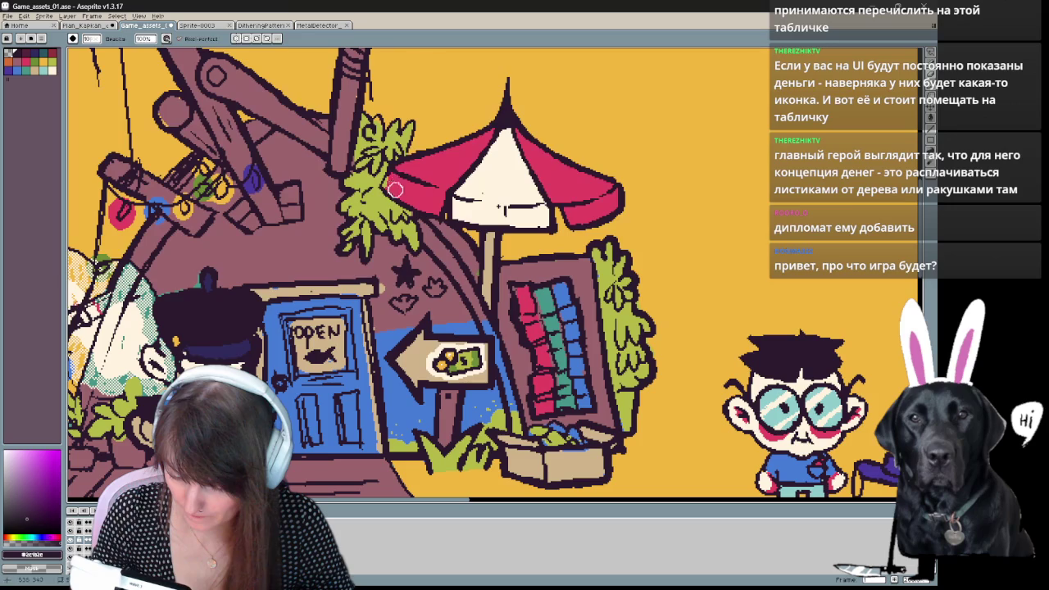
Make further pencil and eraser touch-ups around the mast and umbrella area.
key(b)
scroll(622, 184, up, 2)
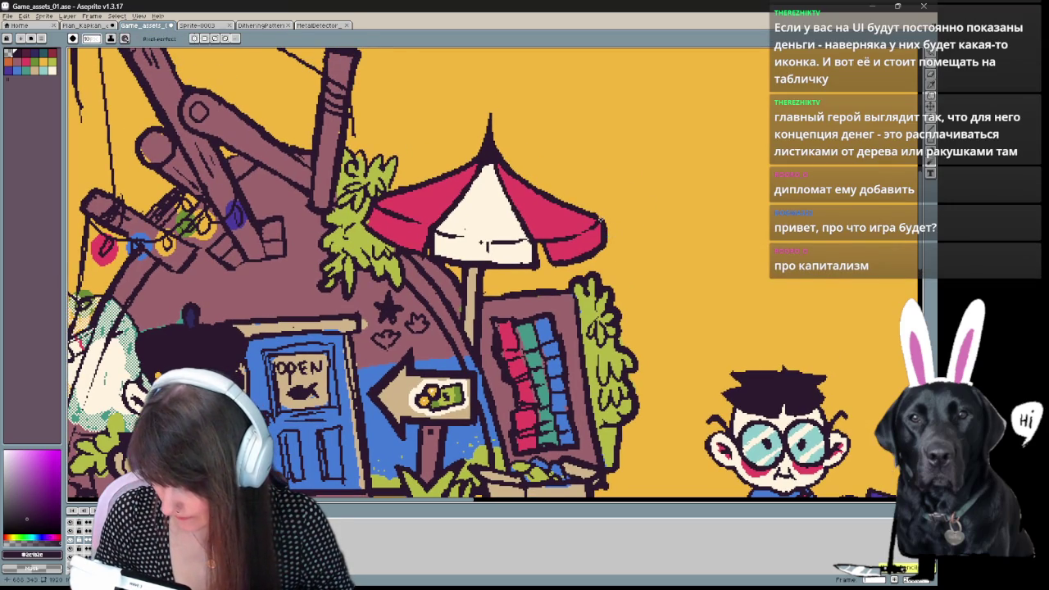
key(e)
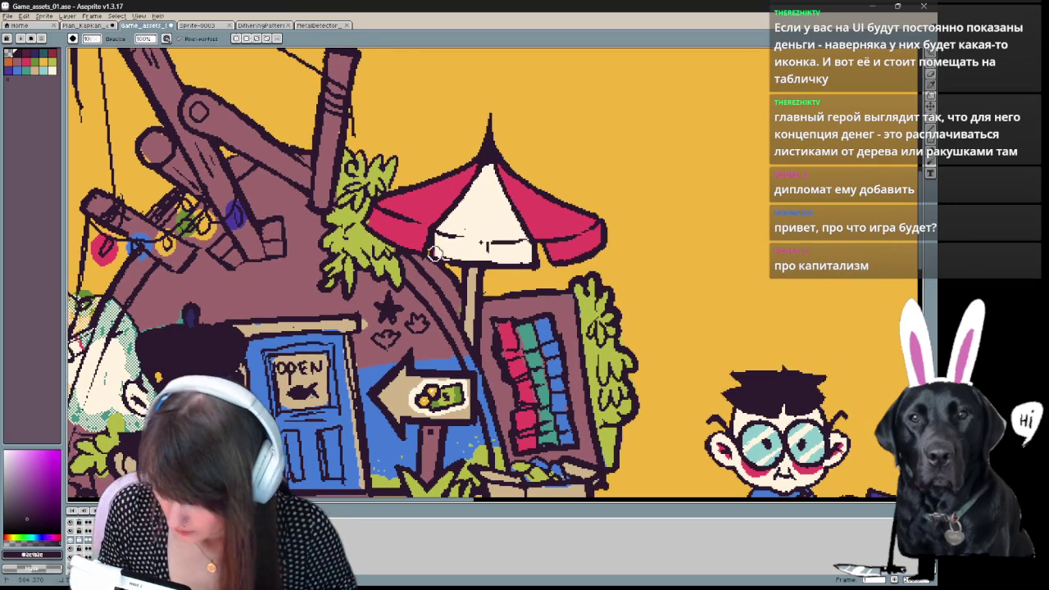
key(v)
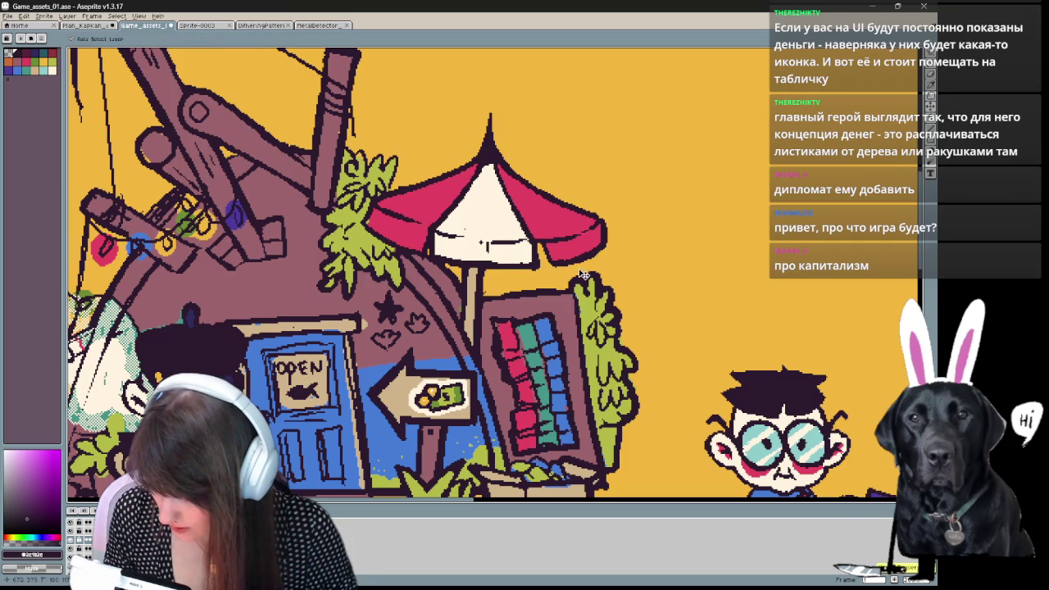
key(b)
key(e)
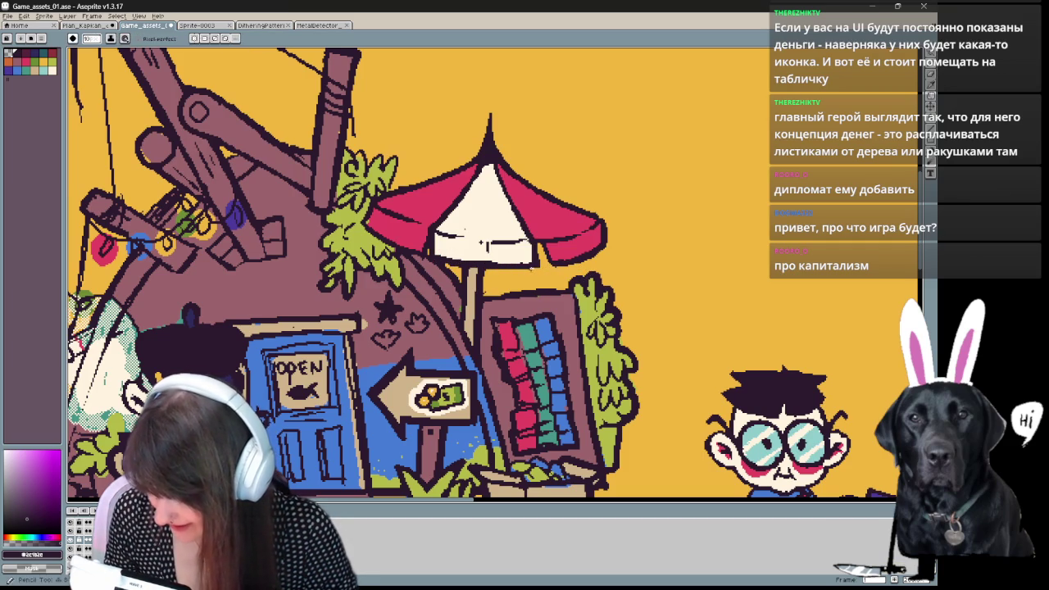
mouse_move(443, 326)
mouse_down()
mouse_move(427, 357)
mouse_move(388, 336)
mouse_up()
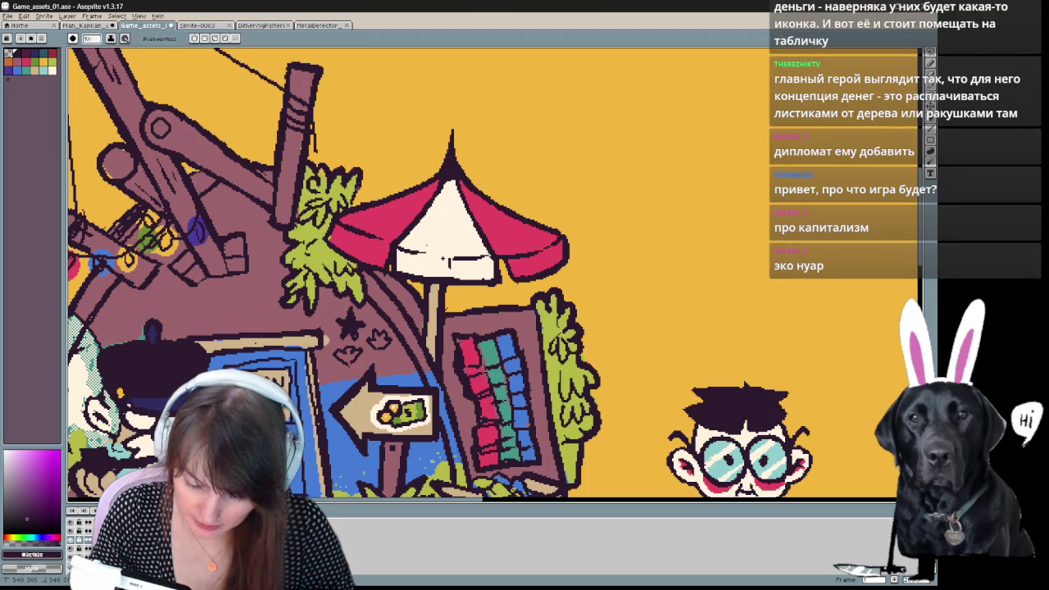
key(b)
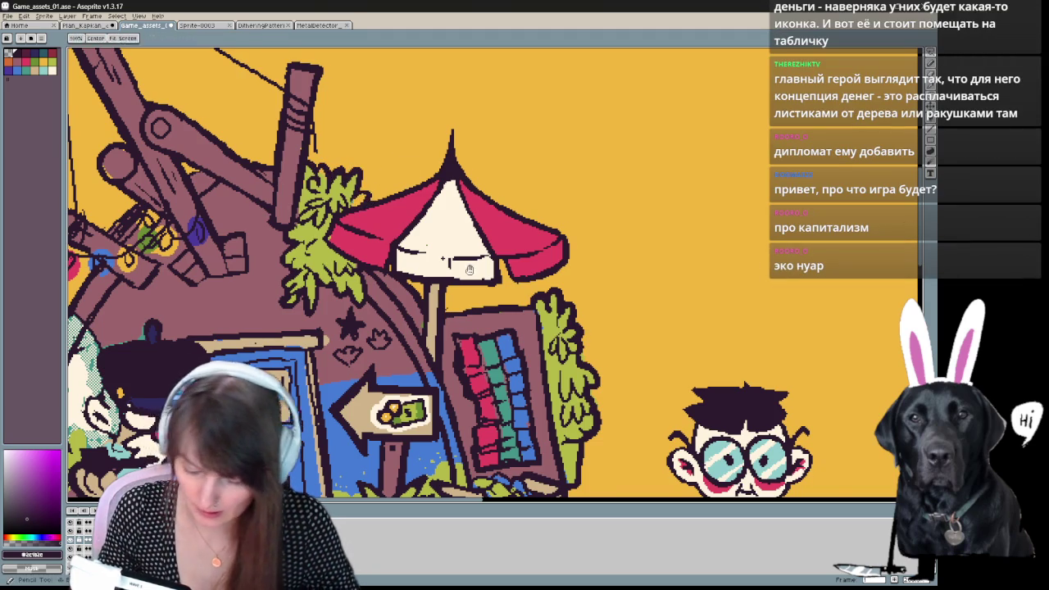
scroll(366, 201, down, 1)
scroll(366, 202, up, 1)
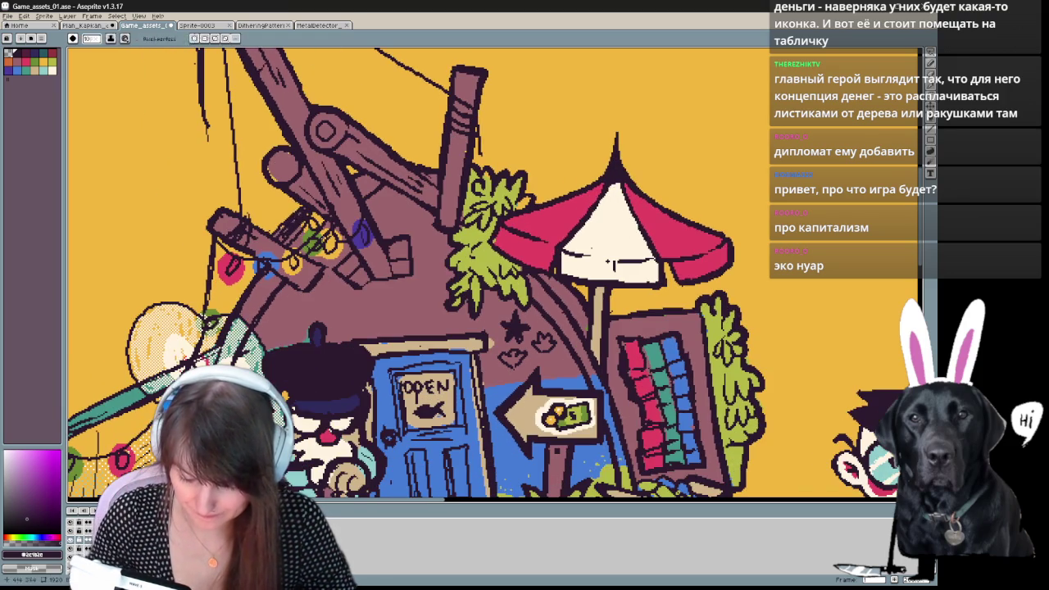
drag(275, 256, 341, 194)
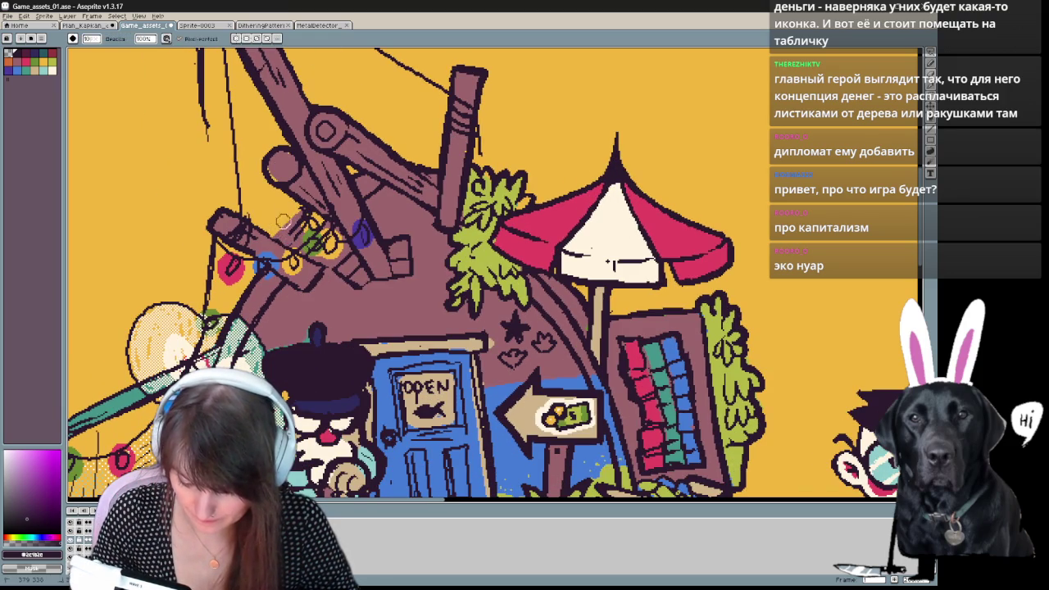
key(b)
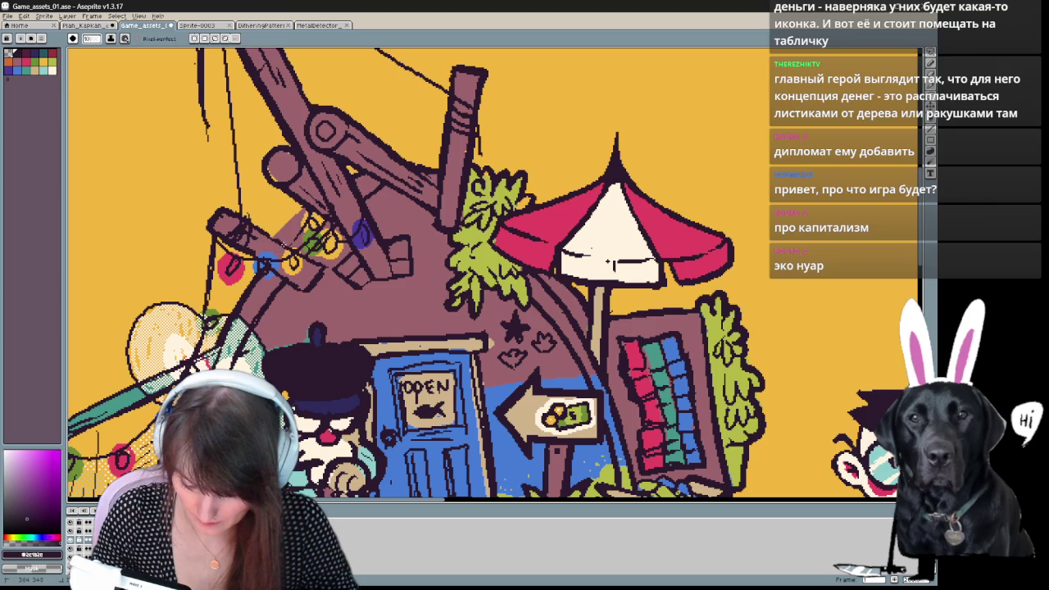
key(e)
key(b)
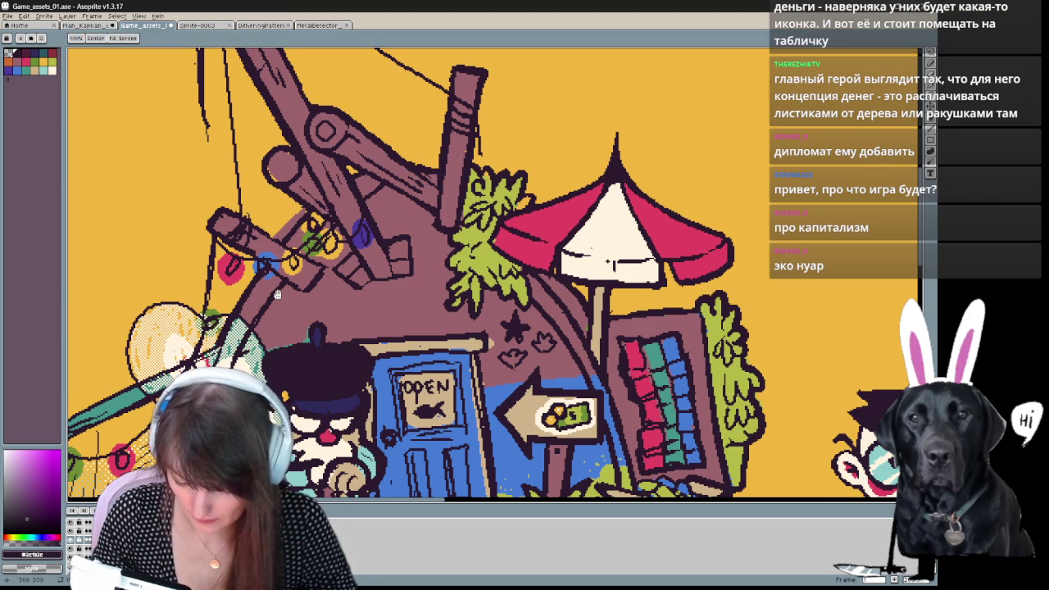
drag(266, 272, 282, 253)
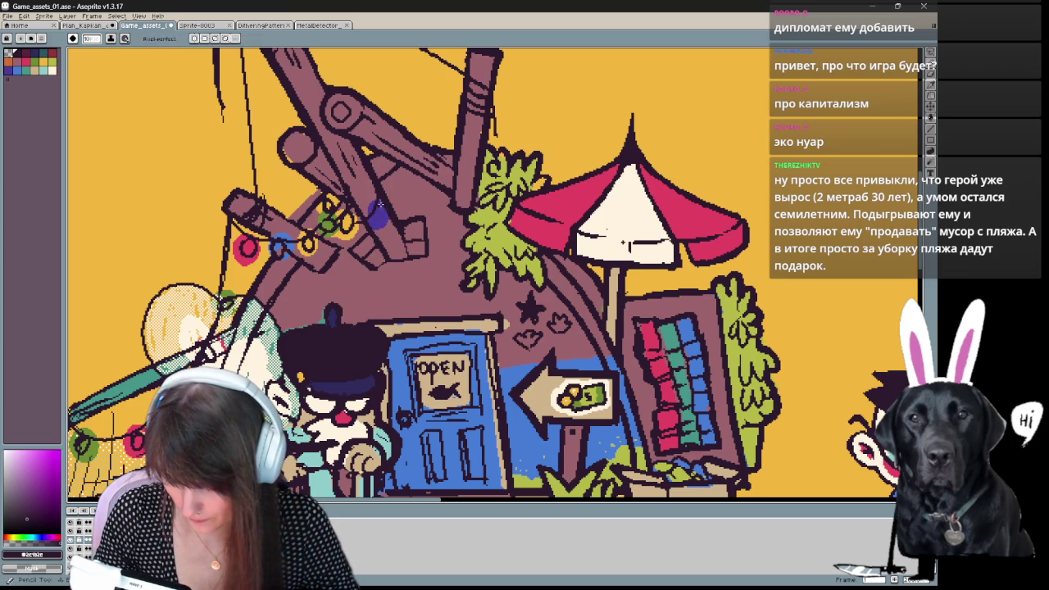
key(e)
drag(328, 208, 299, 232)
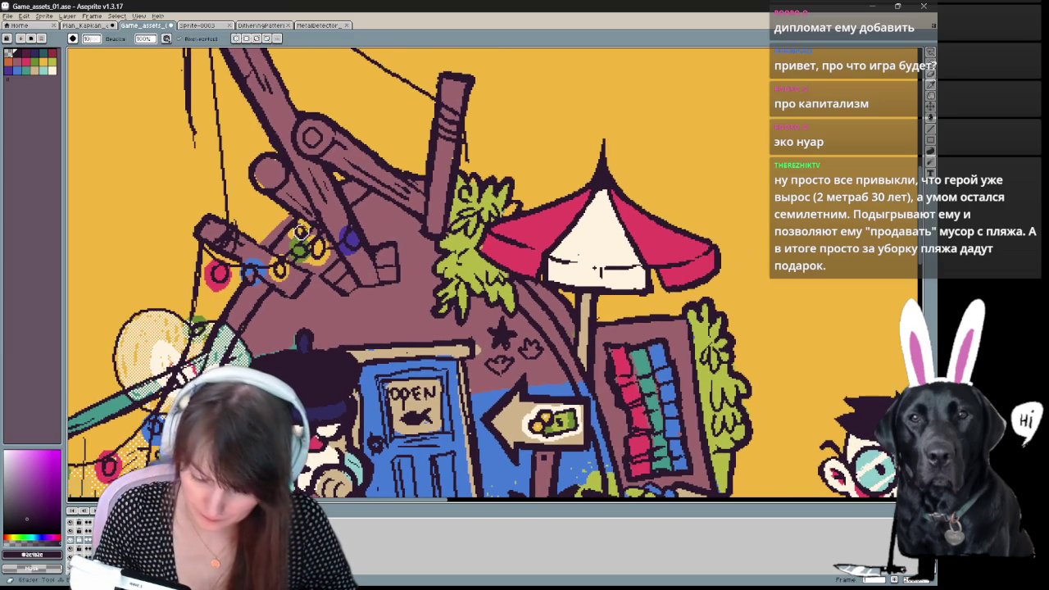
drag(597, 268, 656, 194)
drag(488, 313, 534, 281)
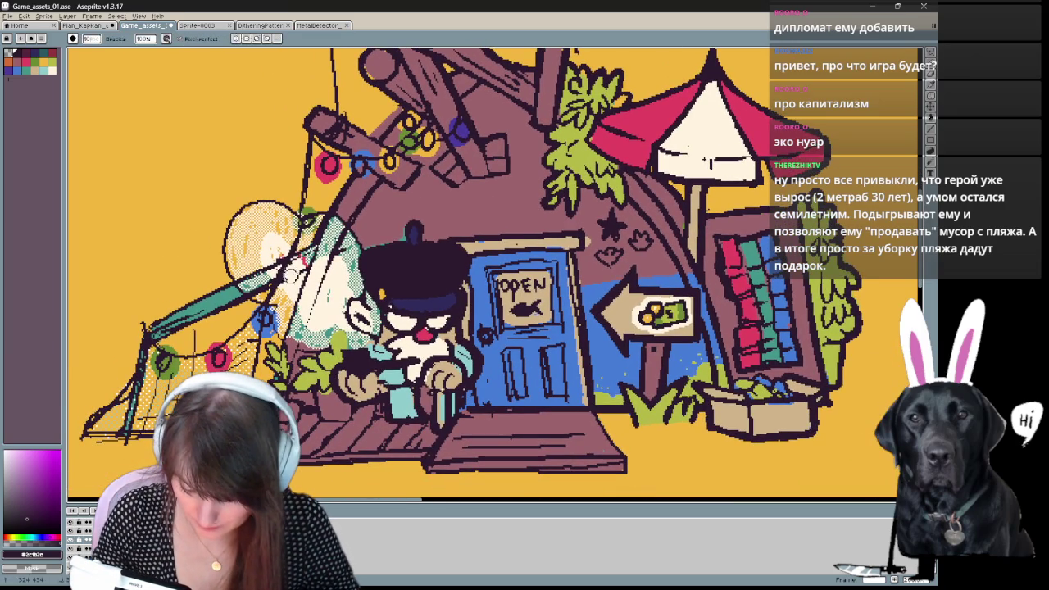
key(b)
key(space)
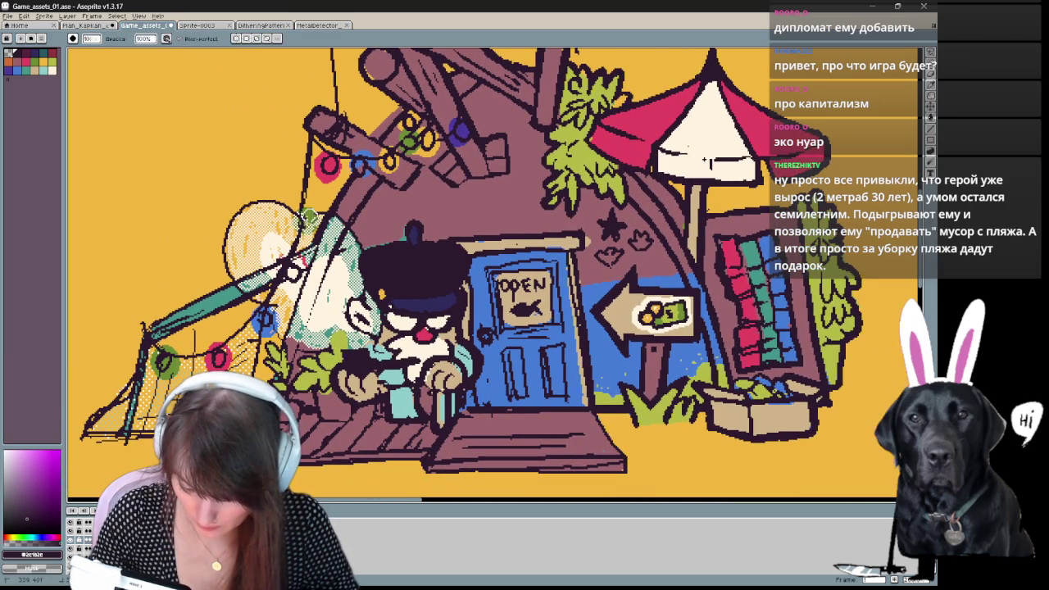
key(space)
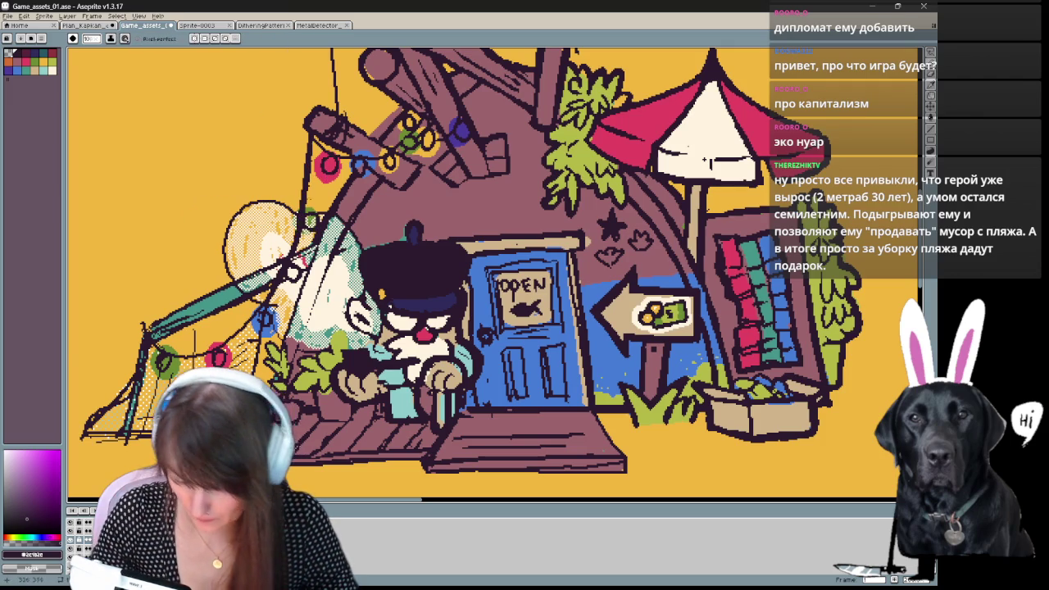
drag(295, 169, 336, 146)
key(e)
key(b)
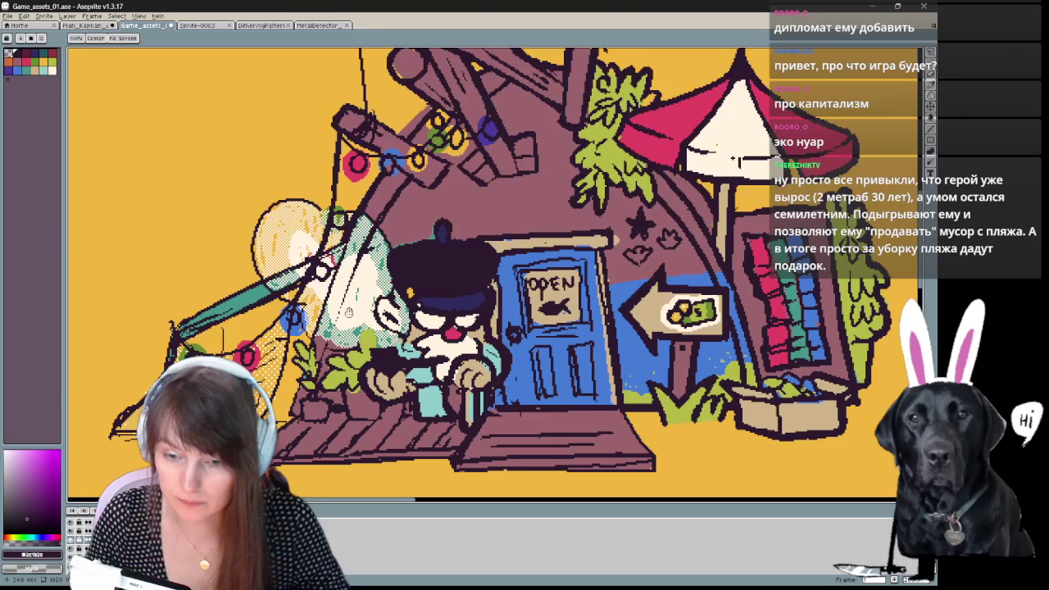
drag(426, 220, 414, 241)
mouse_move(392, 297)
mouse_down()
mouse_move(399, 318)
mouse_move(342, 341)
mouse_up()
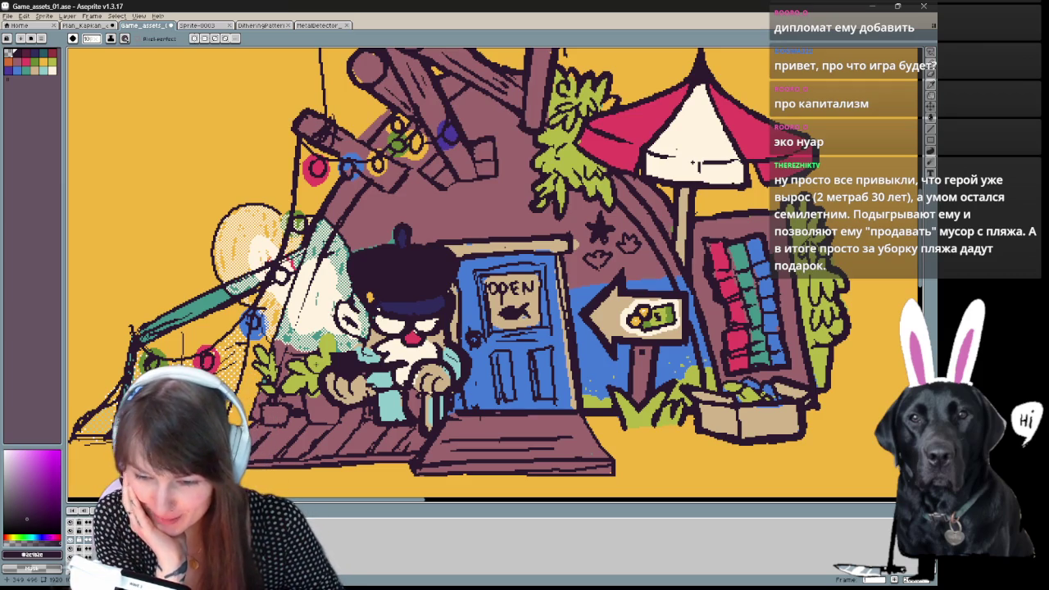
Repaint the net's red light solid red and its green light brighter.
drag(141, 317, 235, 276)
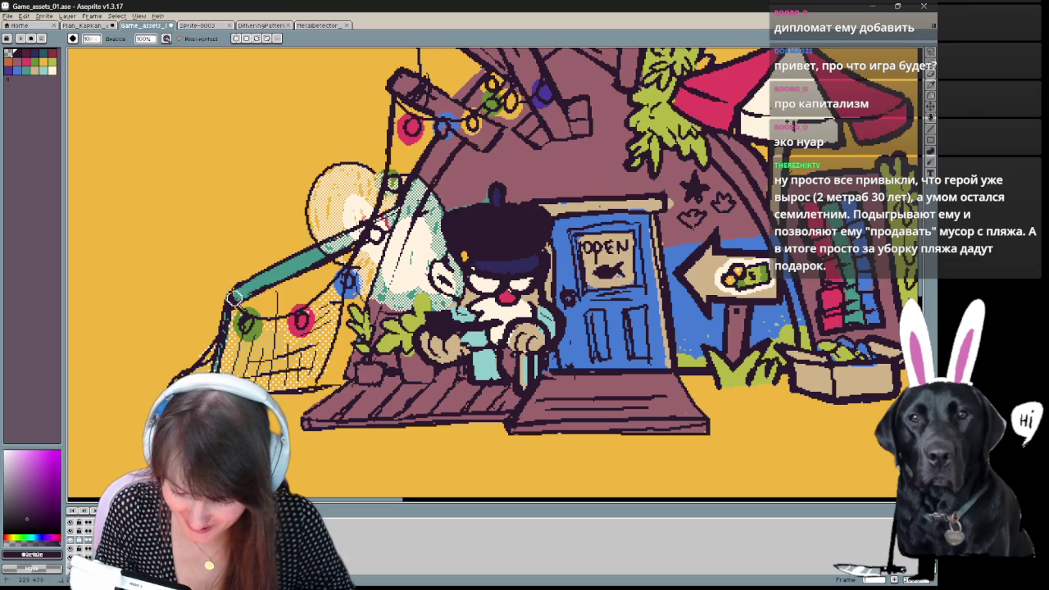
key(b)
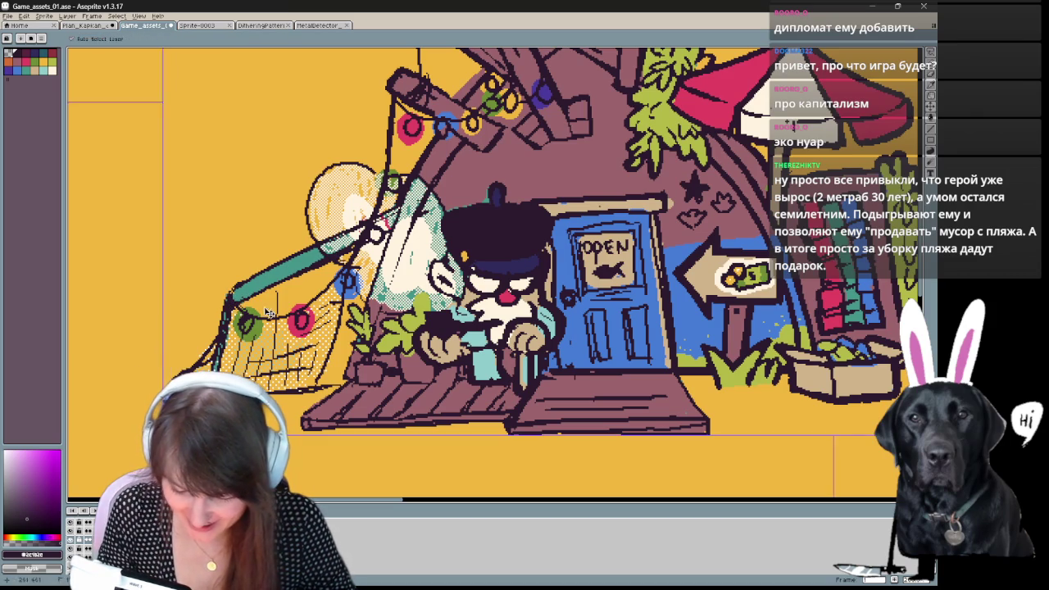
key(e)
key(b)
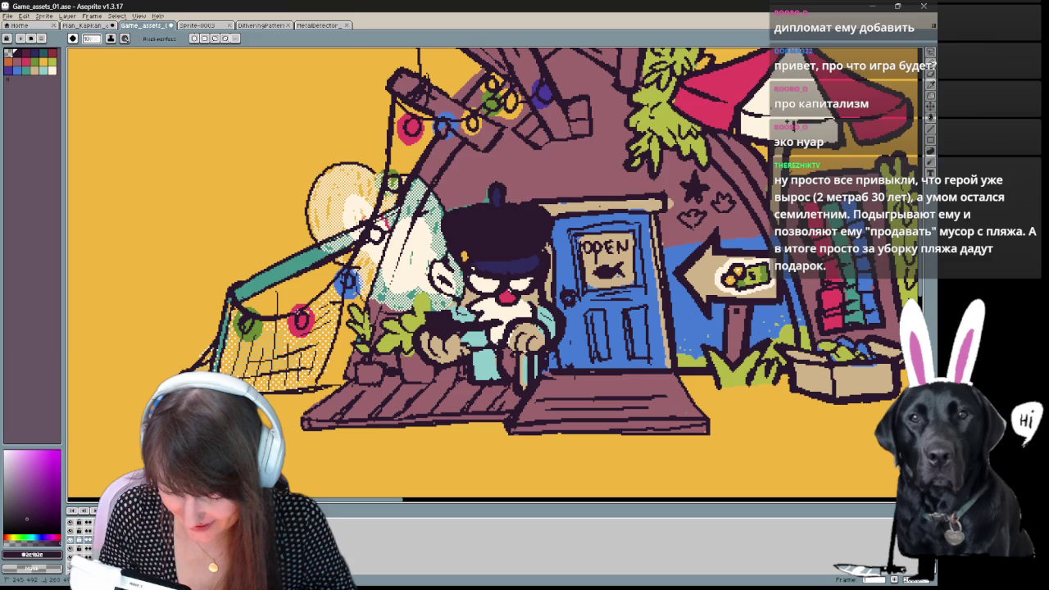
key(b)
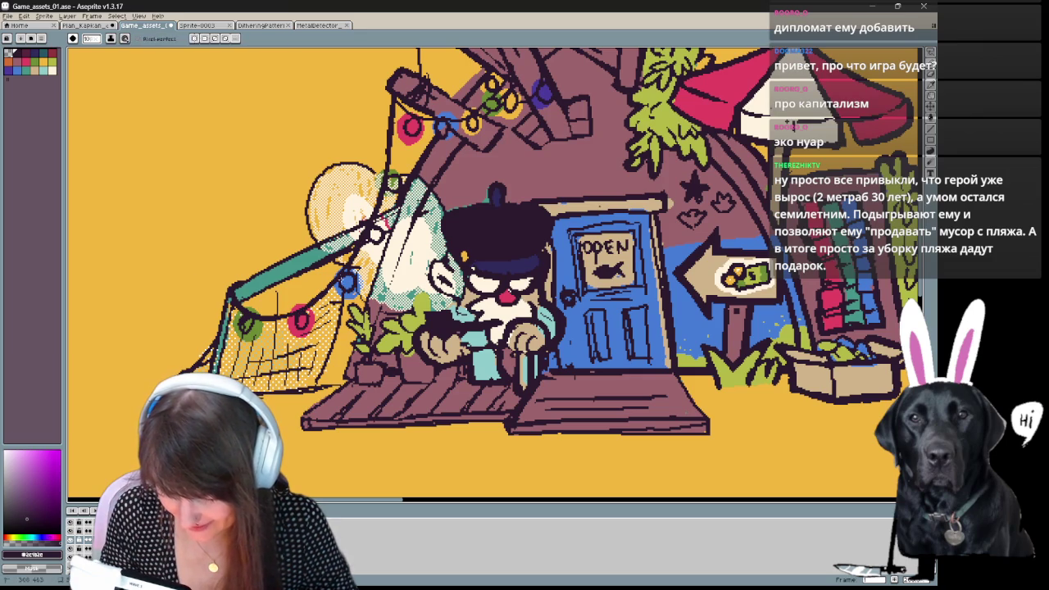
drag(297, 315, 305, 325)
key(b)
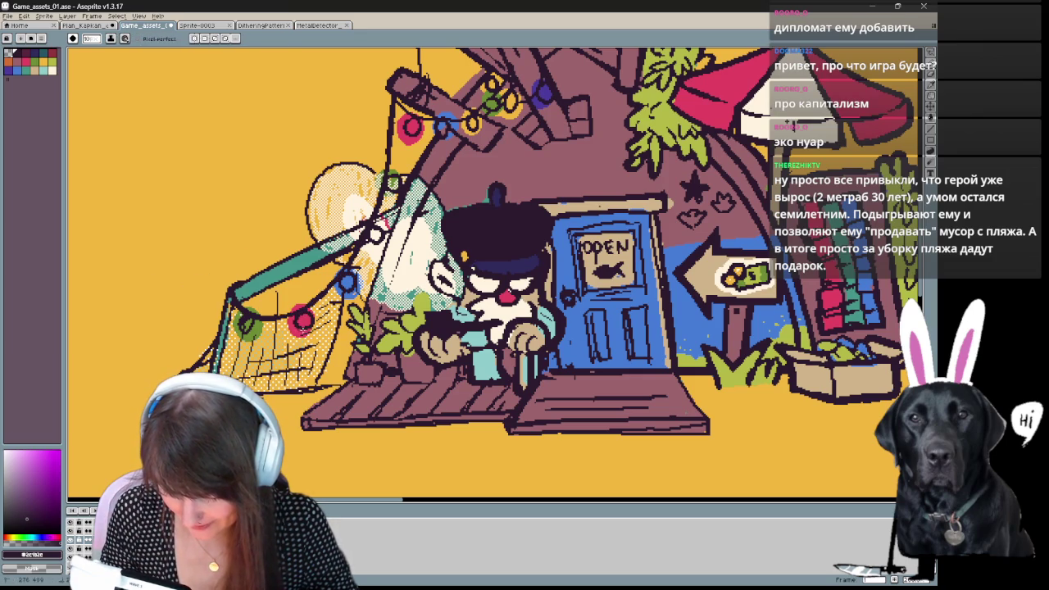
drag(239, 316, 254, 330)
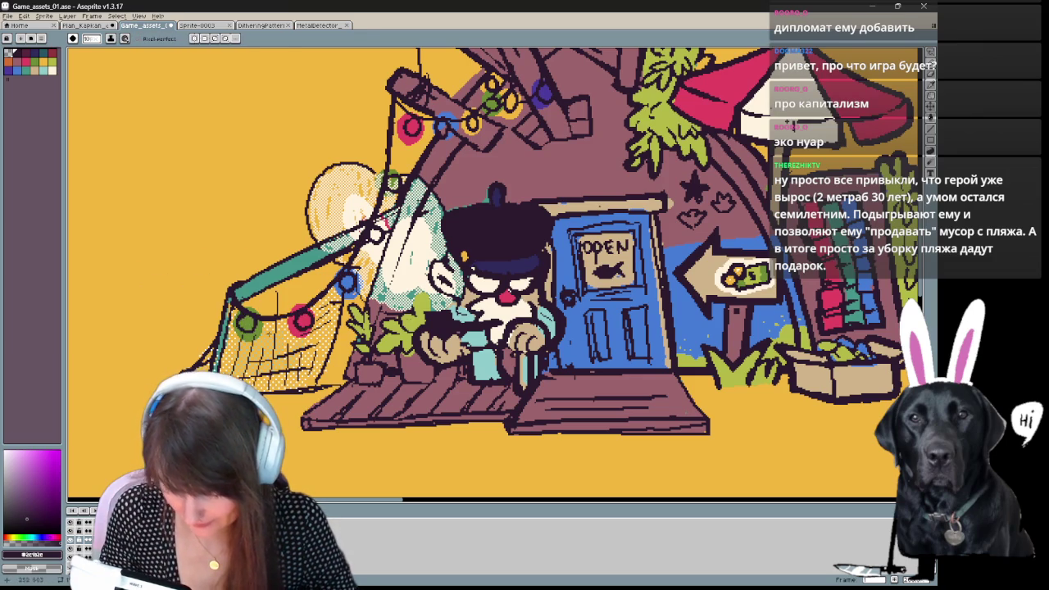
Check the whole scene, then draw a short dark line along the boardwalk edge.
key(z)
scroll(463, 340, down, 2)
scroll(463, 339, up, 2)
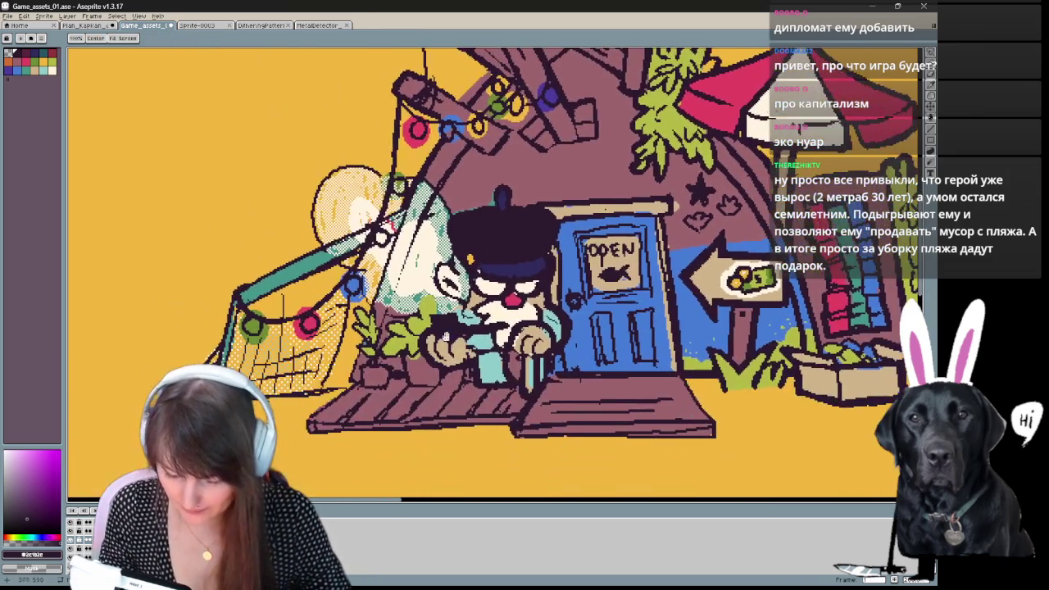
key(b)
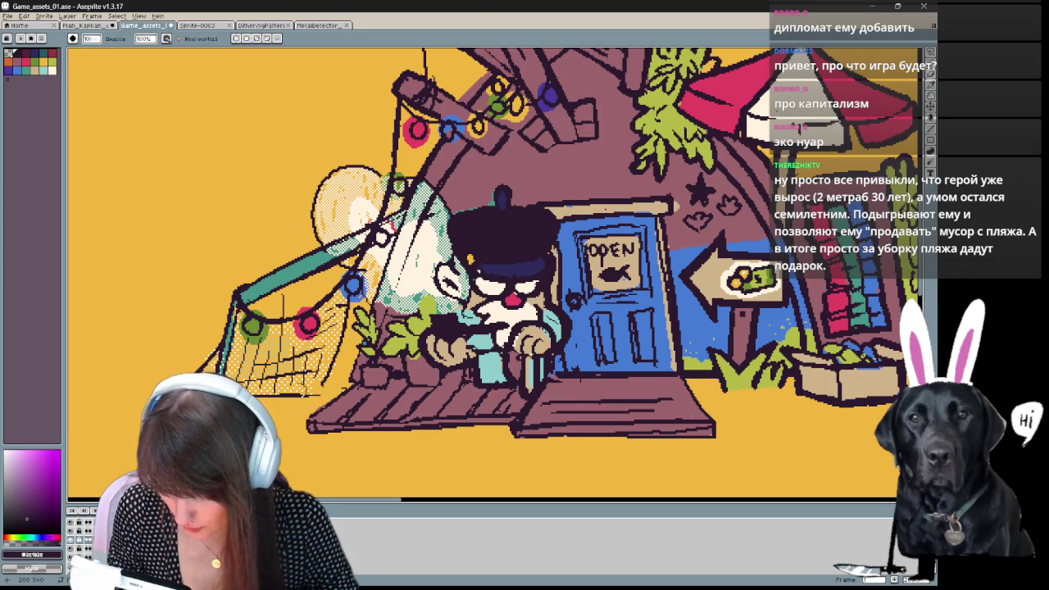
key(v)
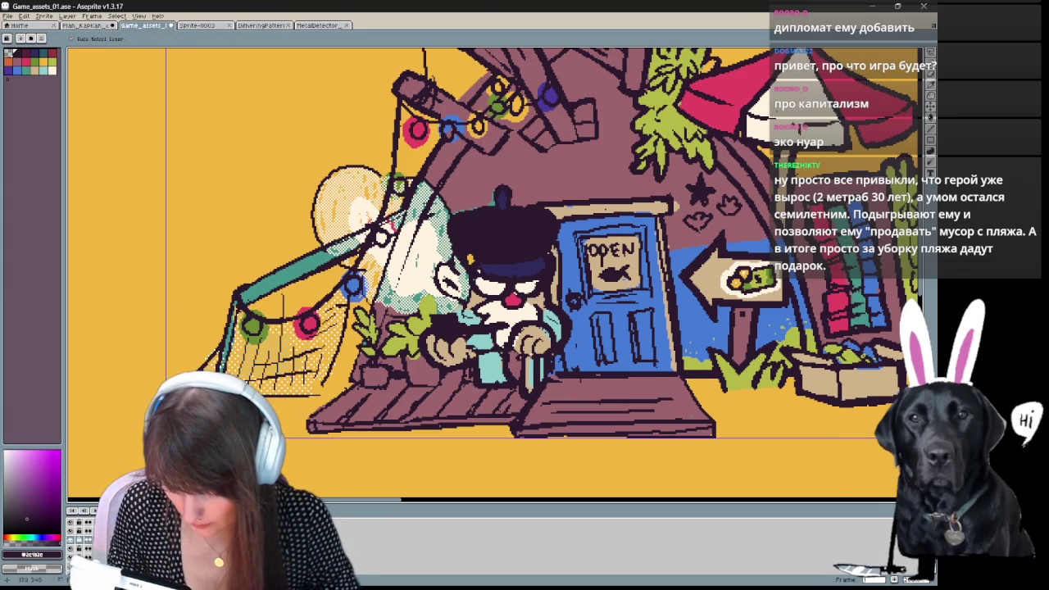
key(b)
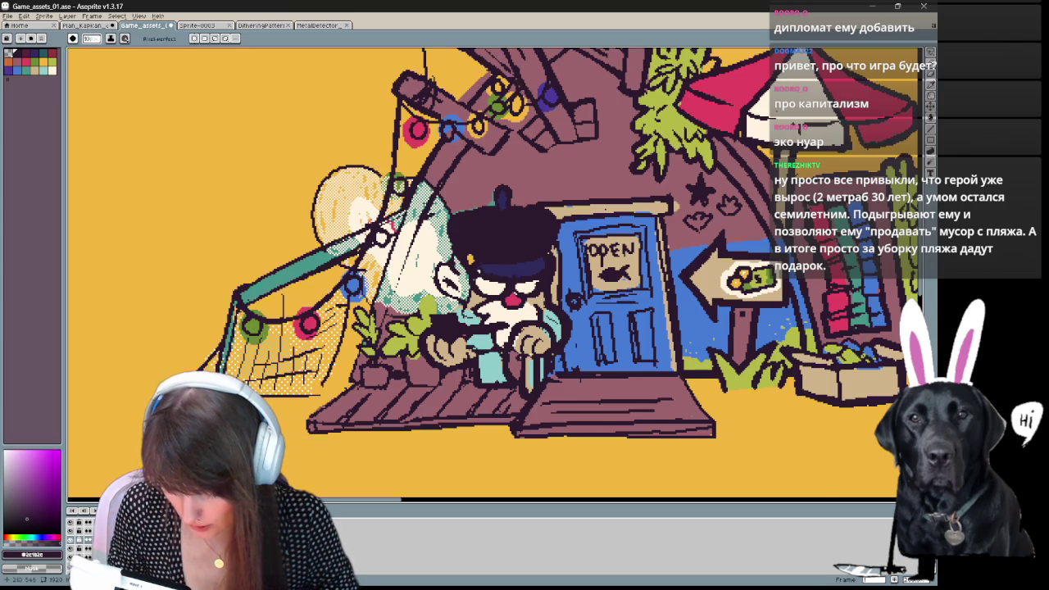
key(e)
key(b)
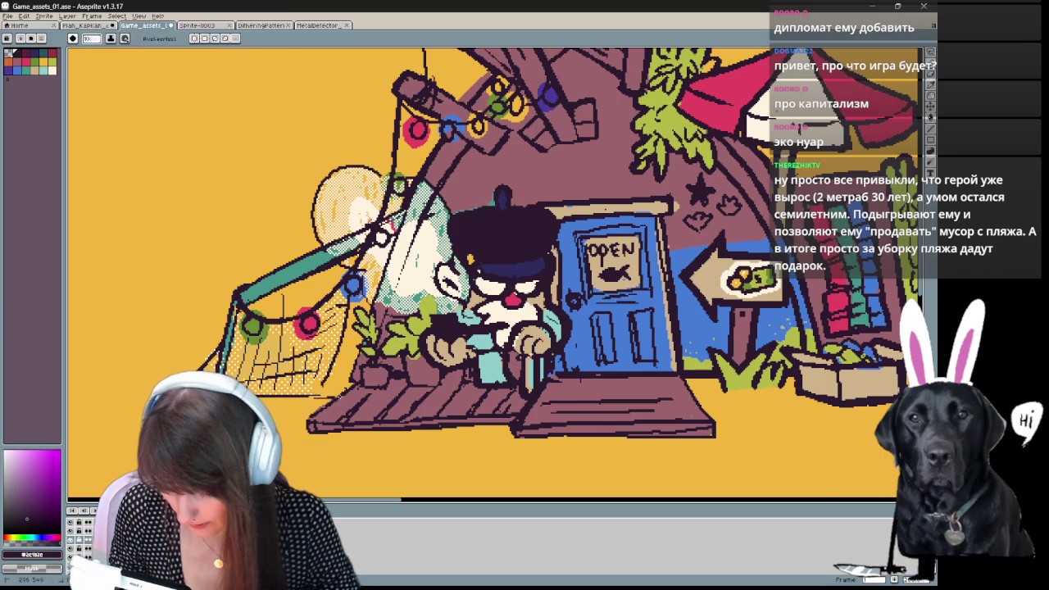
drag(308, 396, 338, 397)
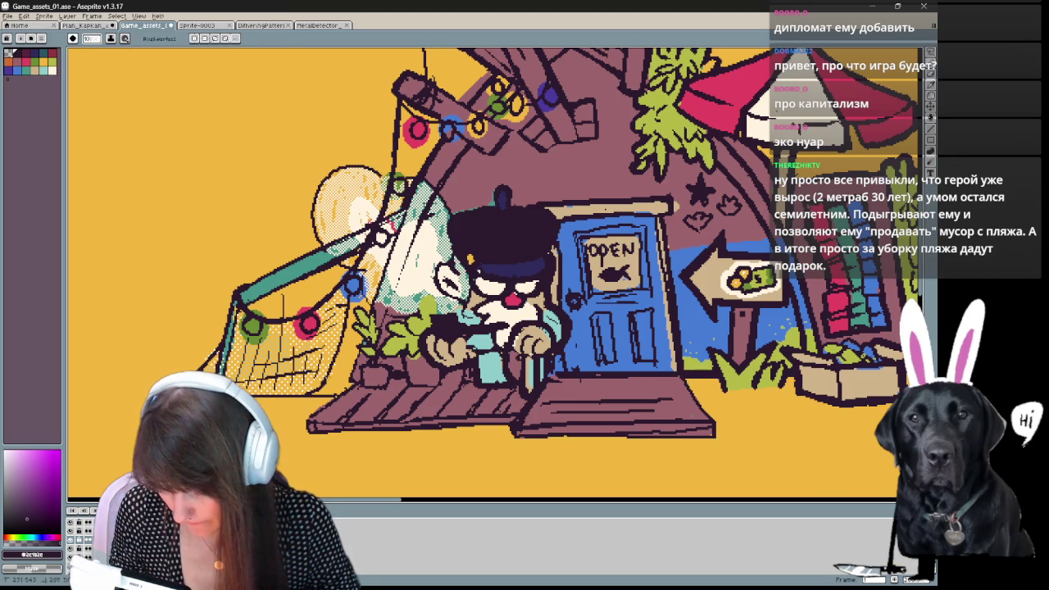
Redraw the boardwalk's lower-left corner and bottom edge.
key(e)
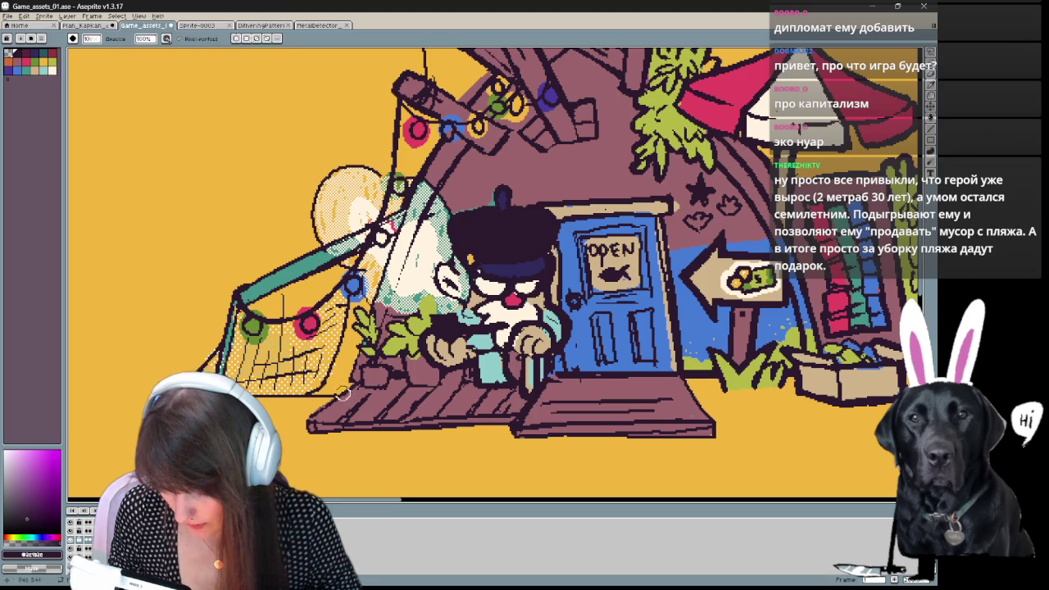
key(b)
mouse_move(315, 405)
mouse_down()
mouse_move(305, 418)
mouse_move(468, 430)
mouse_up()
key(e)
key(b)
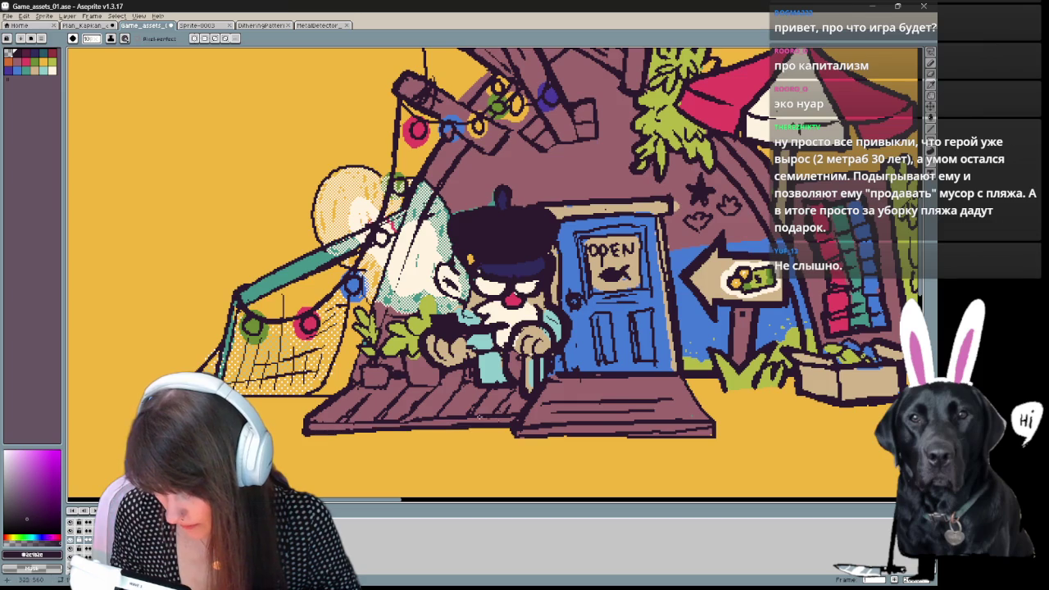
key(e)
key(b)
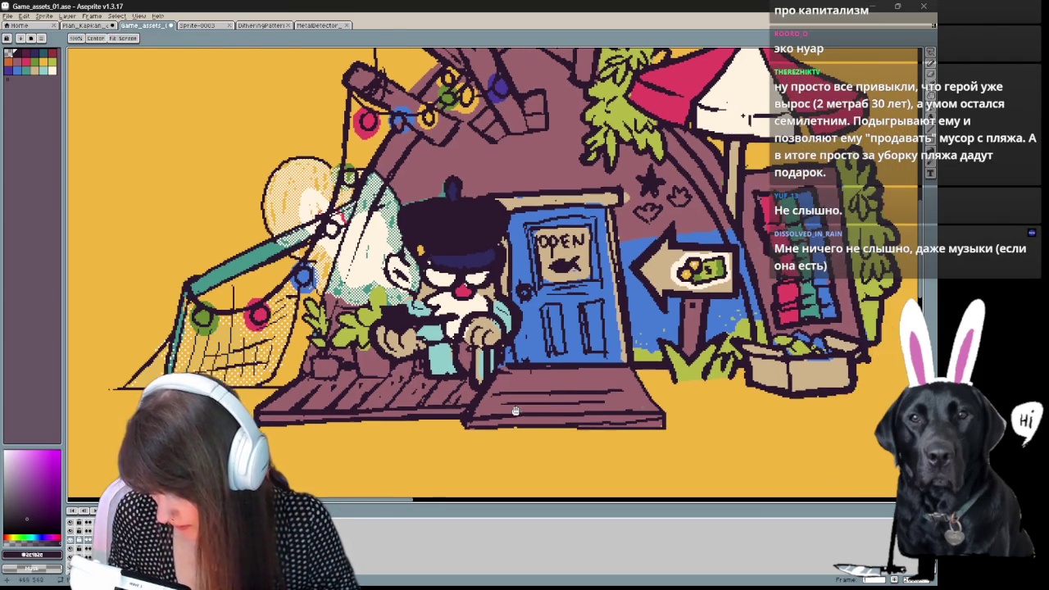
Pan across the shop to bring the kid beside it into view.
drag(459, 393, 410, 385)
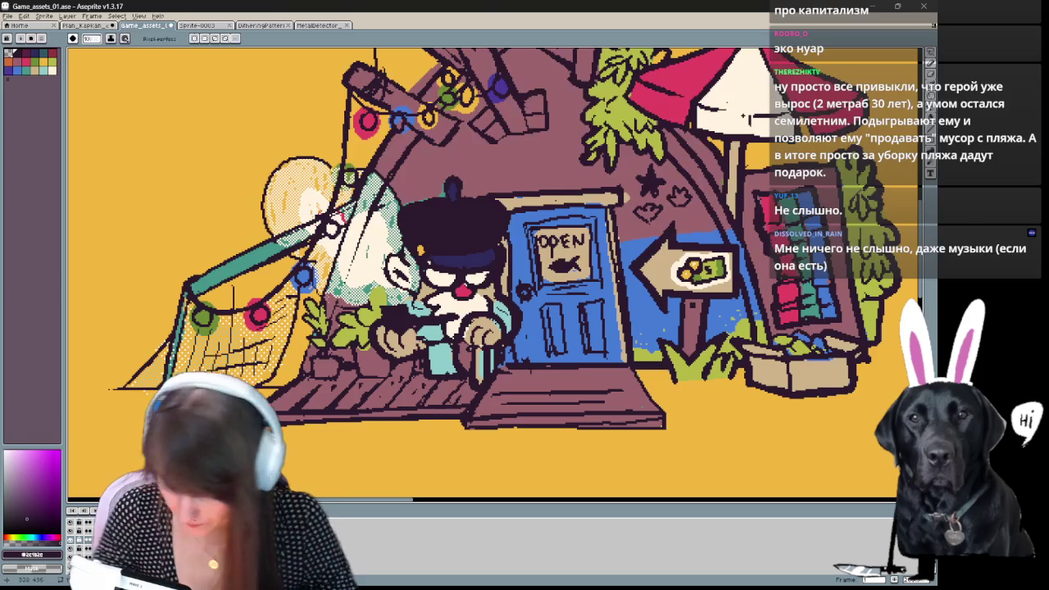
key(space)
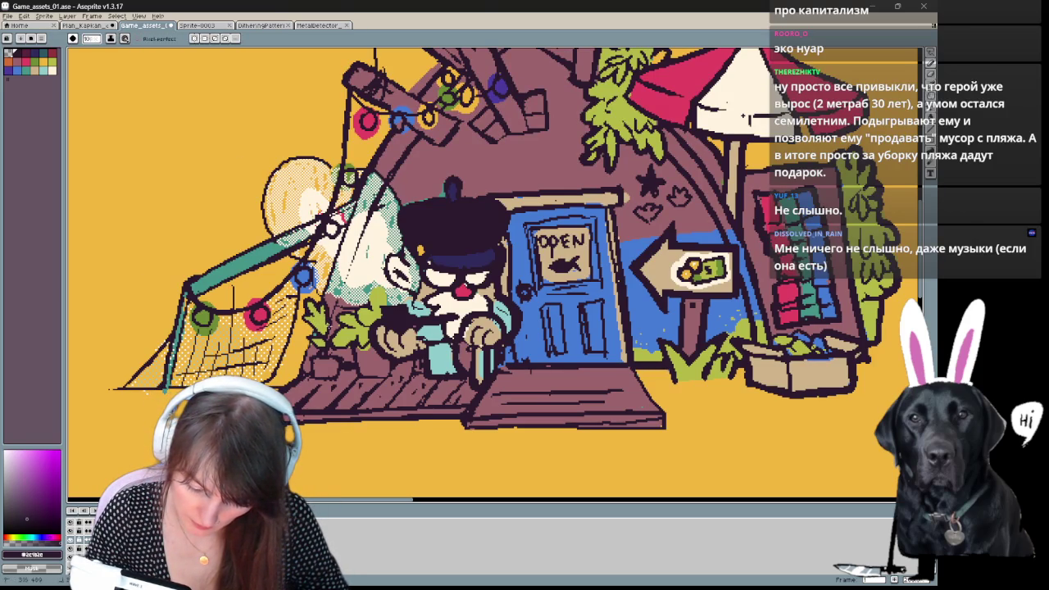
key(e)
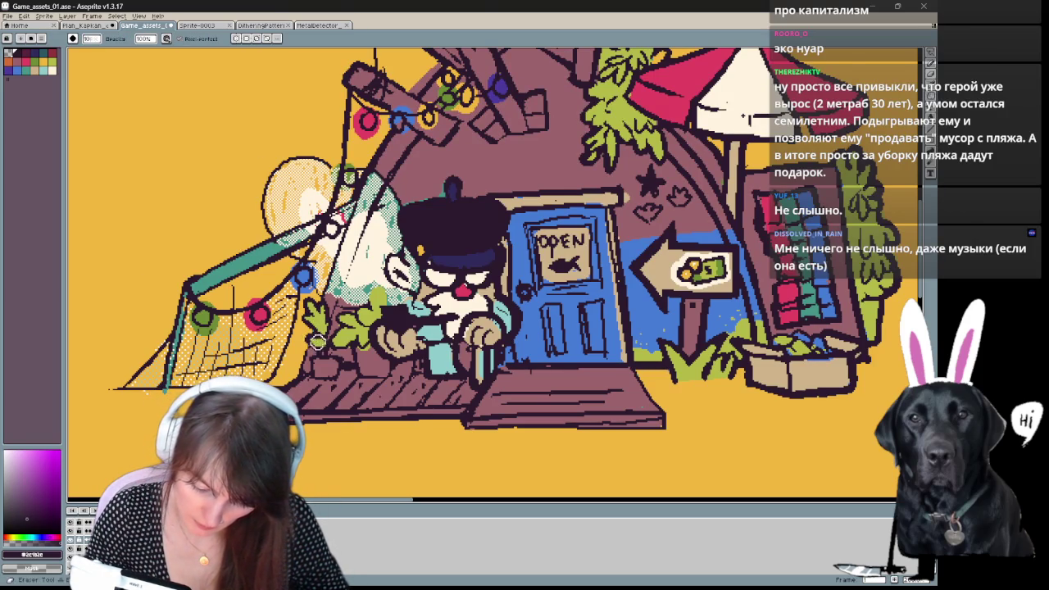
key(b)
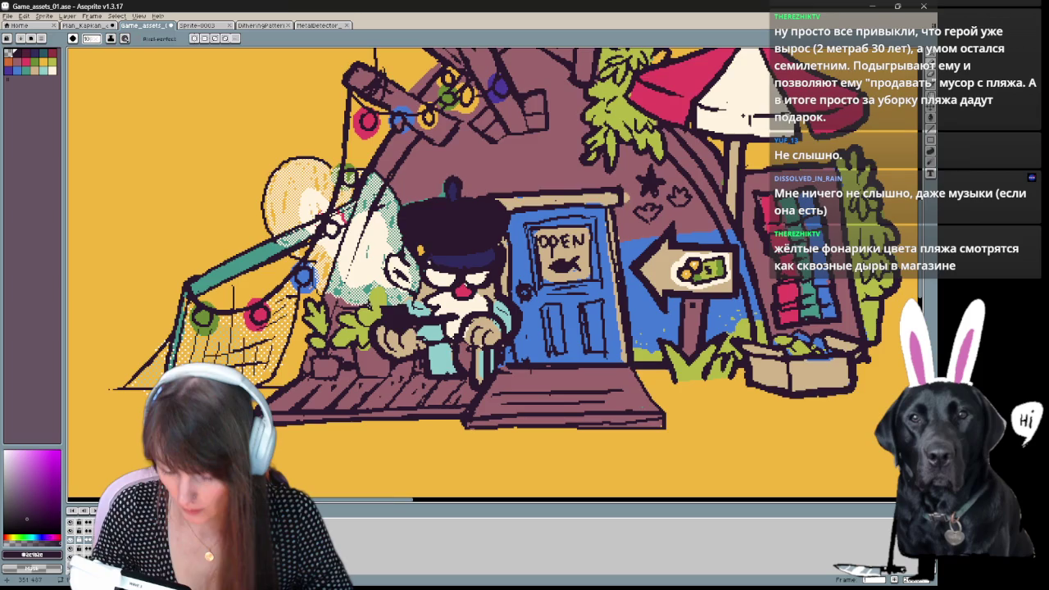
mouse_move(744, 117)
mouse_down()
mouse_move(724, 88)
mouse_move(658, 86)
mouse_up()
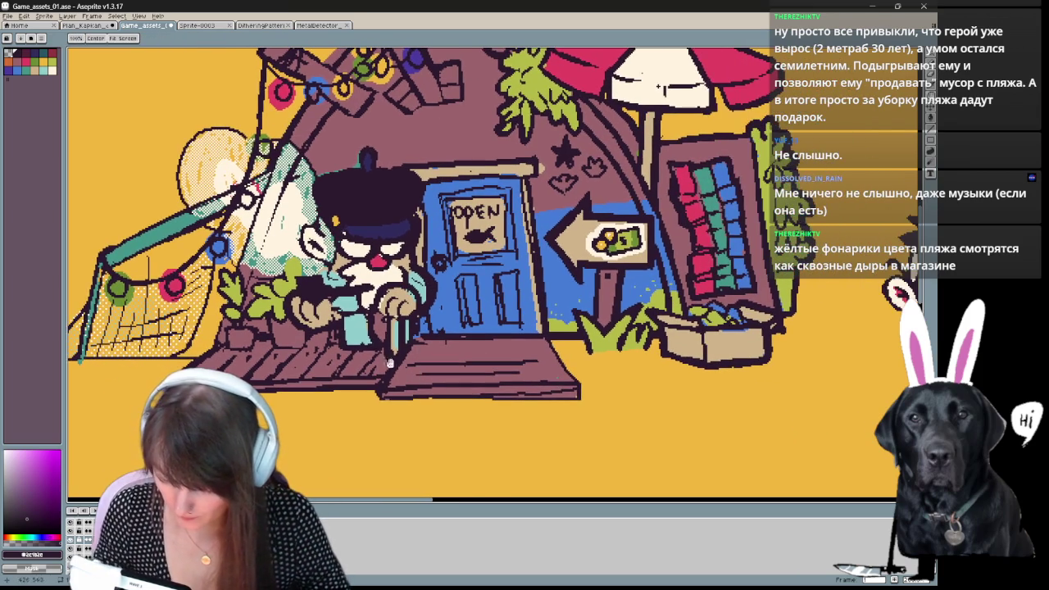
drag(450, 333, 435, 357)
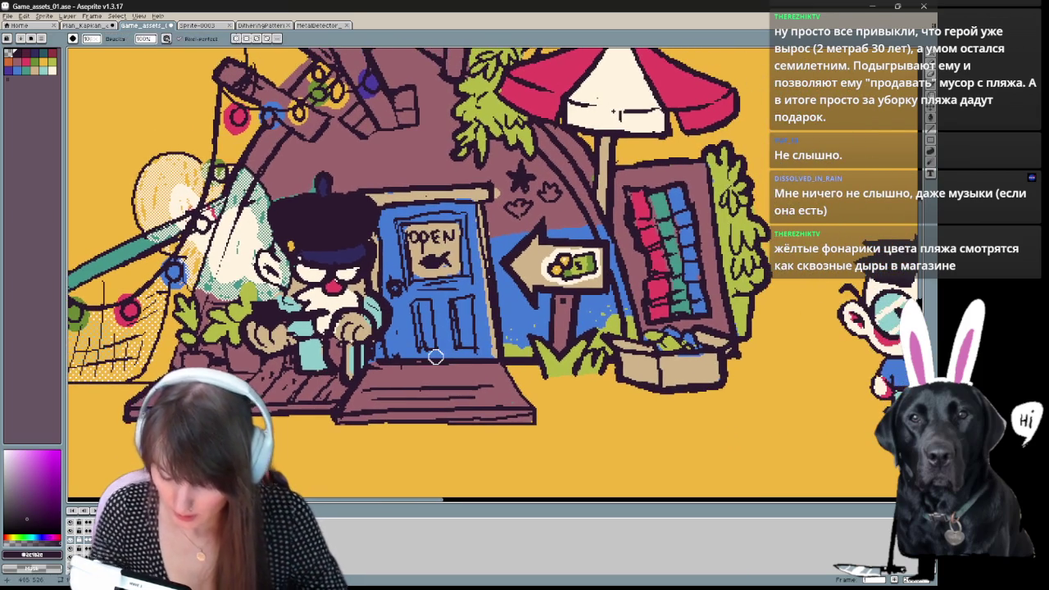
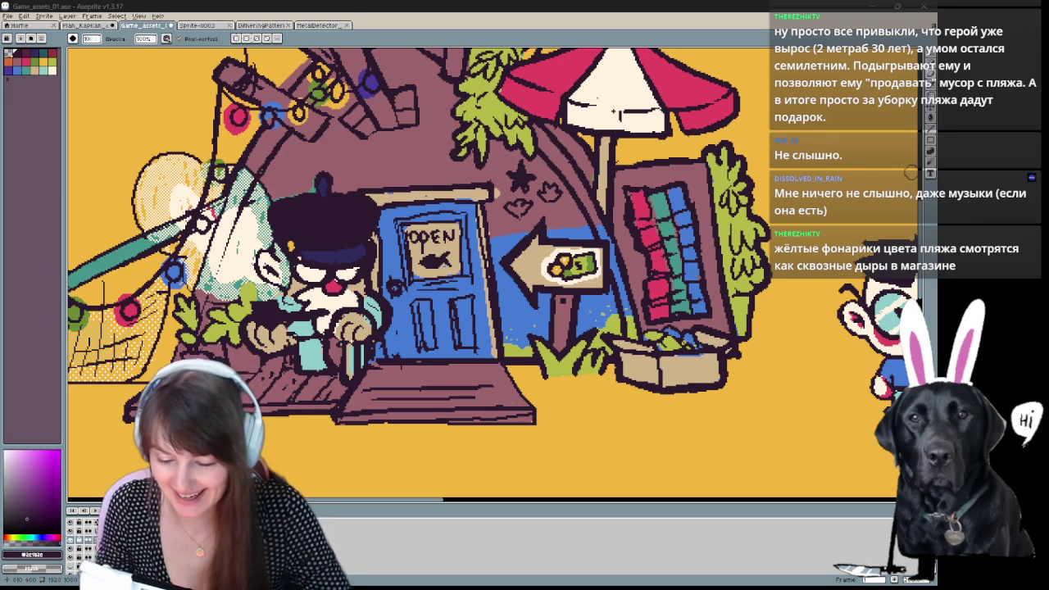
Select orange as the drawing colour with the pencil active.
drag(613, 113, 672, 211)
click(47, 63)
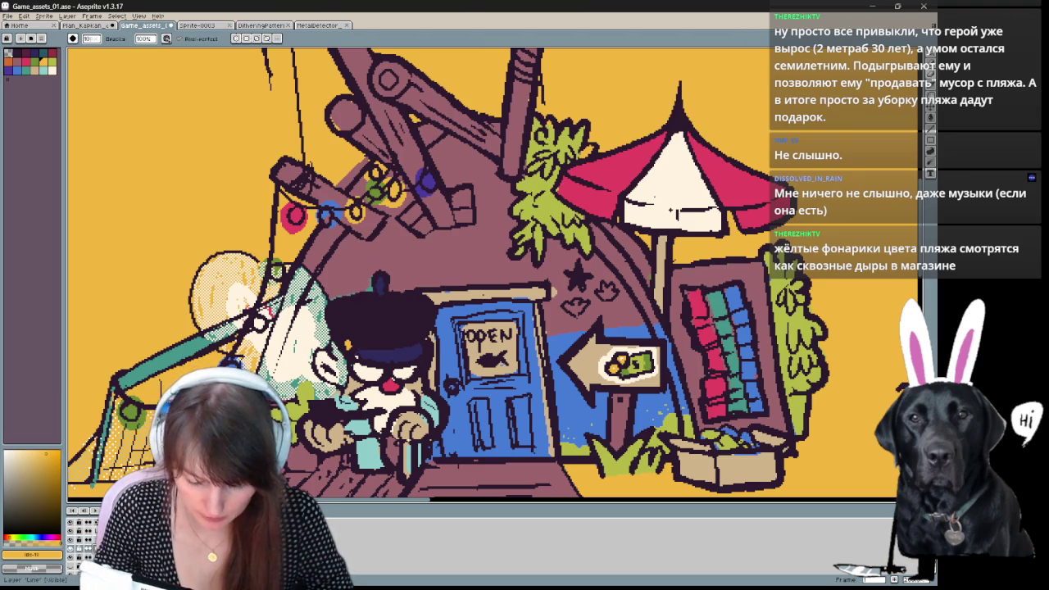
key(e)
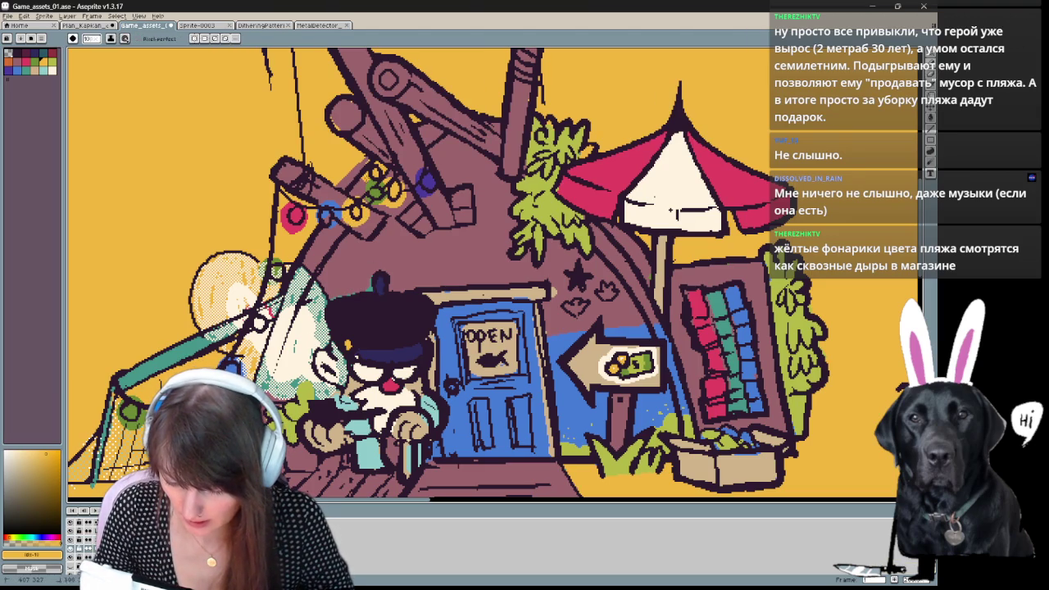
key(b)
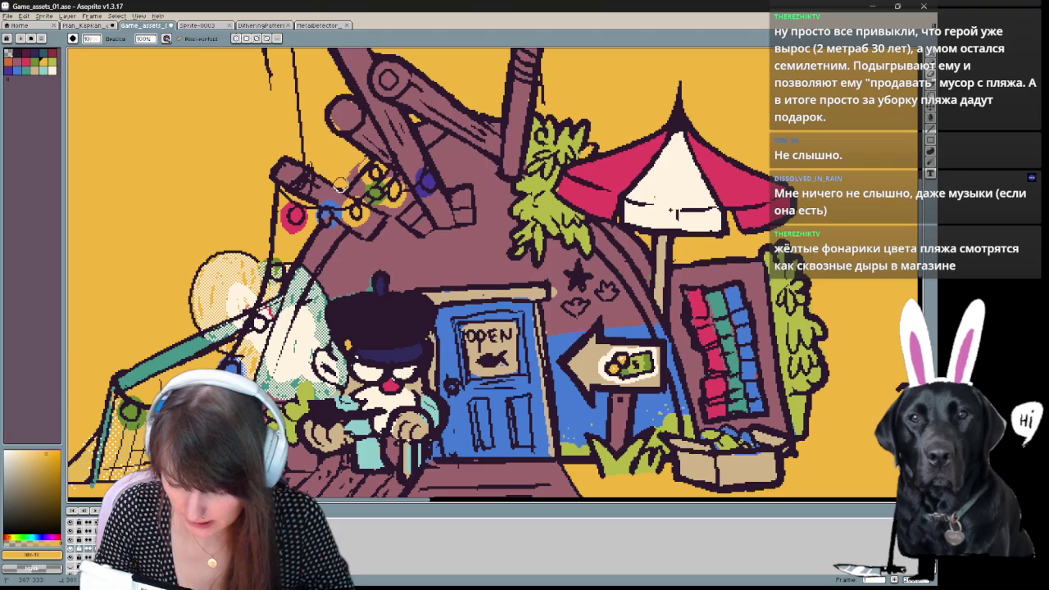
key(b)
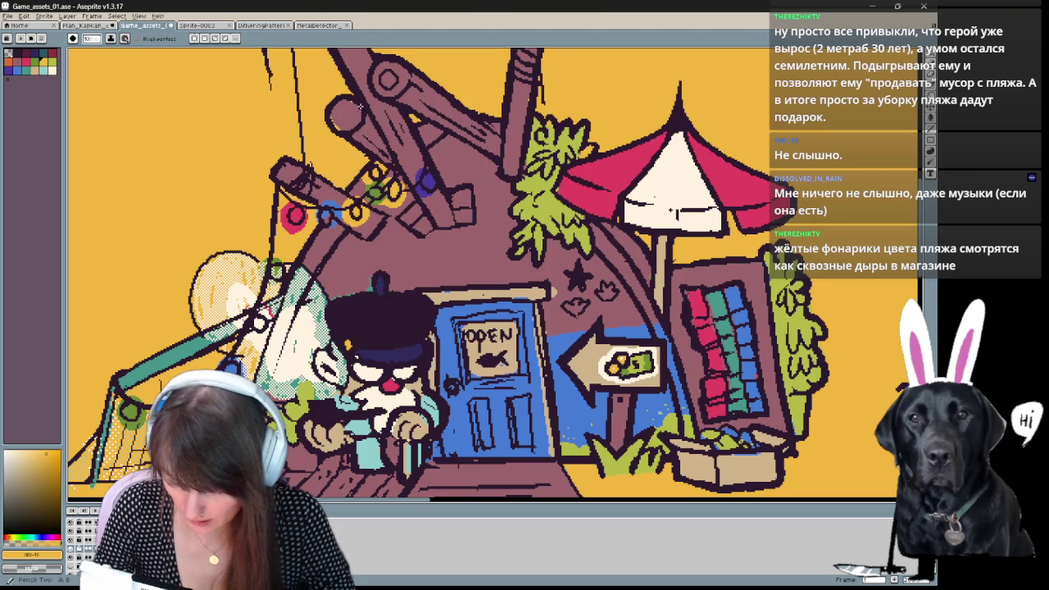
Try darkening the blue bulb to outline purple, then revert it and sample its blue.
drag(401, 140, 395, 177)
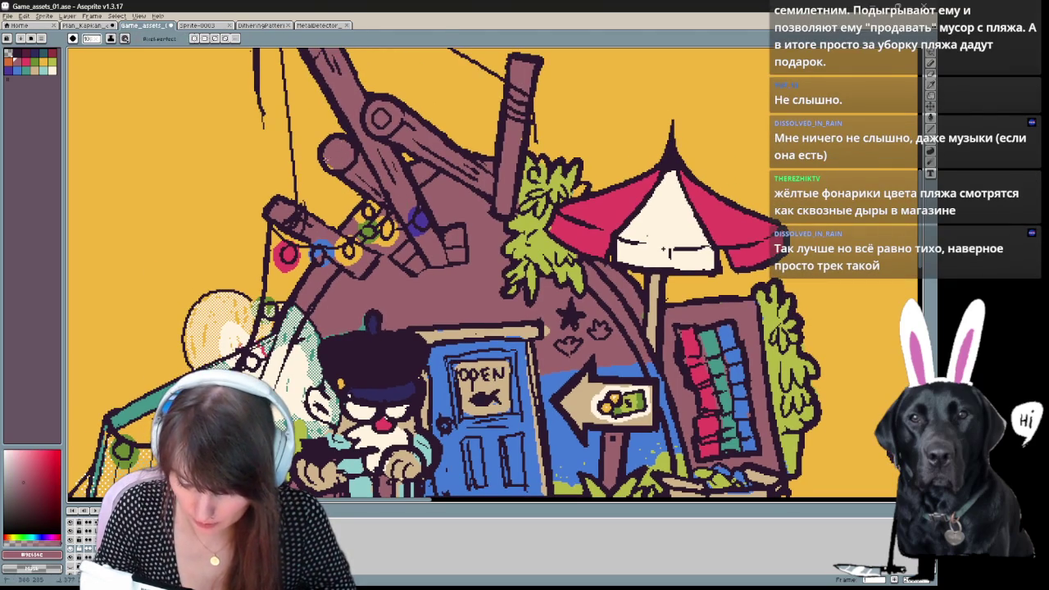
scroll(326, 154, up, 3)
scroll(326, 154, up, 3)
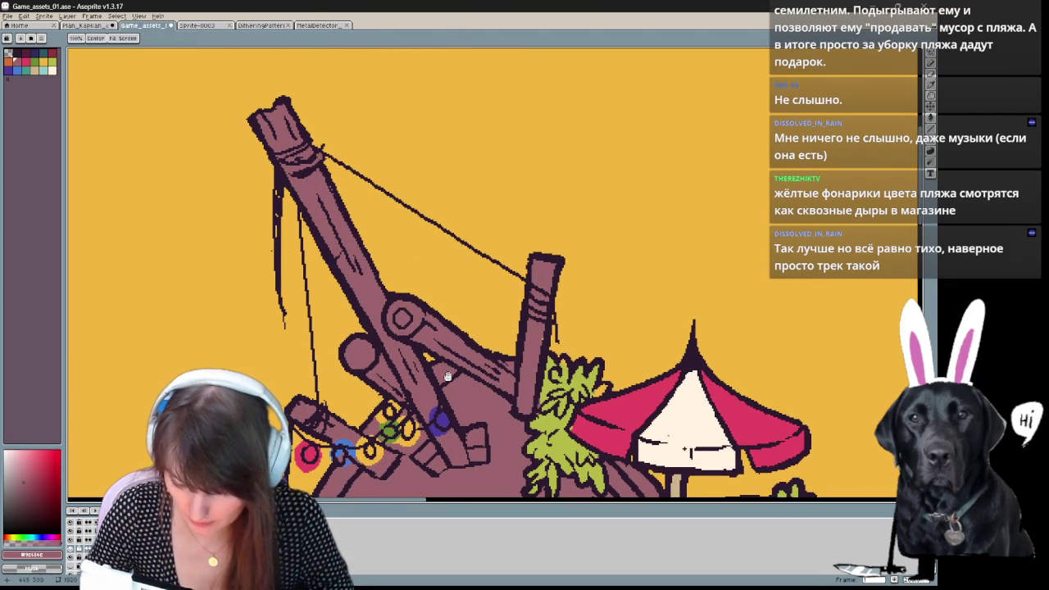
drag(685, 449, 650, 294)
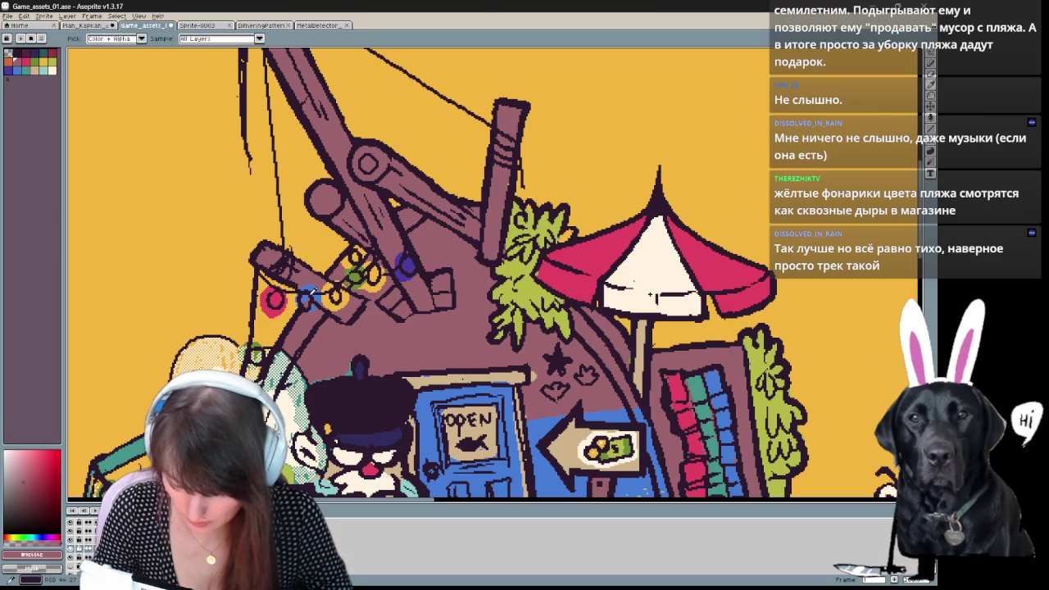
alt+click(315, 289)
drag(311, 292, 302, 296)
alt+click(305, 294)
click(305, 296)
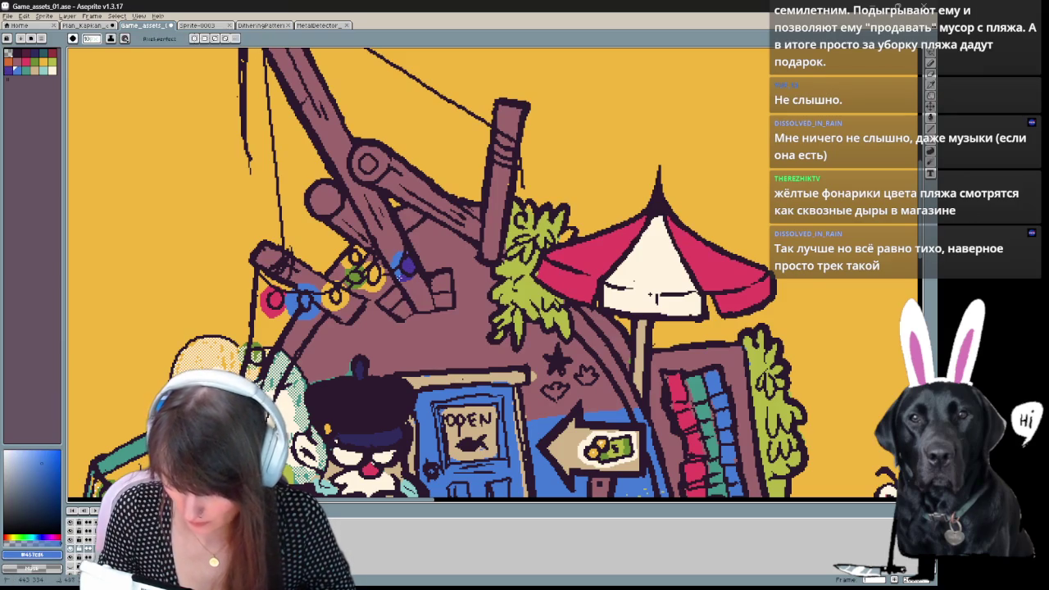
Fill two yellow lantern bulbs with red using the Paint Bucket.
drag(650, 293, 715, 209)
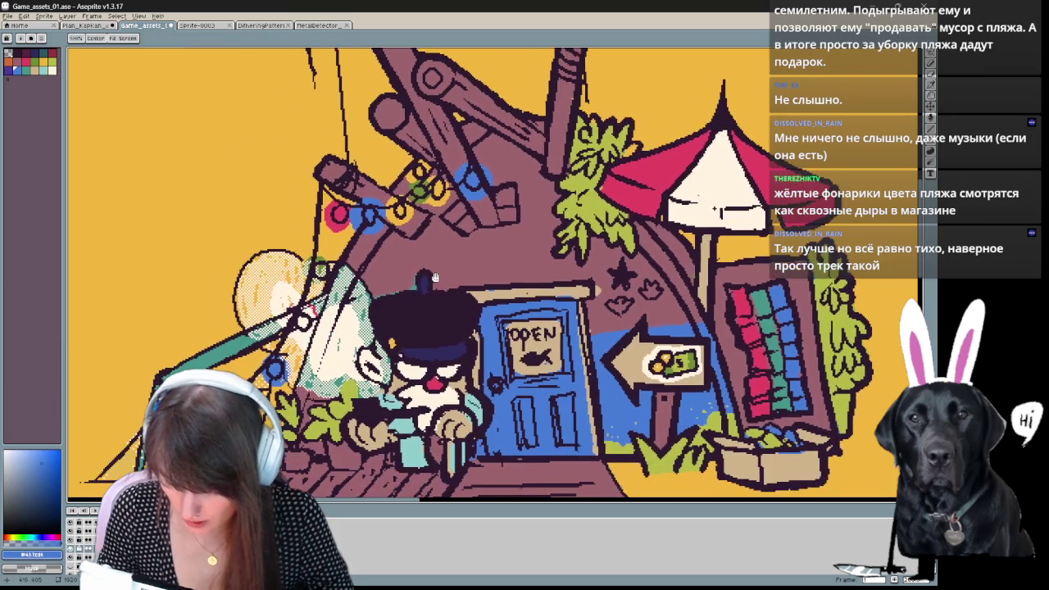
alt+click(340, 218)
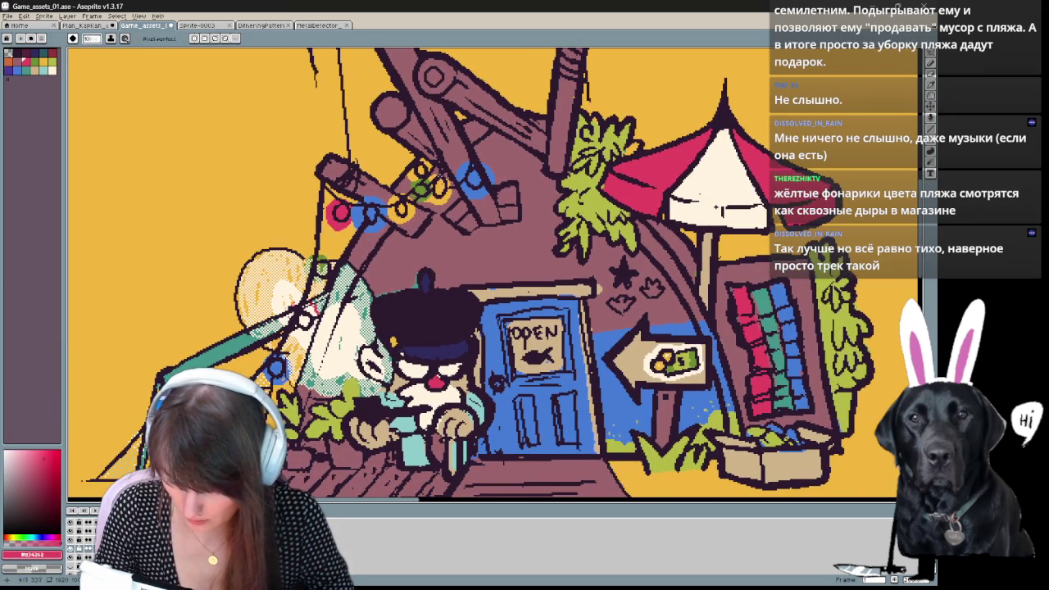
click(436, 177)
key(g)
click(438, 192)
Repaint the neighbouring lantern bulb yellow, undoing a misplaced yellow stroke.
alt+click(414, 211)
key(b)
click(414, 176)
key(ctrl+z)
click(441, 186)
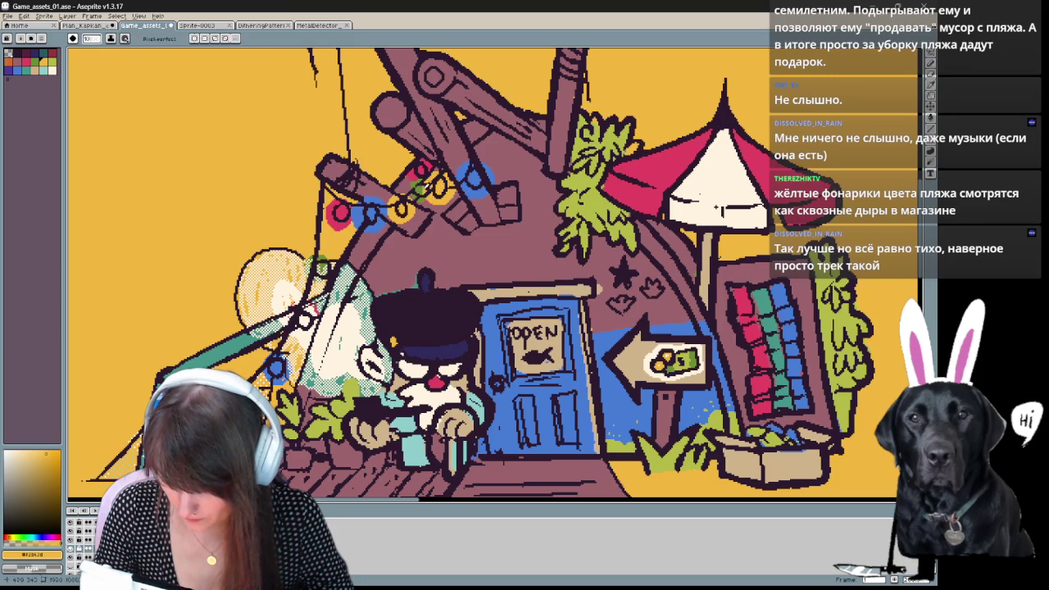
Pick green, then resample blue and repaint the blue bulb near the shopkeeper.
alt+click(420, 190)
mouse_move(310, 362)
mouse_down()
mouse_move(372, 292)
mouse_move(349, 309)
mouse_up()
alt+click(336, 300)
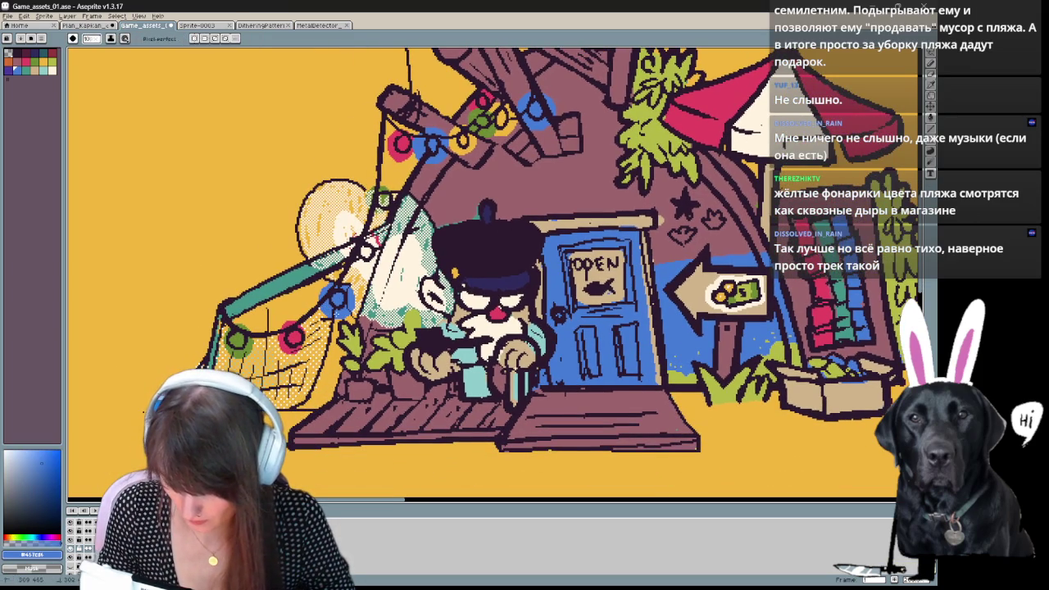
Repaint the green bulb green after undoing a stray dark purple outline.
alt+click(387, 187)
mouse_move(371, 187)
mouse_down()
mouse_move(384, 211)
mouse_move(390, 197)
mouse_move(382, 215)
mouse_move(390, 197)
mouse_up()
key(ctrl+z)
alt+click(385, 190)
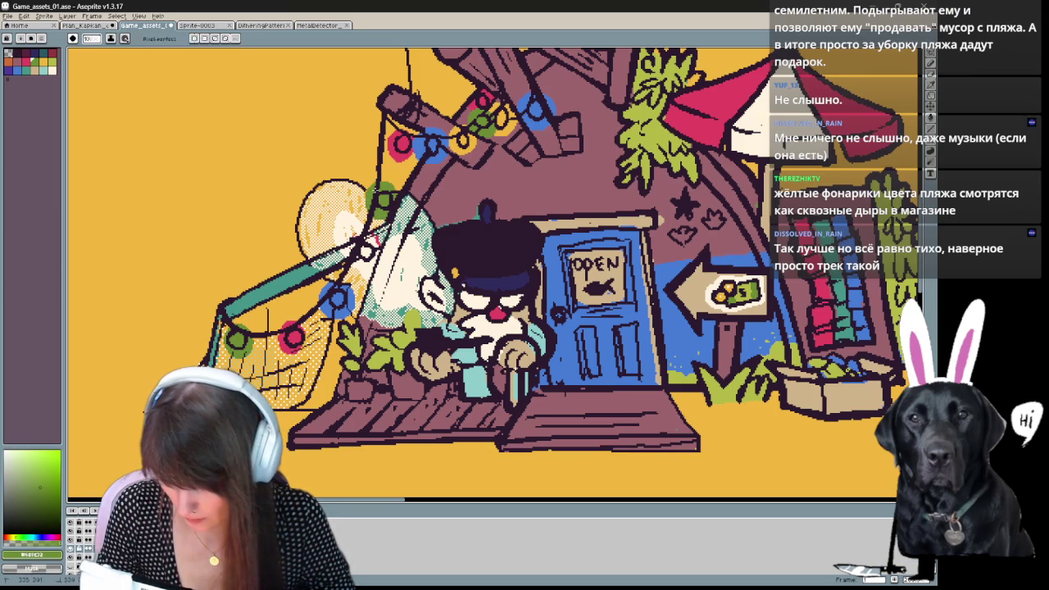
Sample red, then the yellow background, then red again as the drawing colour.
alt+click(404, 139)
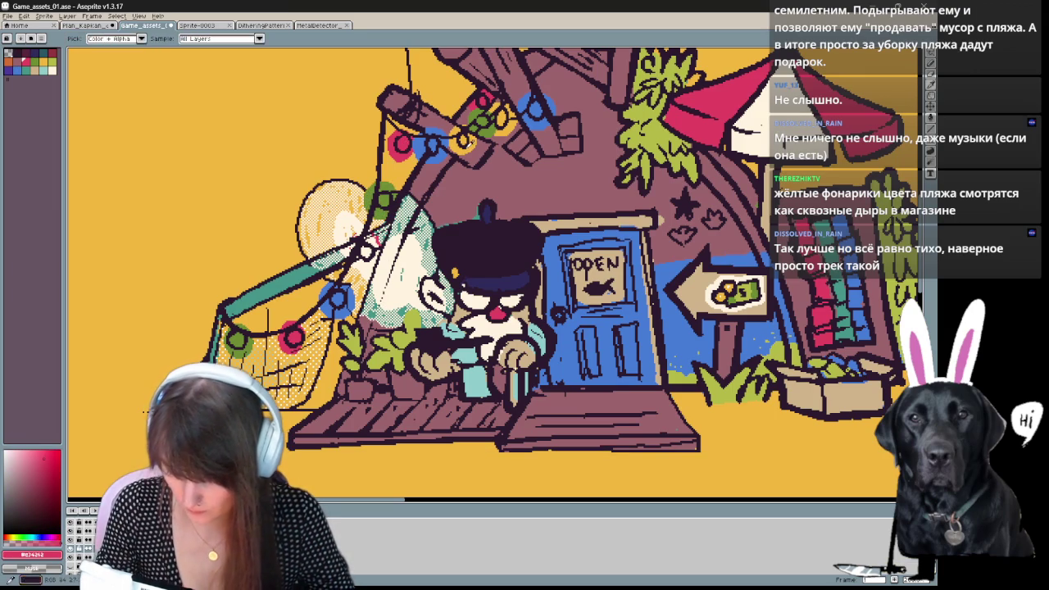
alt+click(145, 411)
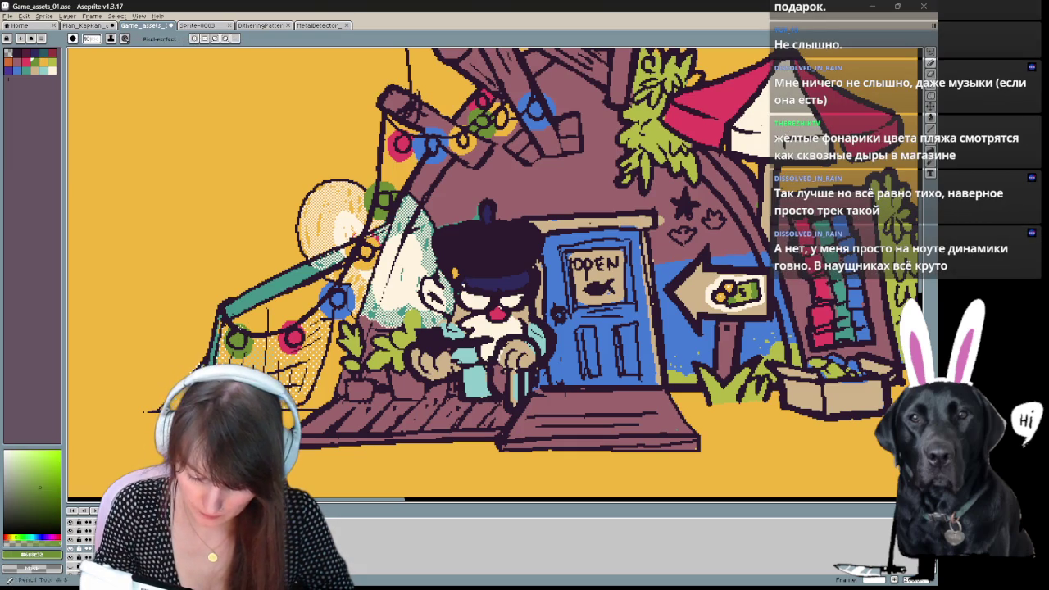
alt+click(292, 336)
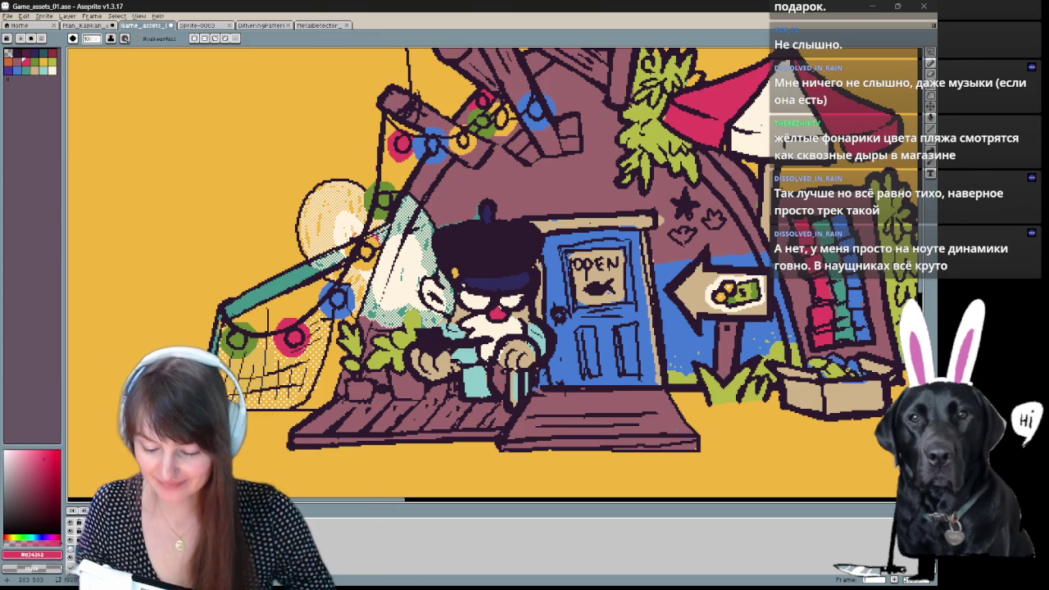
Pick the dark outline purple and alternate between eraser, move and pencil tools.
drag(776, 140, 735, 110)
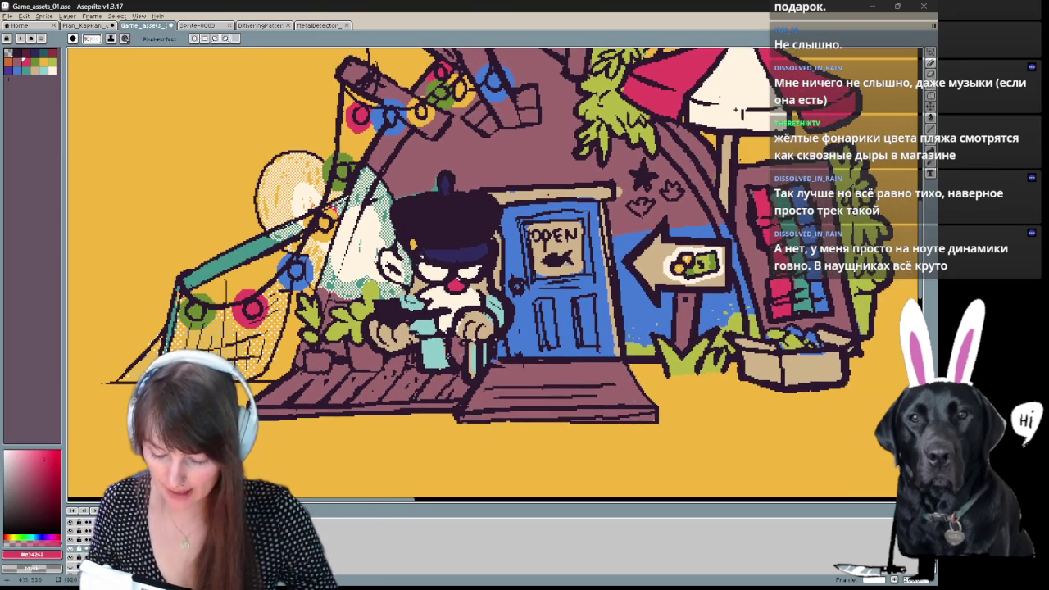
alt+click(736, 110)
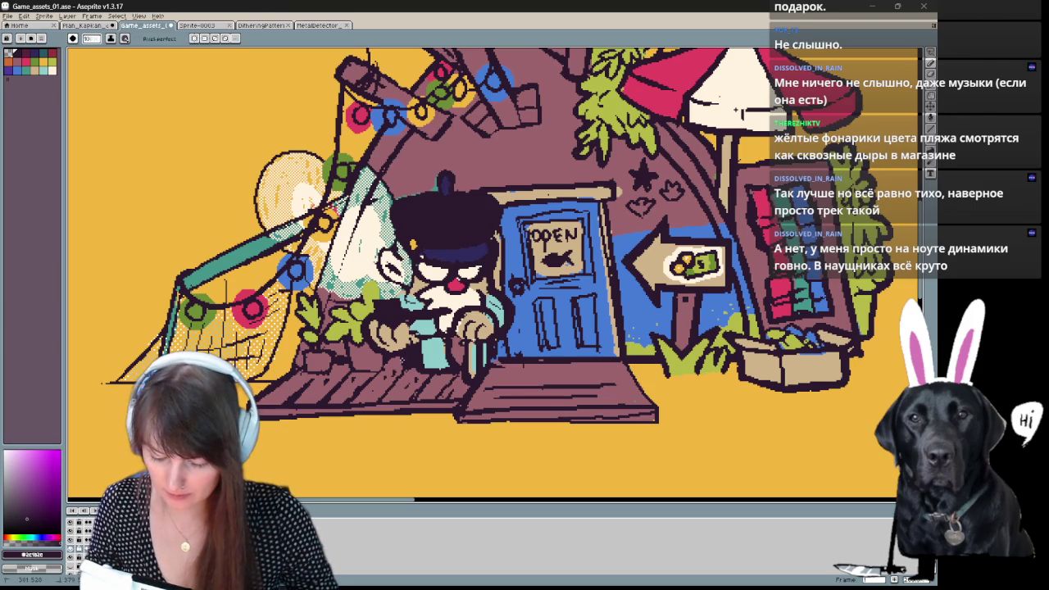
key(e)
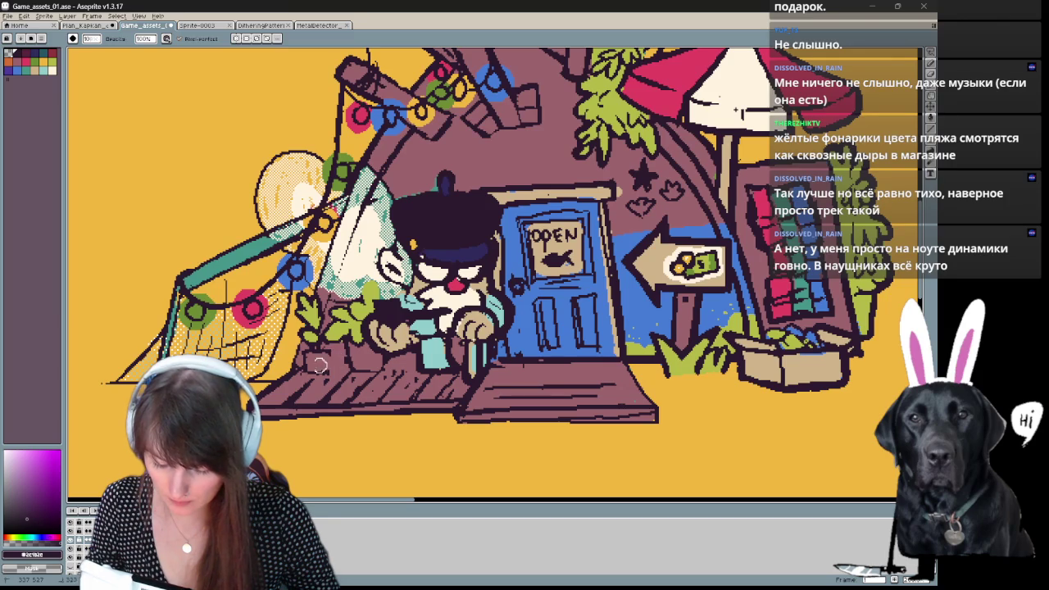
key(v)
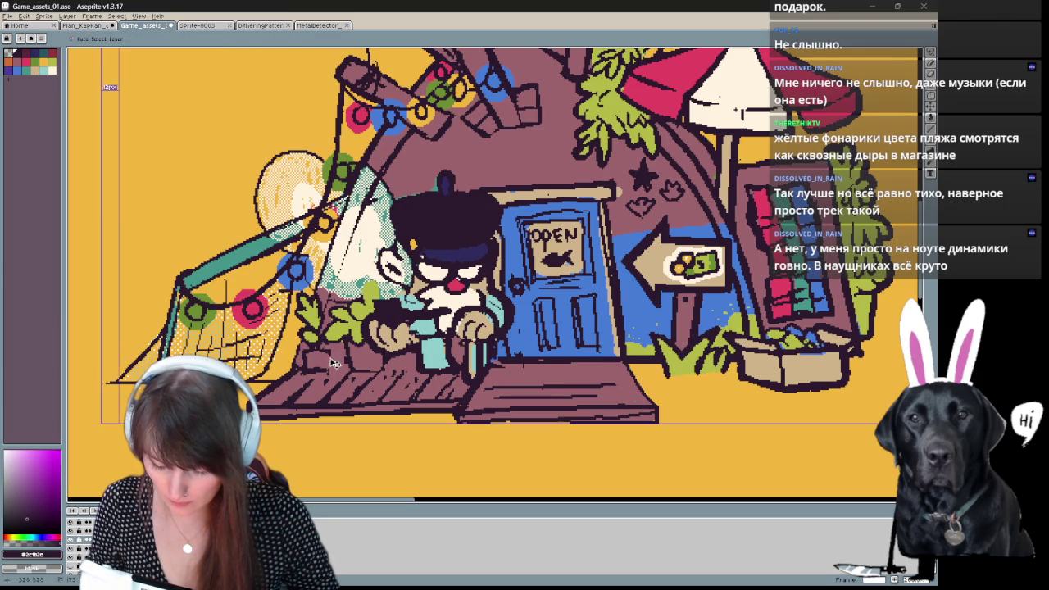
key(e)
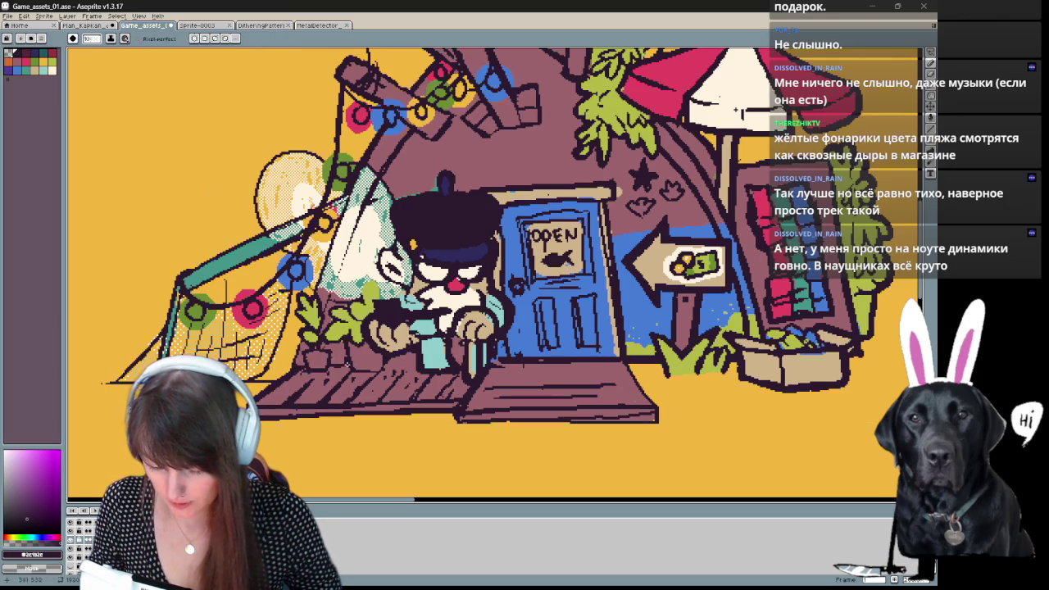
key(b)
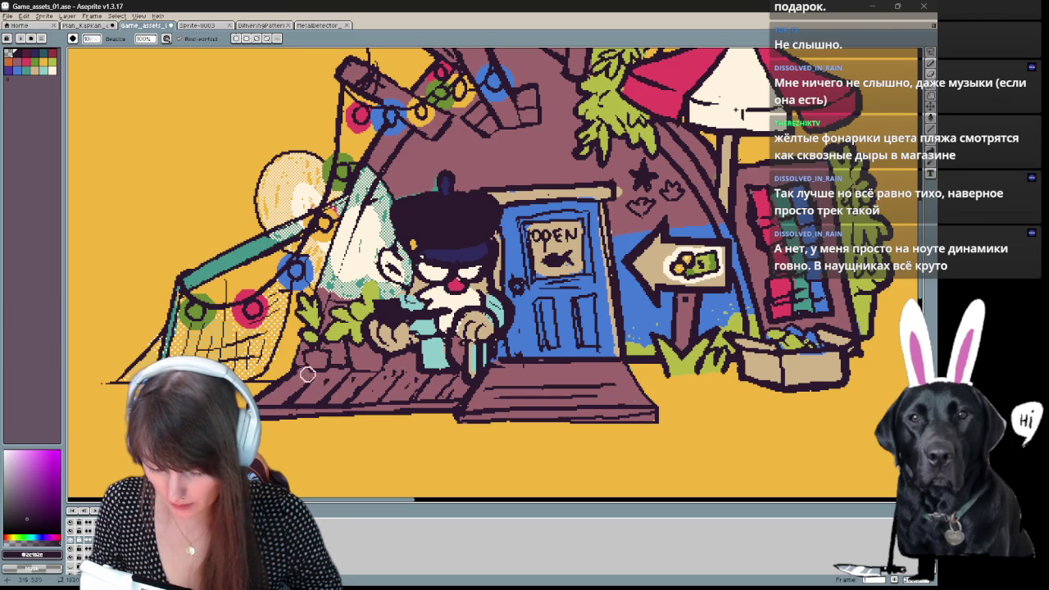
key(e)
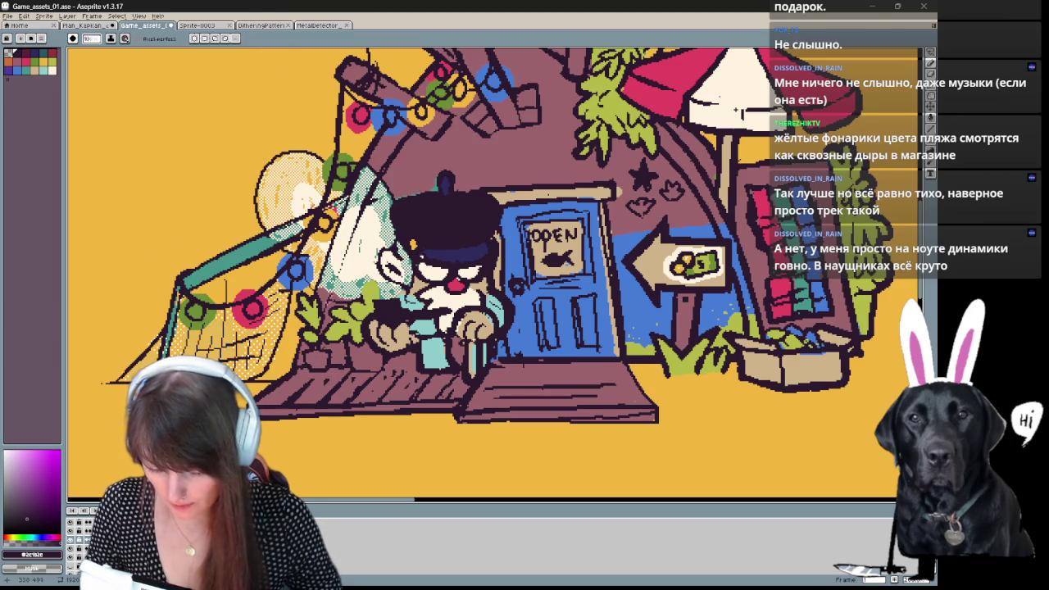
drag(735, 110, 687, 215)
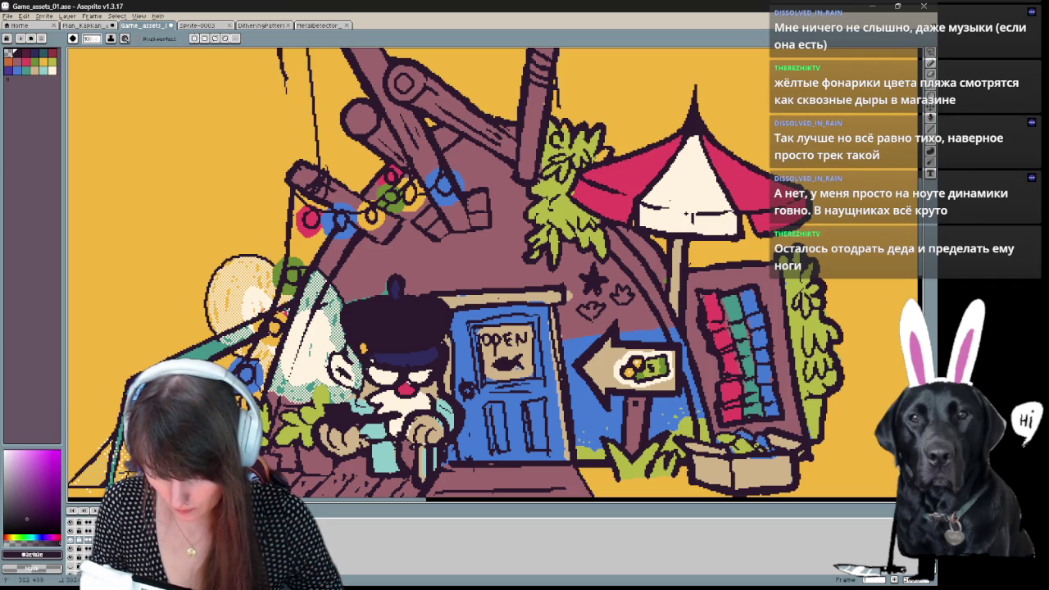
Frame the roof and the character on the right with the pencil ready.
drag(686, 215, 649, 237)
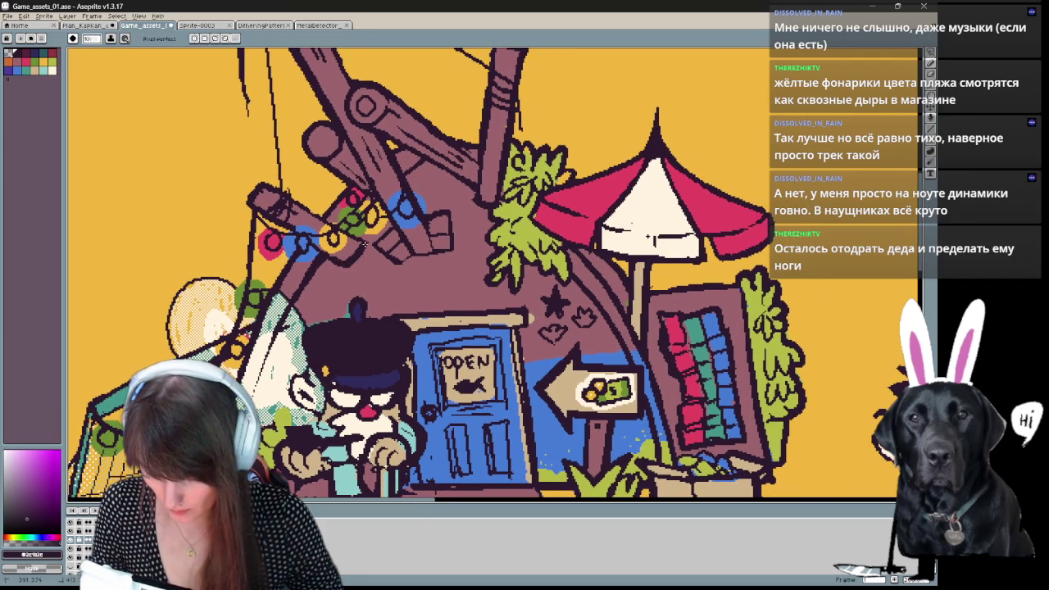
key(b)
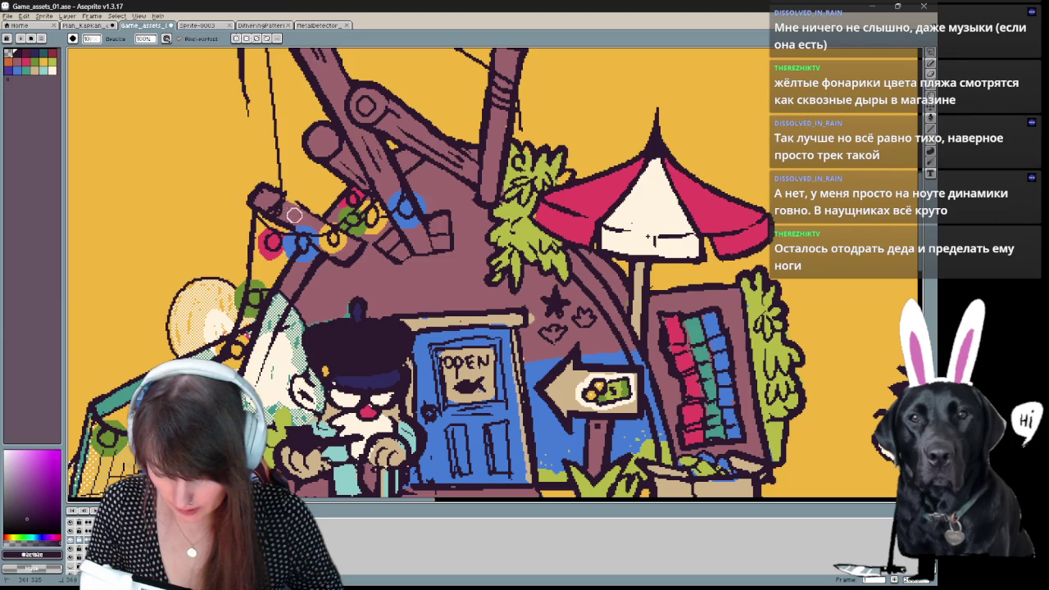
key(e)
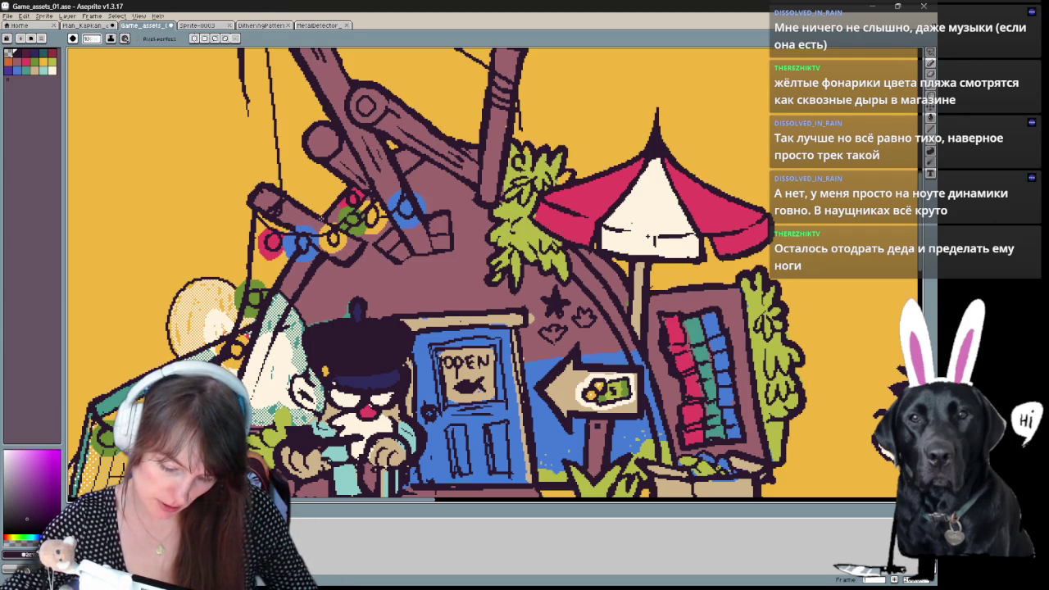
key(b)
mouse_move(647, 236)
mouse_down()
mouse_move(550, 410)
mouse_move(585, 257)
mouse_move(611, 237)
mouse_move(591, 153)
mouse_move(537, 149)
mouse_up()
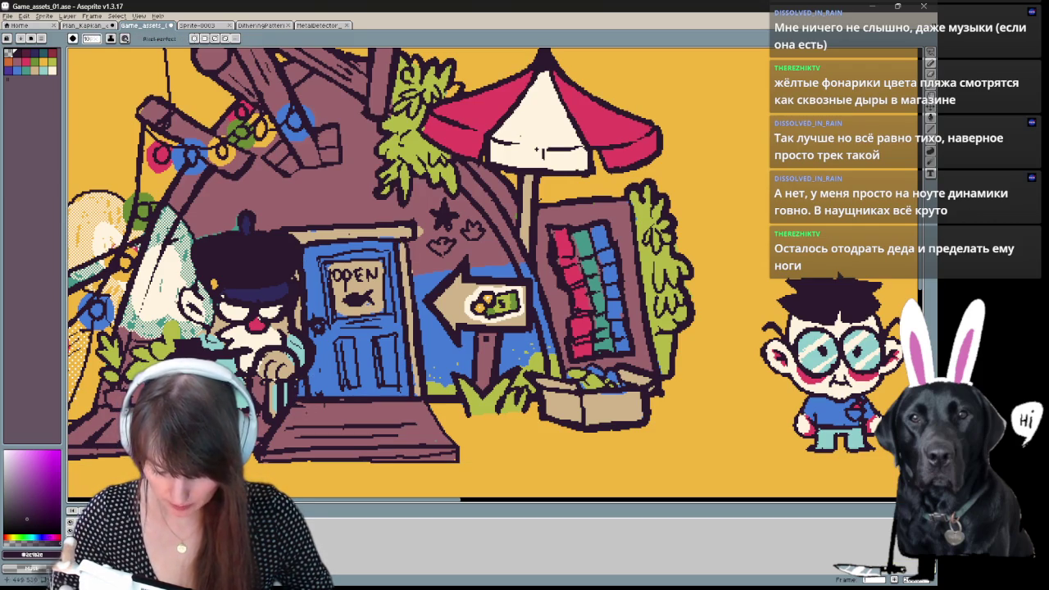
Touch up pixels on the blue door, alternating pencil and eraser.
key(b)
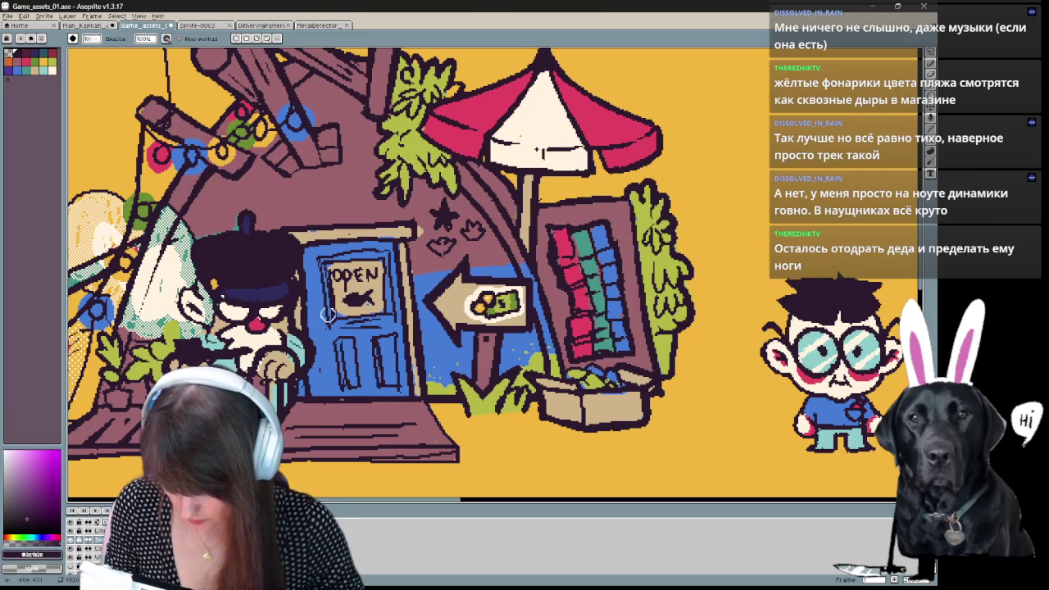
key(e)
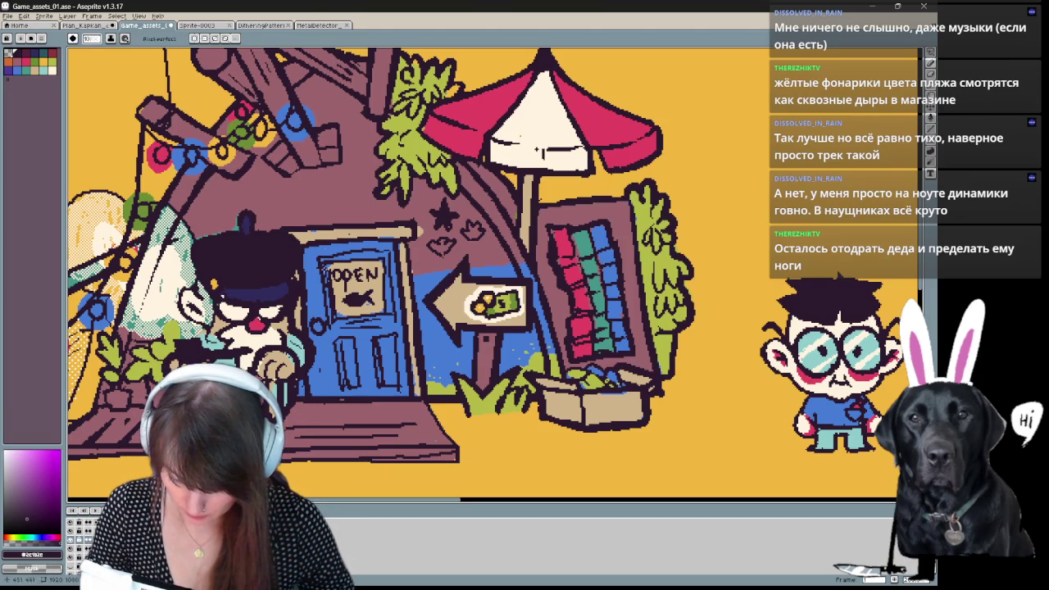
key(b)
key(e)
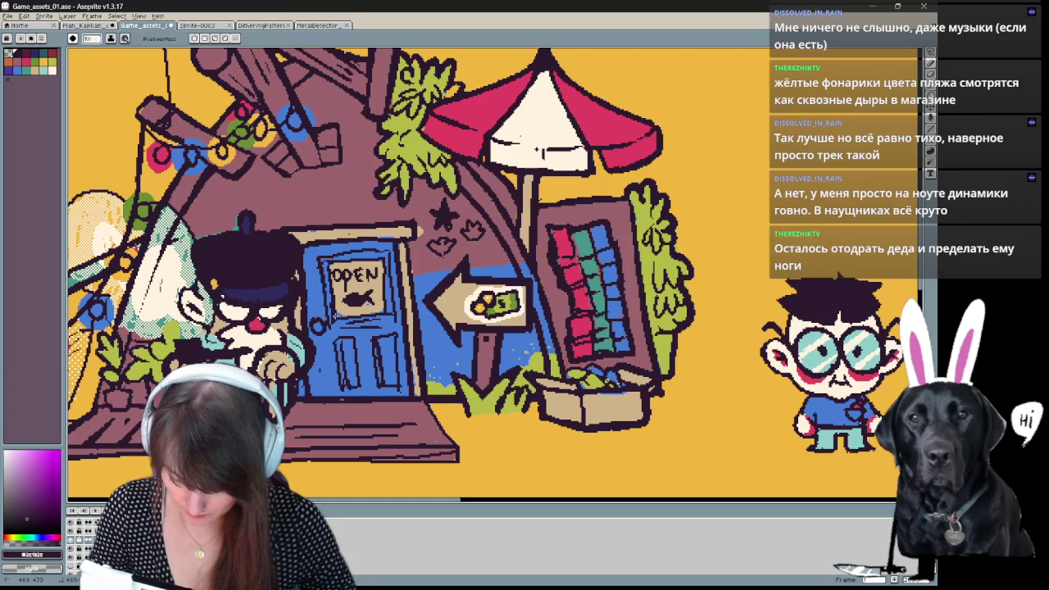
key(e)
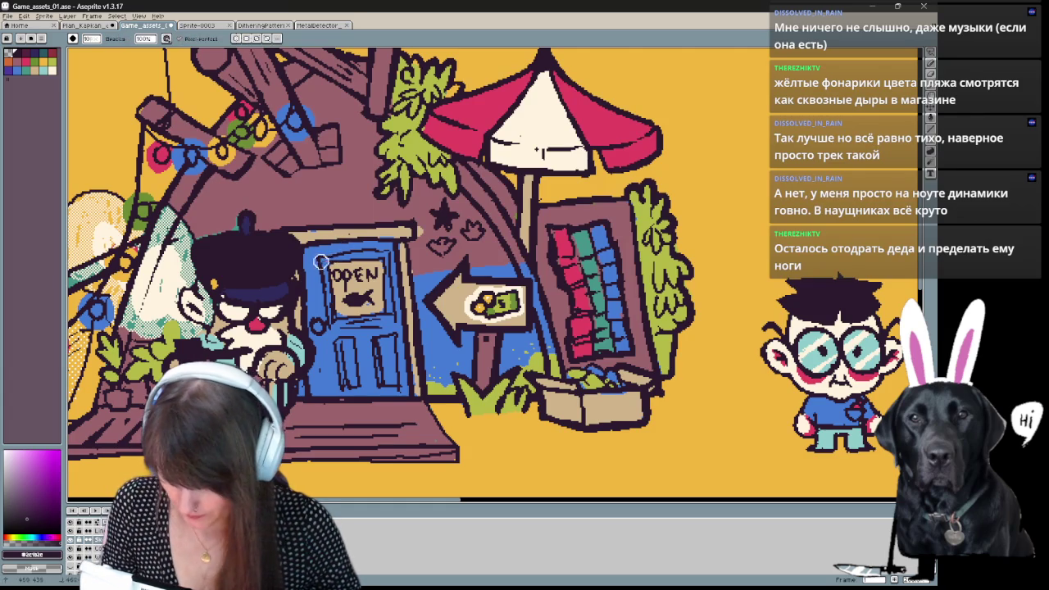
key(e)
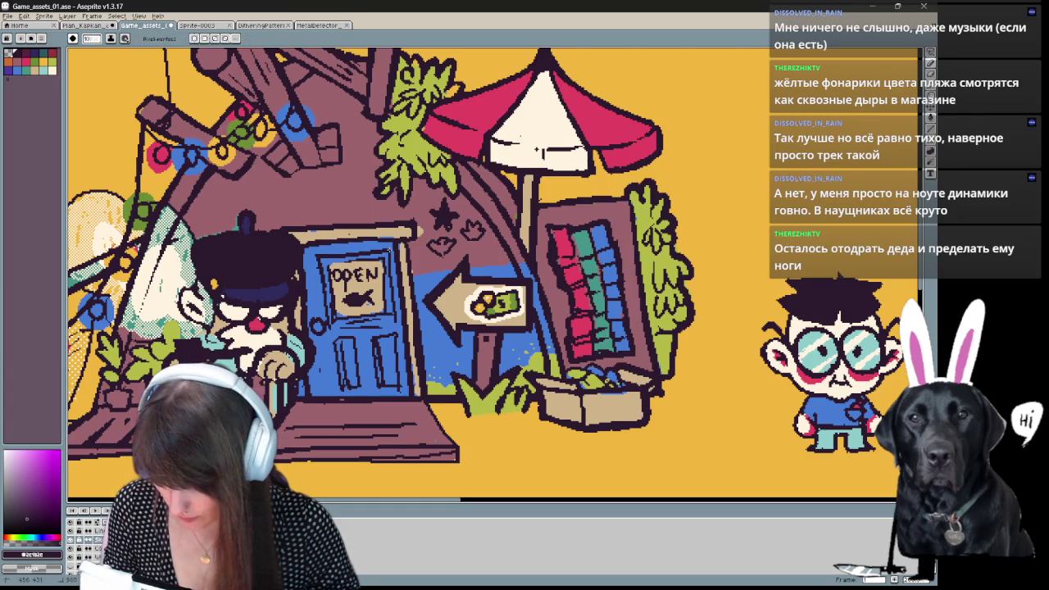
key(e)
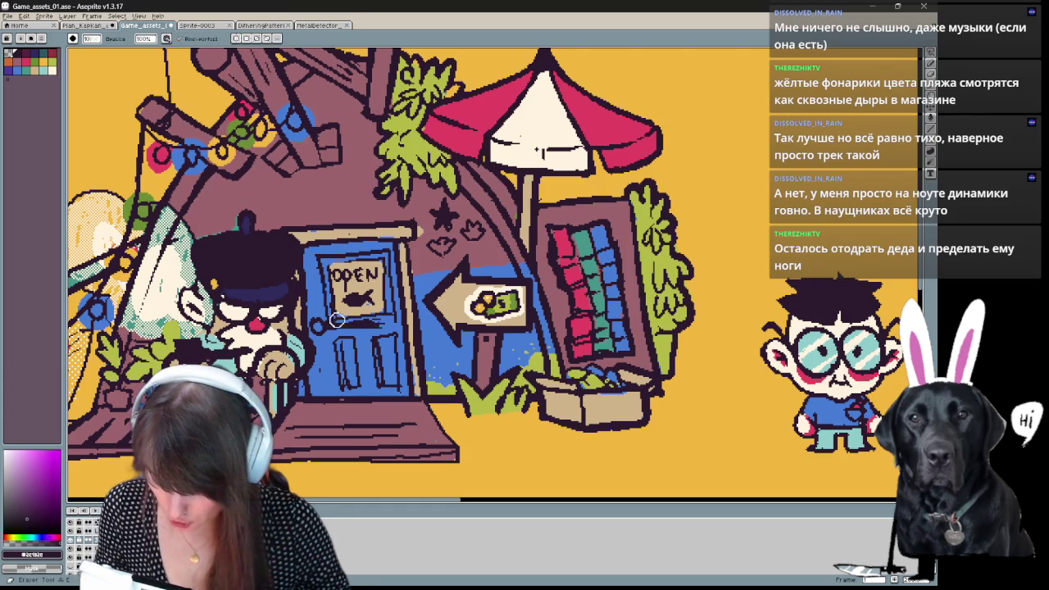
key(b)
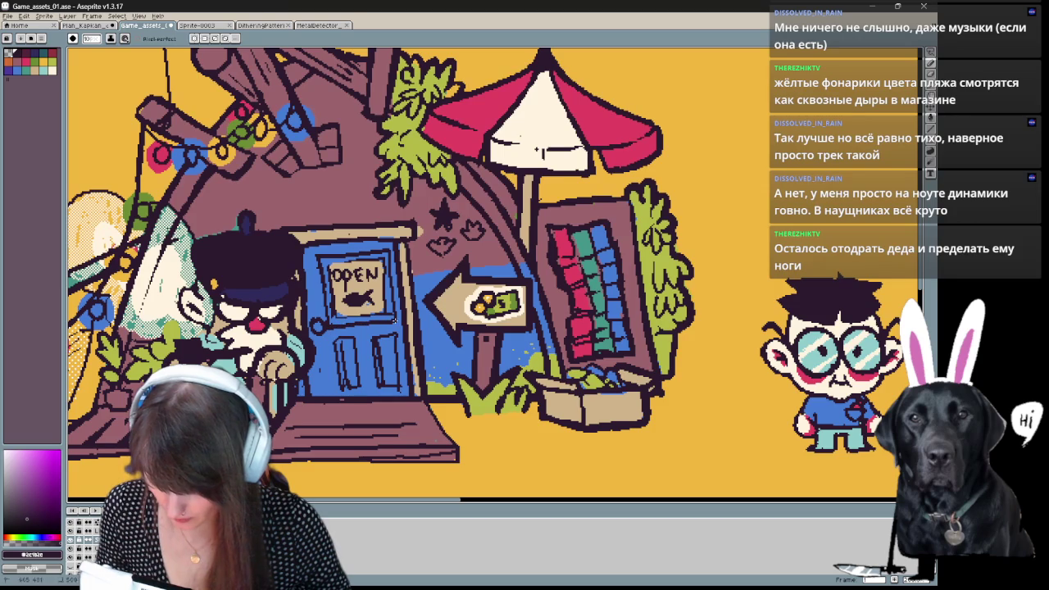
key(e)
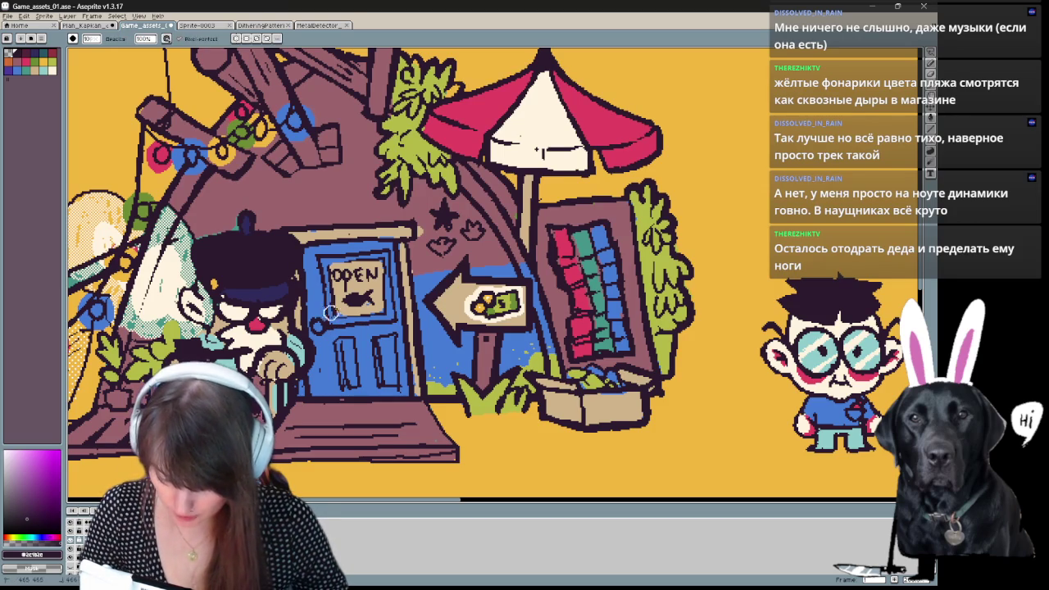
key(b)
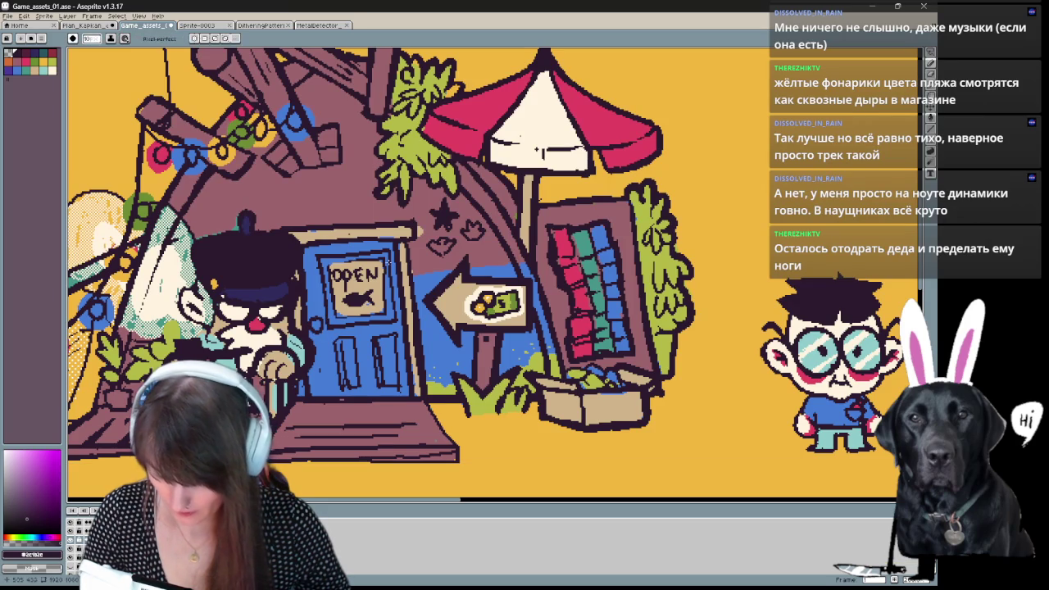
key(e)
key(b)
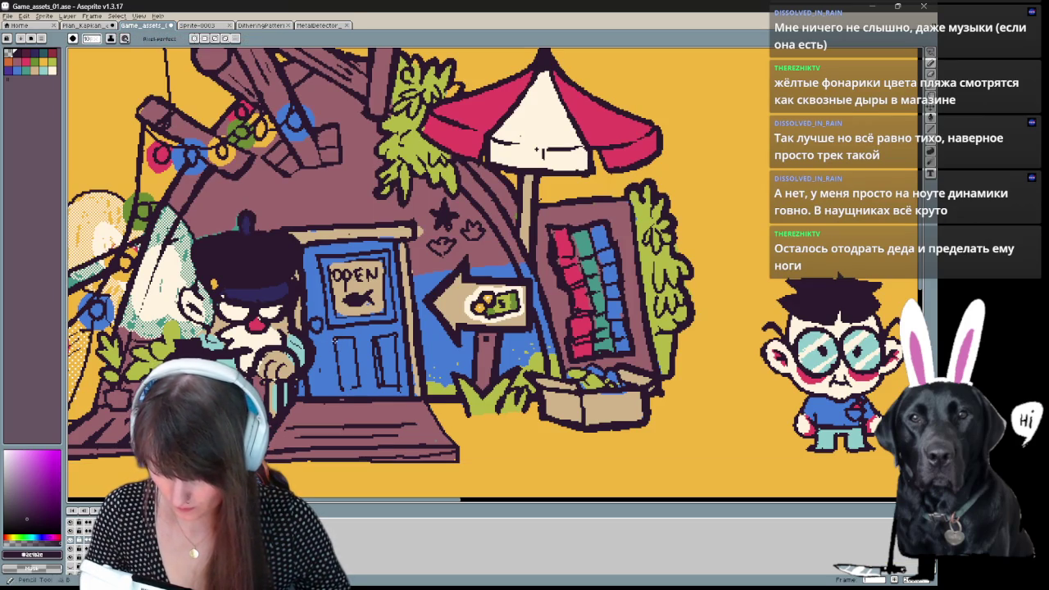
key(e)
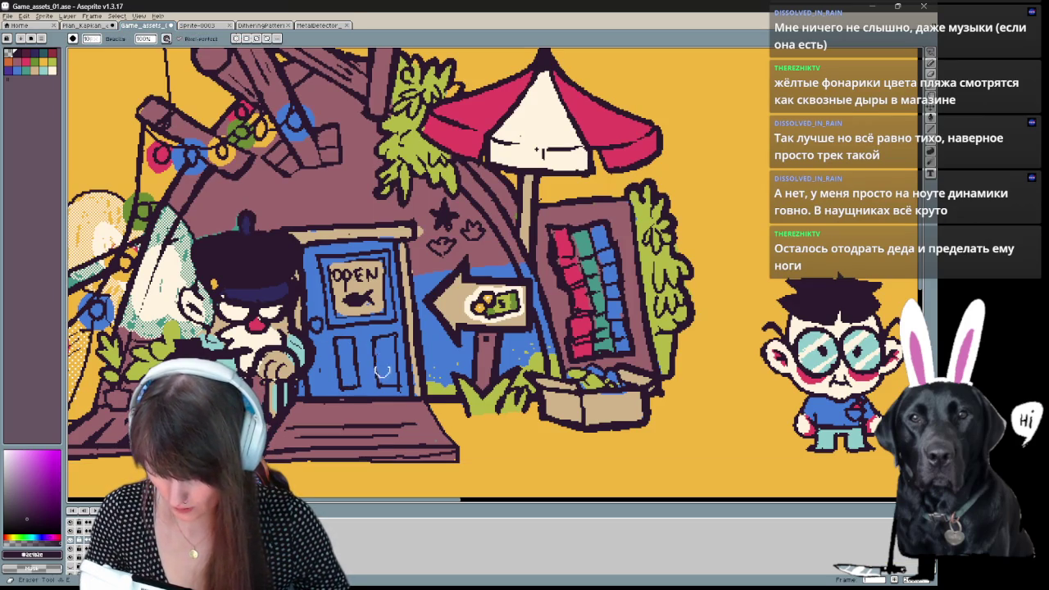
key(b)
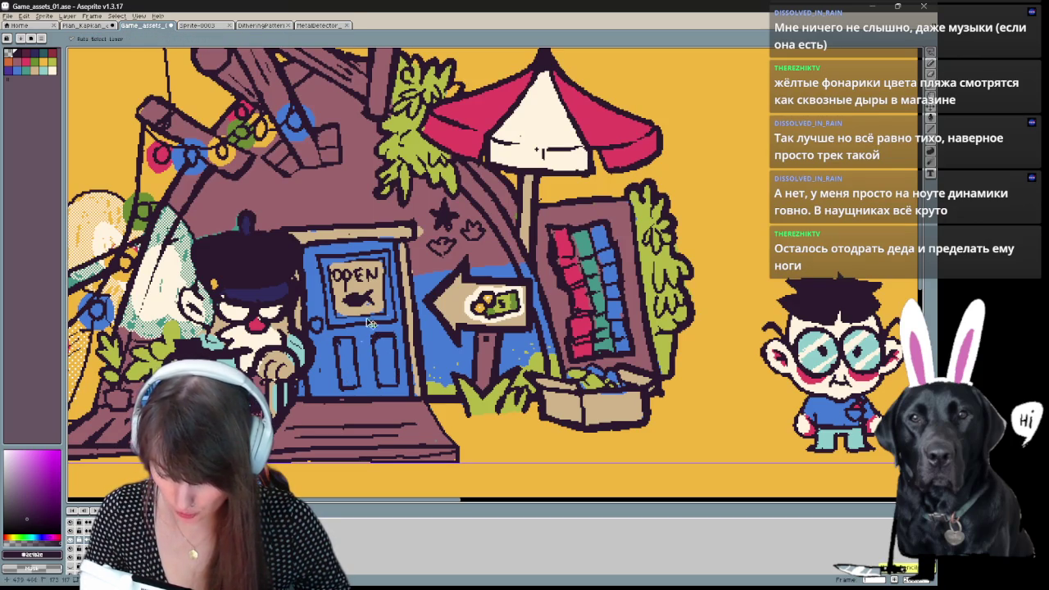
key(e)
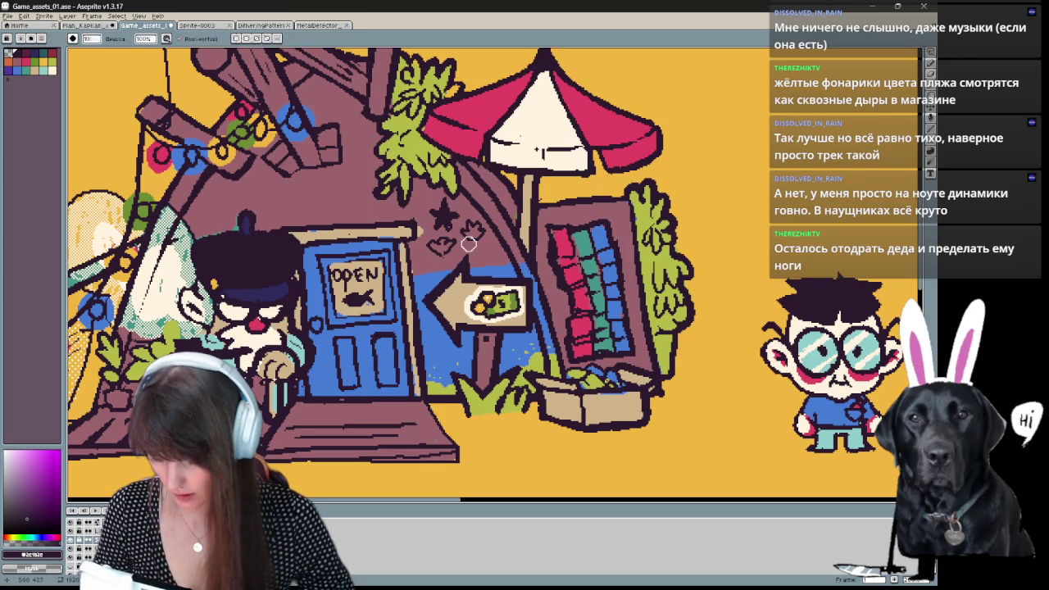
Frame the whole scene and pick blue-violet for shading the door.
scroll(399, 283, down, 2)
scroll(399, 283, down, 1)
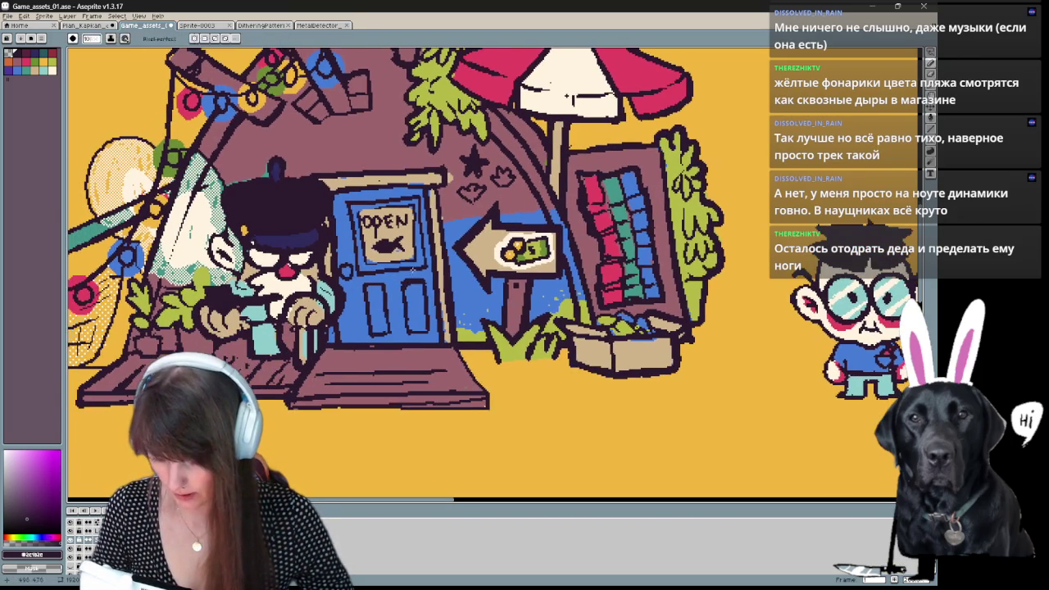
key(b)
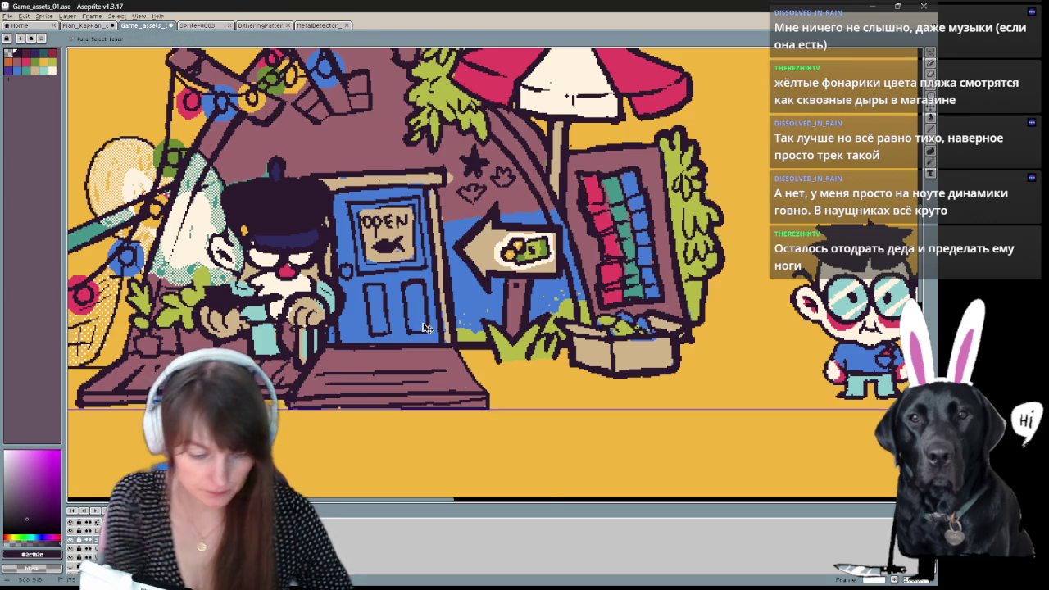
scroll(423, 321, down, 1)
mouse_move(423, 322)
mouse_down()
mouse_move(477, 455)
mouse_move(496, 430)
mouse_move(422, 412)
mouse_move(432, 445)
mouse_up()
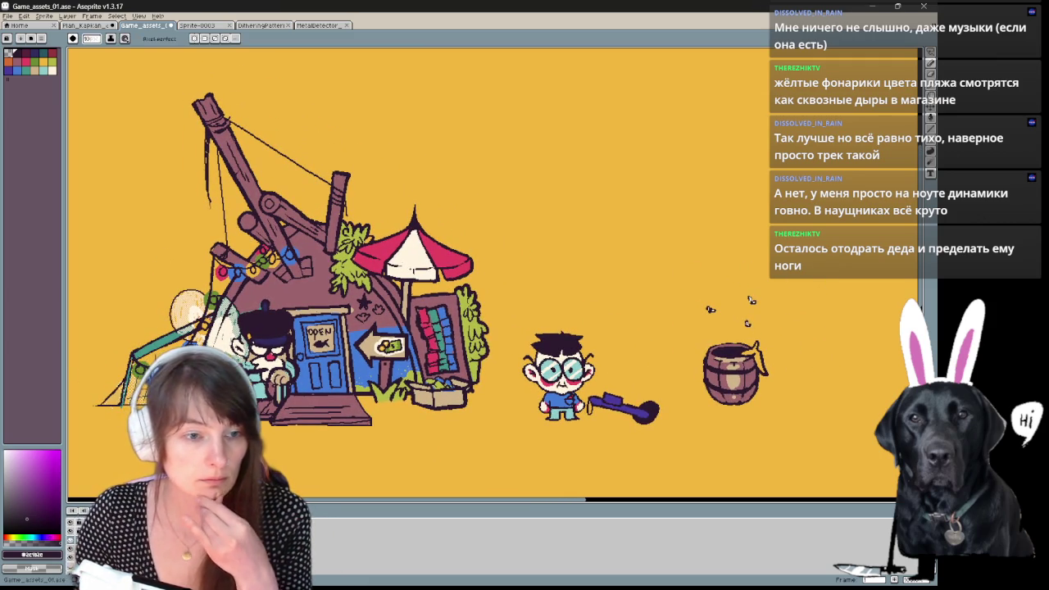
mouse_move(383, 408)
mouse_down()
mouse_move(470, 391)
mouse_move(480, 407)
mouse_up()
scroll(452, 396, up, 1)
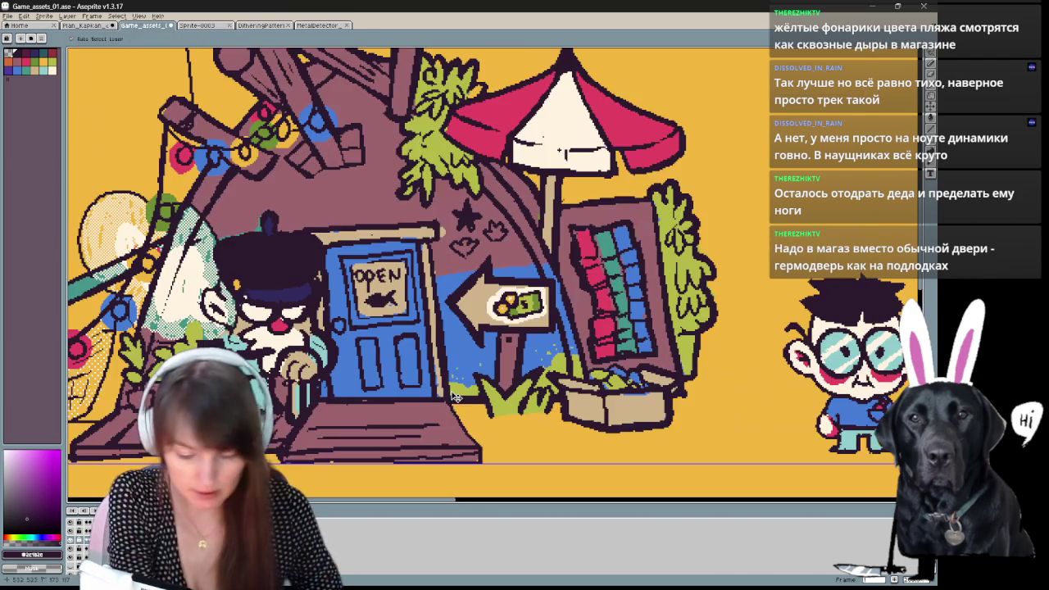
click(42, 72)
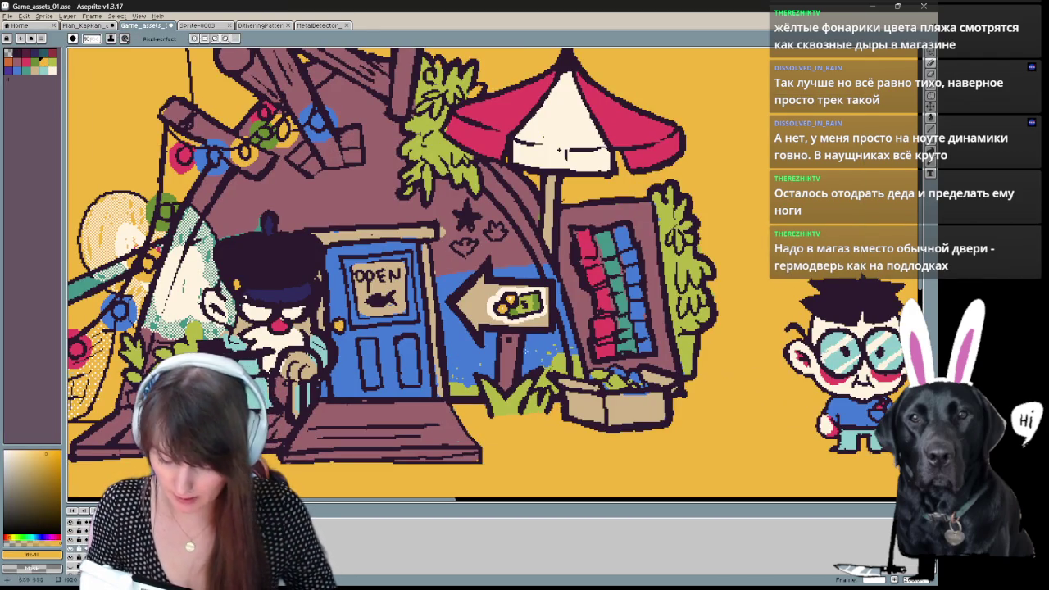
click(18, 71)
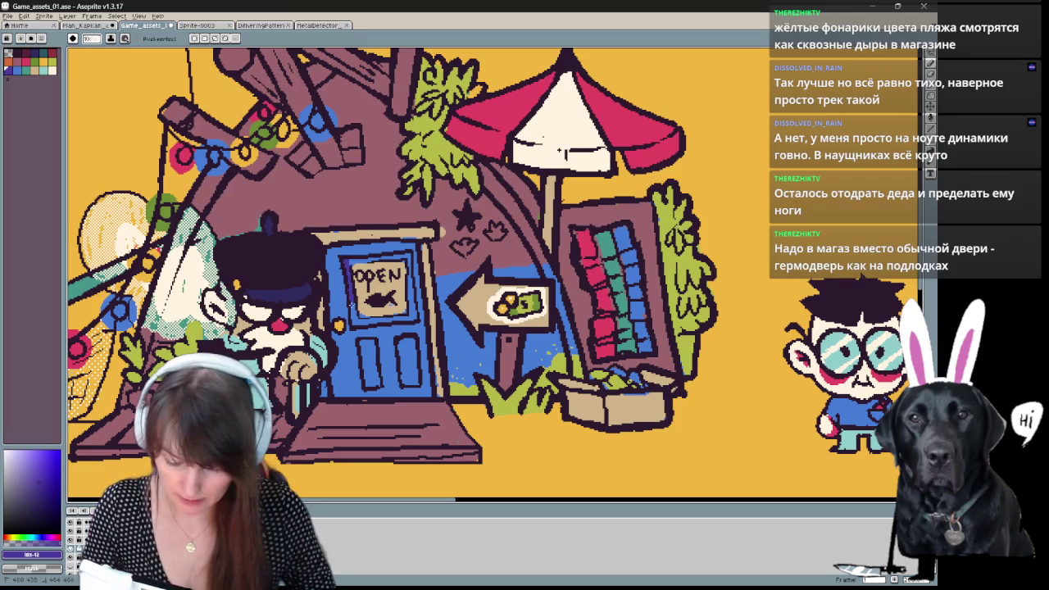
drag(407, 256, 411, 318)
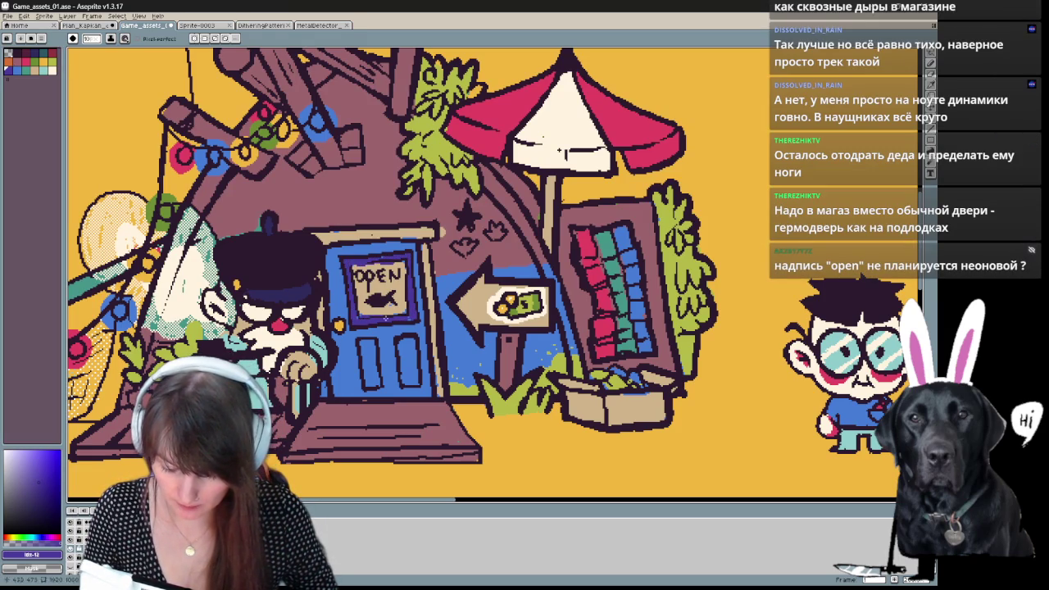
Shade both door panels darker blue-violet and add a lighter blue left-edge highlight.
drag(362, 344, 368, 382)
drag(399, 340, 406, 362)
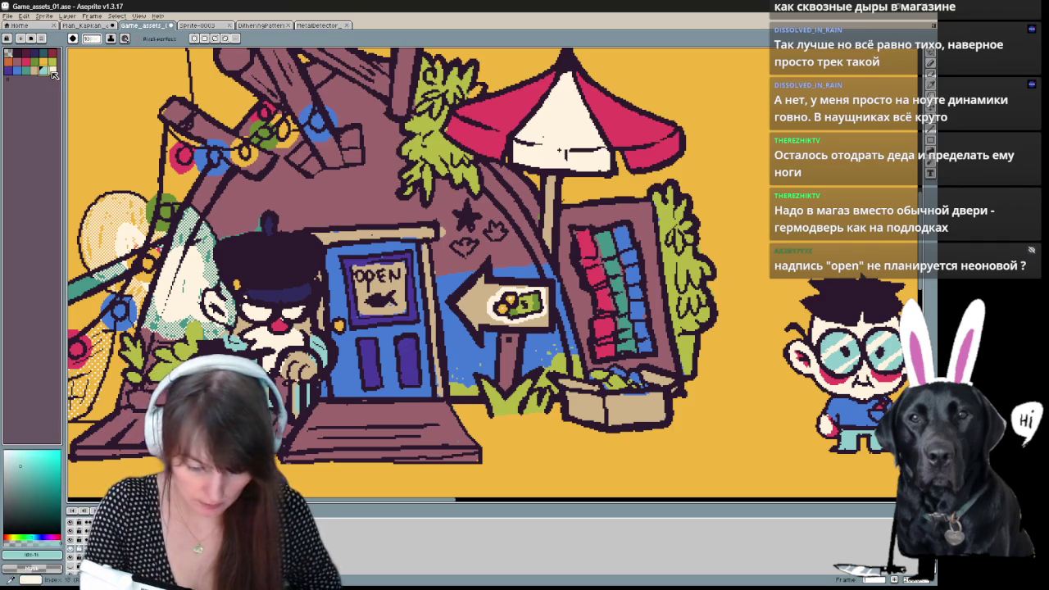
alt+click(336, 254)
drag(336, 256, 345, 390)
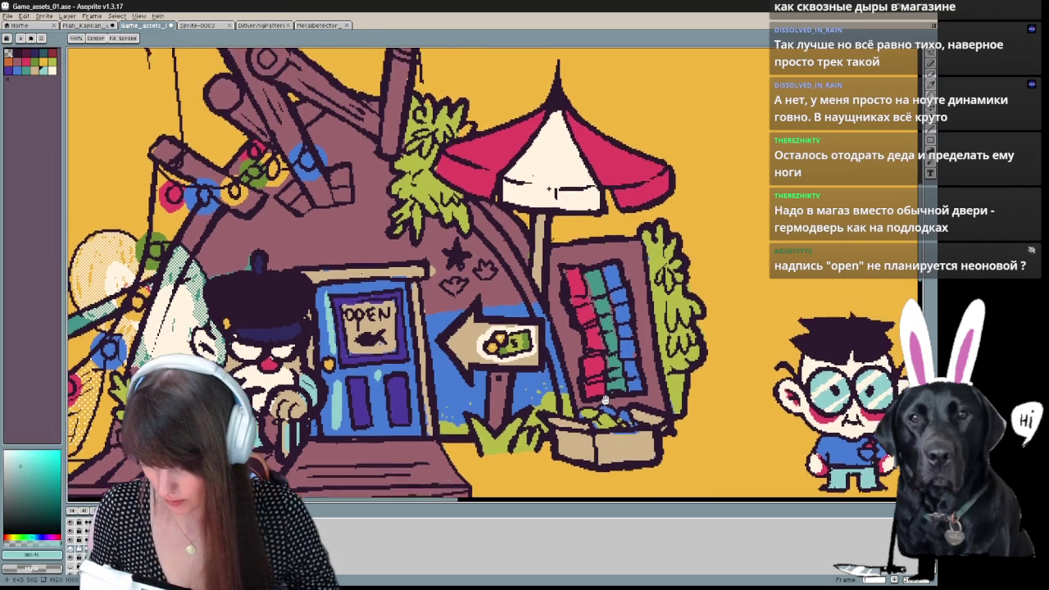
Sample teal-green, the books' pink-red and blue, and a yellow-green colour.
drag(560, 150, 421, 139)
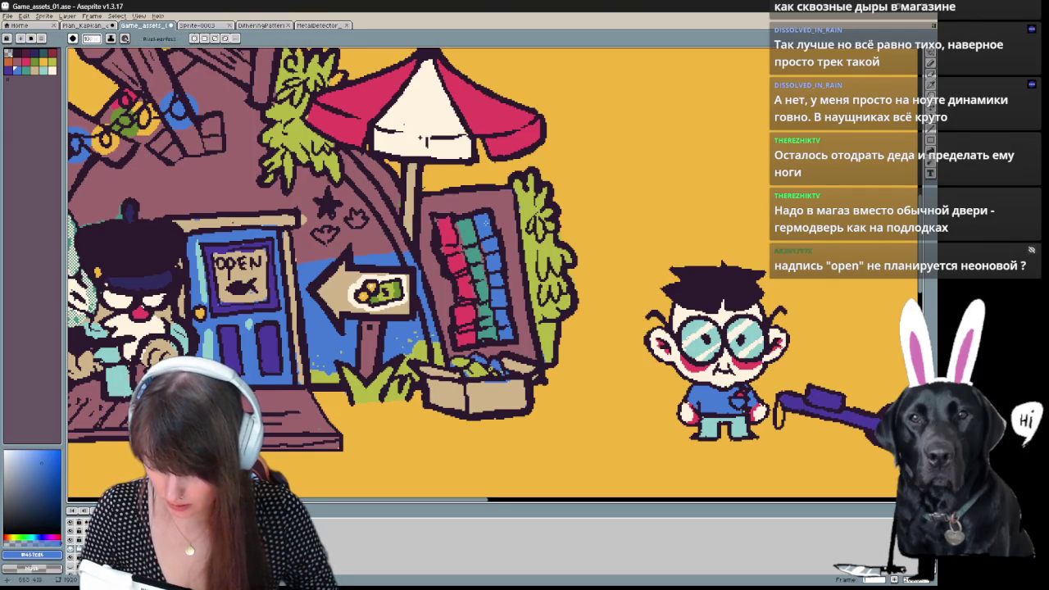
alt+click(420, 139)
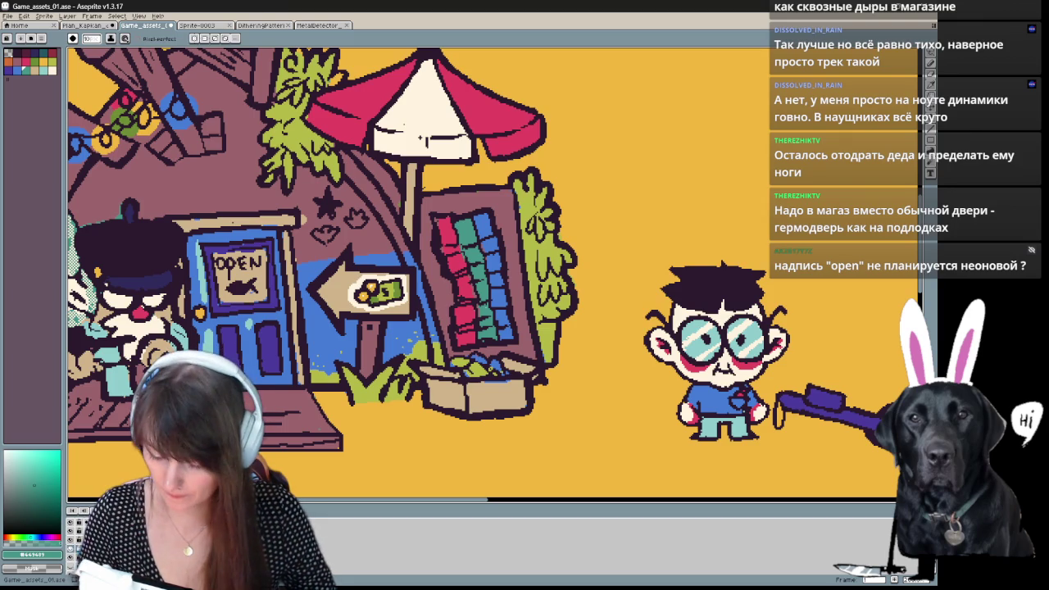
alt+click(443, 220)
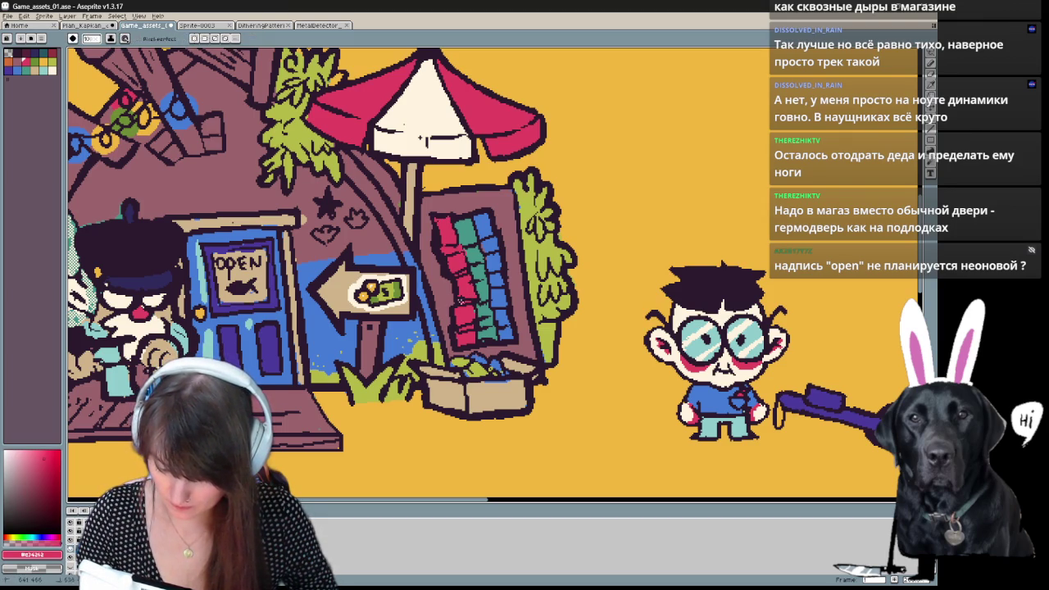
alt+click(485, 244)
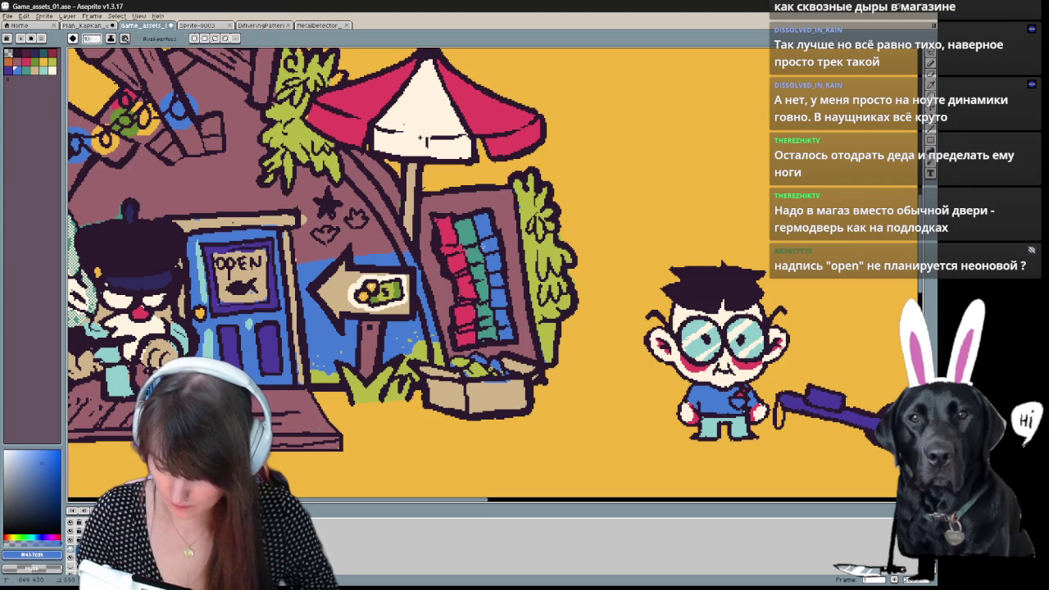
alt+click(545, 245)
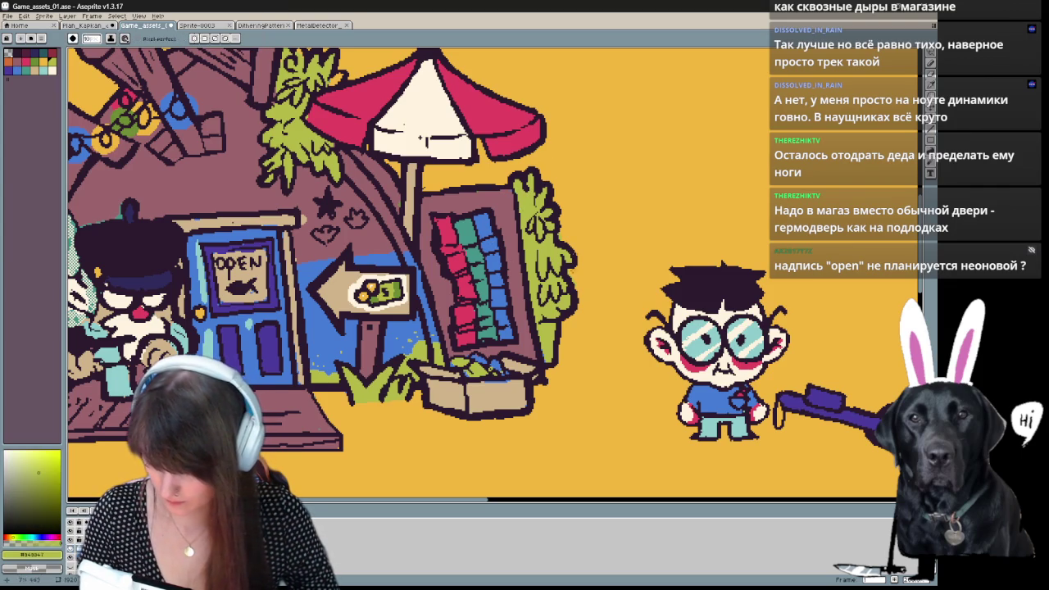
Paint mauve and red touch-up strokes on the plant's leaf edge.
key(e)
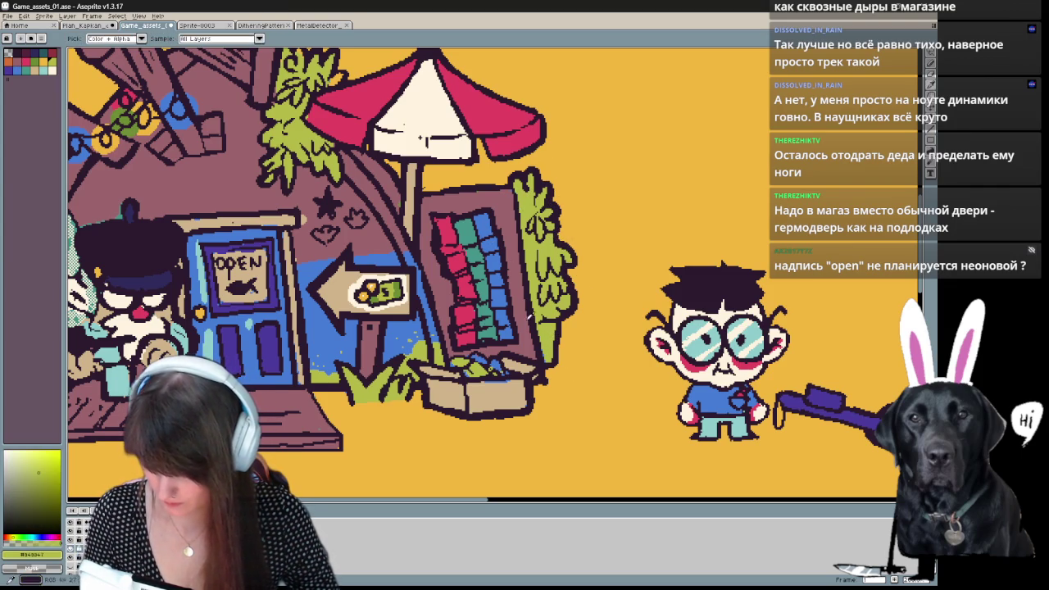
alt+click(548, 338)
key(b)
drag(544, 327, 544, 352)
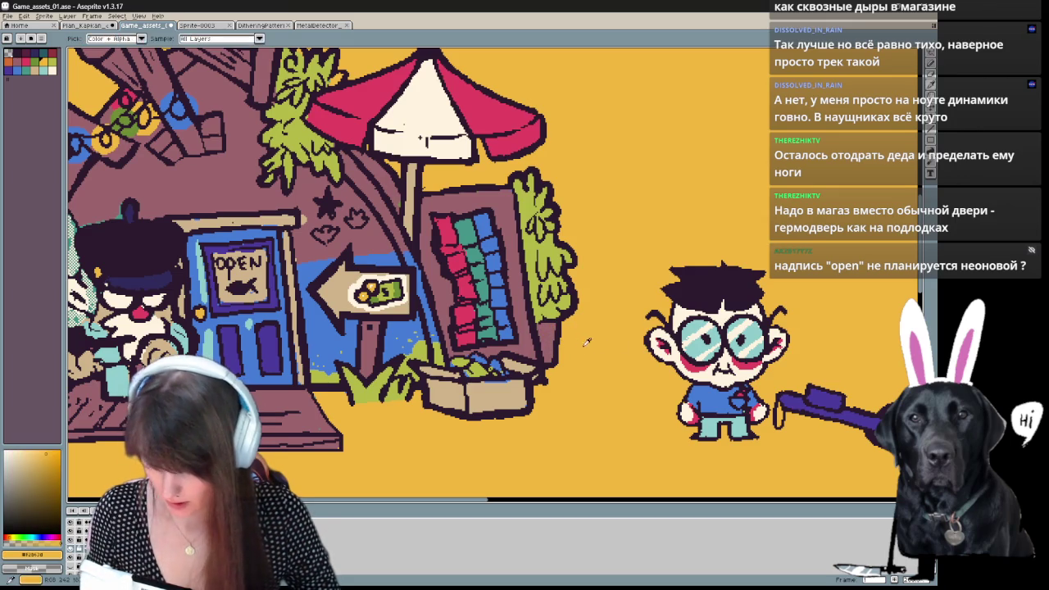
click(54, 54)
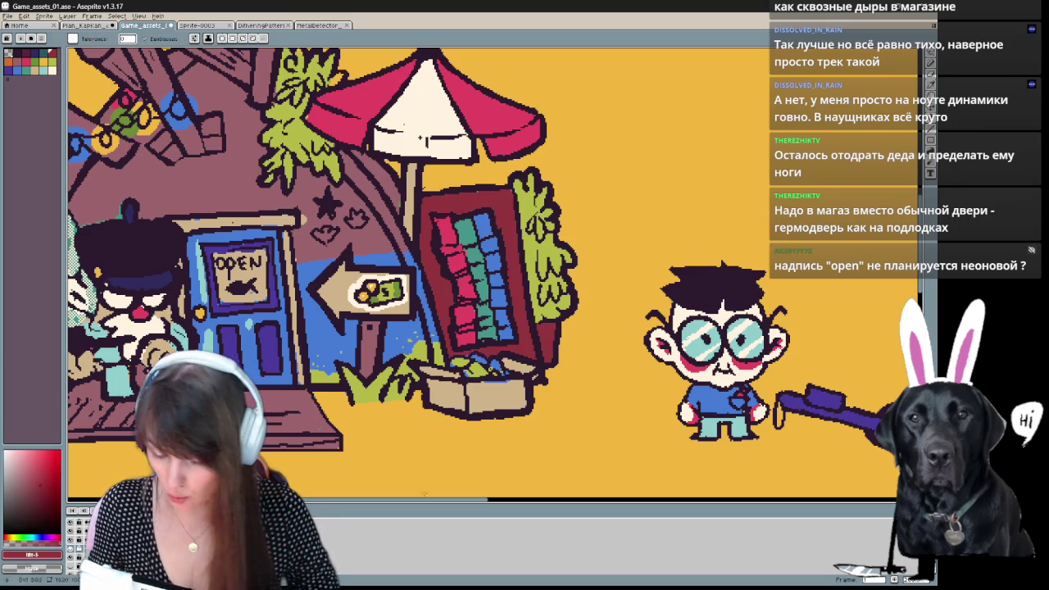
drag(543, 329, 544, 343)
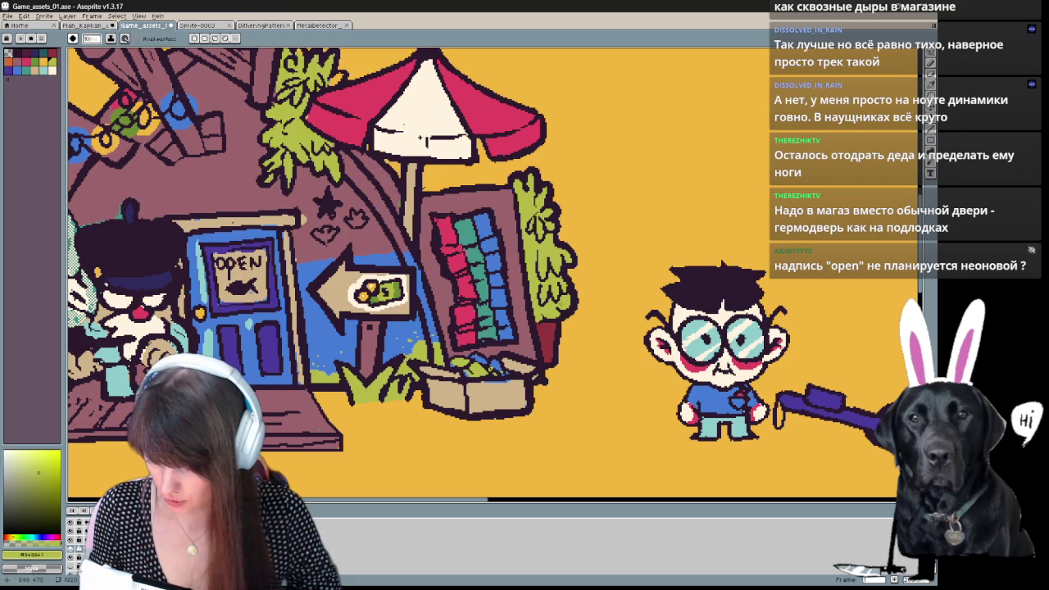
drag(534, 306, 654, 330)
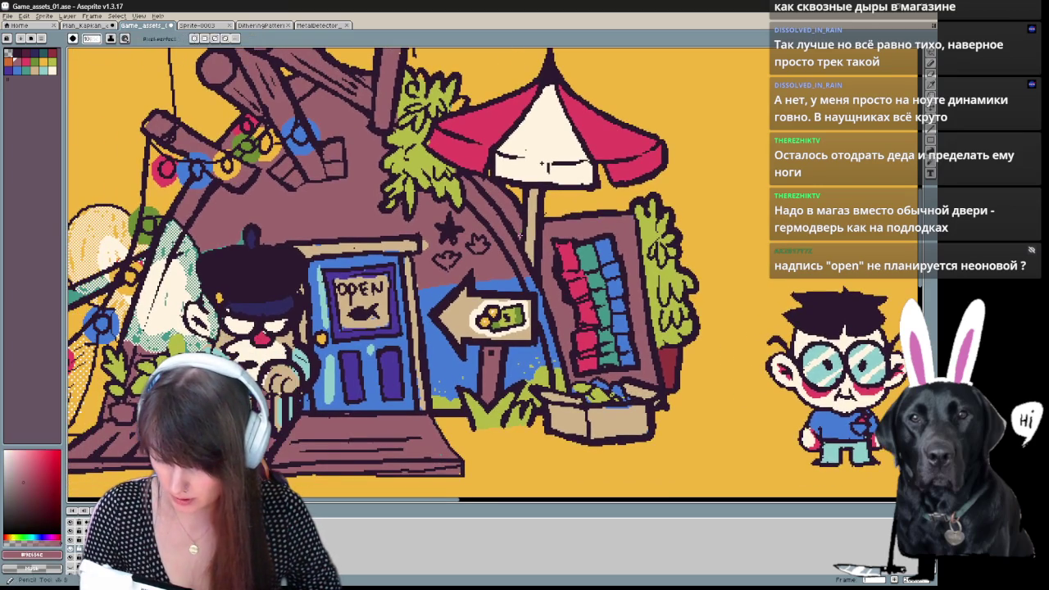
drag(341, 370, 462, 321)
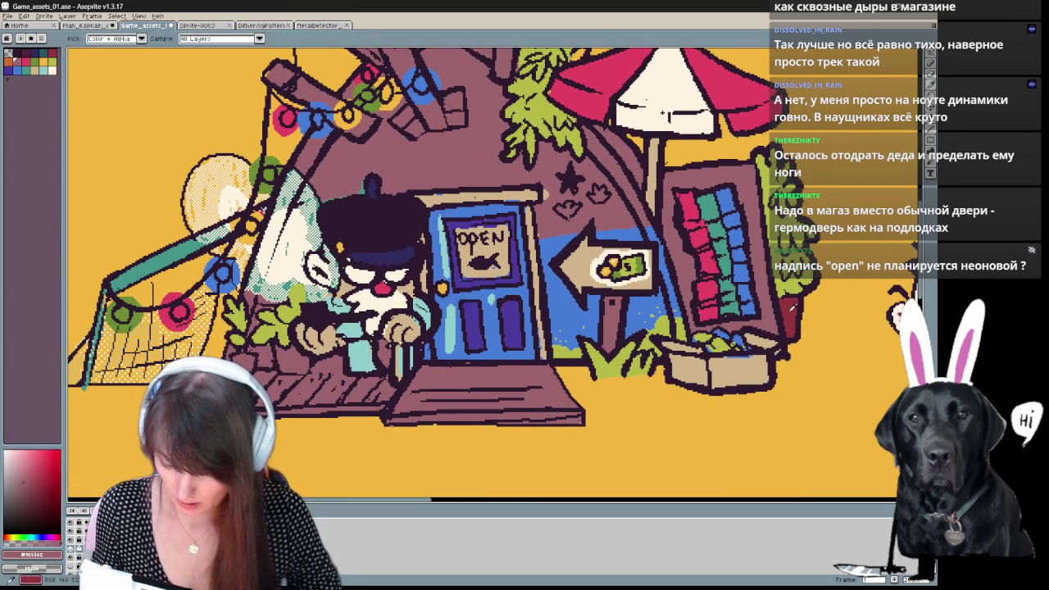
key(b)
drag(281, 358, 290, 355)
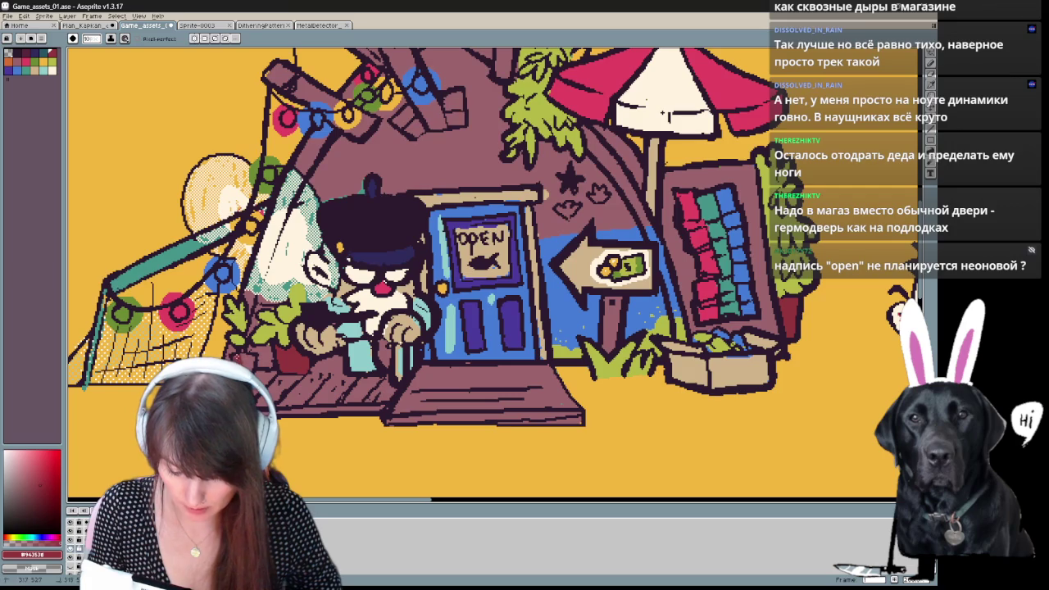
key(i)
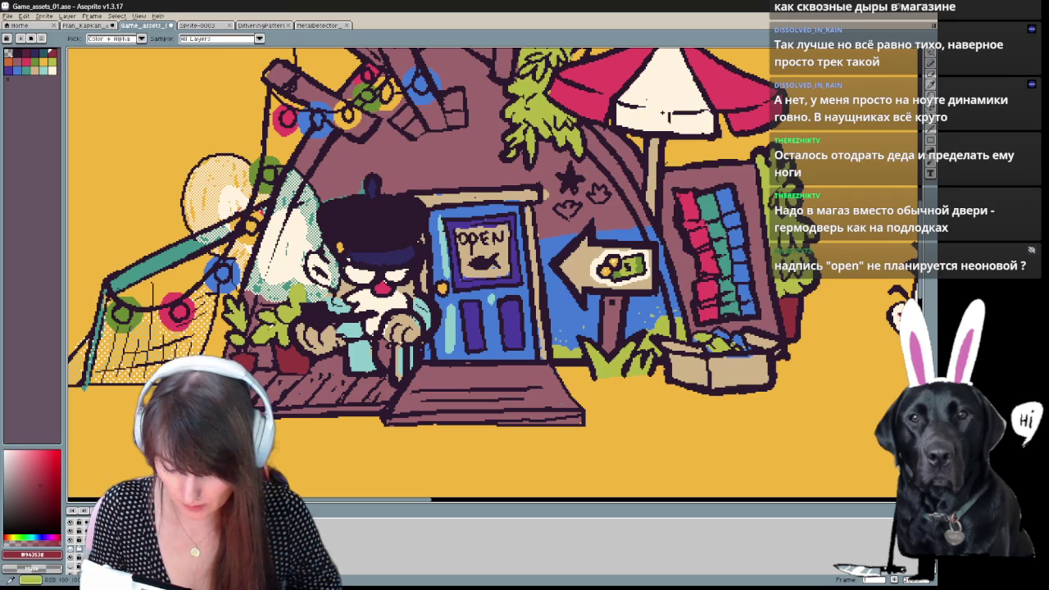
click(662, 113)
key(b)
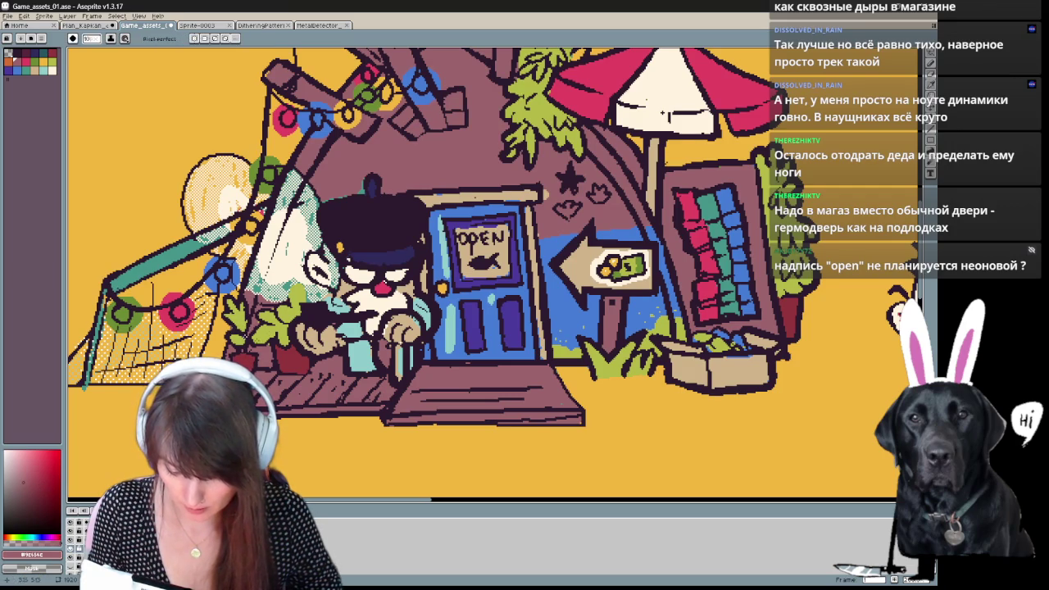
drag(663, 112, 653, 128)
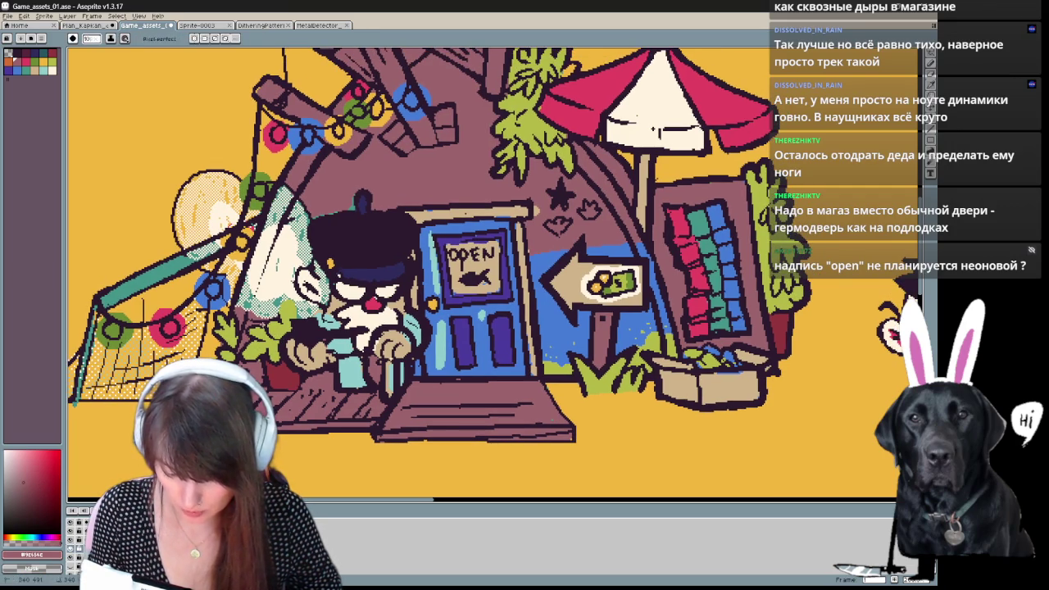
alt+click(653, 129)
alt+click(419, 430)
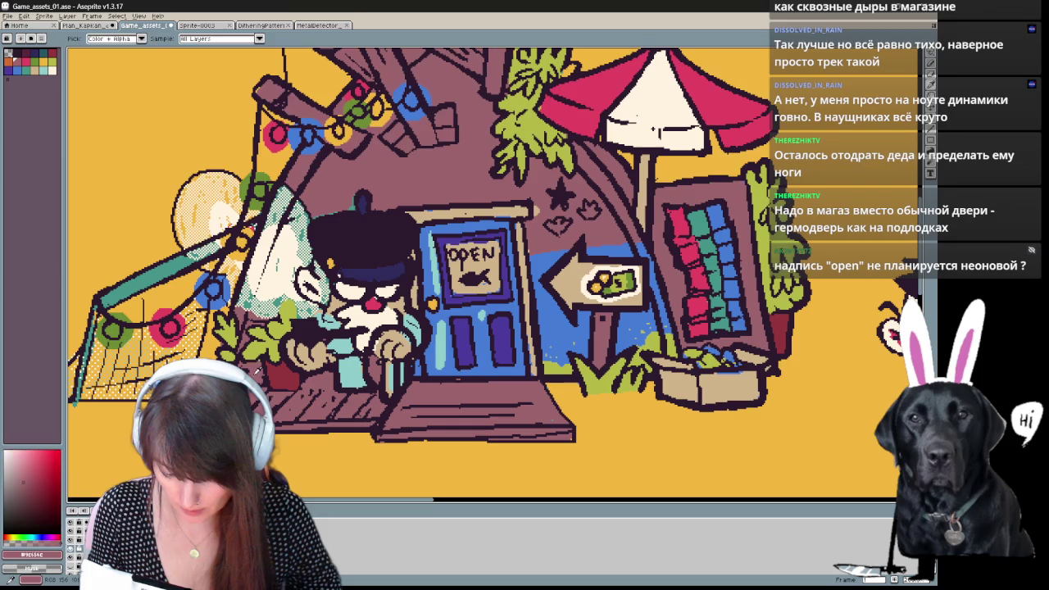
drag(418, 430, 326, 447)
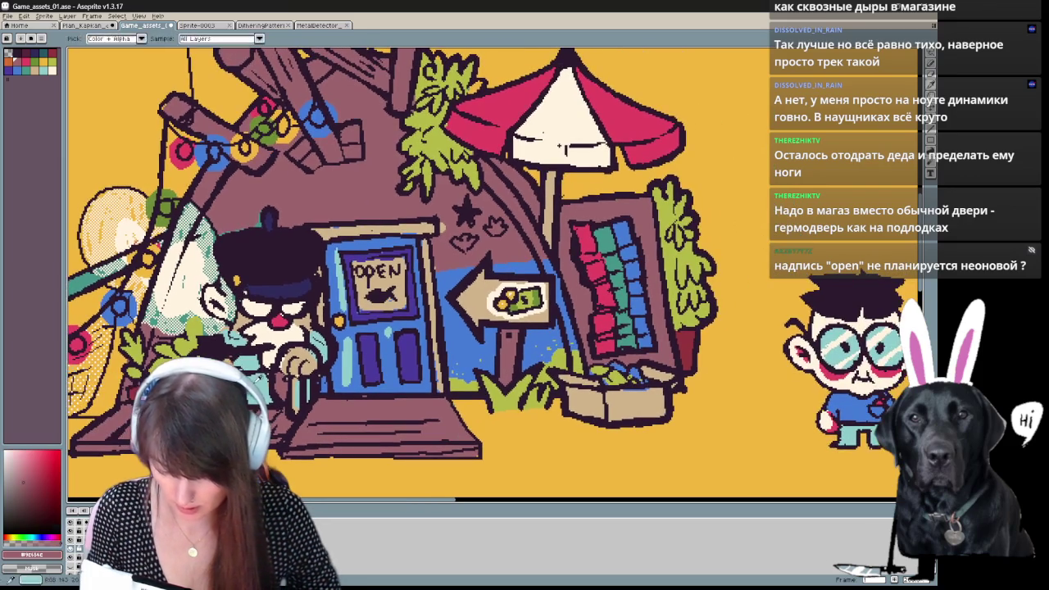
alt+click(275, 373)
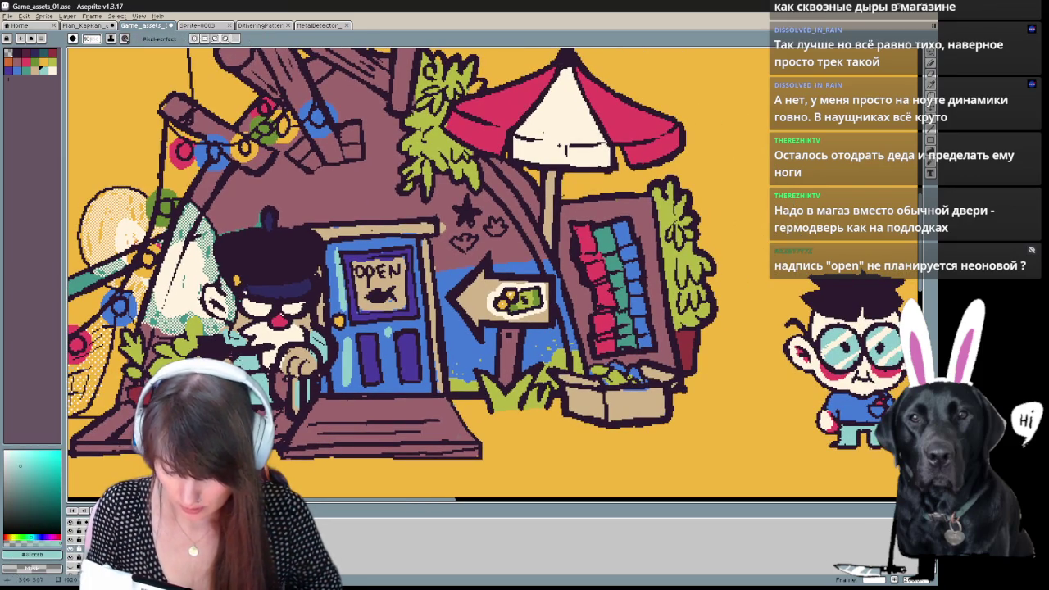
key(alt)
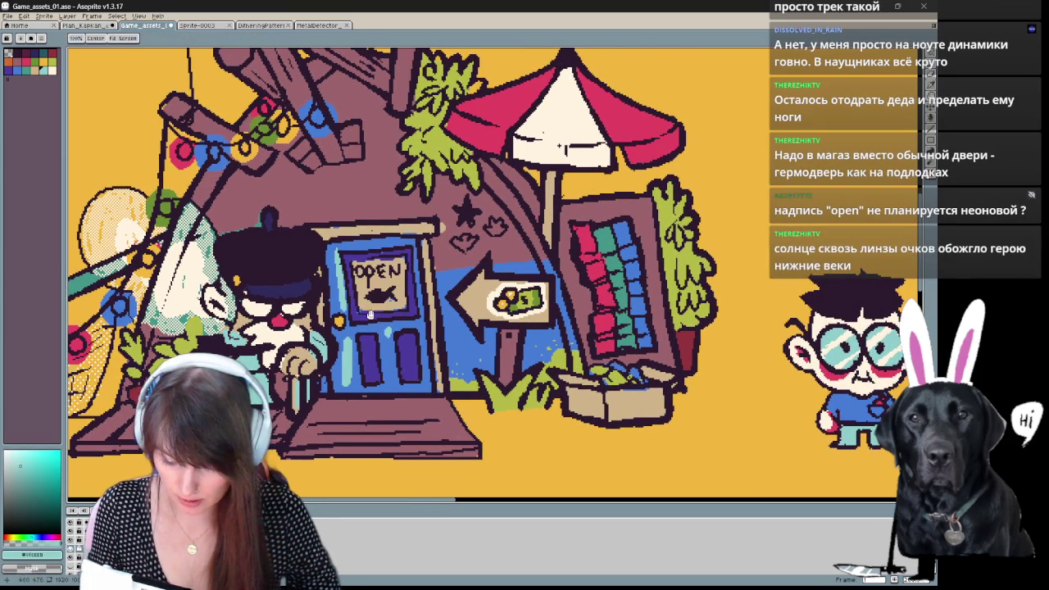
alt+click(559, 146)
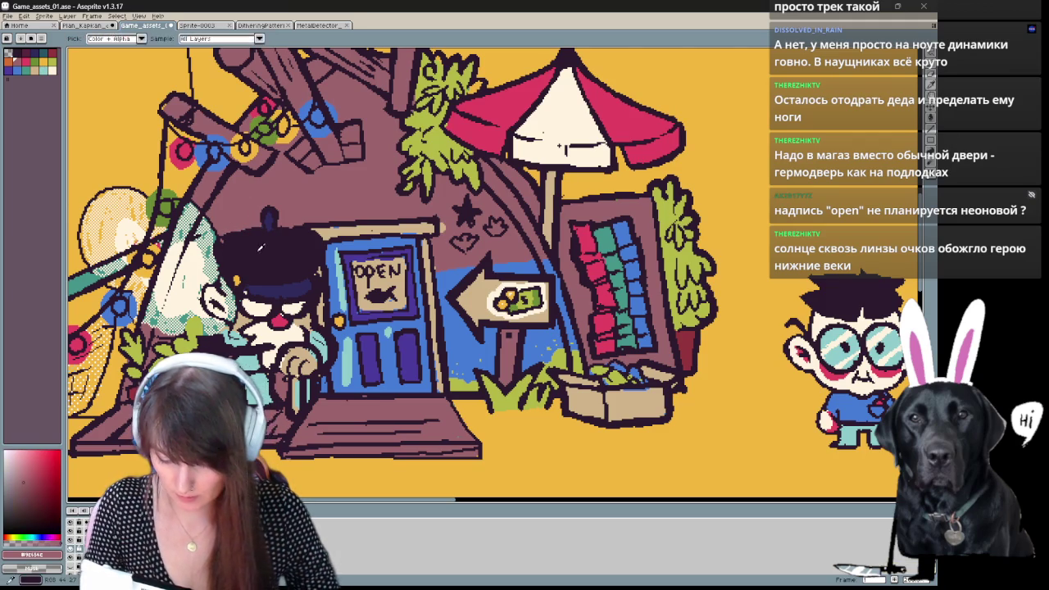
alt+click(222, 237)
key(x)
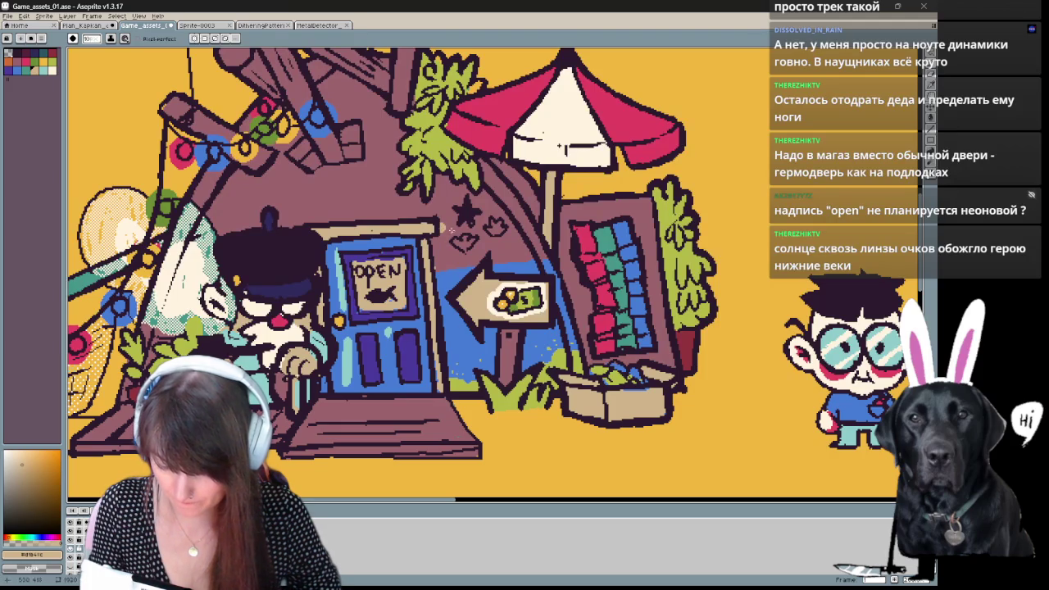
alt+click(443, 229)
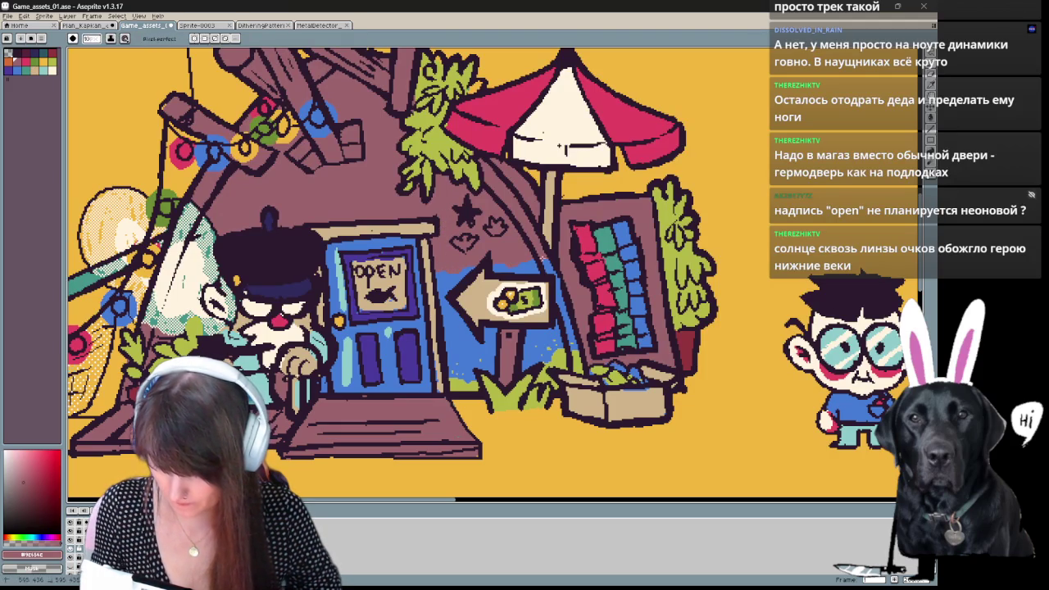
drag(560, 146, 510, 175)
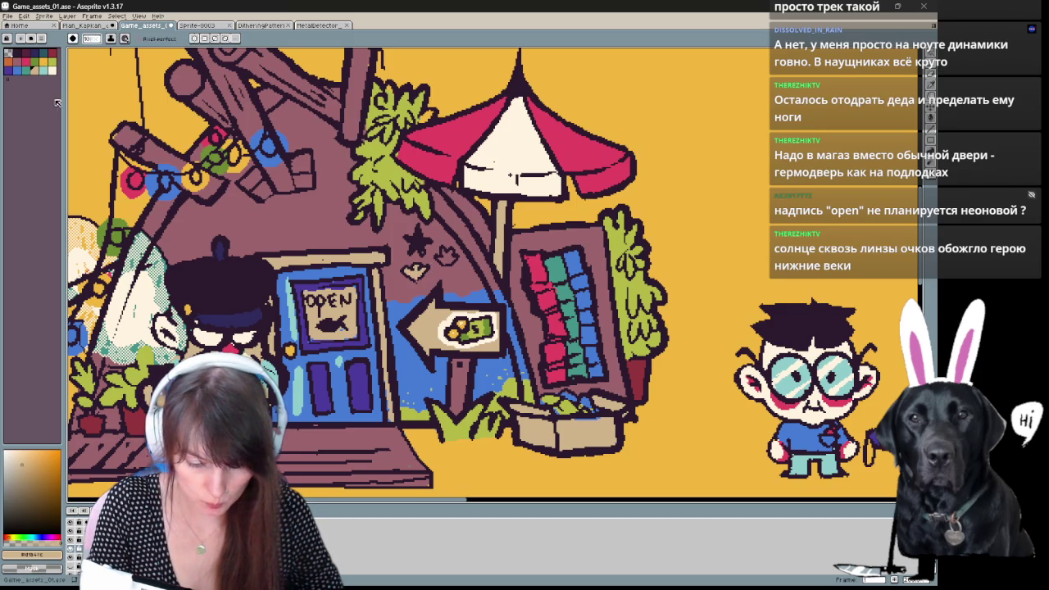
click(26, 61)
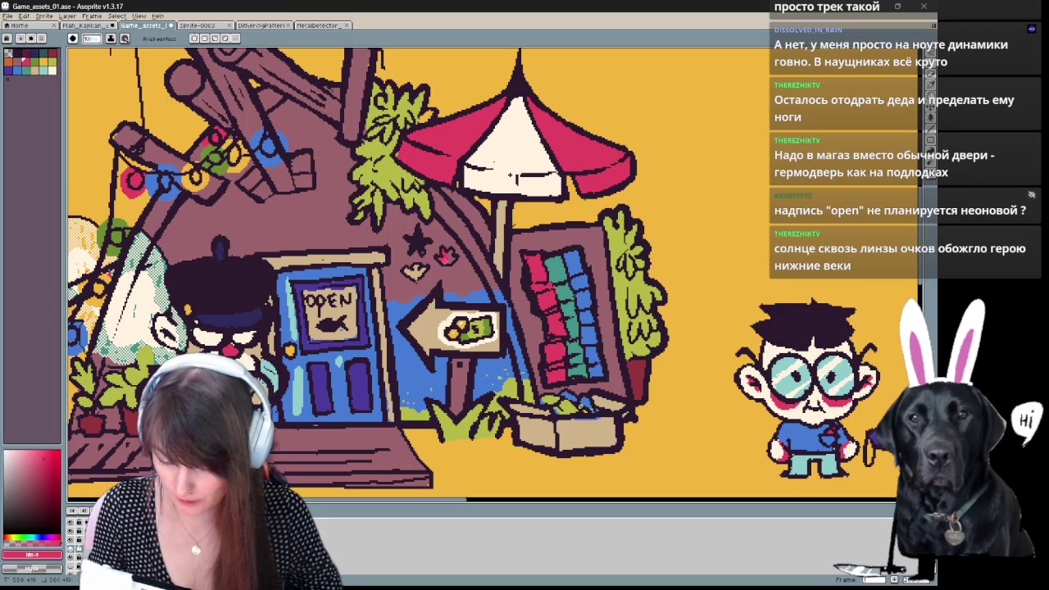
drag(510, 174, 576, 178)
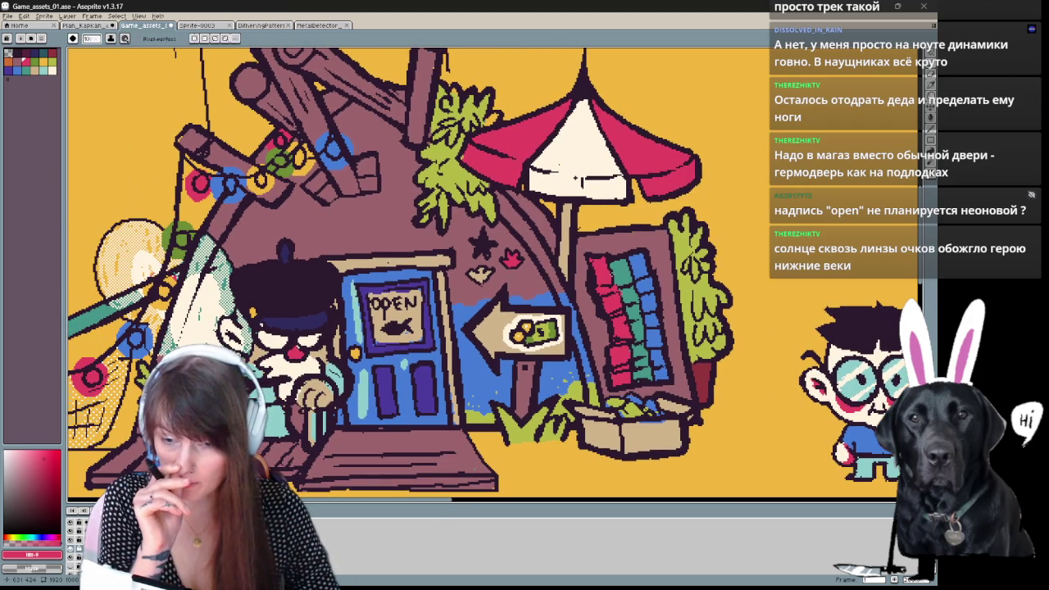
drag(576, 178, 627, 108)
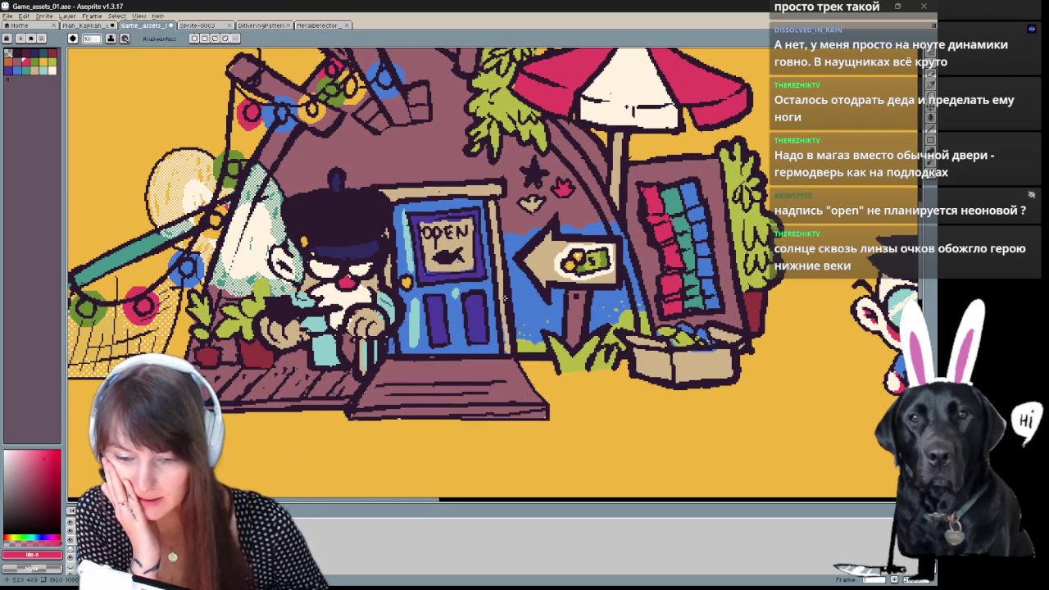
drag(628, 107, 636, 125)
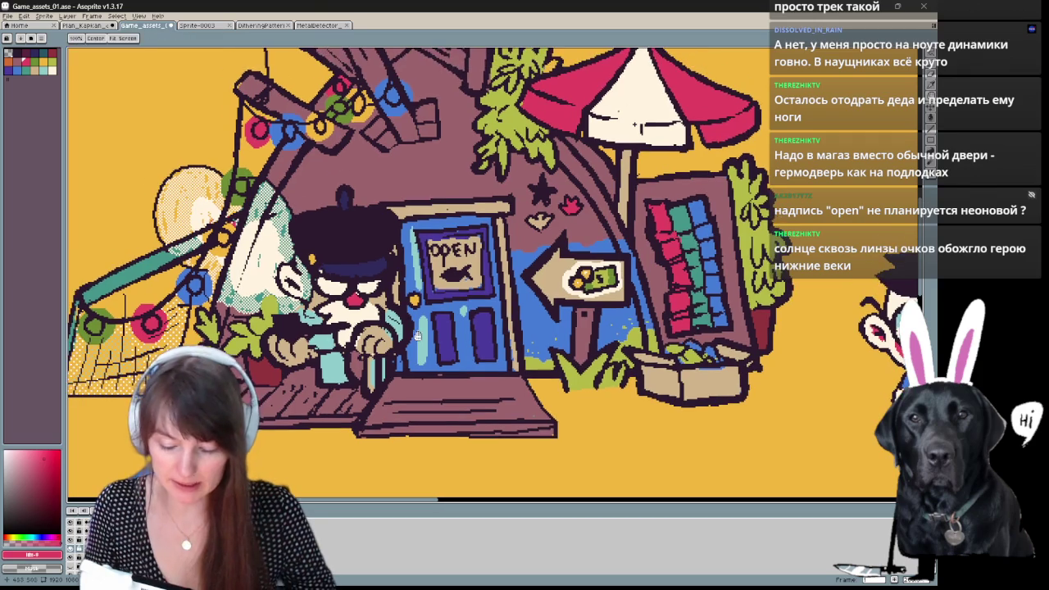
scroll(422, 340, down, 3)
key(z)
click(546, 336)
mouse_move(546, 337)
mouse_down()
mouse_move(430, 351)
mouse_move(393, 328)
mouse_up()
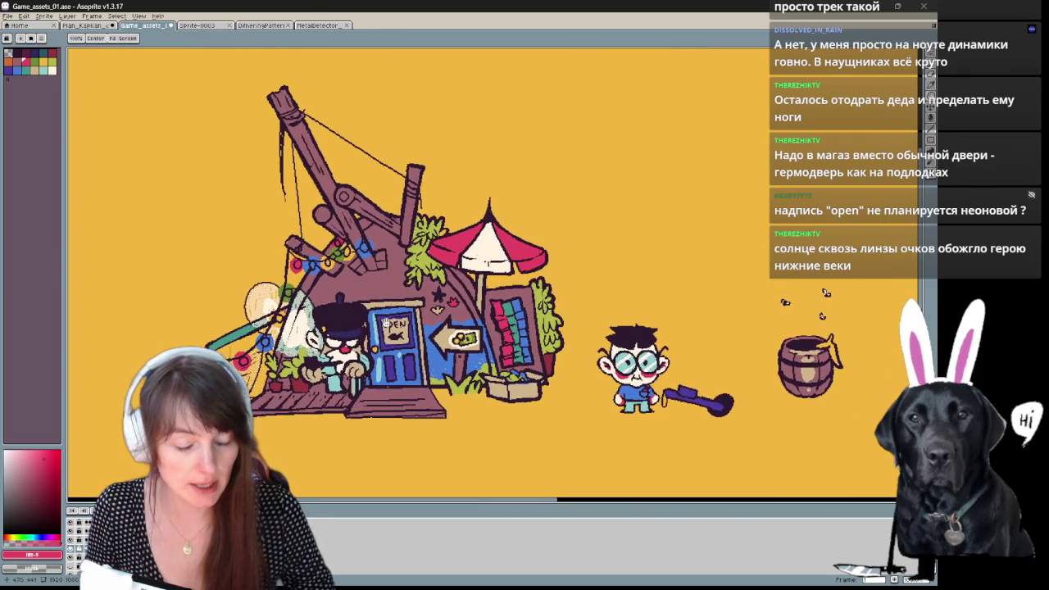
key(v)
scroll(392, 326, up, 1)
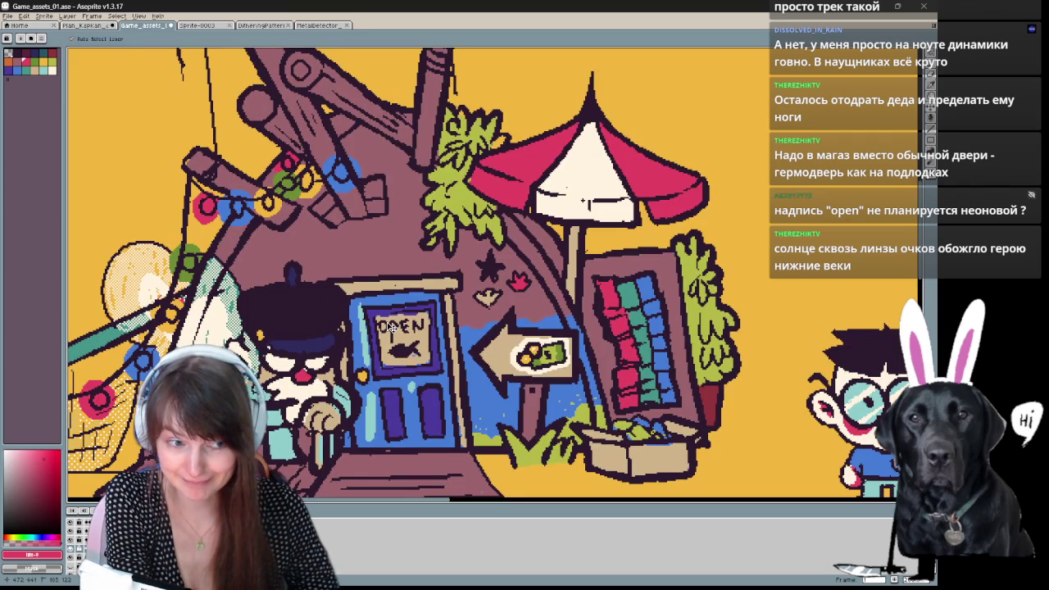
key(z)
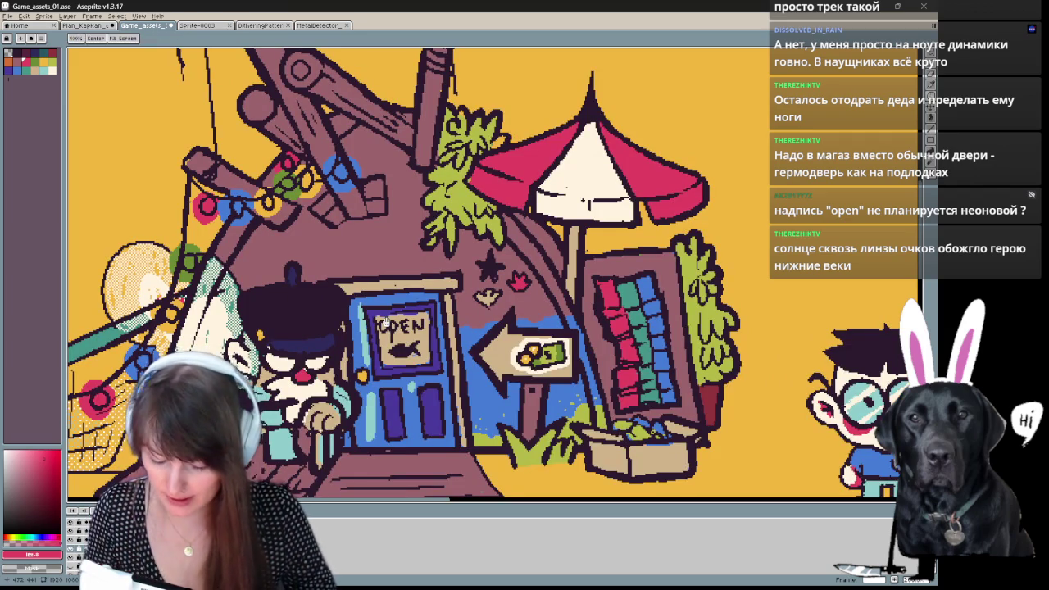
Paint over the old OPEN letters on the door sign in tan.
drag(583, 200, 571, 131)
key(b)
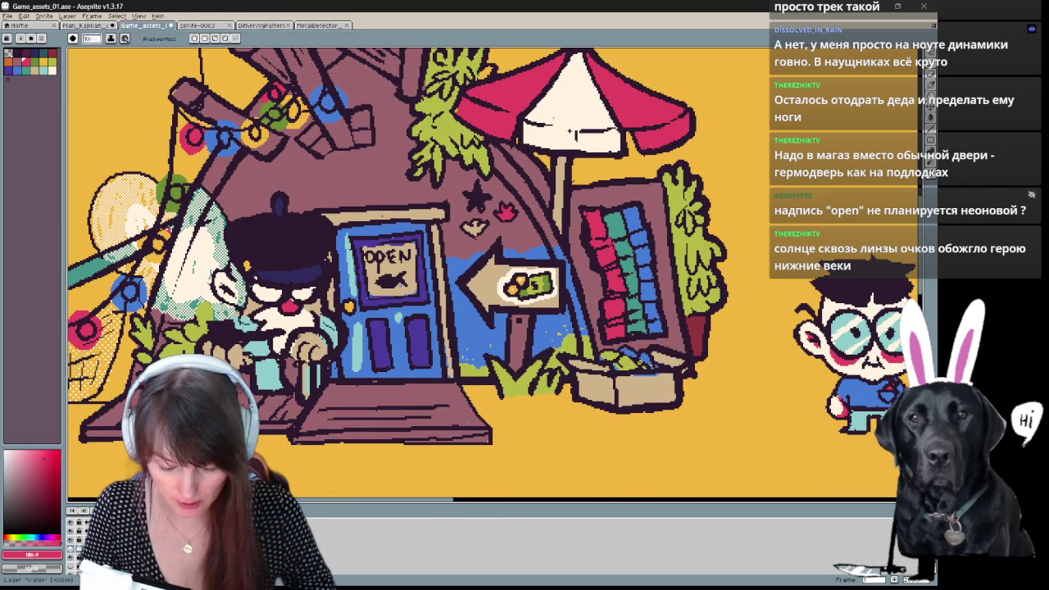
click(109, 41)
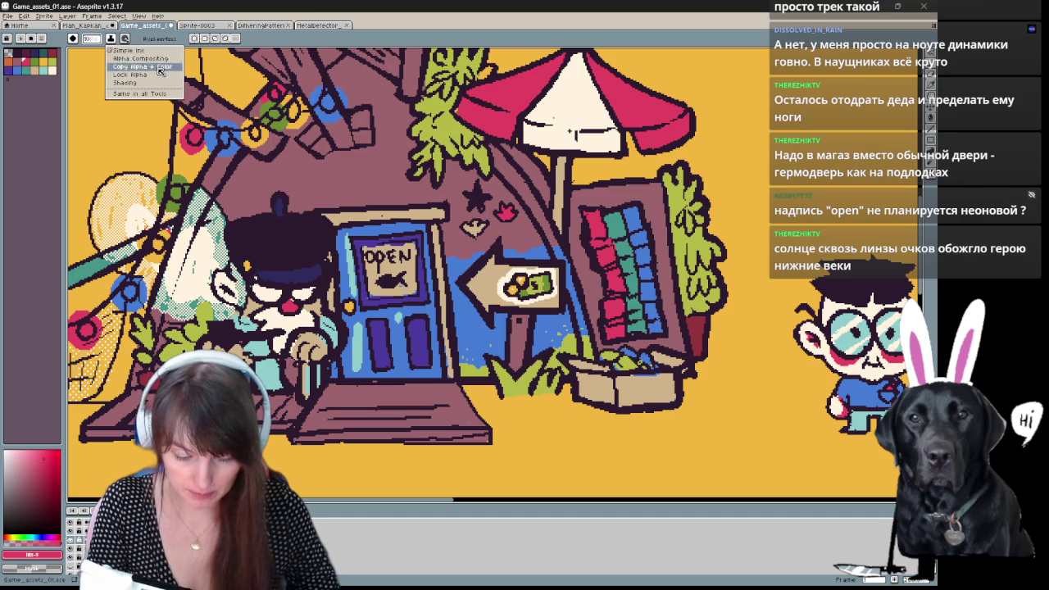
click(135, 52)
drag(365, 256, 410, 254)
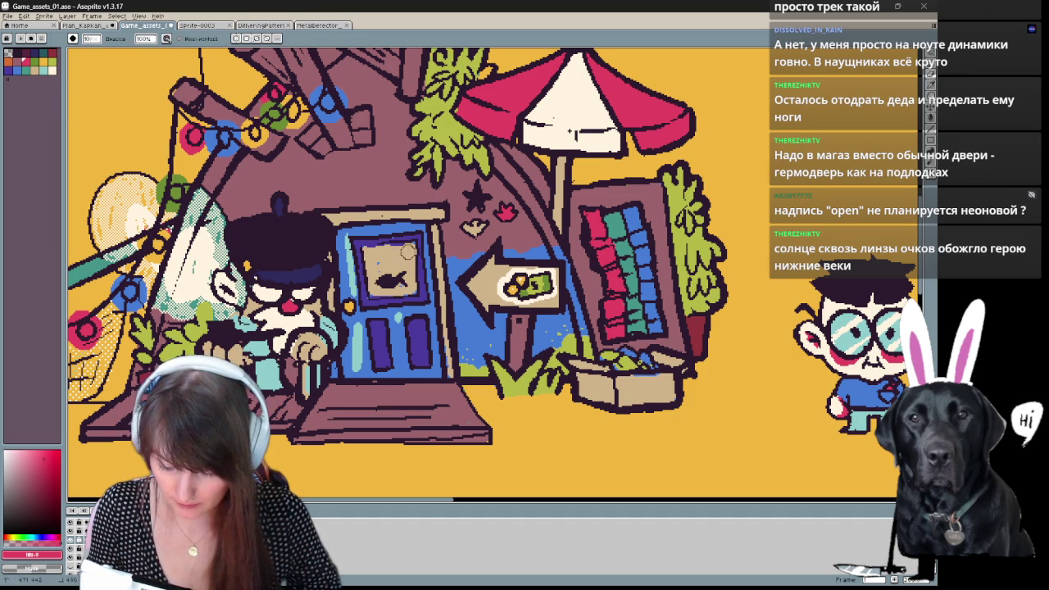
alt+click(385, 254)
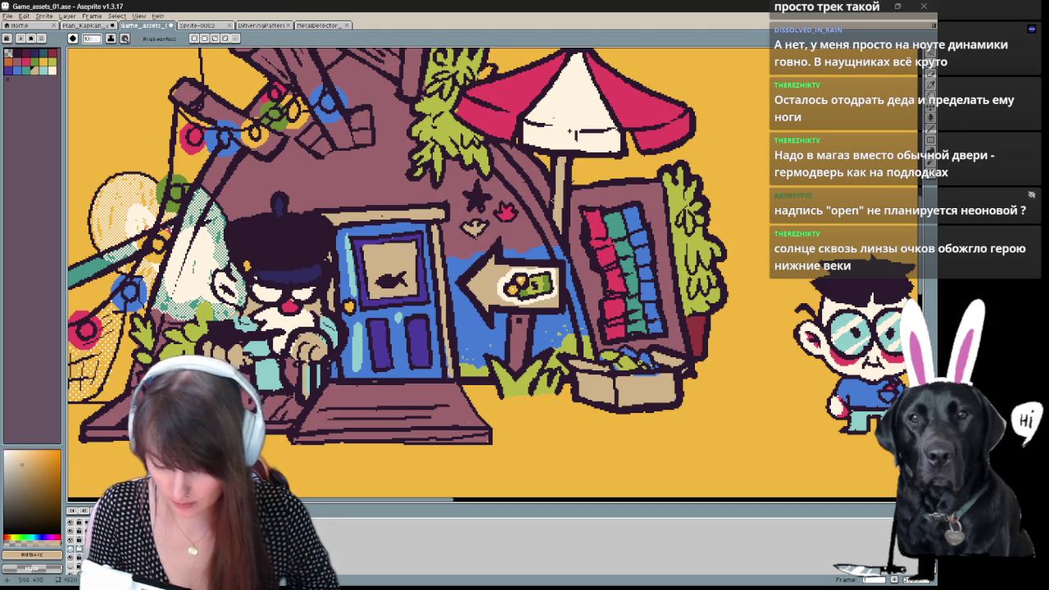
Colour the fish on the door sign teal.
click(128, 39)
click(143, 78)
click(43, 70)
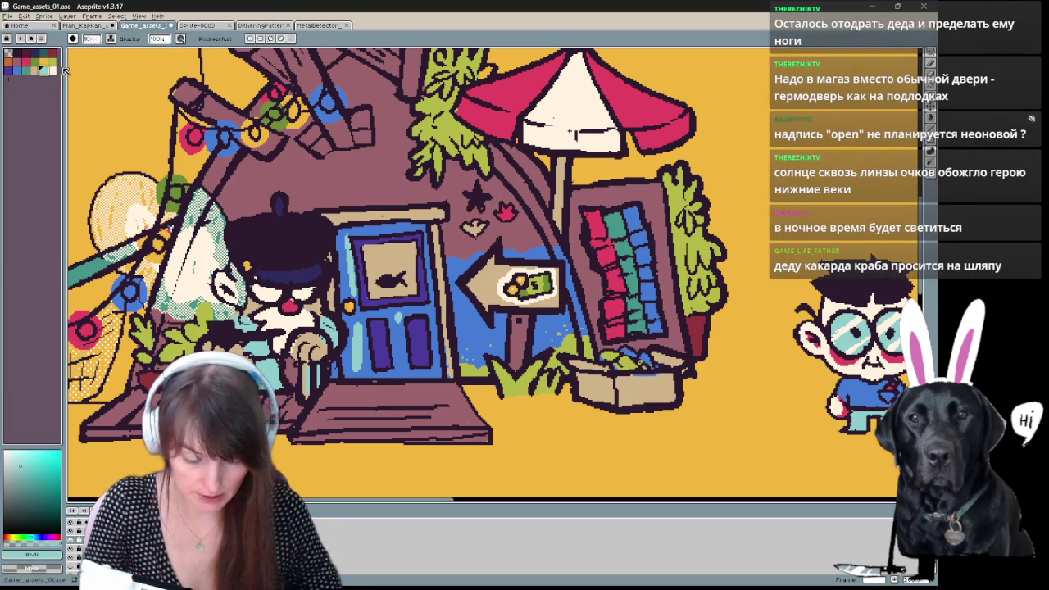
drag(375, 281, 399, 273)
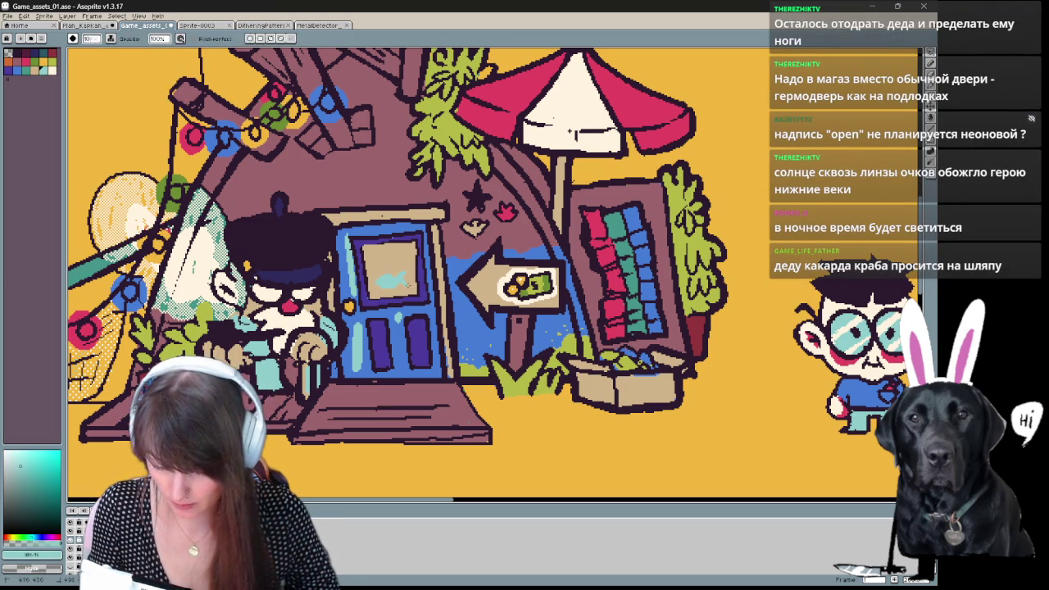
click(51, 70)
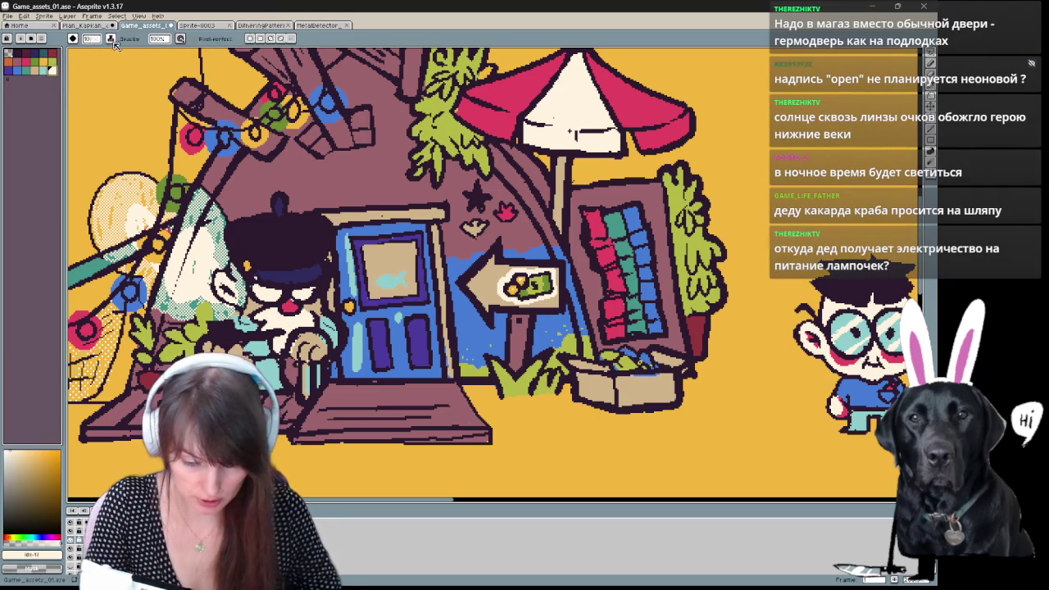
Zoom onto the door sign and letter OPEN diagonally in white strokes.
key(z)
mouse_move(492, 344)
mouse_down()
mouse_move(510, 341)
mouse_move(310, 274)
mouse_move(305, 288)
mouse_move(311, 276)
mouse_up()
key(ctrl+z)
key(ctrl+z)
click(308, 279)
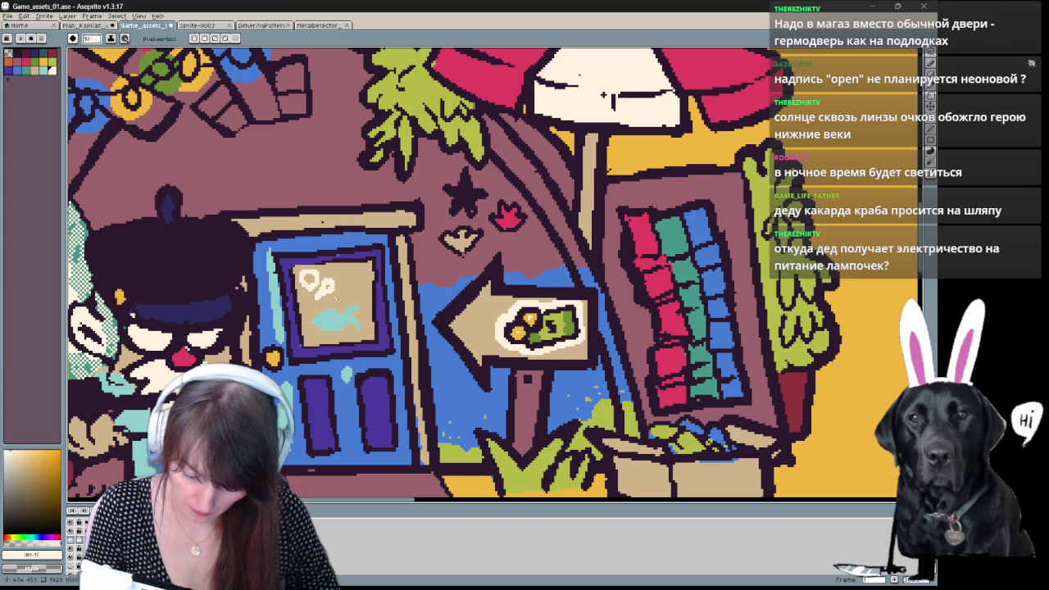
mouse_move(336, 304)
mouse_down()
mouse_move(348, 289)
mouse_move(358, 303)
mouse_up()
Zoom back out to the full scene and clear the selection.
scroll(390, 290, down, 2)
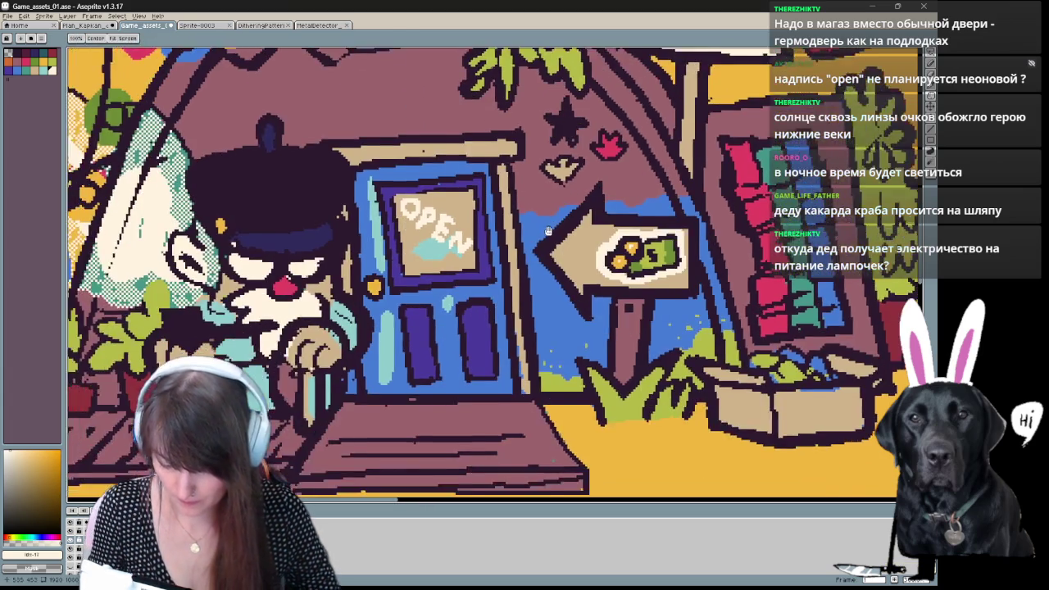
scroll(401, 288, up, 2)
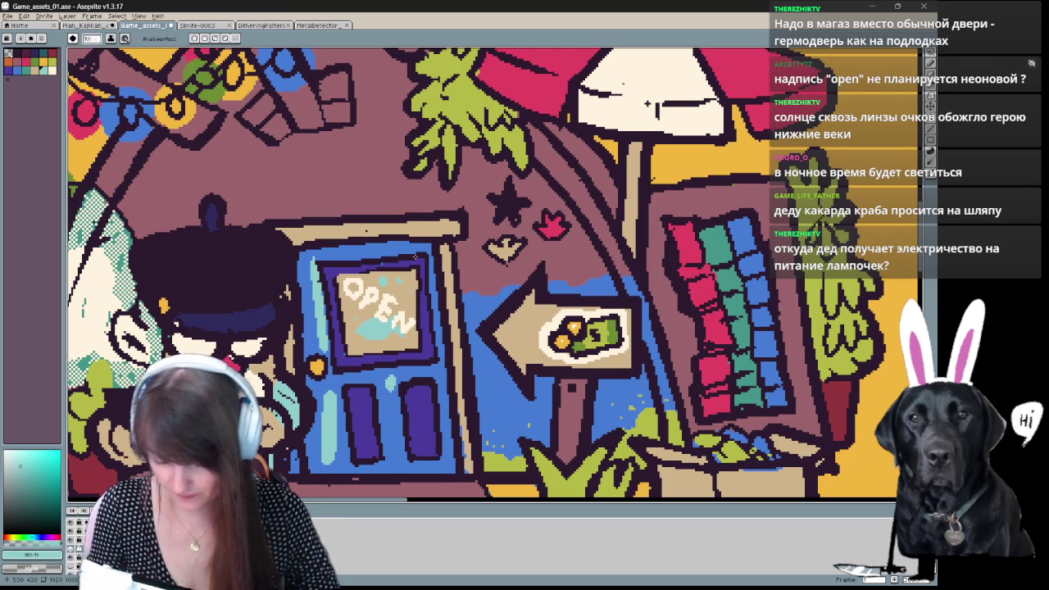
scroll(416, 257, down, 1)
scroll(417, 259, down, 1)
scroll(417, 260, down, 1)
key(ctrl+d)
key(b)
drag(816, 250, 799, 308)
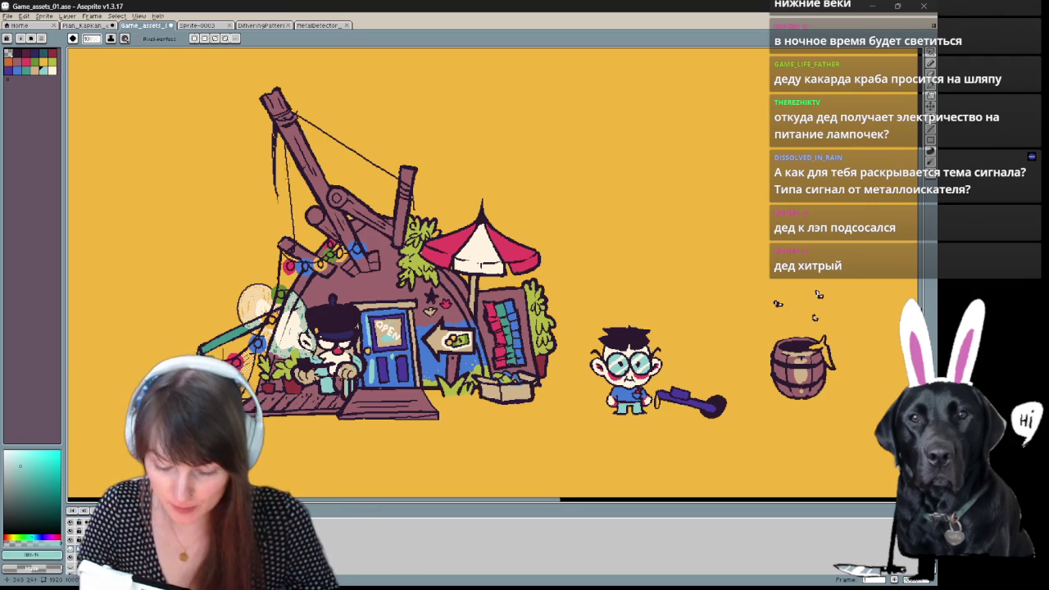
drag(273, 197, 281, 229)
scroll(281, 229, up, 1)
drag(668, 341, 692, 463)
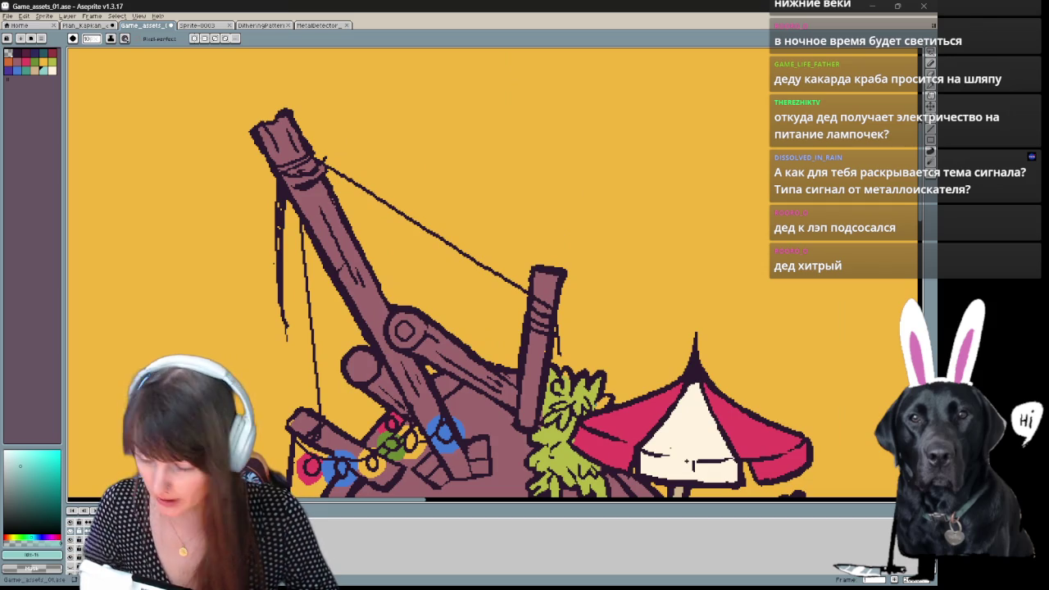
key(e)
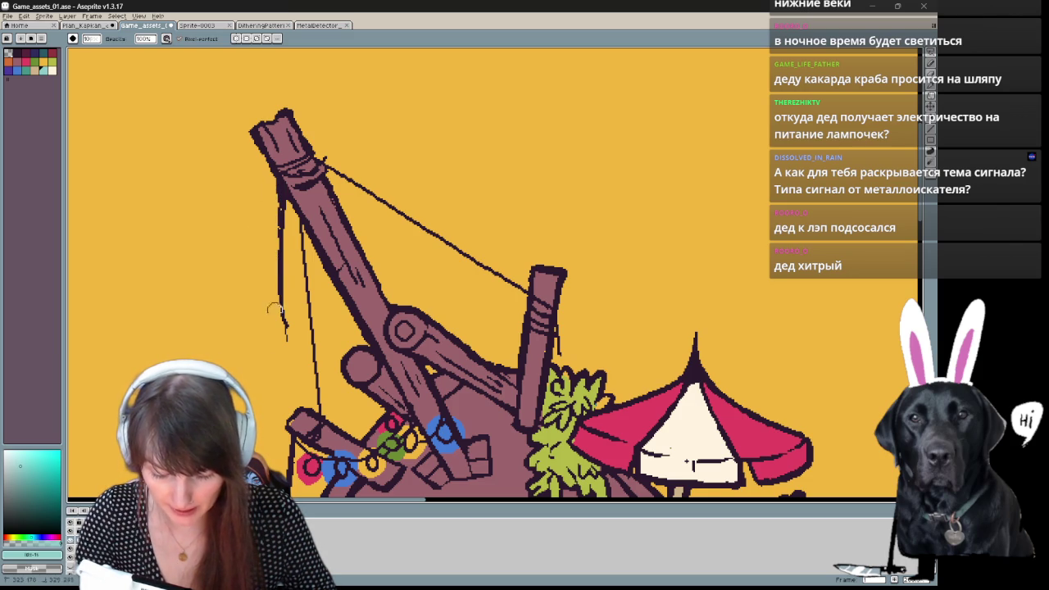
drag(283, 288, 284, 334)
key(b)
alt+click(282, 193)
drag(283, 193, 285, 339)
mouse_move(386, 421)
mouse_down()
mouse_move(358, 379)
mouse_move(360, 436)
mouse_up()
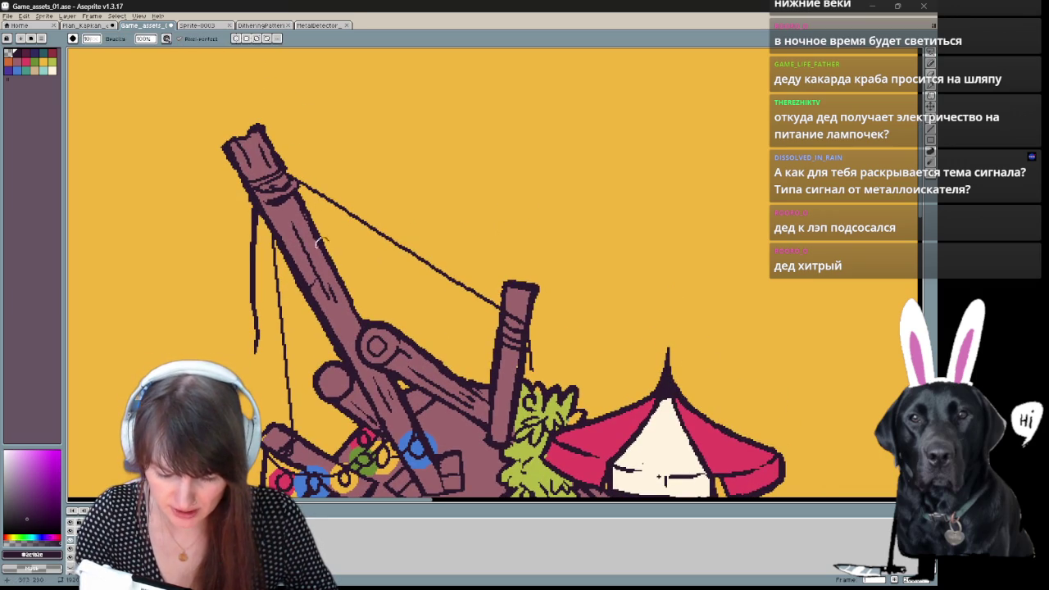
key(e)
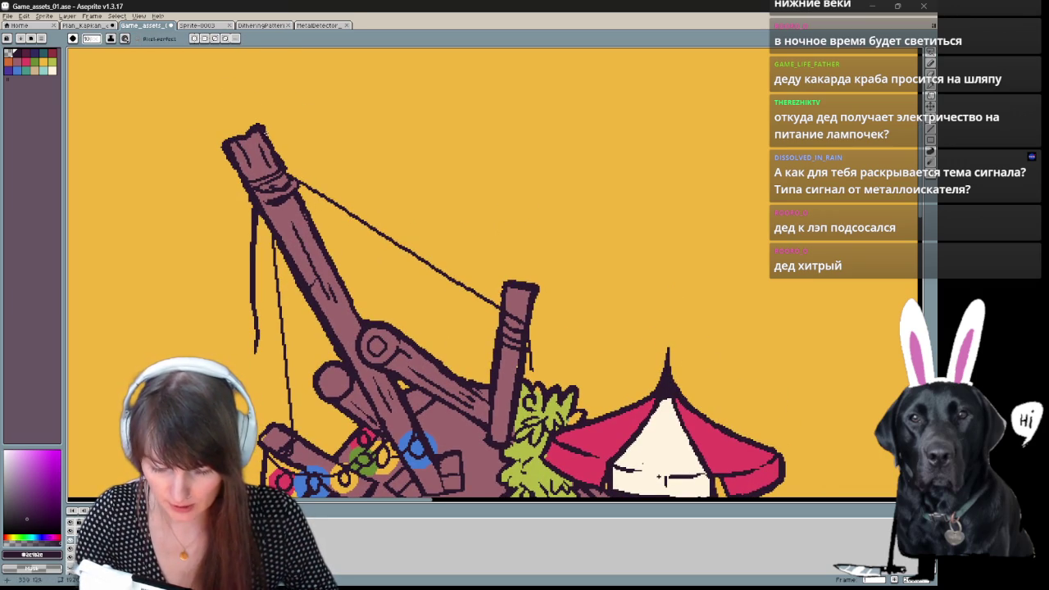
drag(424, 329, 408, 98)
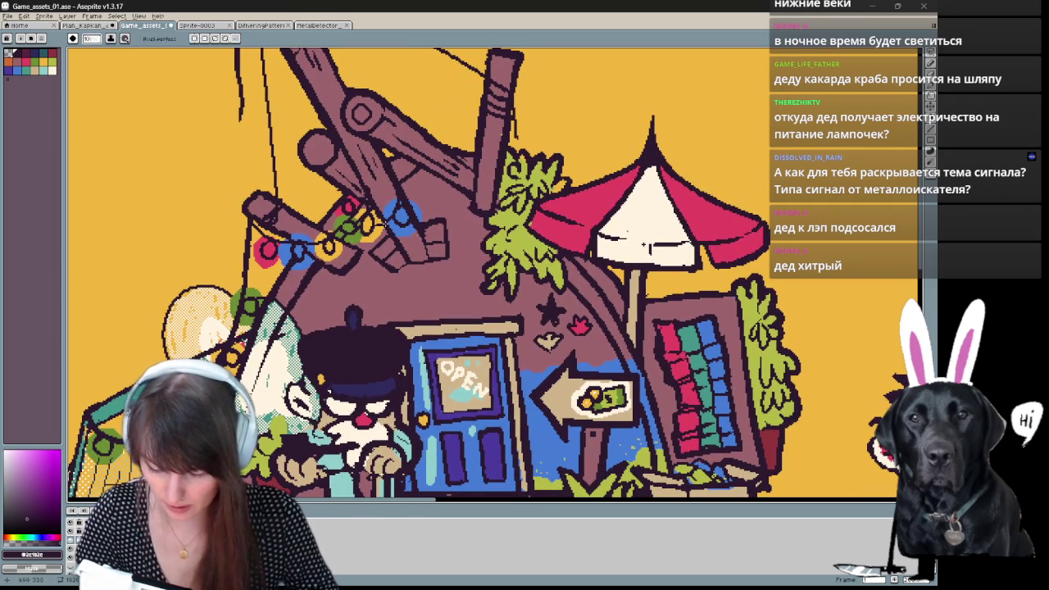
key(b)
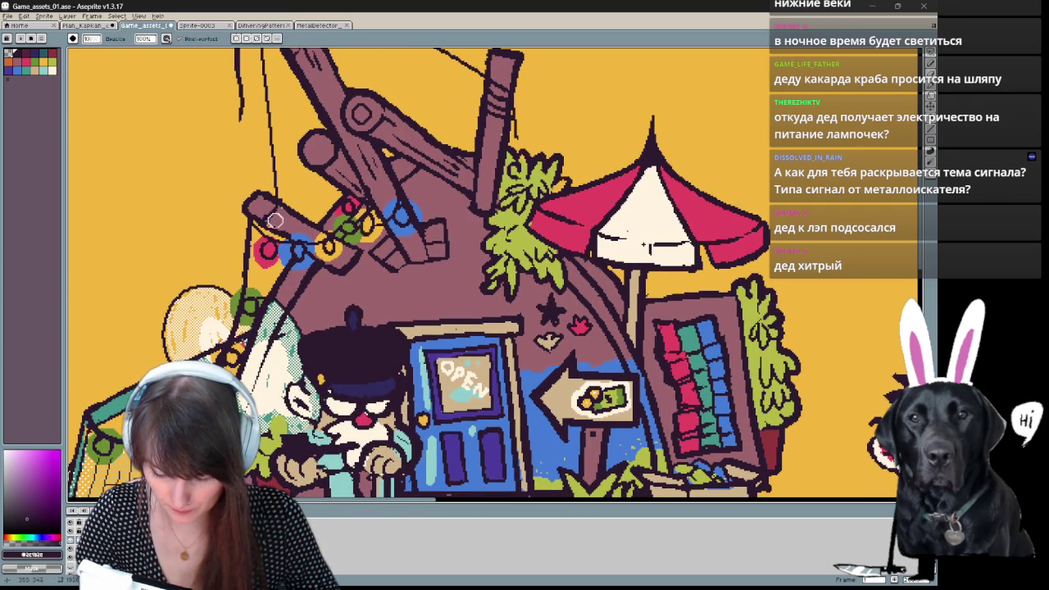
key(e)
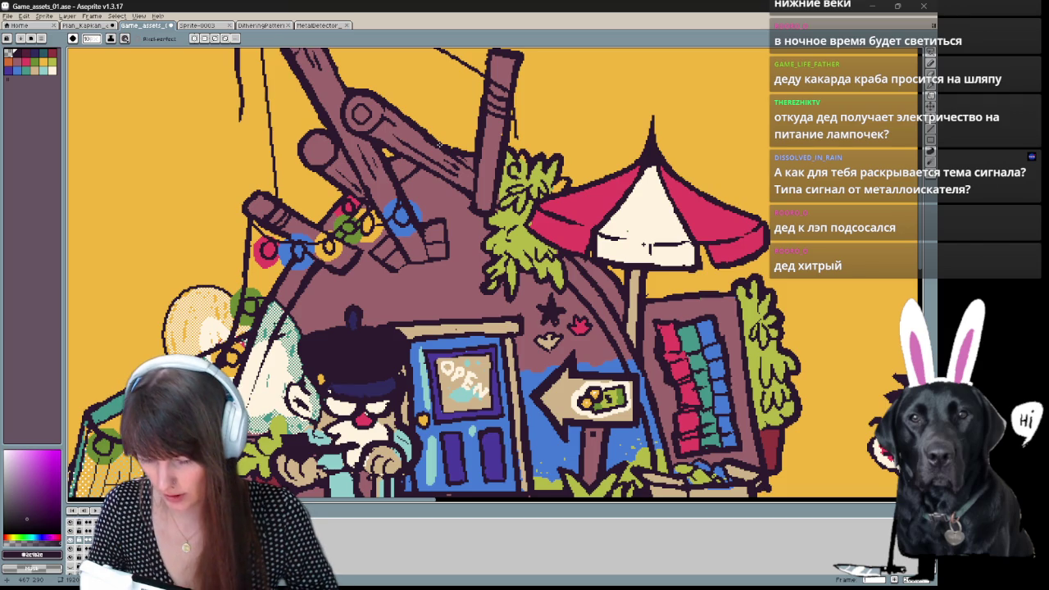
key(space)
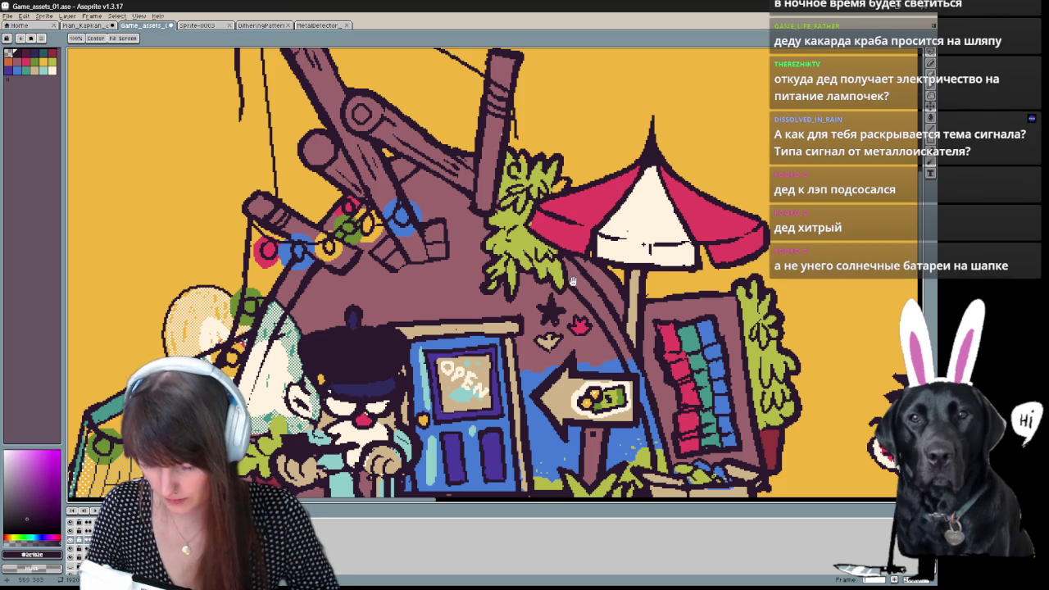
drag(592, 276, 557, 214)
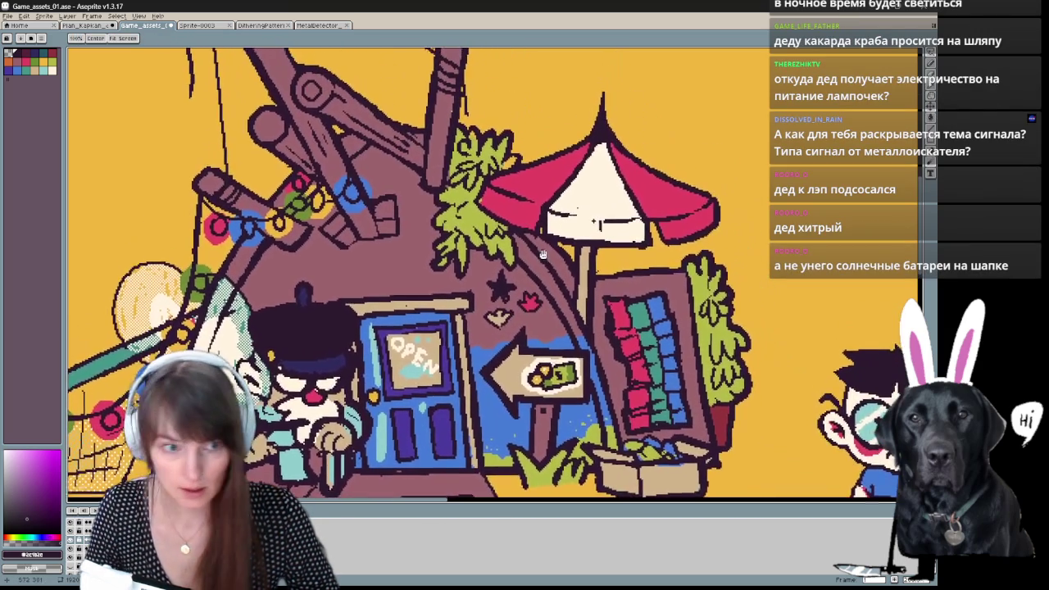
drag(542, 236, 529, 183)
scroll(378, 452, up, 1)
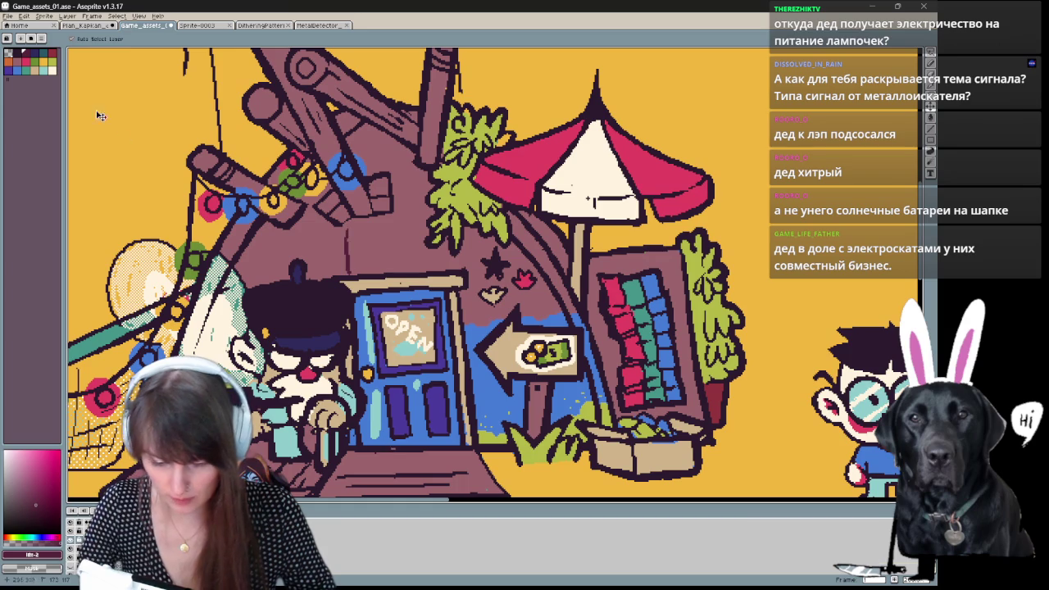
Draw red vertical plank lines across the left, middle and right of the brown wall.
drag(316, 205, 316, 279)
key(ctrl+z)
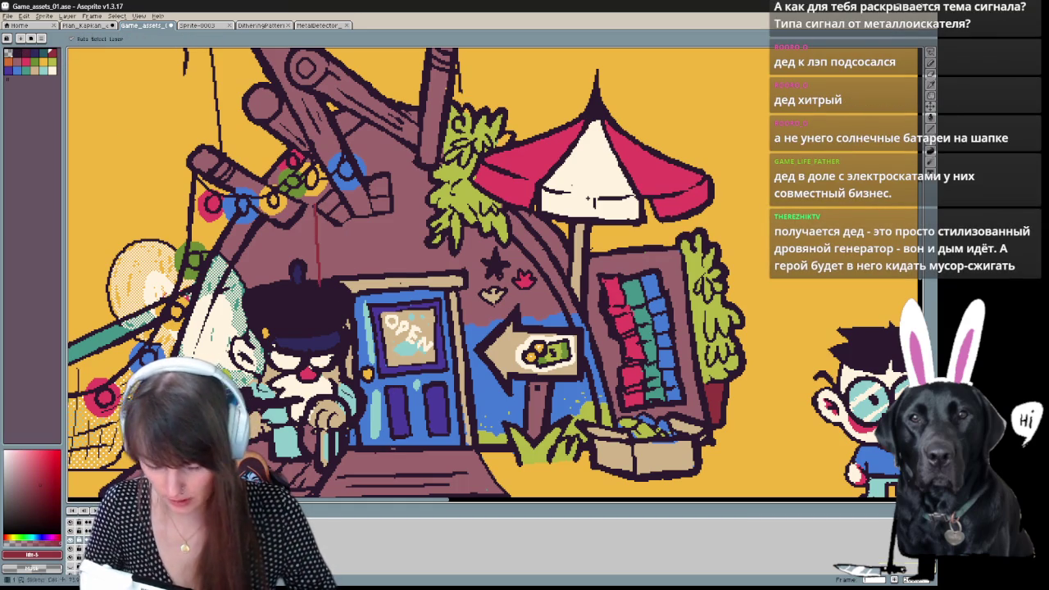
drag(256, 233, 252, 289)
key(ctrl+z)
key(ctrl+z)
mouse_move(258, 233)
mouse_down()
mouse_move(259, 270)
mouse_move(279, 283)
mouse_up()
drag(308, 209, 310, 283)
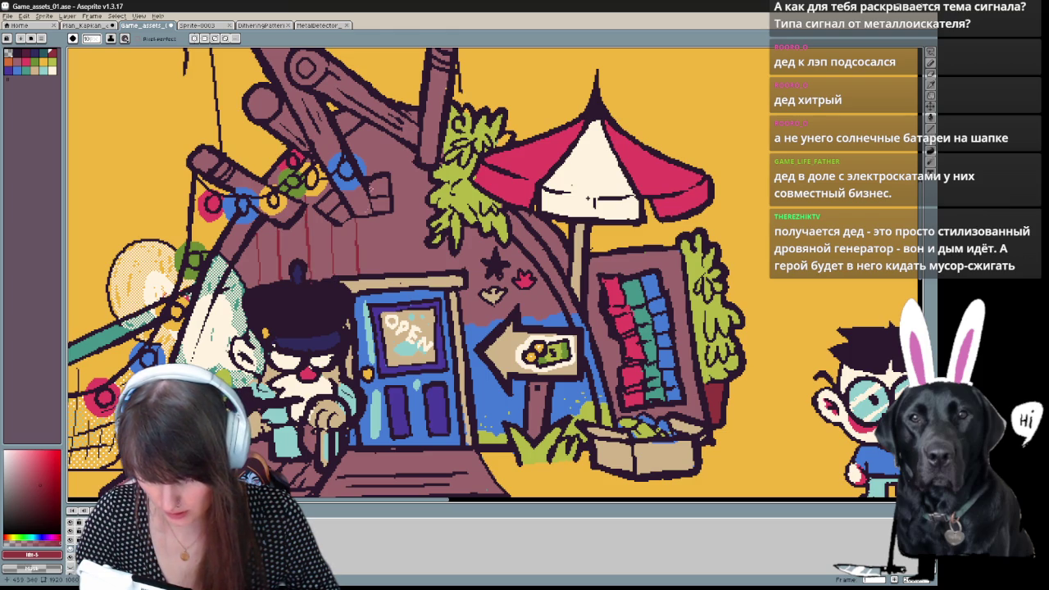
drag(397, 139, 403, 274)
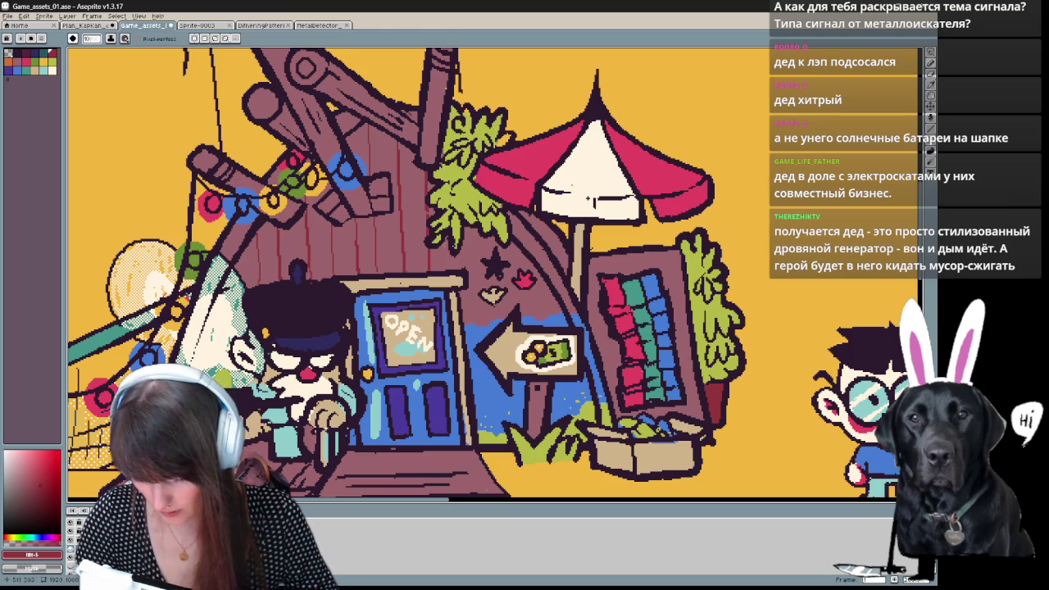
drag(479, 237, 478, 315)
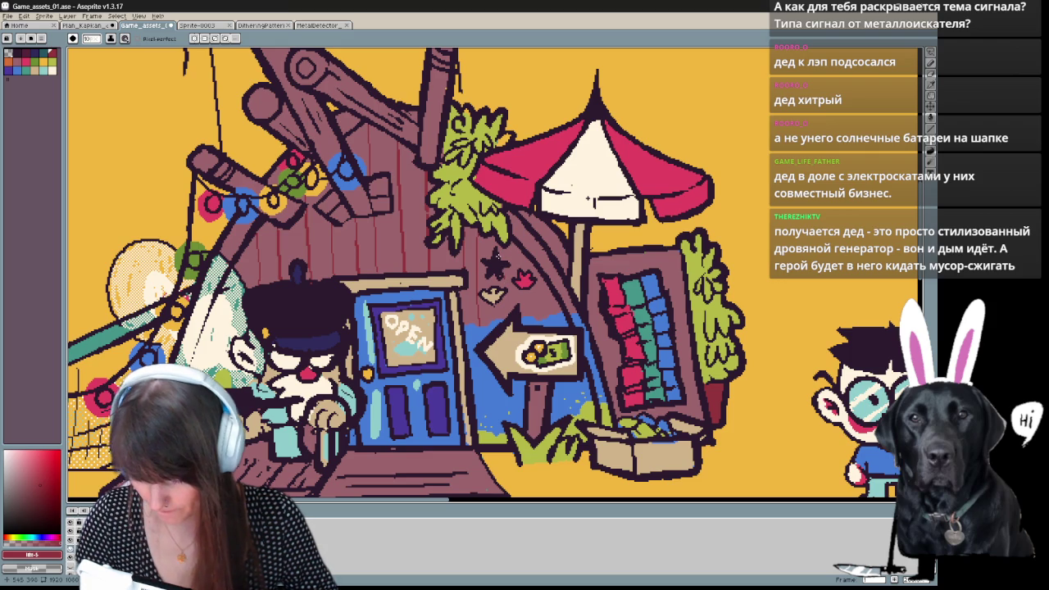
drag(477, 225, 477, 328)
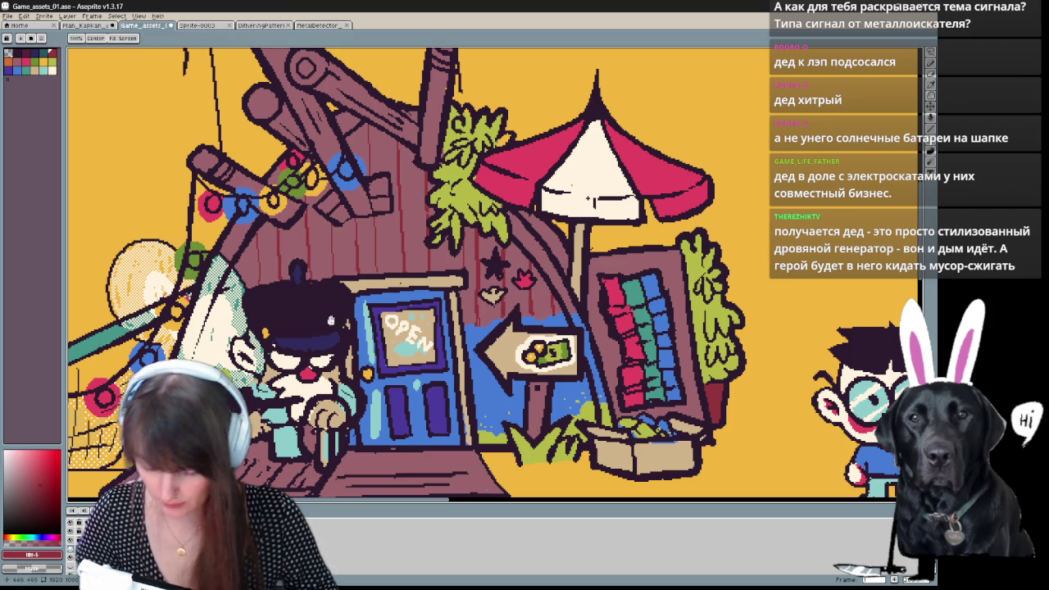
key(ctrl)
scroll(242, 275, down, 3)
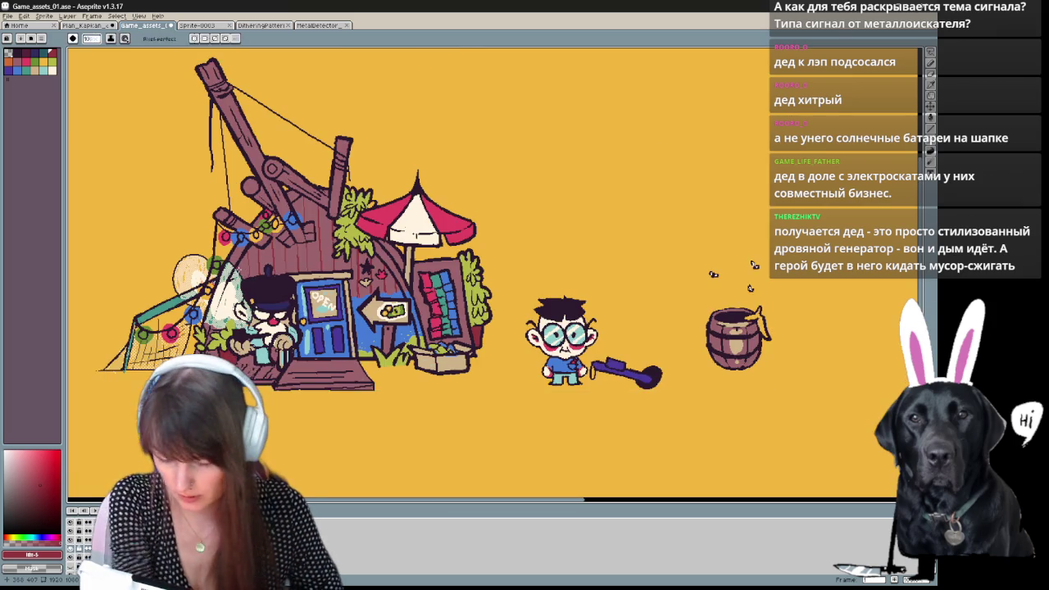
Choose the orange background swatch from the palette while reframing the scene.
scroll(259, 427, up, 1)
drag(259, 426, 296, 455)
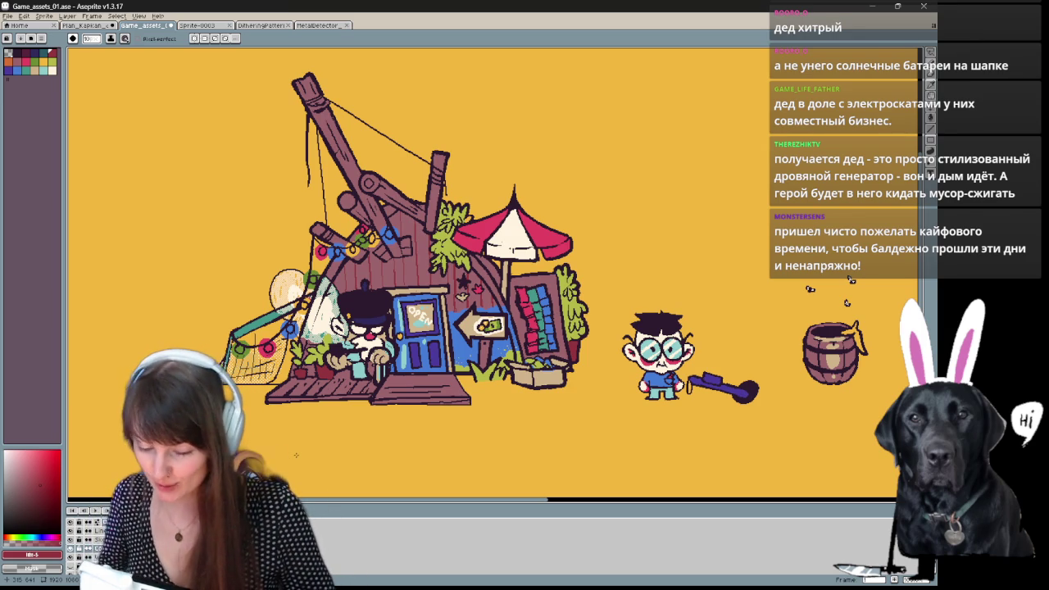
drag(246, 368, 236, 396)
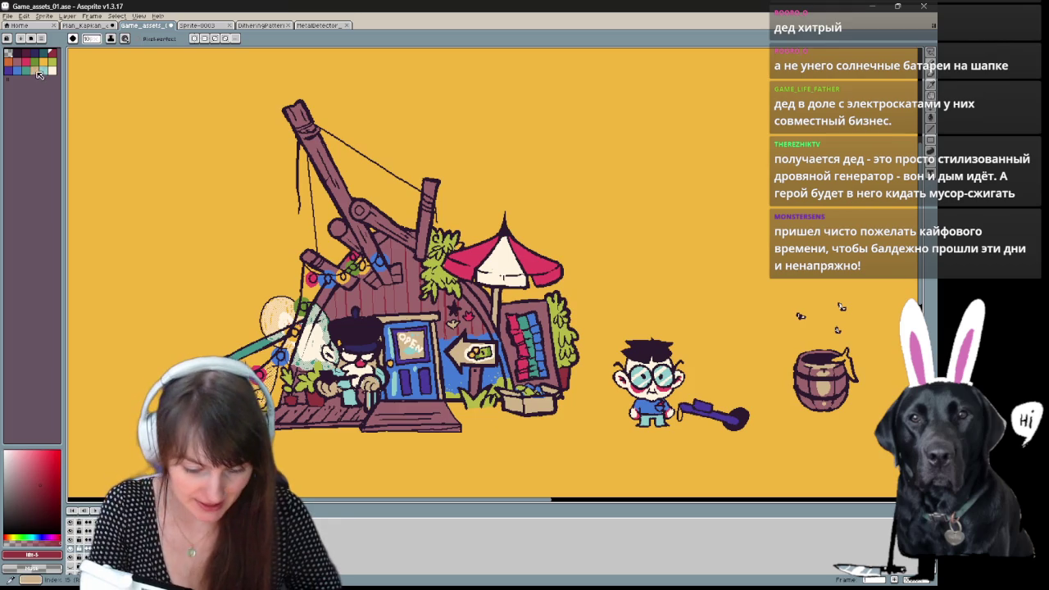
click(35, 71)
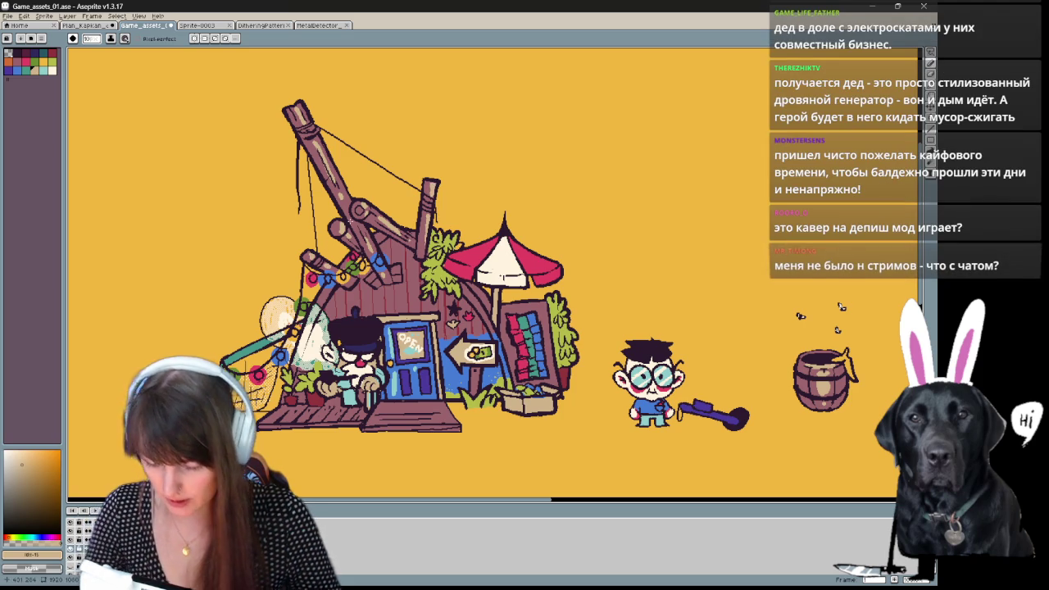
mouse_move(628, 235)
mouse_down()
mouse_move(625, 197)
mouse_move(562, 200)
mouse_up()
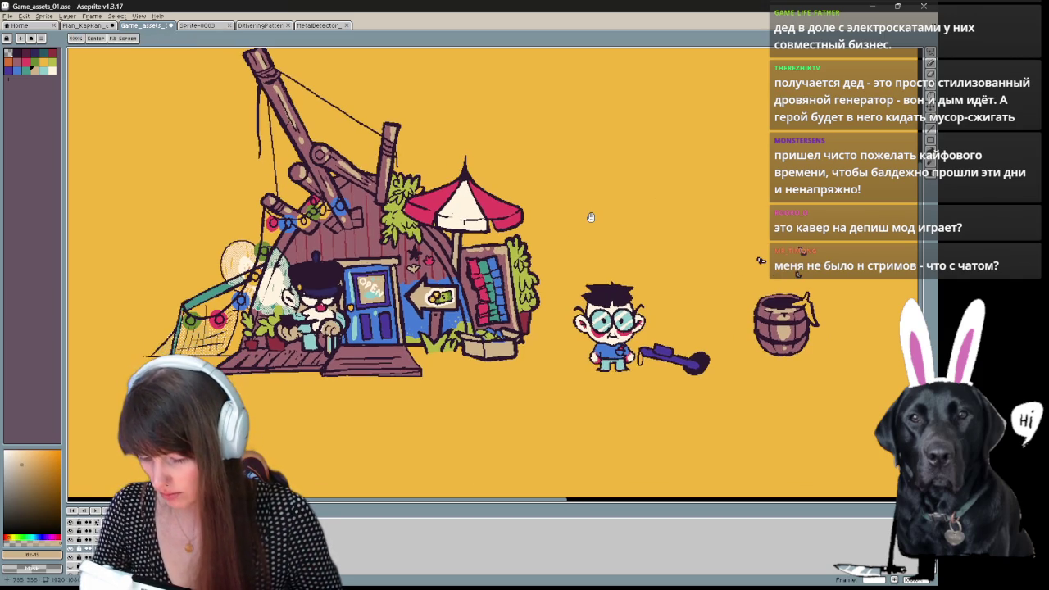
drag(527, 222, 542, 227)
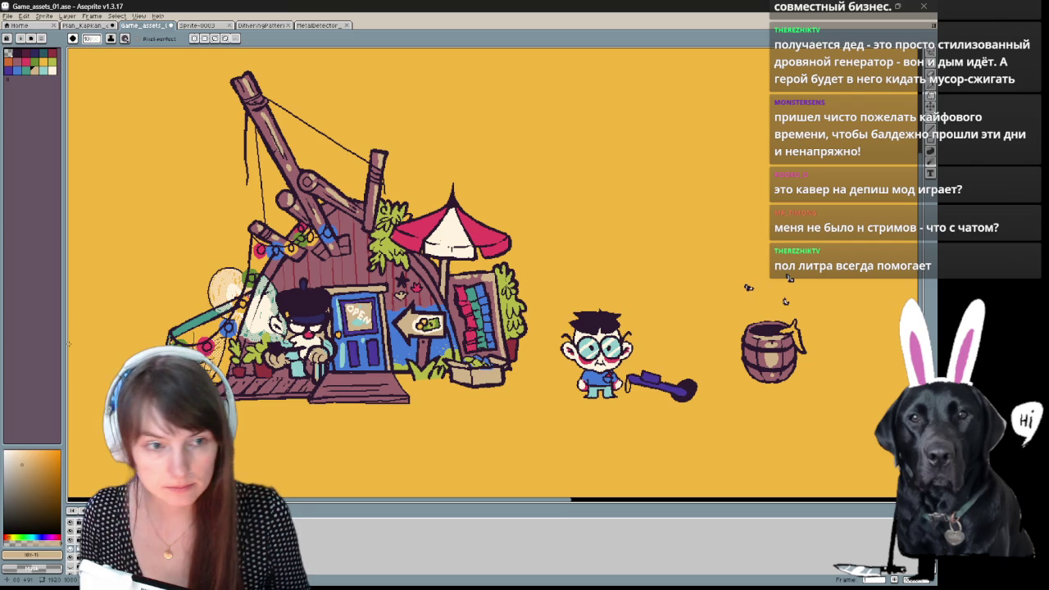
mouse_move(484, 337)
mouse_down()
mouse_move(545, 333)
mouse_move(472, 387)
mouse_move(566, 279)
mouse_move(608, 312)
mouse_up()
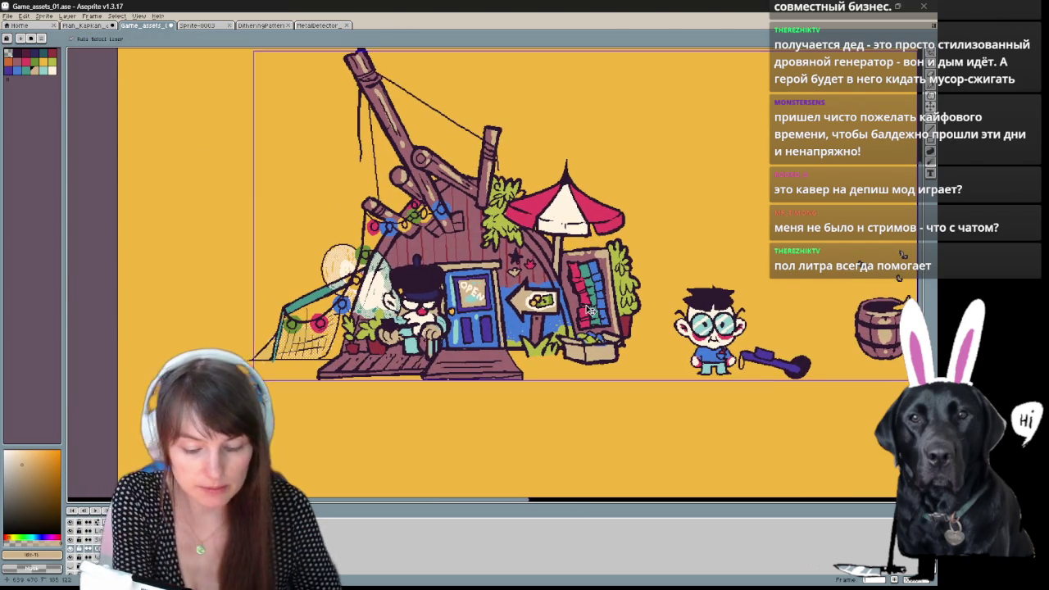
Lasso the shopkeeper from hat to base and delete his detailed pixels.
scroll(469, 326, up, 1)
scroll(470, 326, up, 1)
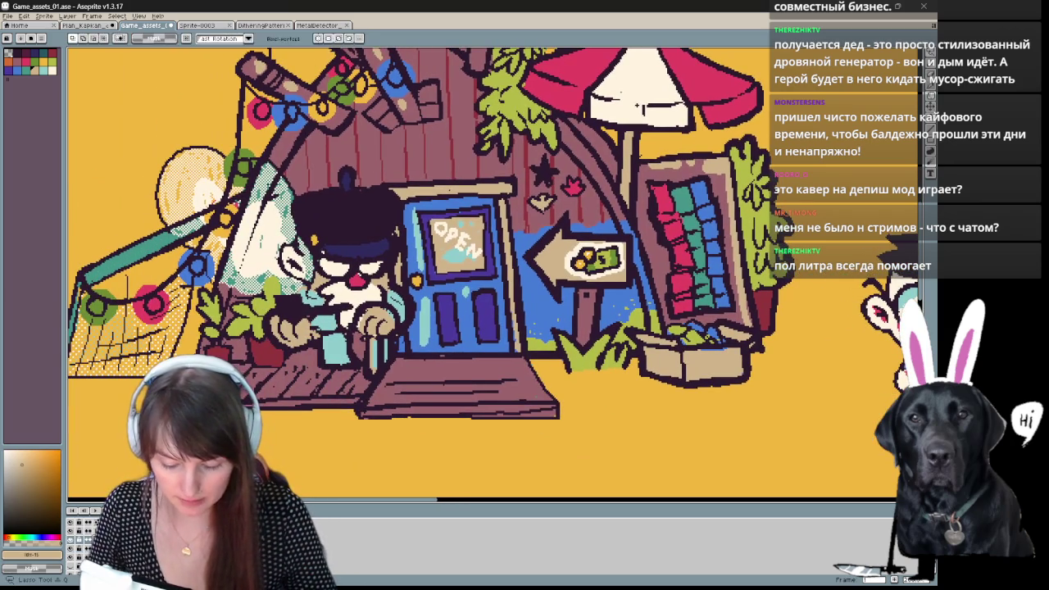
drag(400, 352, 397, 373)
key(space)
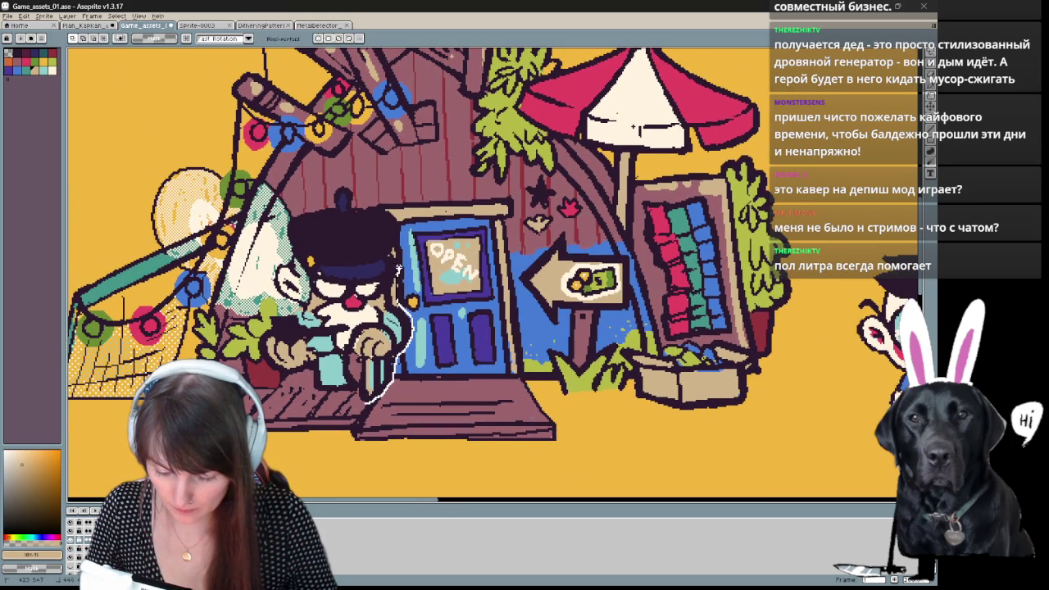
mouse_move(400, 216)
mouse_down()
mouse_move(349, 184)
mouse_move(311, 203)
mouse_up()
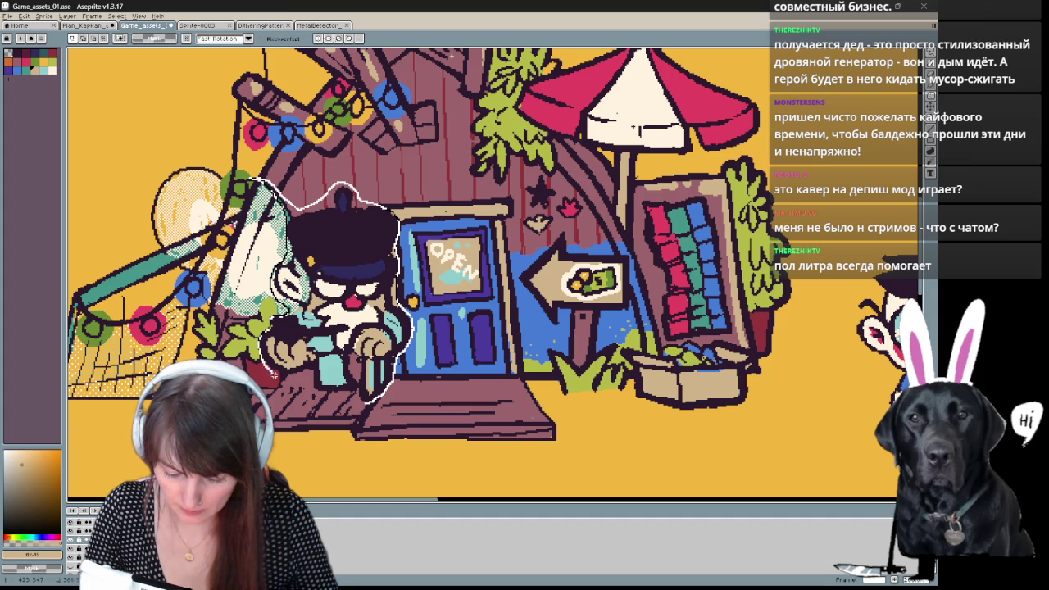
drag(314, 392, 363, 401)
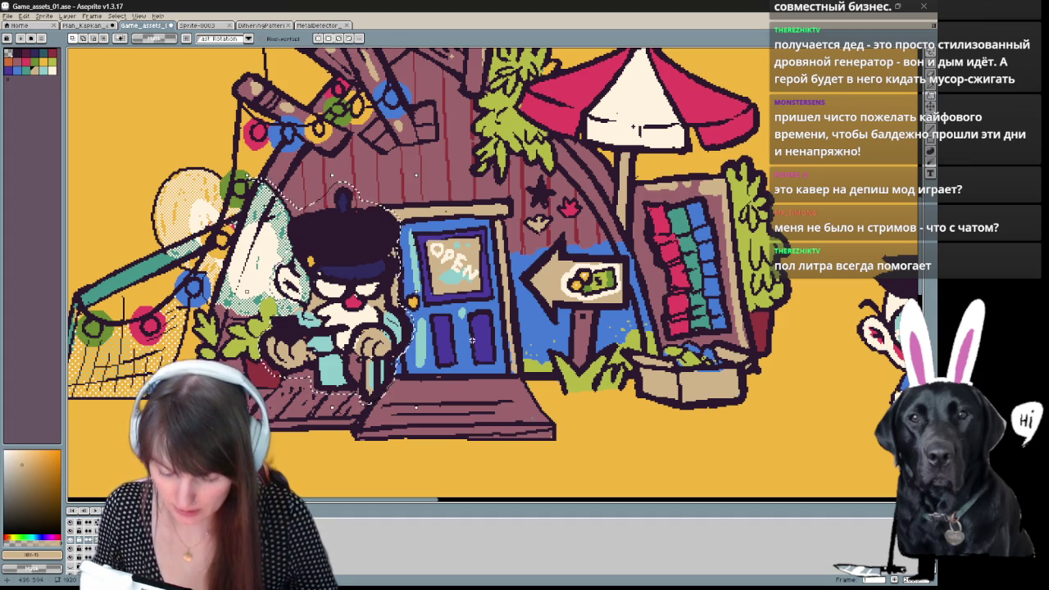
key(Delete)
key(space)
Save the file and bring up the layer's properties.
drag(457, 343, 472, 337)
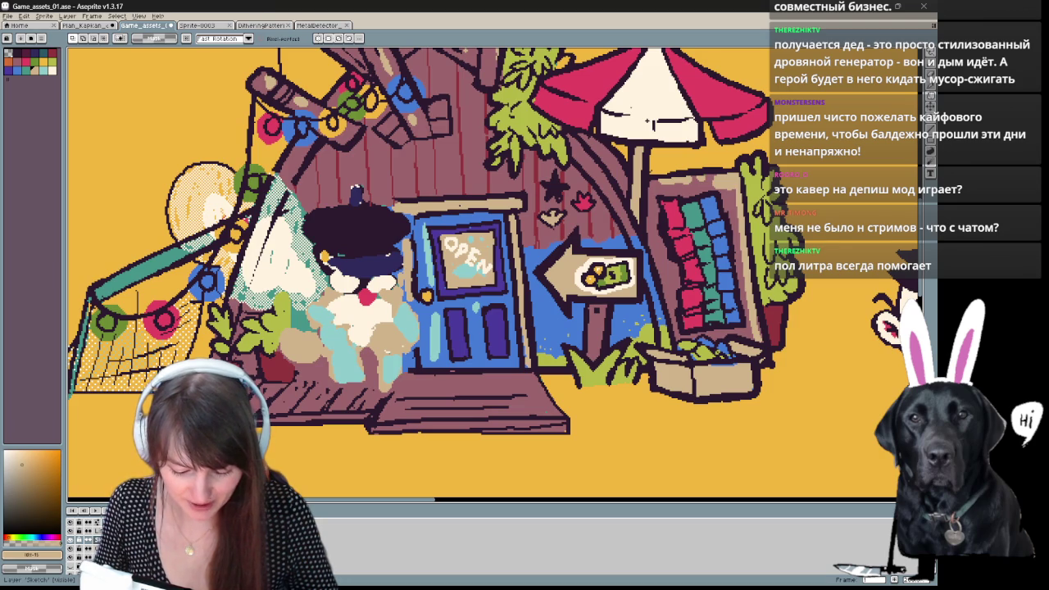
key(ctrl+s)
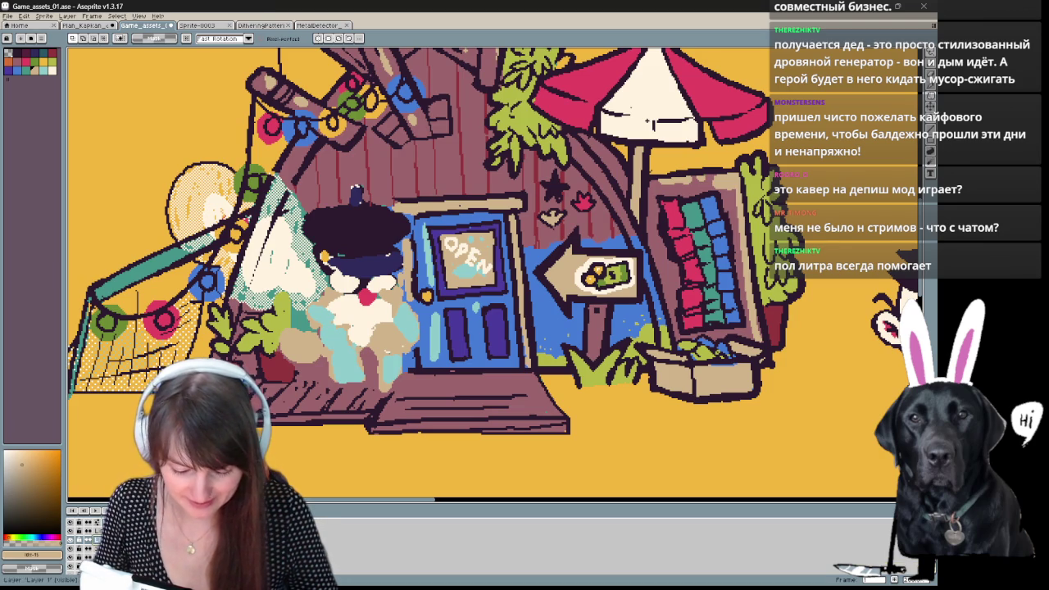
key(shift+p)
Name the layer 'De' and save the file.
text(Ded)
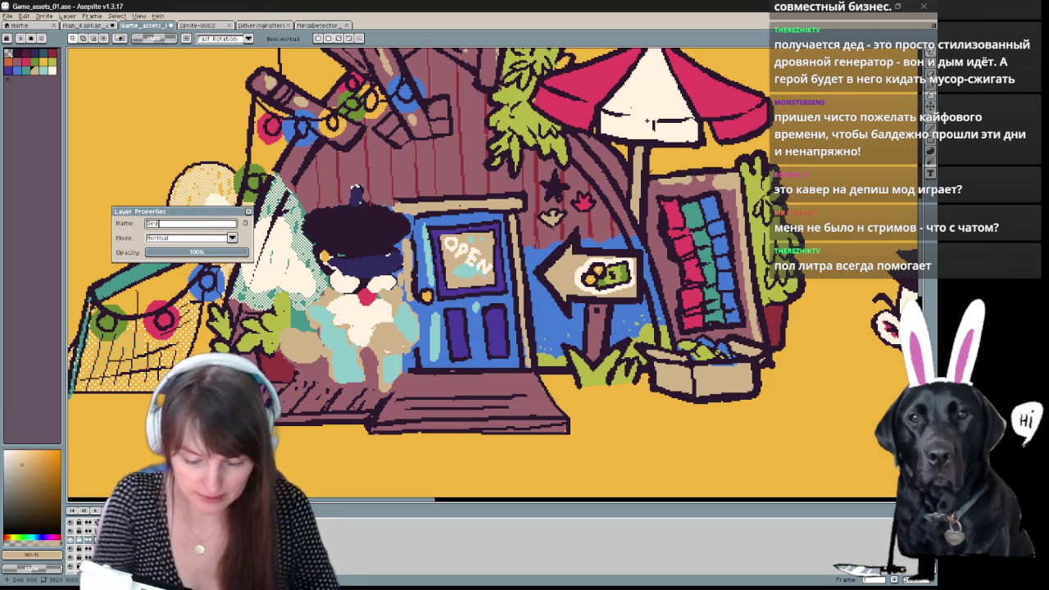
key(Return)
key(ctrl+s)
Paste the finished shopkeeper back, select the top-left lantern and hide the line-art layer.
key(ctrl+v)
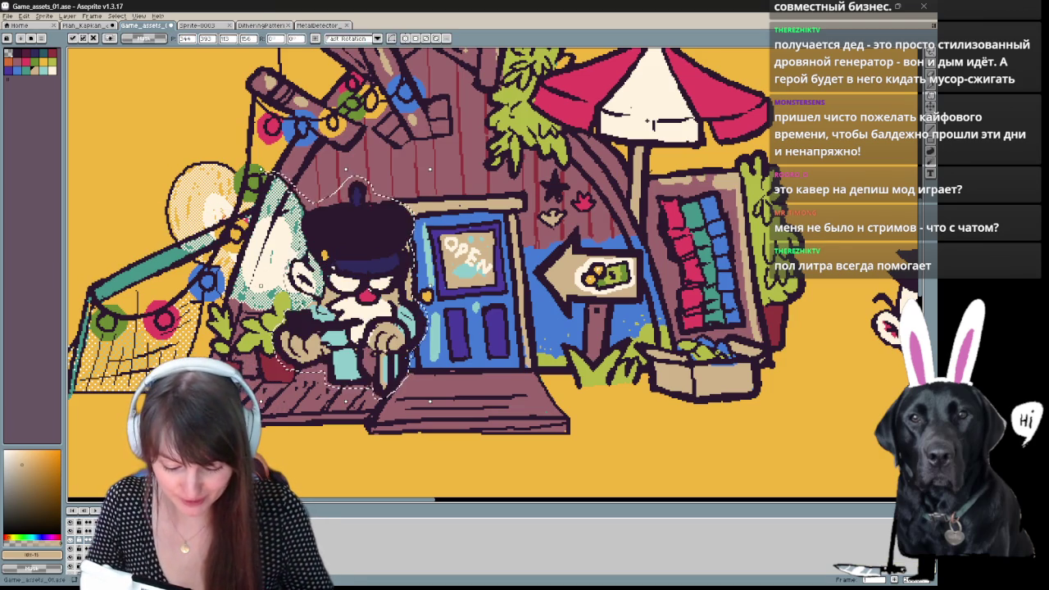
click(82, 538)
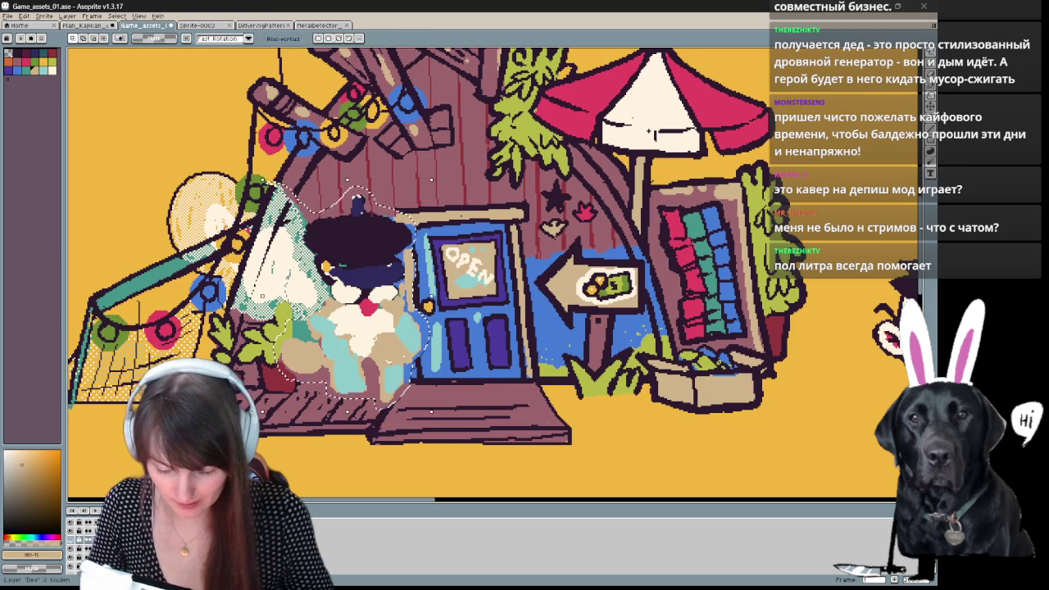
click(82, 538)
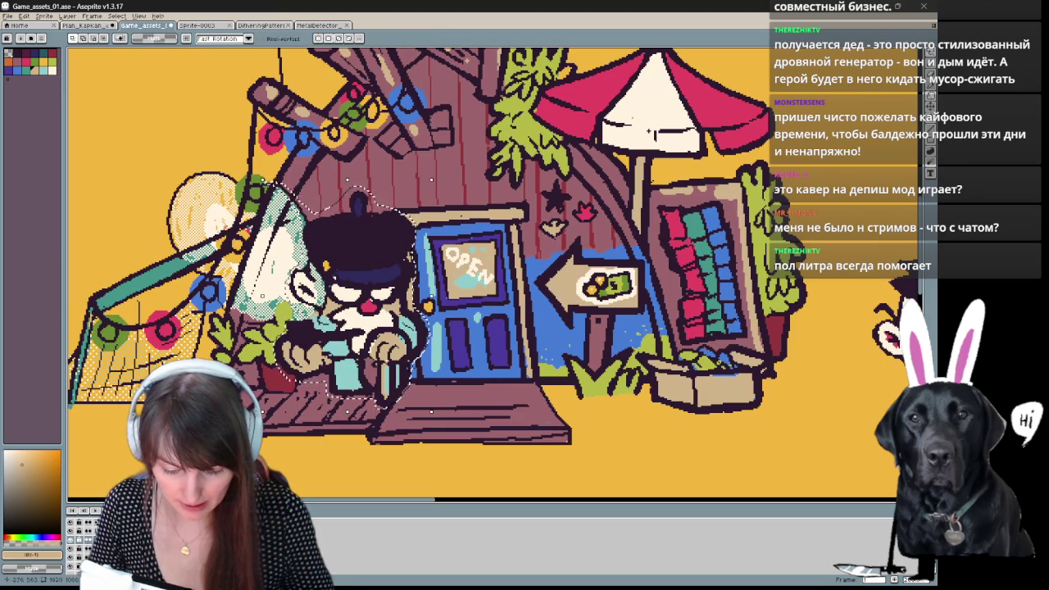
mouse_move(239, 182)
mouse_down()
mouse_move(157, 237)
mouse_move(223, 188)
mouse_up()
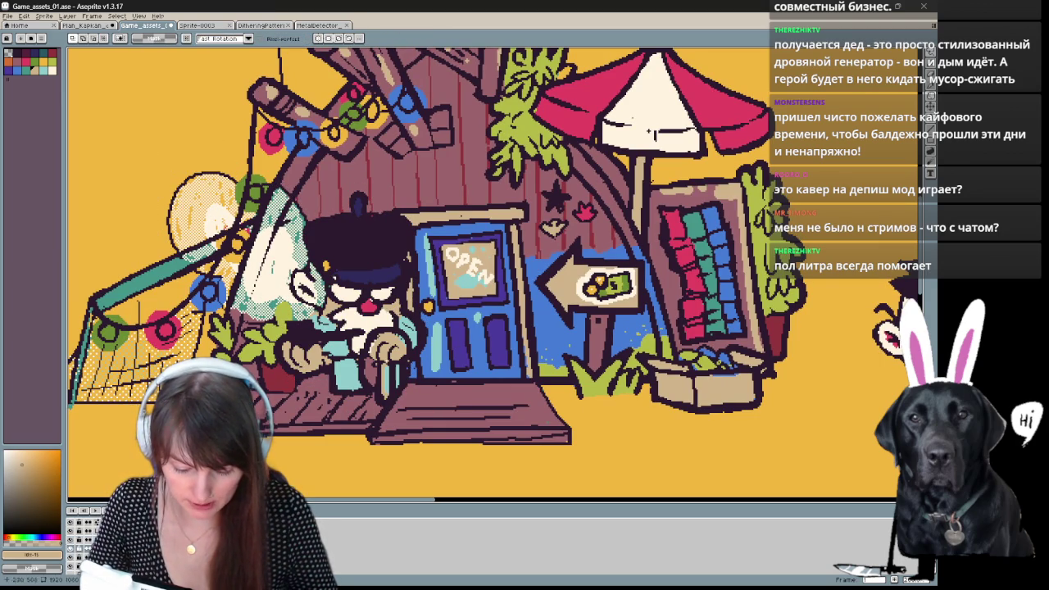
drag(238, 168, 238, 238)
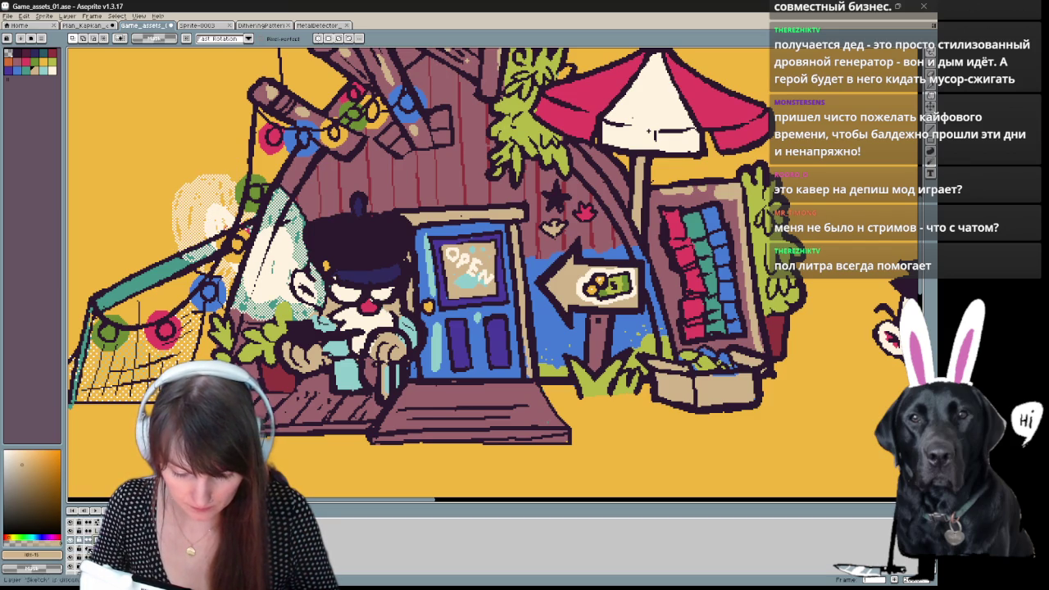
click(71, 544)
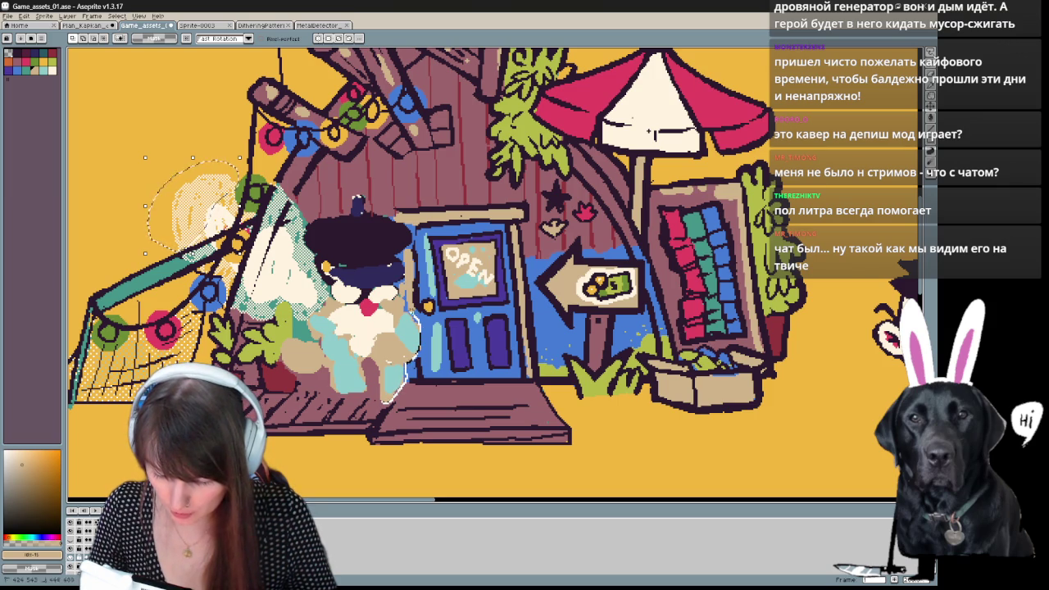
Select and erase the shopkeeper's side, hat and lamp, then undo the erase.
mouse_move(397, 250)
mouse_down()
mouse_move(395, 220)
mouse_move(360, 203)
mouse_move(308, 223)
mouse_move(269, 185)
mouse_move(243, 215)
mouse_up()
drag(190, 264, 212, 278)
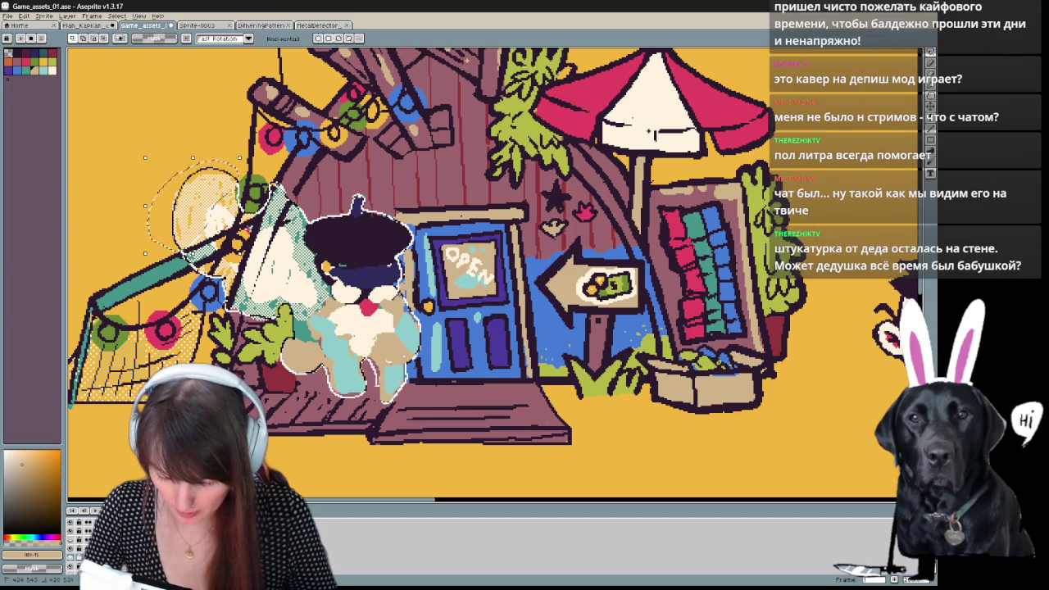
key(Delete)
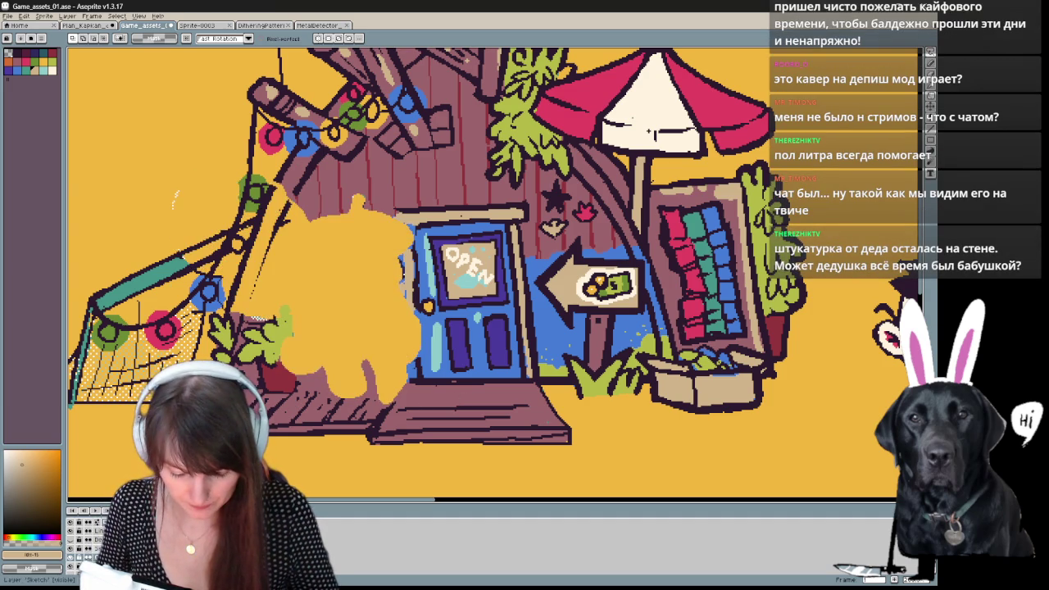
key(ctrl+z)
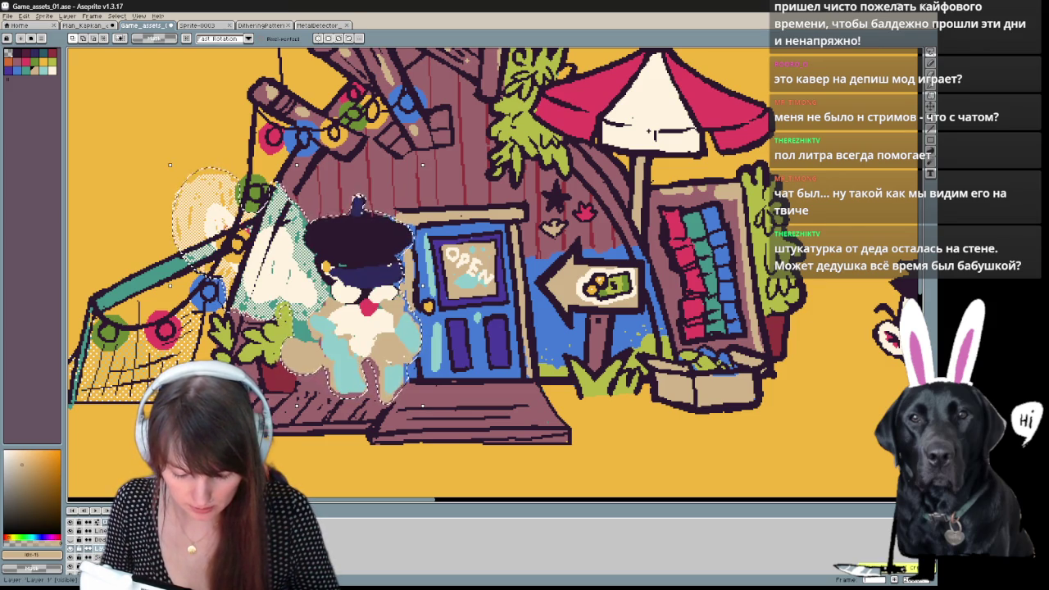
Rename the layer to 'ded_color' and paste the copied colours onto it in place.
double_click(98, 548)
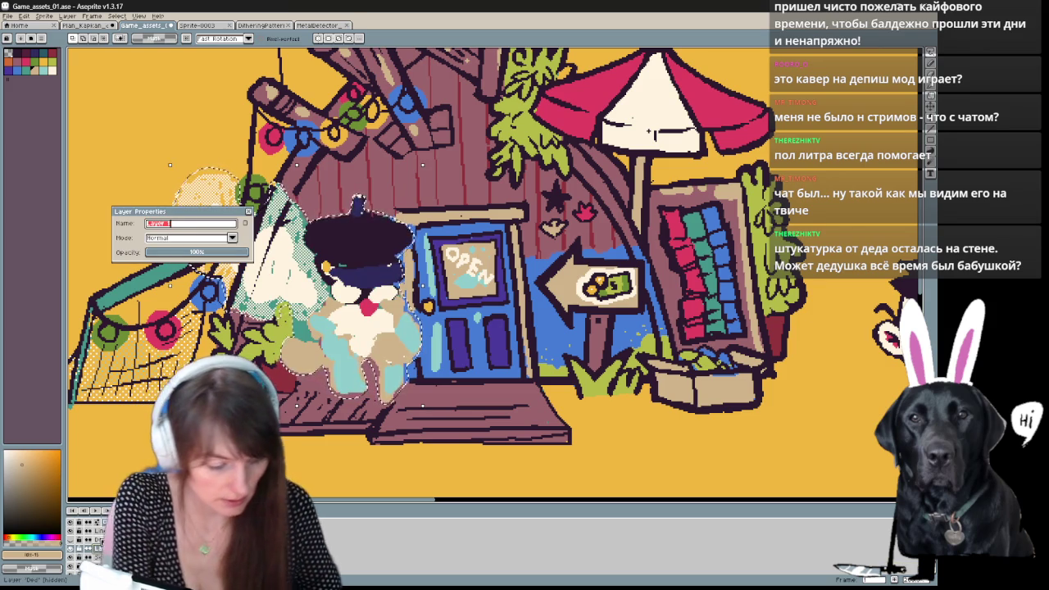
text(ded_color)
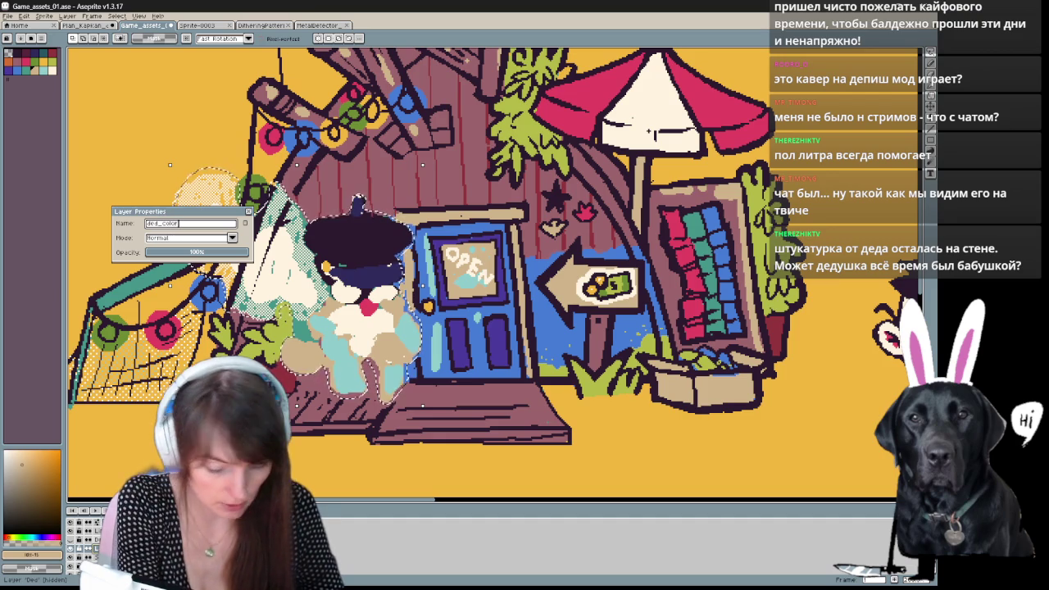
key(Return)
key(ctrl+v)
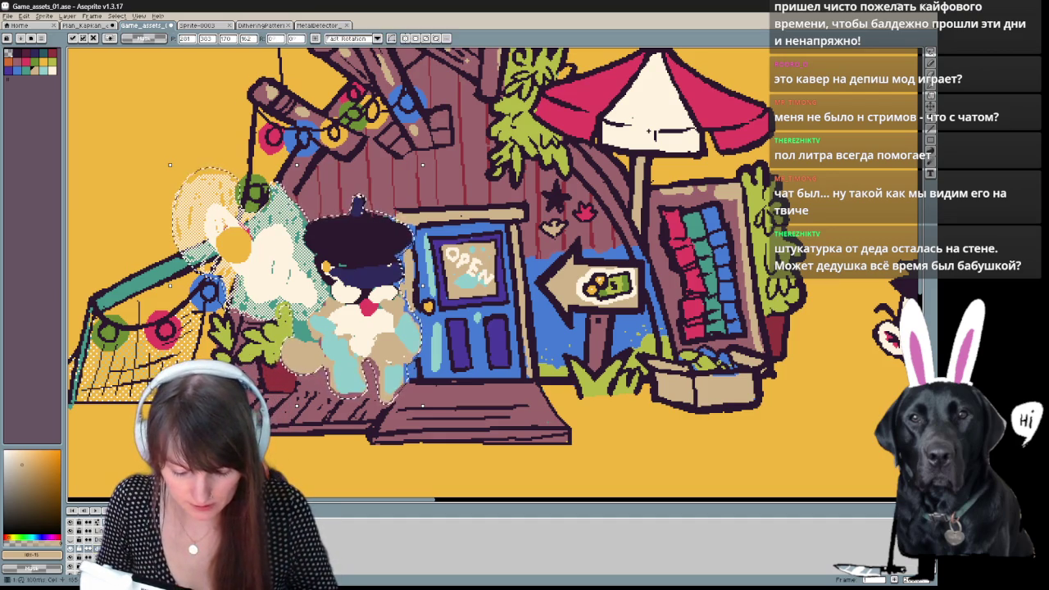
click(73, 549)
click(73, 555)
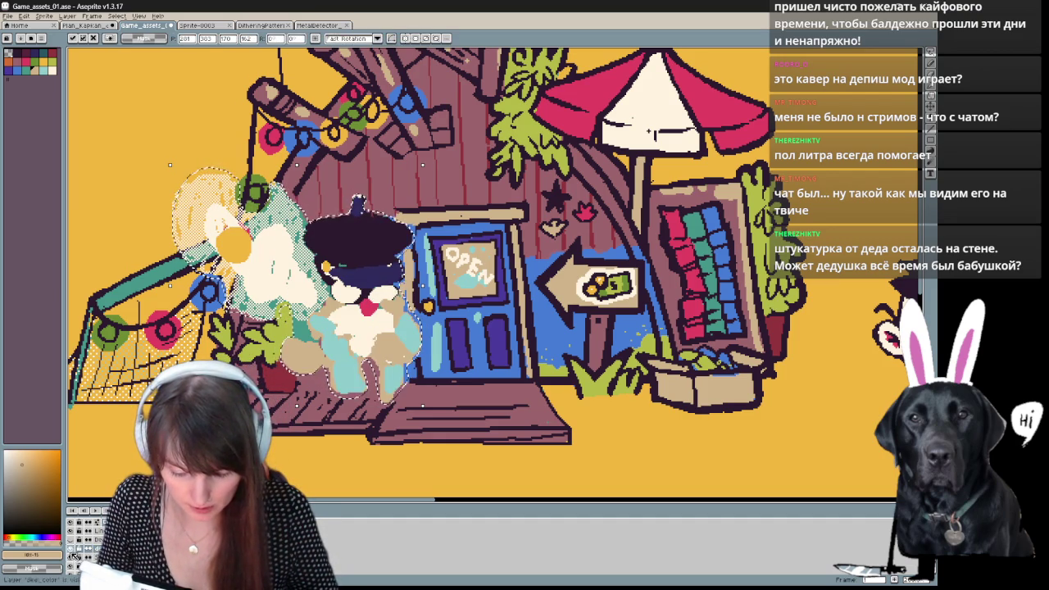
key(Return)
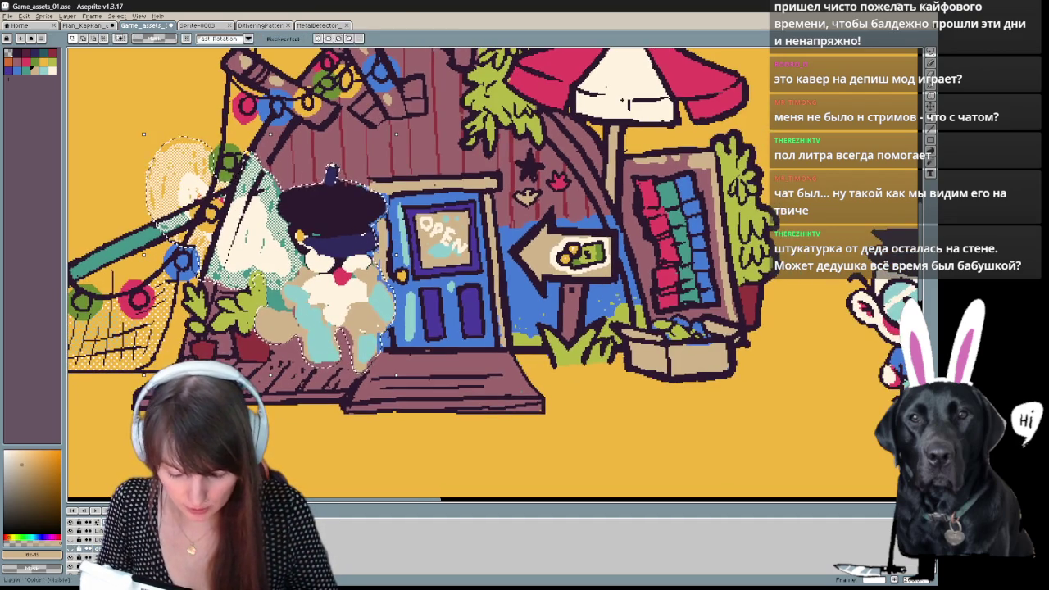
Sample the mauve wall colour and fill the dark hat shape with it.
drag(372, 238, 363, 281)
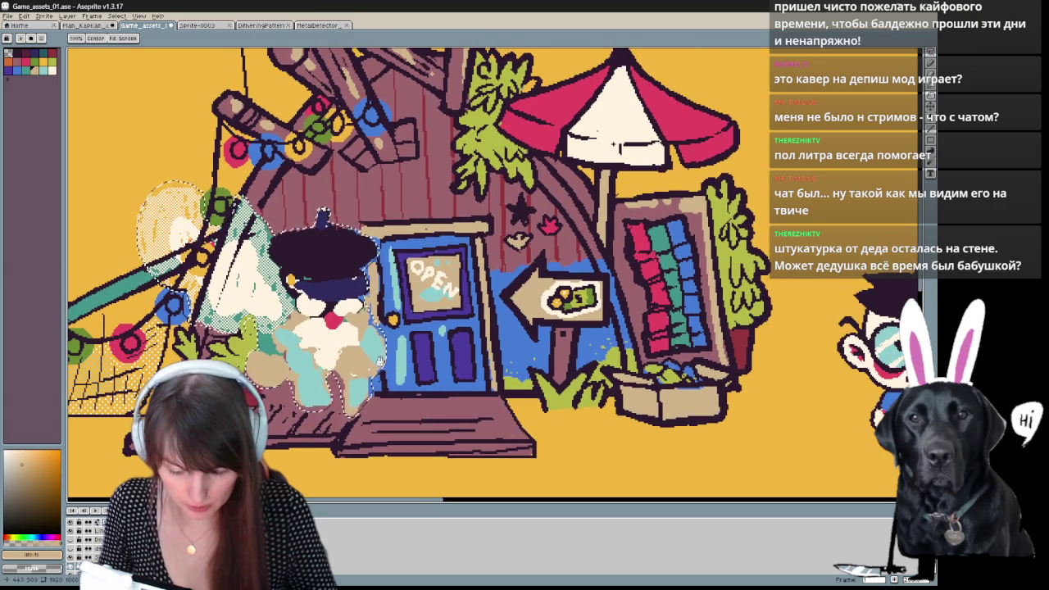
key(m)
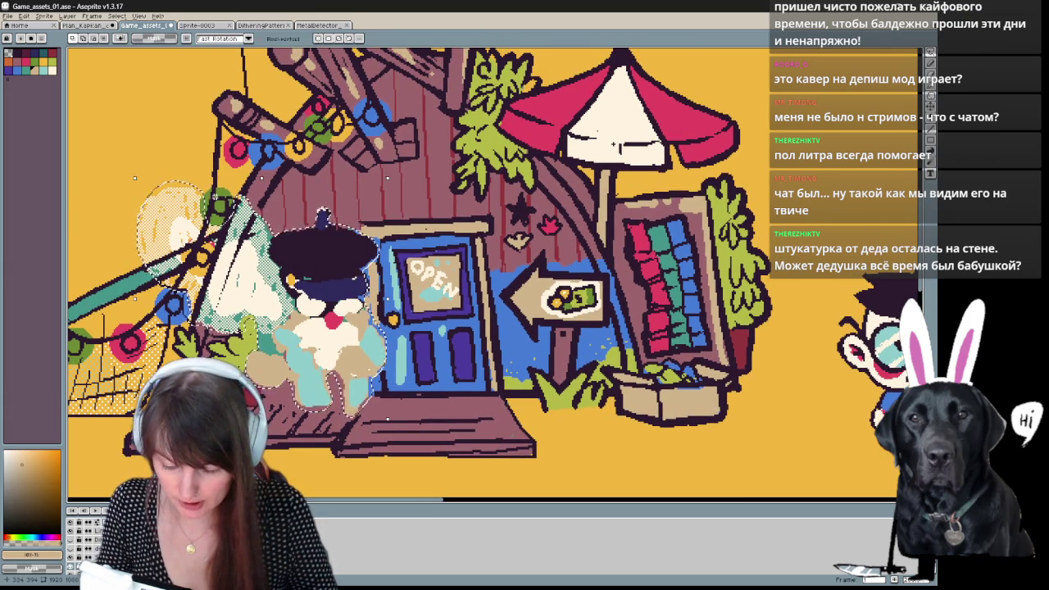
key(i)
click(319, 195)
click(344, 263)
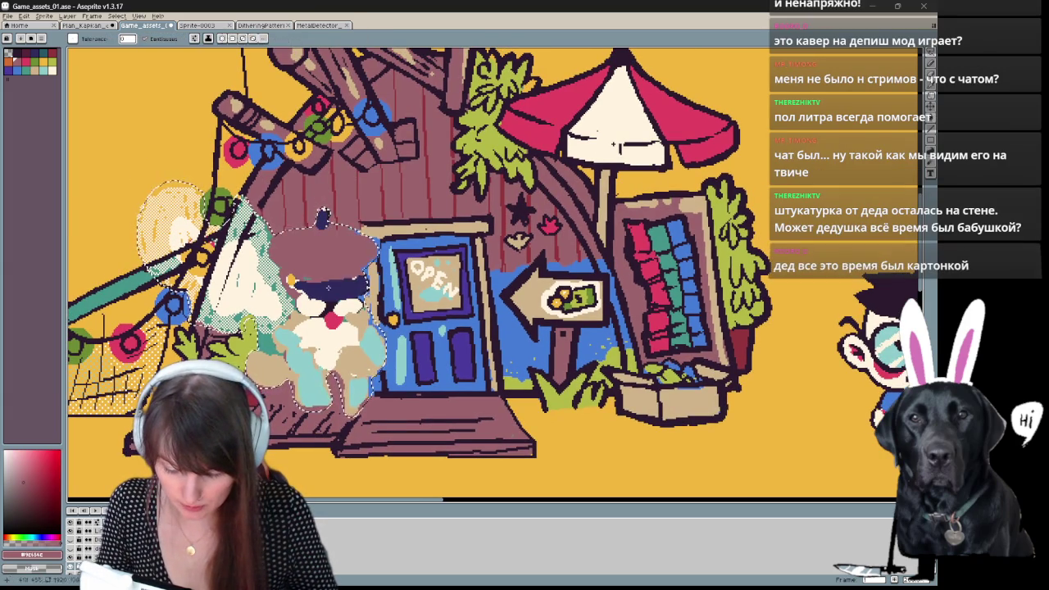
Cover the character's cream body, red nose and face marks with the mauve wall colour, then deselect.
mouse_move(356, 328)
mouse_down()
mouse_move(311, 360)
mouse_move(286, 320)
mouse_move(276, 359)
mouse_up()
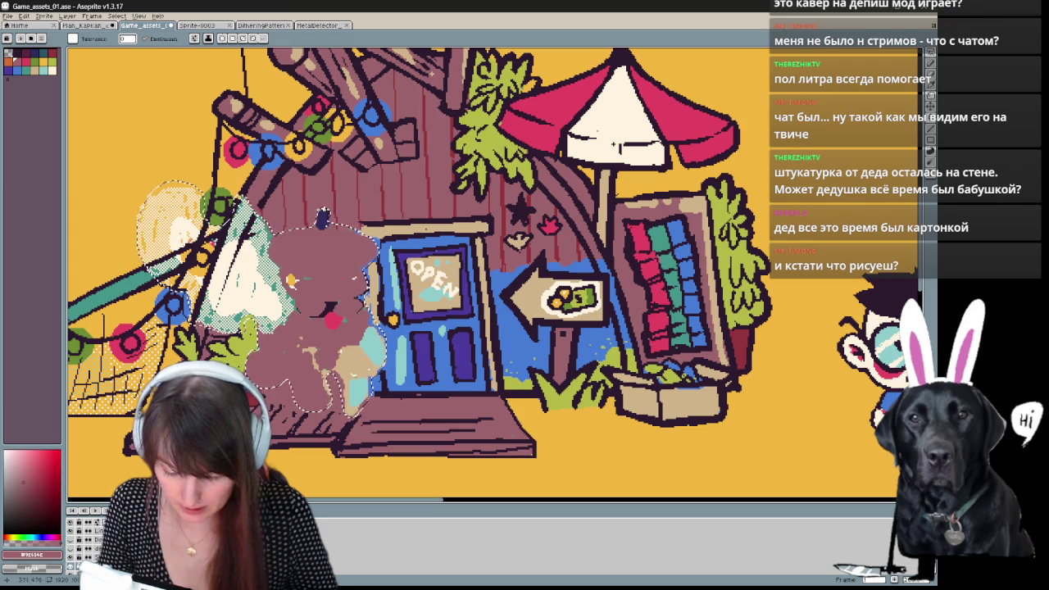
click(245, 279)
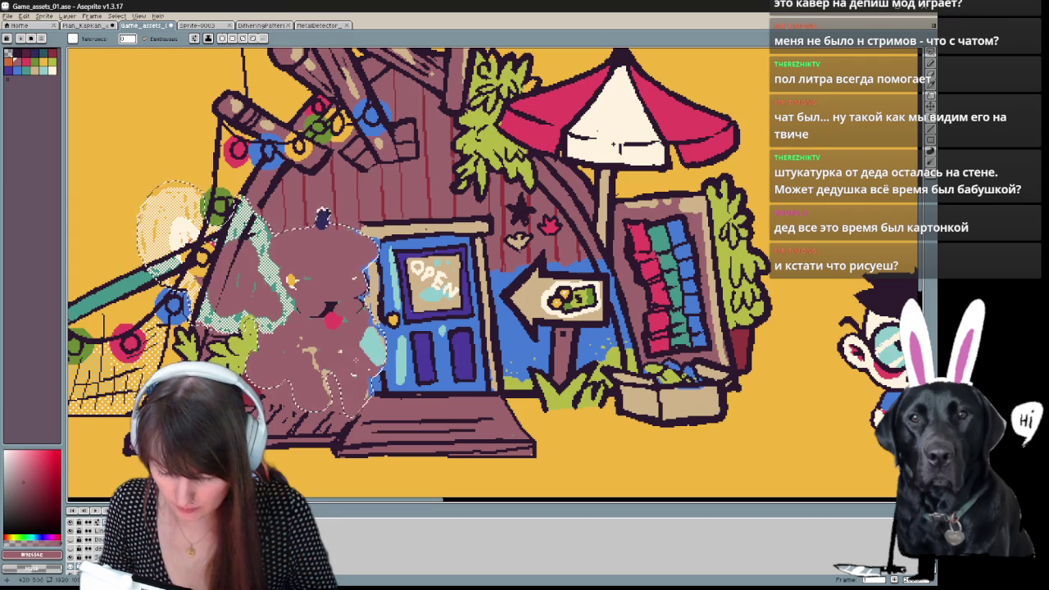
click(331, 319)
click(322, 217)
key(ctrl+d)
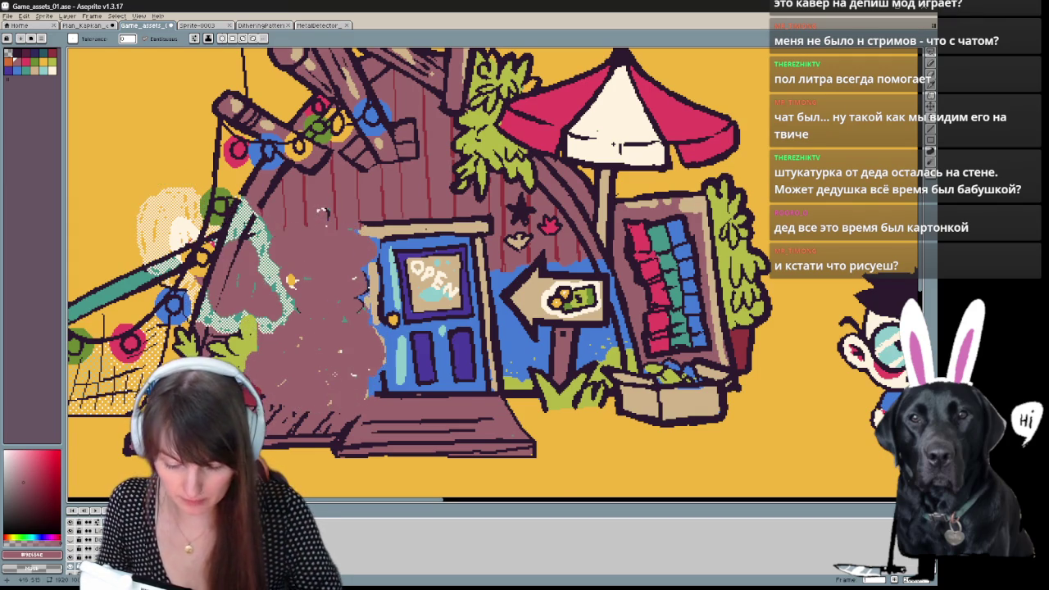
Paint yellow over the cream lamp glow and the dark outline beside it.
drag(322, 215, 351, 241)
key(e)
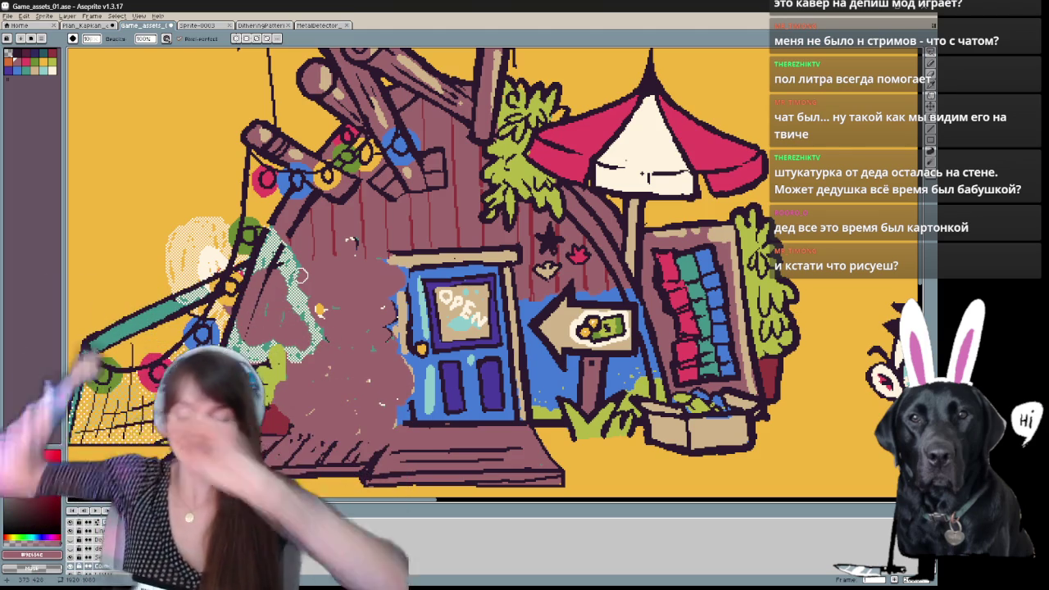
mouse_move(182, 239)
mouse_down()
mouse_move(225, 233)
mouse_move(170, 290)
mouse_up()
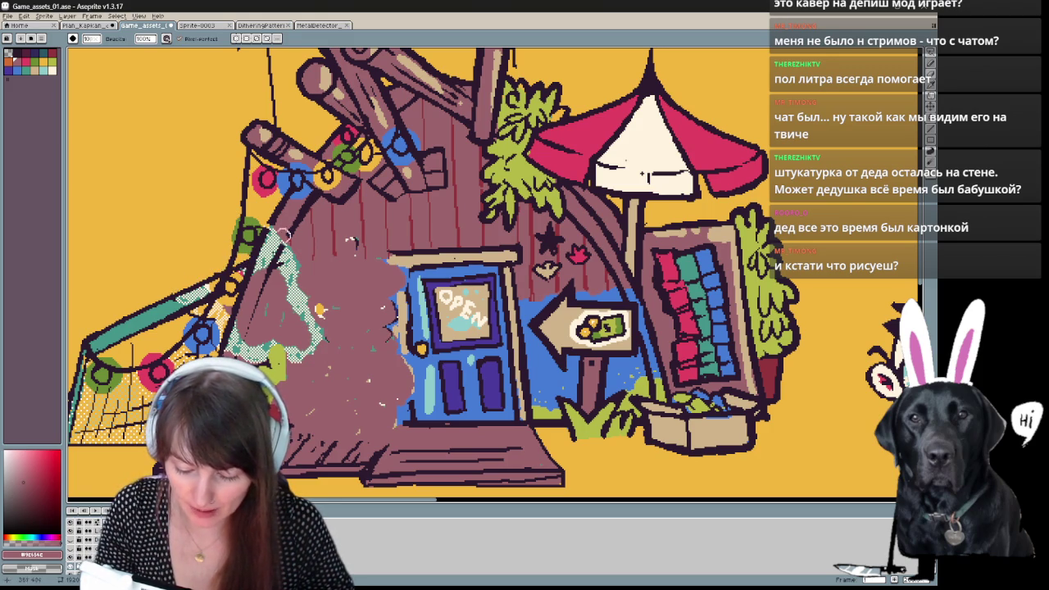
mouse_move(292, 232)
mouse_down()
mouse_move(261, 274)
mouse_move(286, 279)
mouse_move(320, 344)
mouse_move(295, 354)
mouse_move(269, 340)
mouse_up()
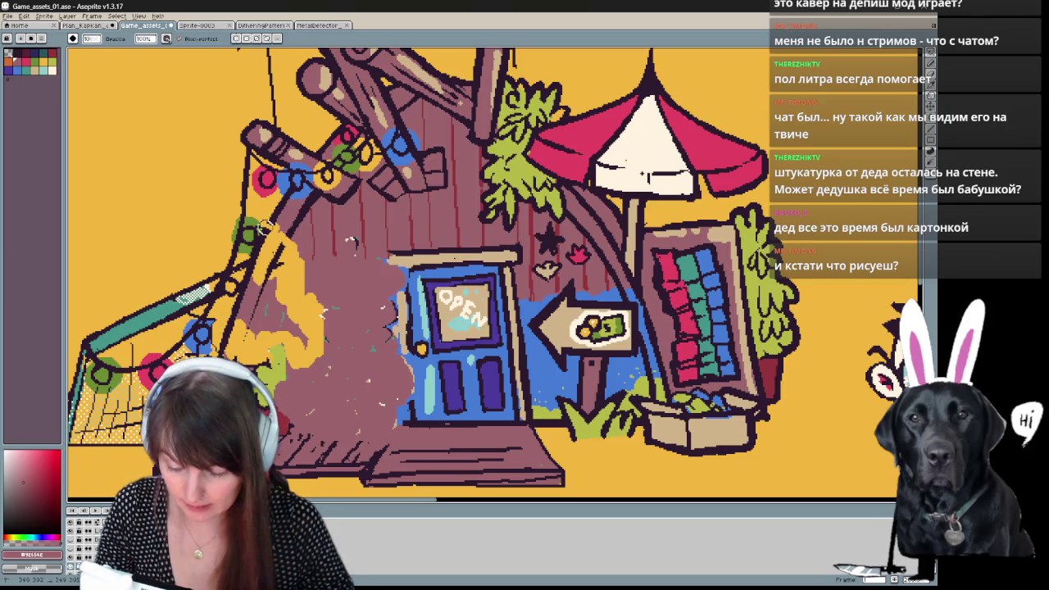
Brush yellow over the wall beside the door, then undo the yellow paint.
drag(279, 283, 252, 262)
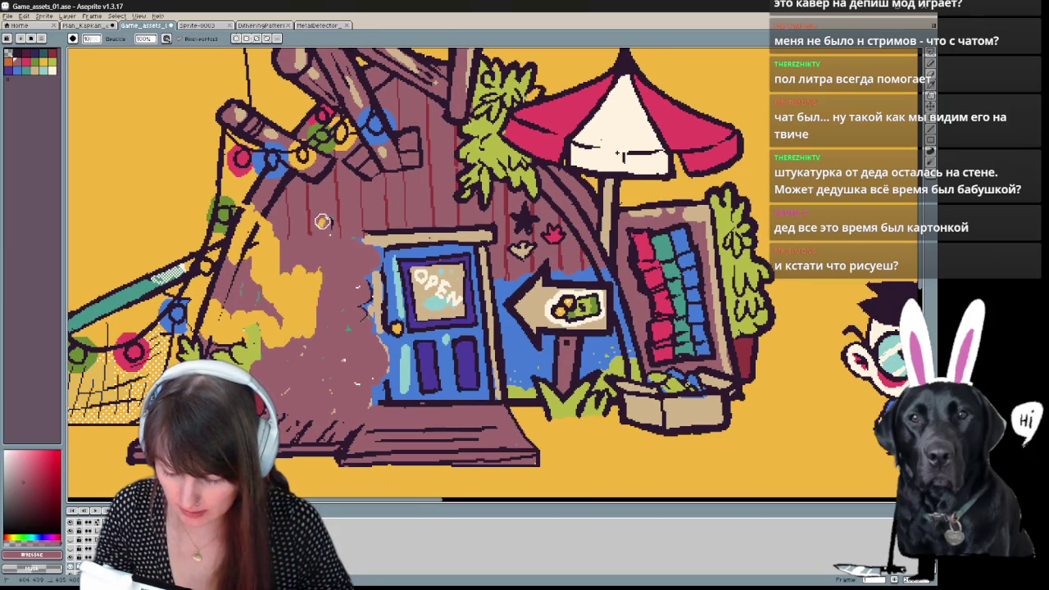
mouse_move(361, 281)
mouse_down()
mouse_move(371, 336)
mouse_move(378, 271)
mouse_move(381, 386)
mouse_move(364, 405)
mouse_move(349, 321)
mouse_move(333, 306)
mouse_move(310, 373)
mouse_move(264, 328)
mouse_move(244, 289)
mouse_move(237, 321)
mouse_up()
mouse_move(367, 254)
mouse_down()
mouse_move(358, 241)
mouse_move(354, 275)
mouse_up()
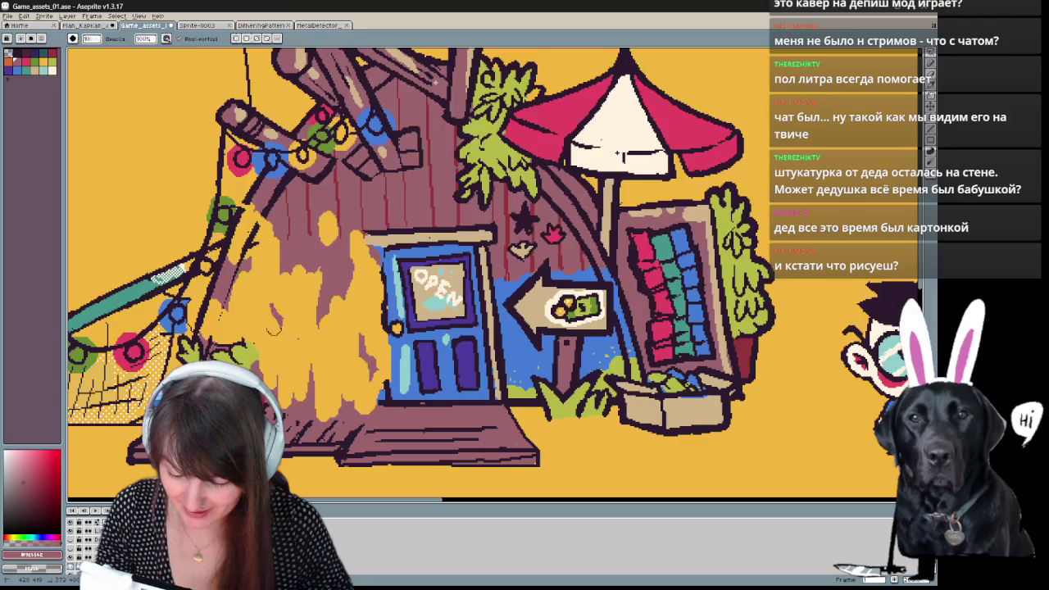
key(e)
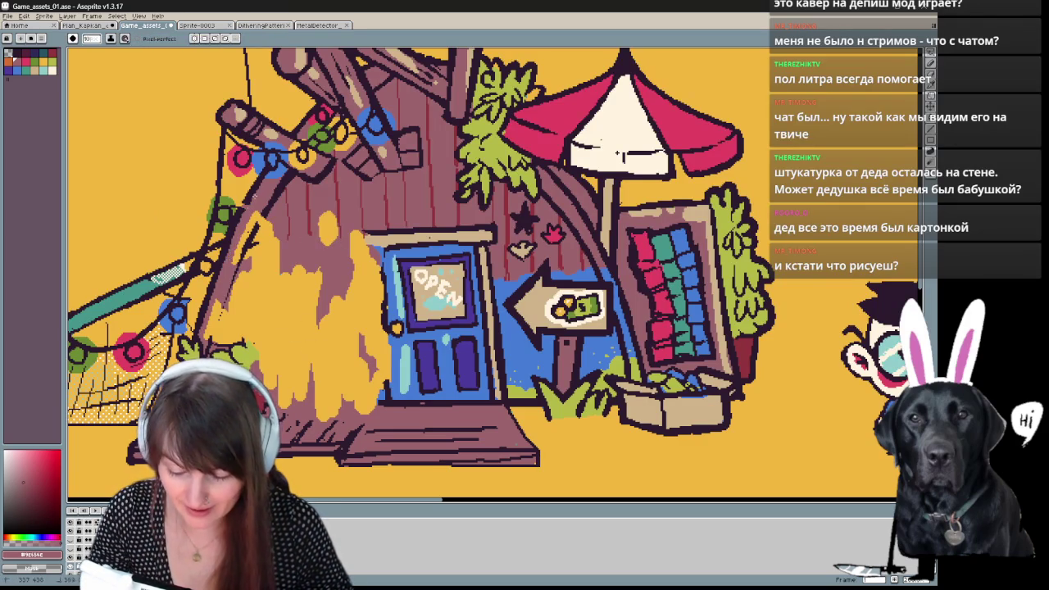
key(Delete)
key(b)
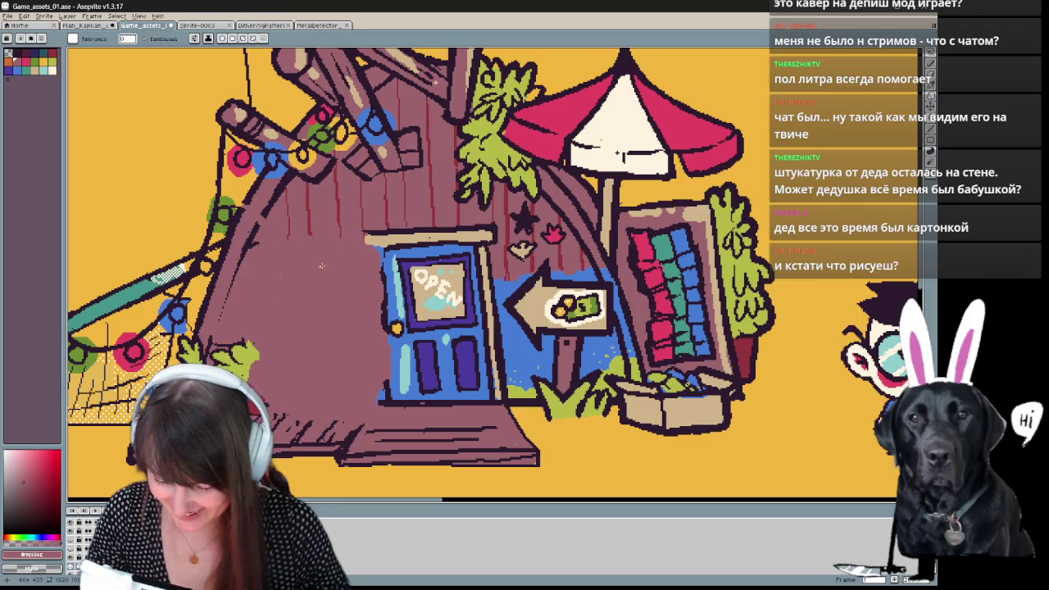
scroll(347, 246, down, 2)
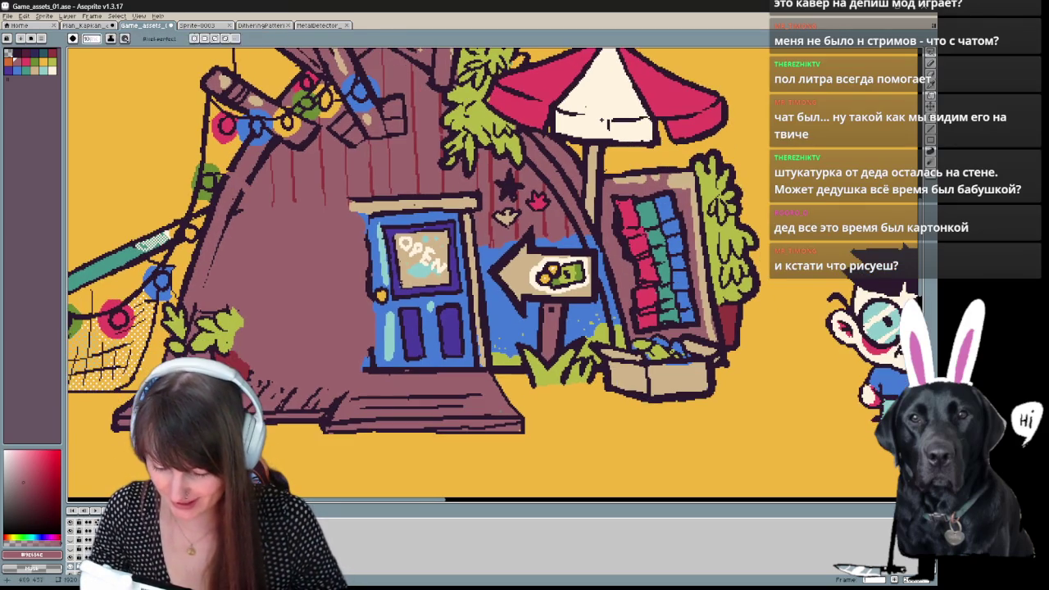
Draw a dark purple outline down the blue door's left edge.
alt+click(382, 265)
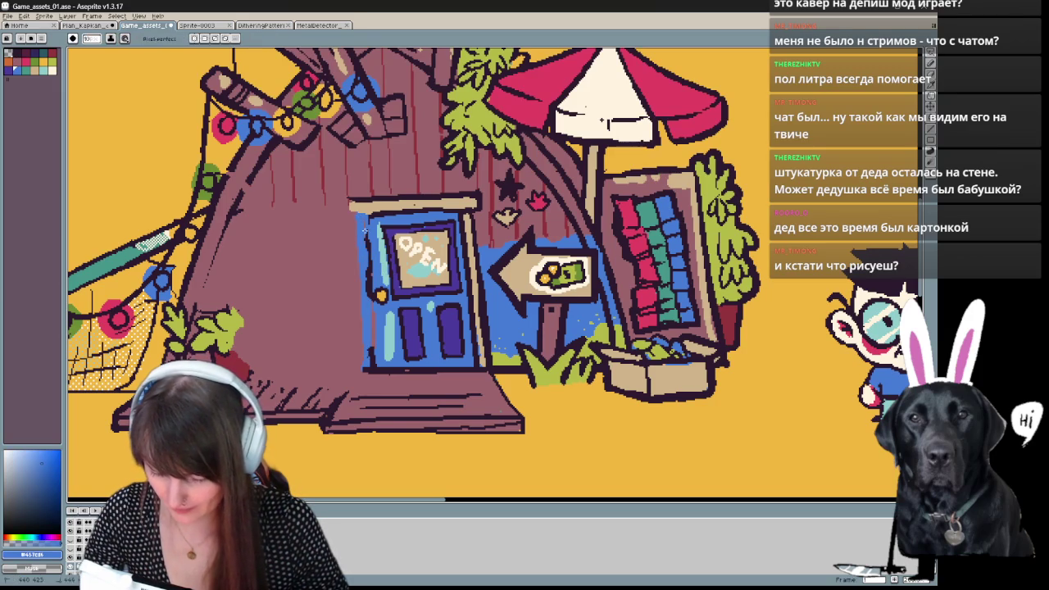
alt+click(606, 120)
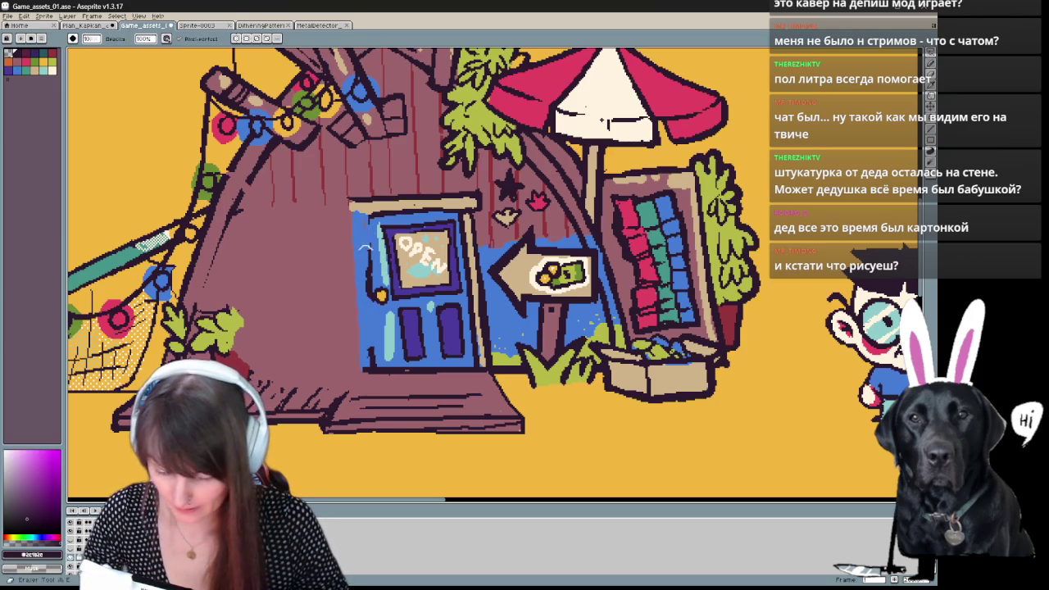
key(e)
drag(370, 217, 370, 342)
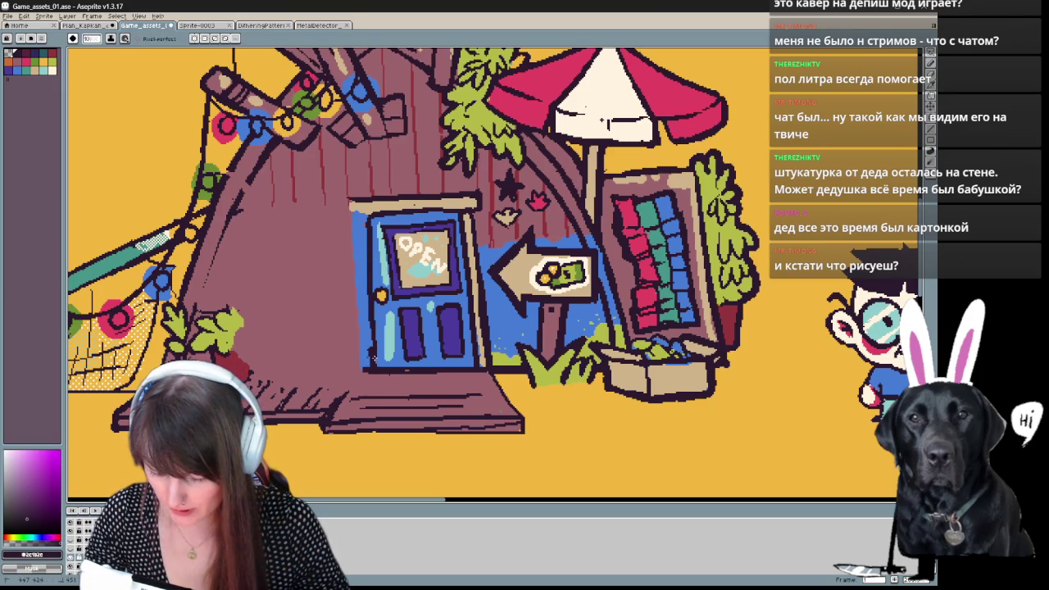
drag(366, 220, 373, 352)
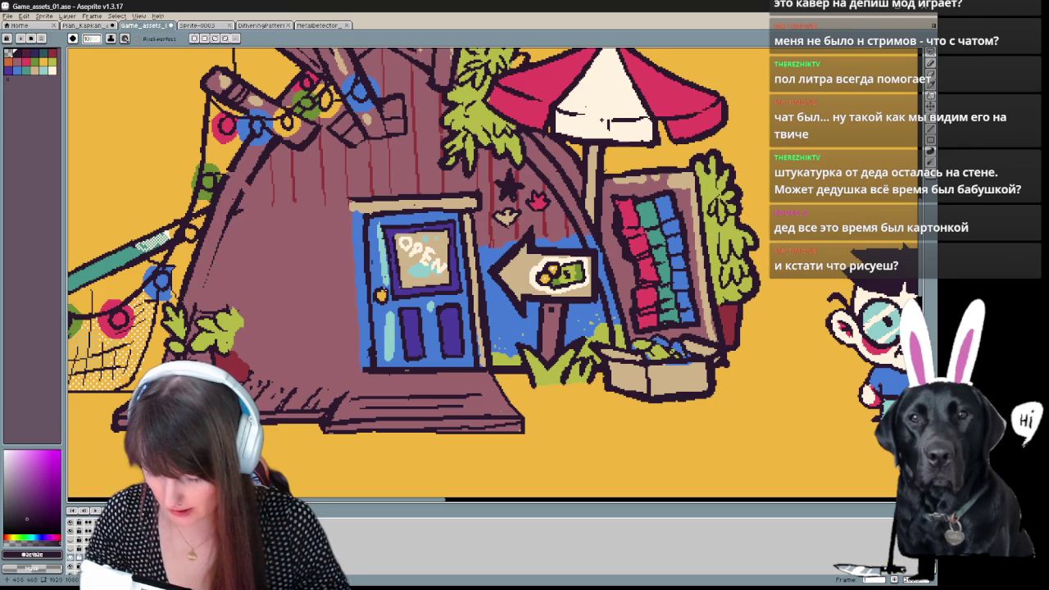
key(e)
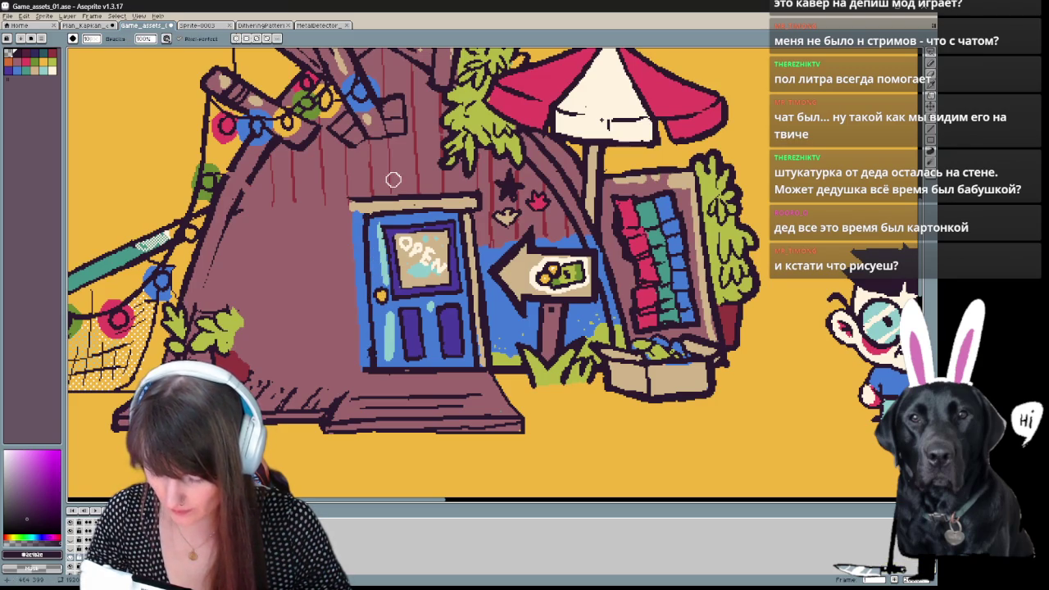
key(b)
drag(355, 213, 357, 313)
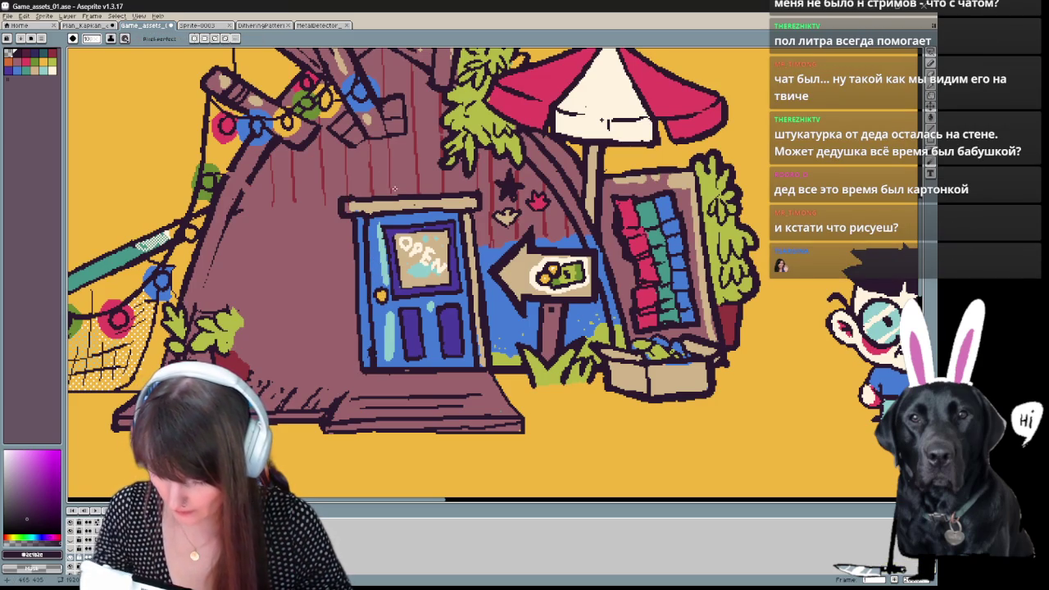
Pan to the shopkeeper on the right and re-pick the dark purple outline colour.
drag(604, 121, 503, 102)
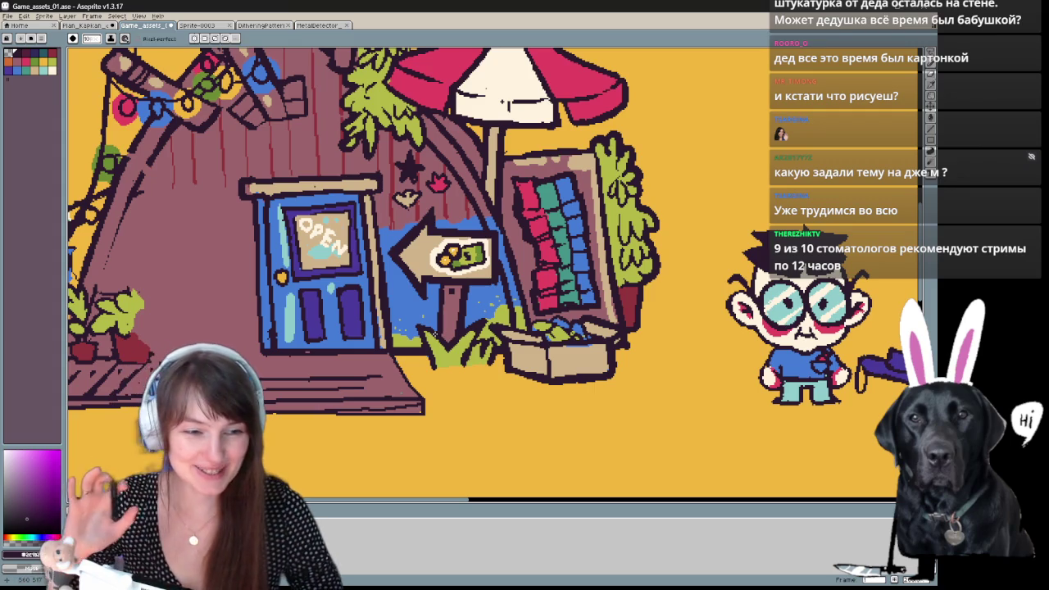
drag(505, 103, 553, 108)
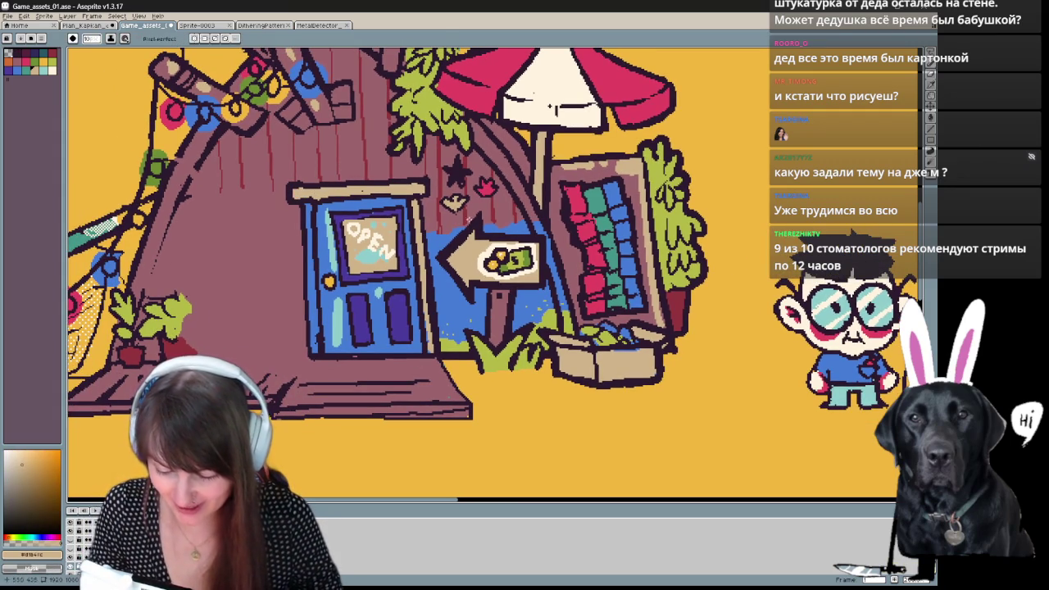
key(e)
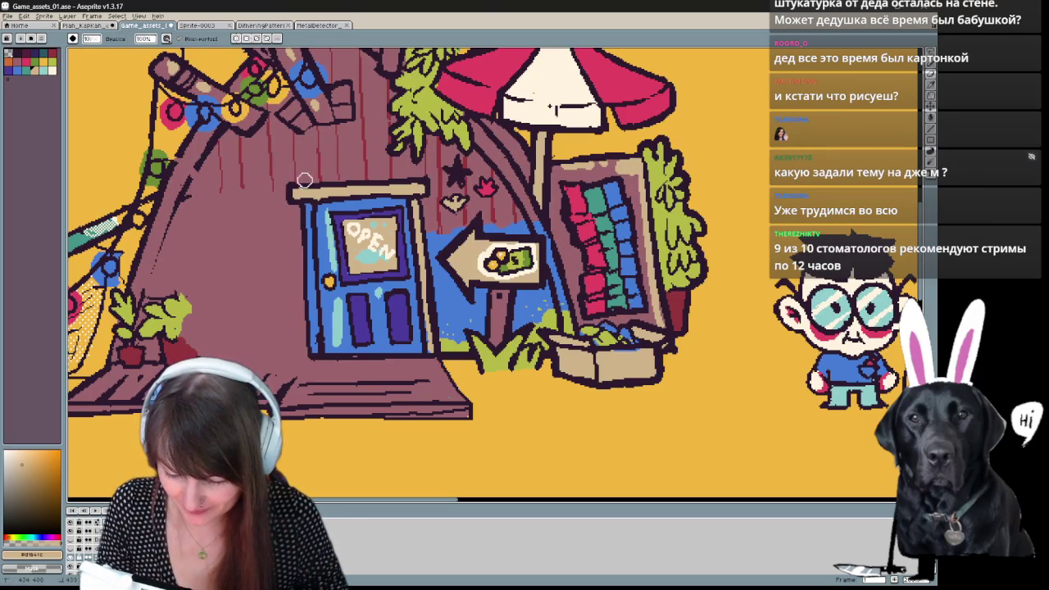
key(b)
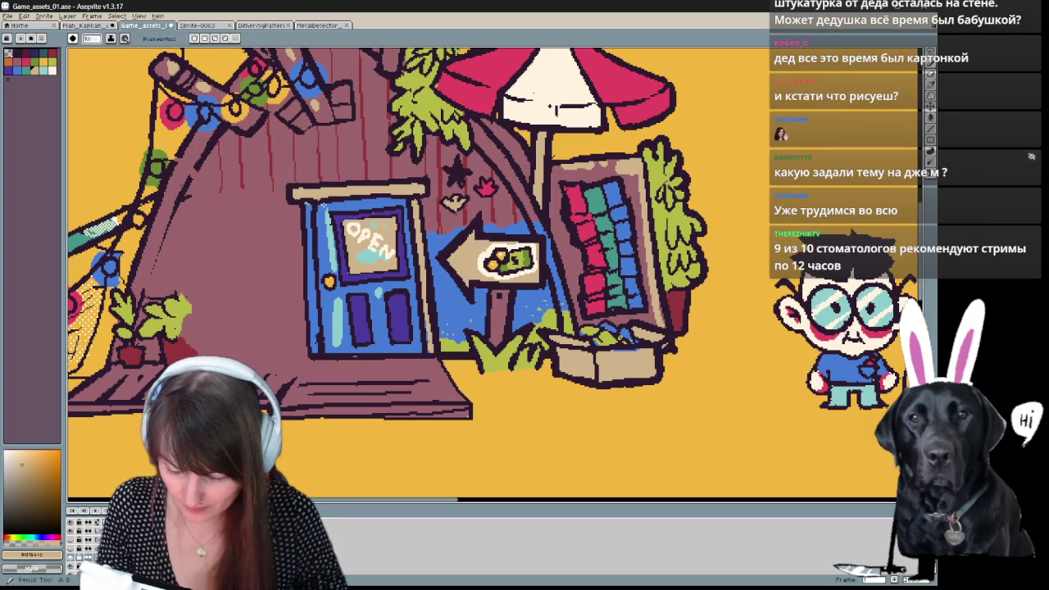
alt+click(314, 199)
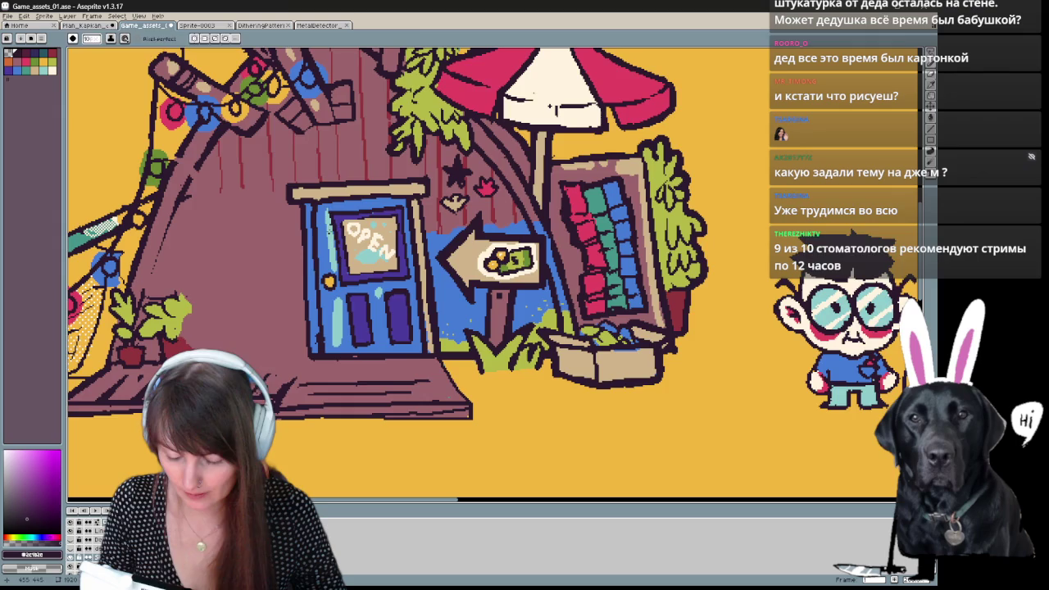
scroll(363, 296, down, 2)
scroll(363, 295, up, 2)
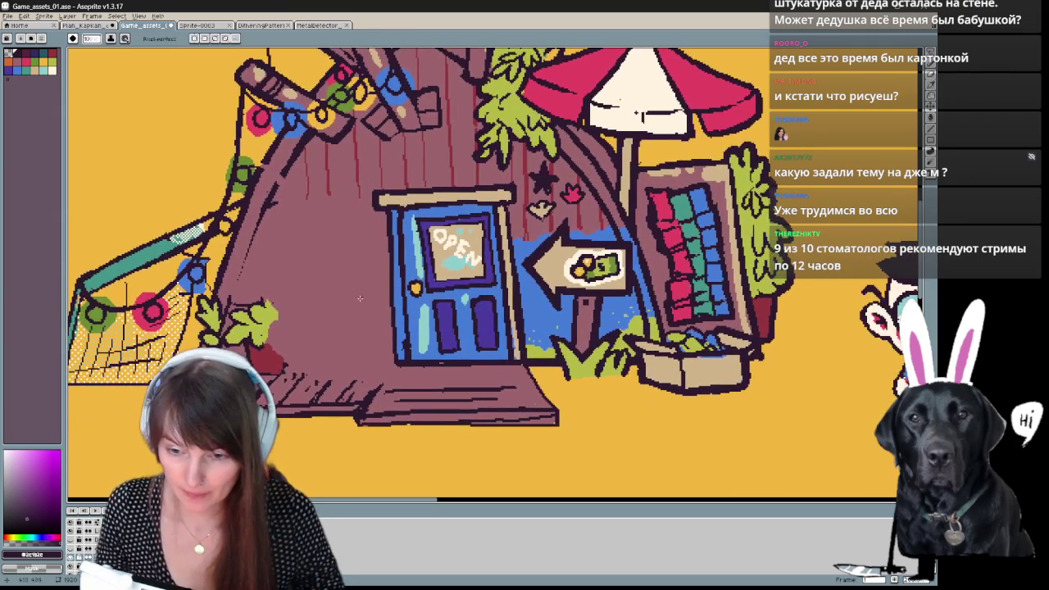
Touch up pixels around the teal pole, alternating Pencil and Eraser.
key(e)
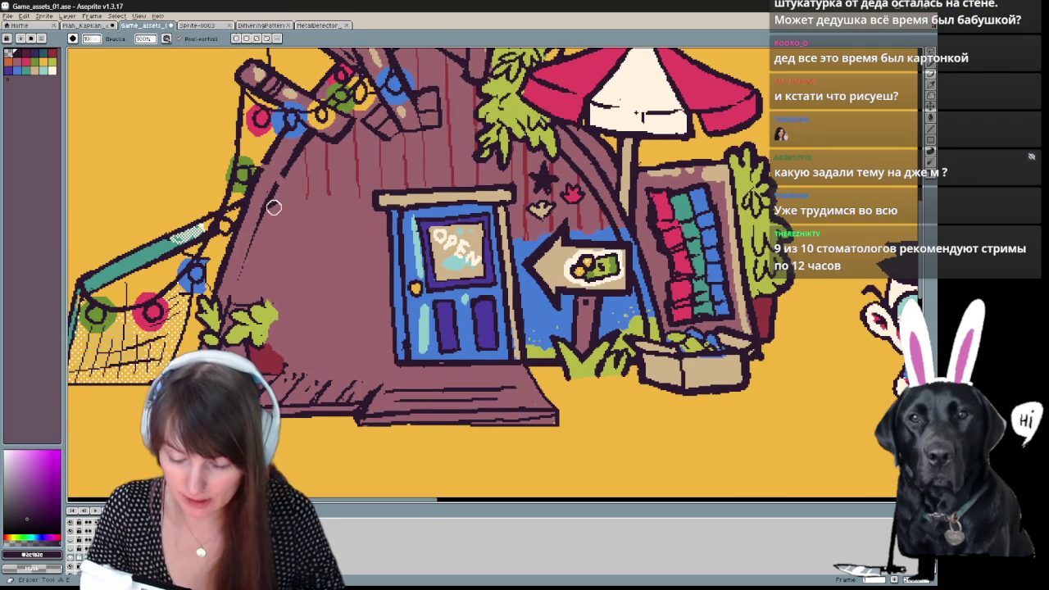
key(b)
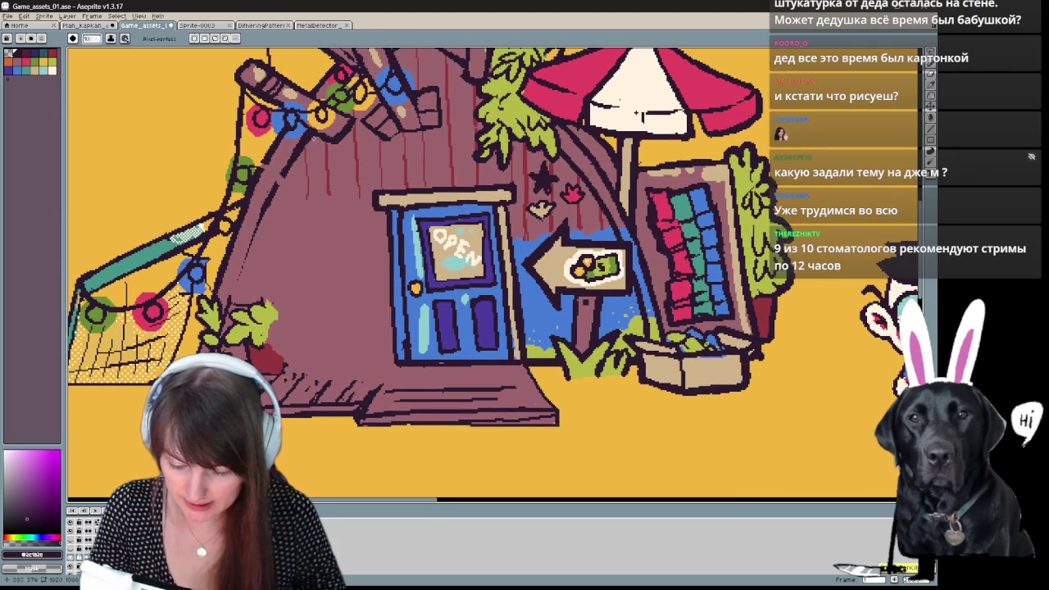
key(e)
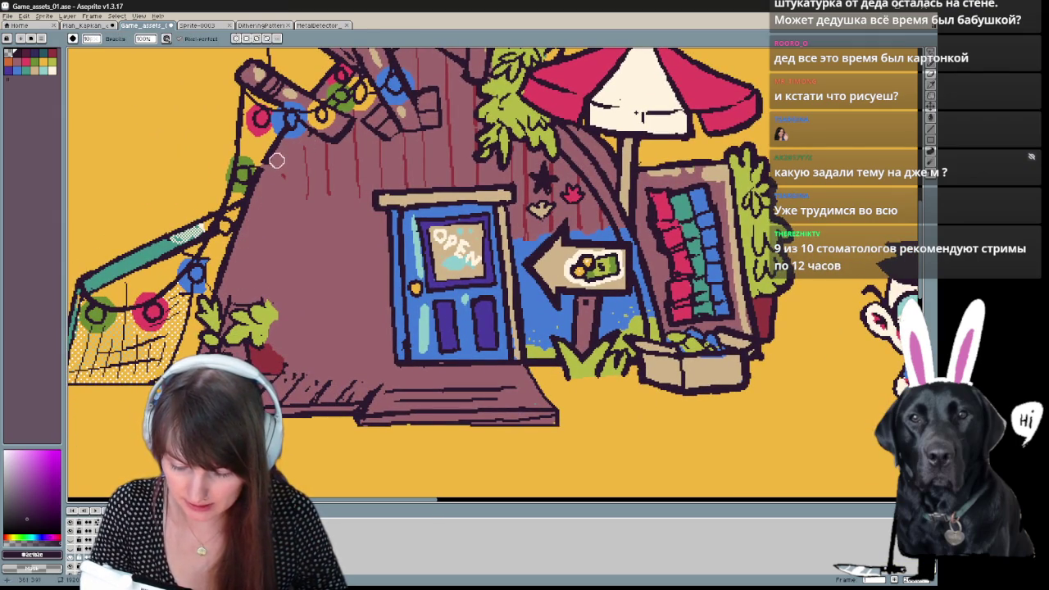
key(b)
key(e)
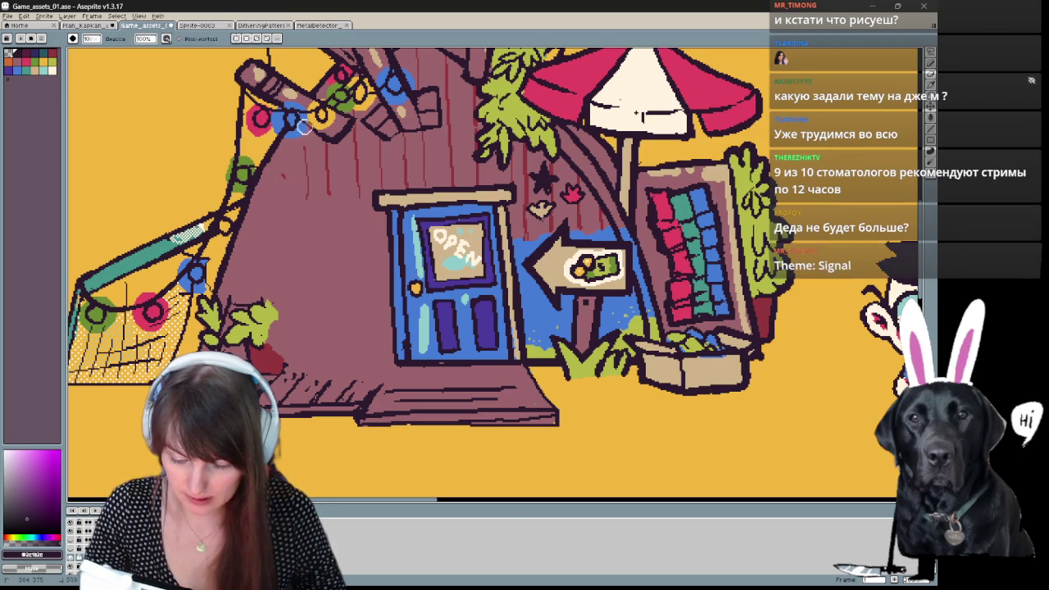
key(b)
key(e)
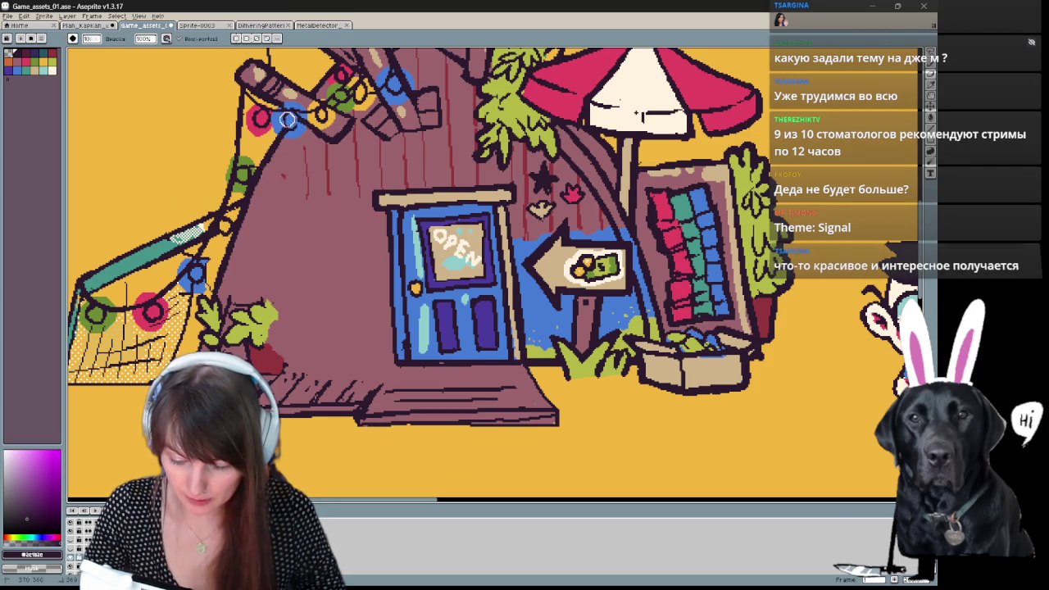
key(b)
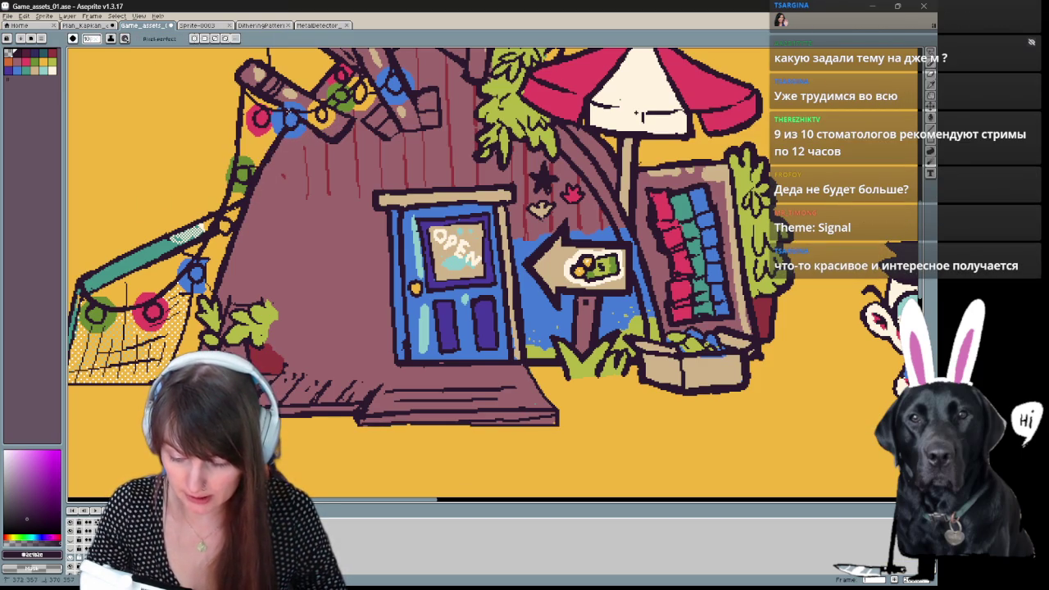
key(e)
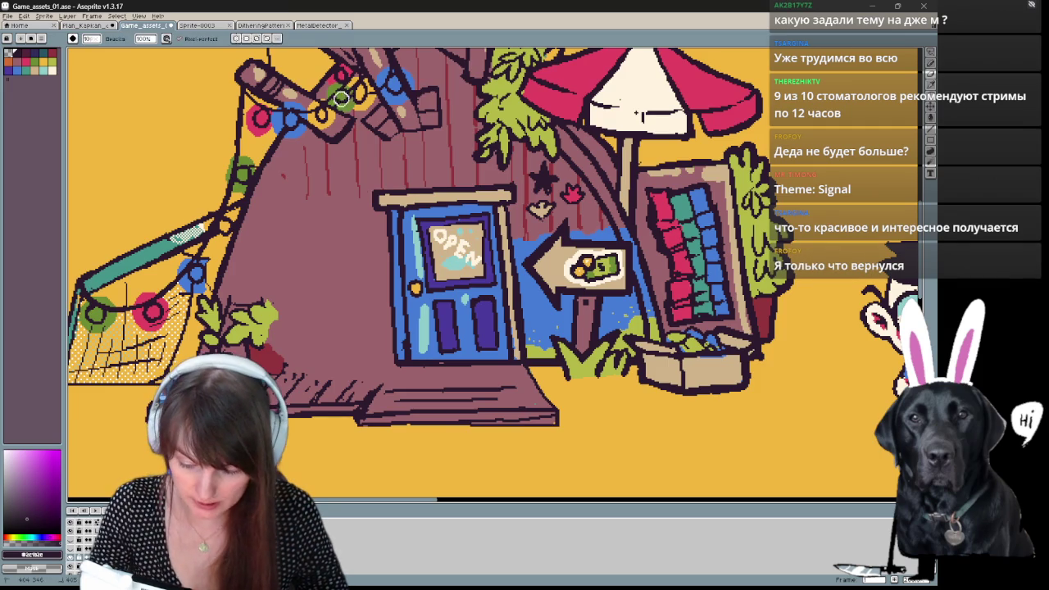
key(b)
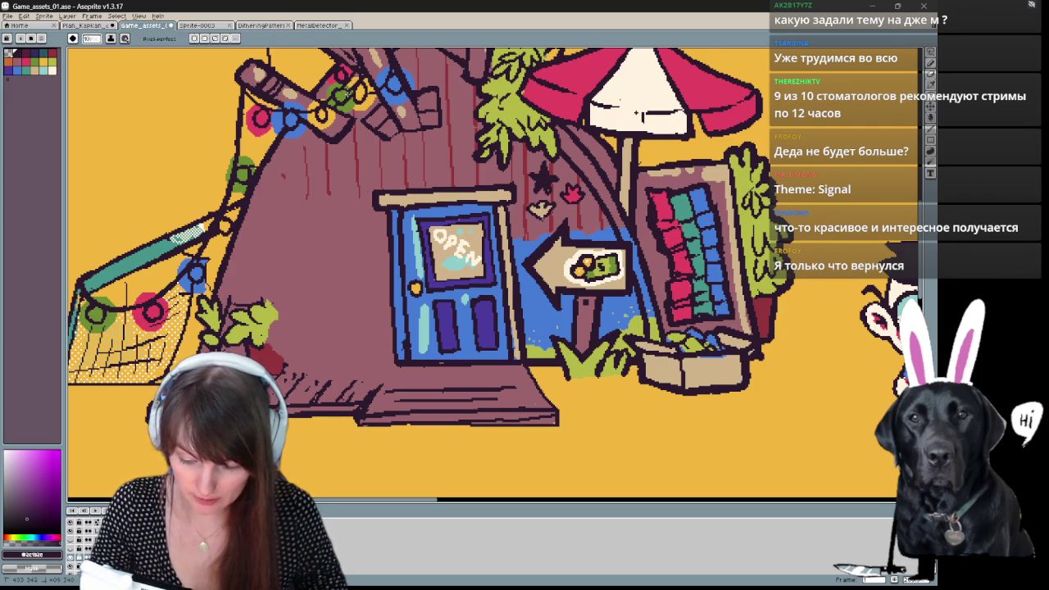
scroll(246, 262, up, 1)
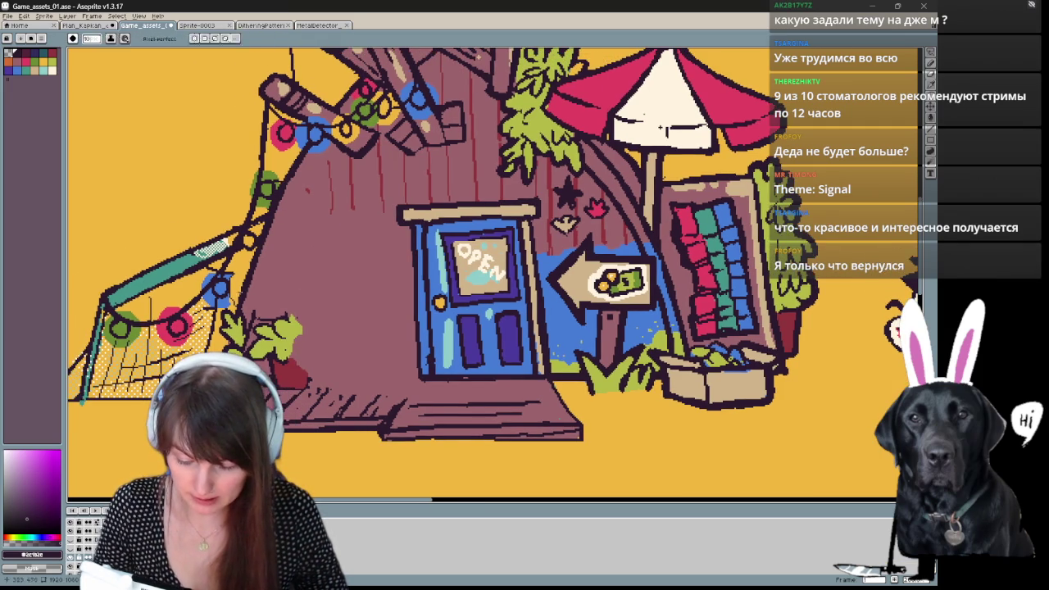
key(e)
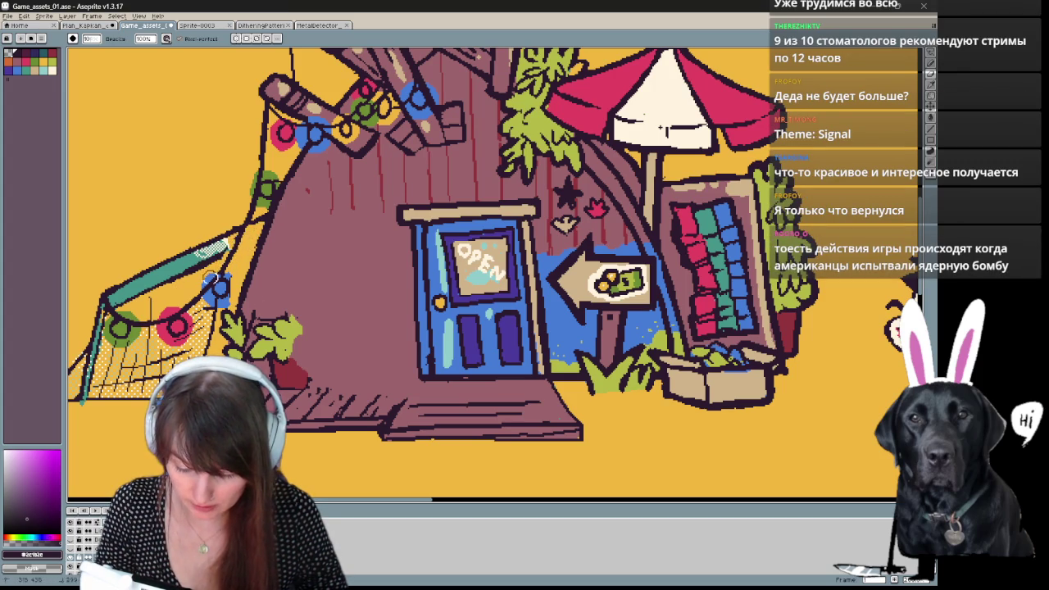
key(e)
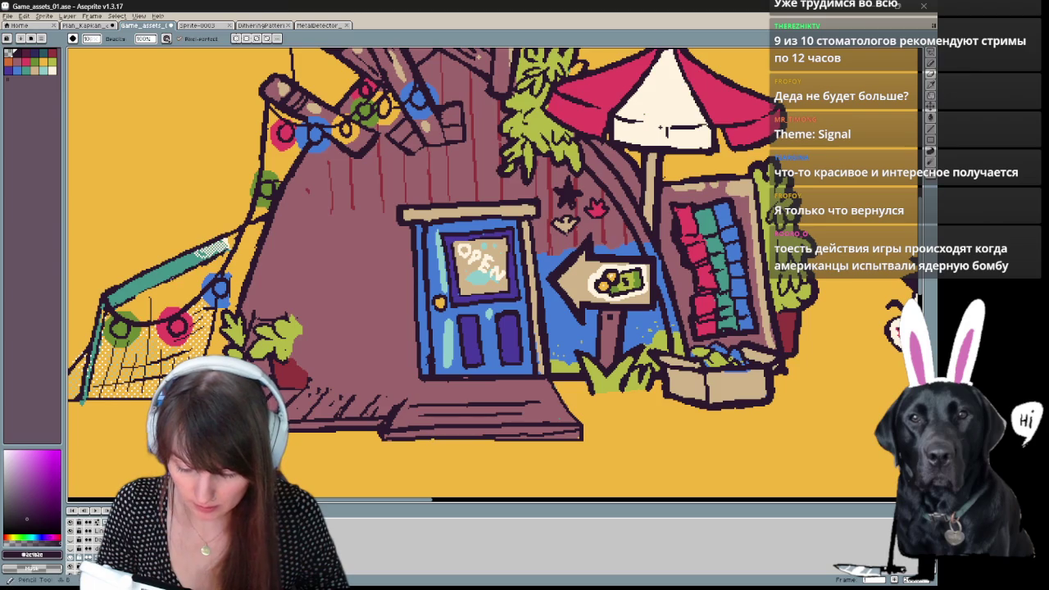
key(b)
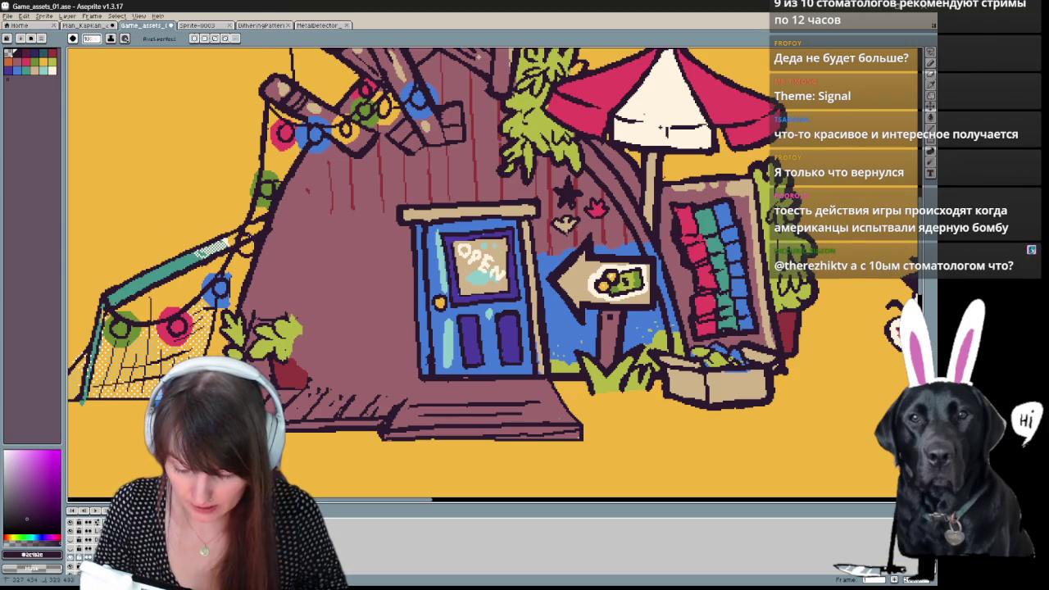
key(e)
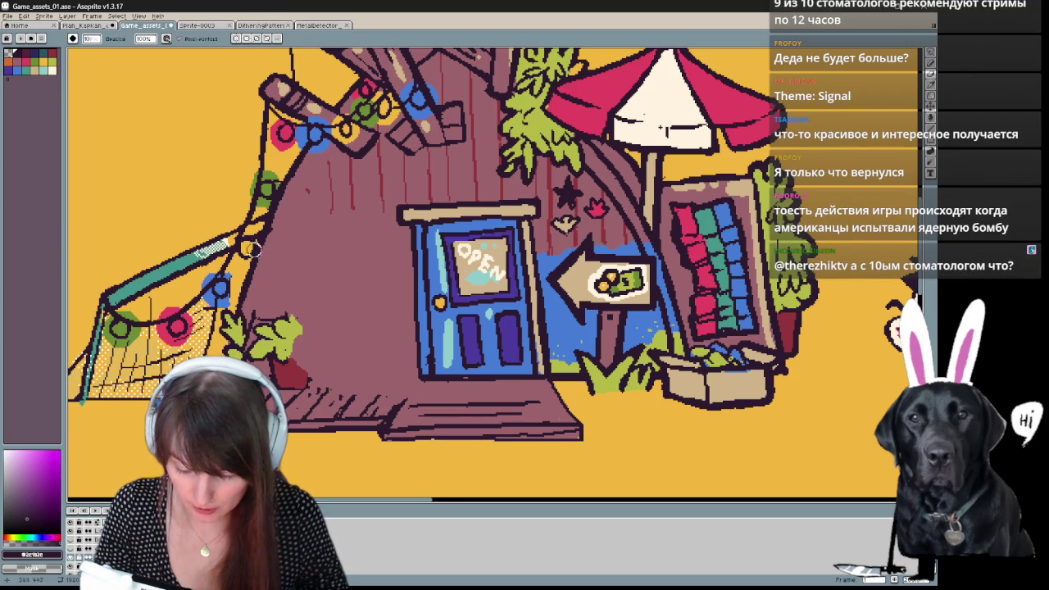
key(b)
key(e)
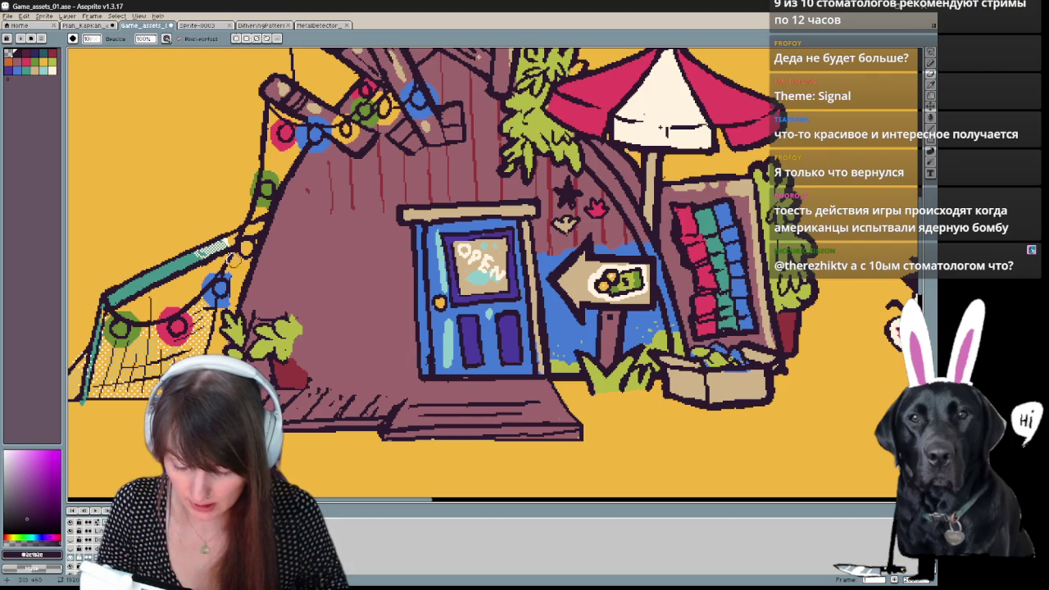
key(b)
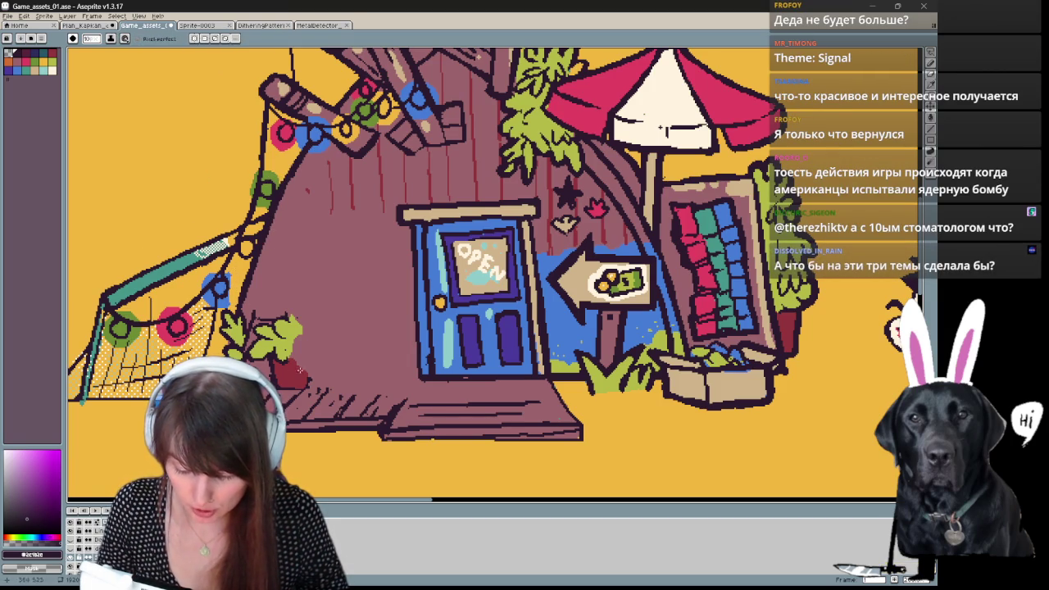
Draw a dark outline down the tent's left side and undo the stray extra stroke.
key(h)
drag(382, 329, 376, 324)
key(e)
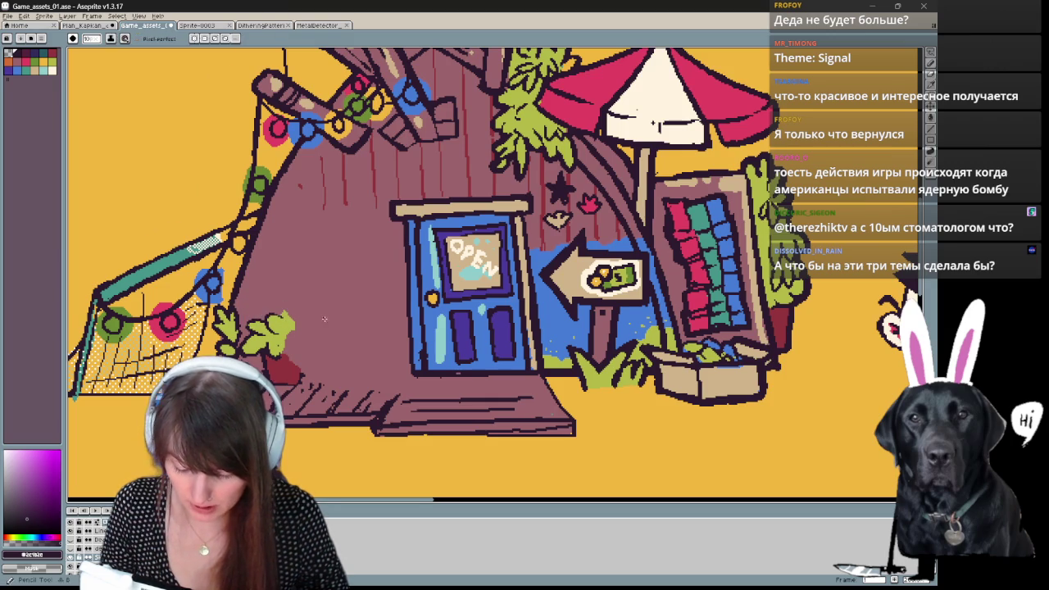
mouse_move(274, 309)
mouse_down()
mouse_move(286, 260)
mouse_move(220, 325)
mouse_up()
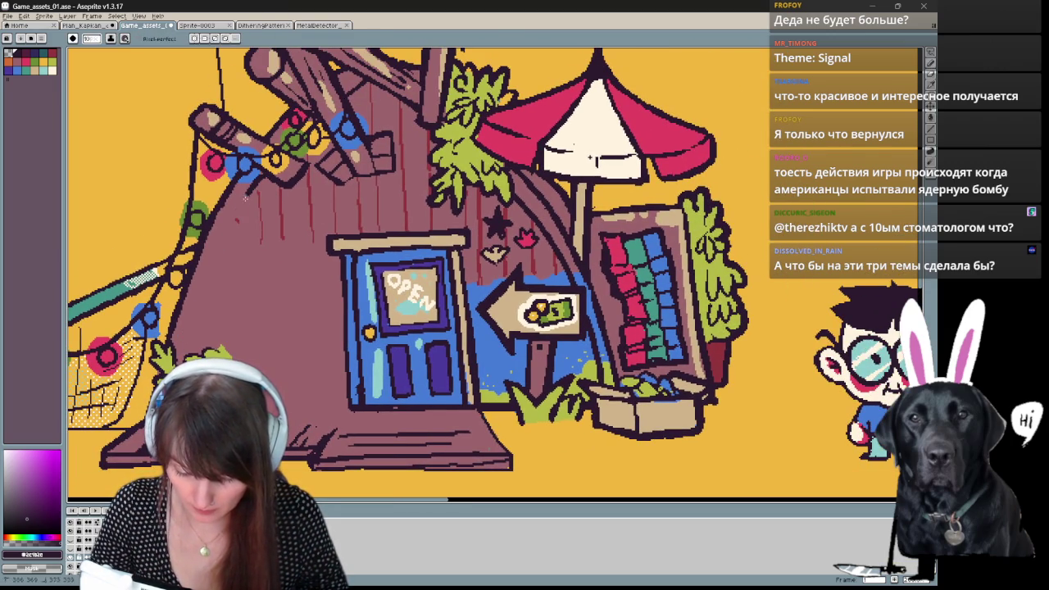
drag(266, 173, 204, 281)
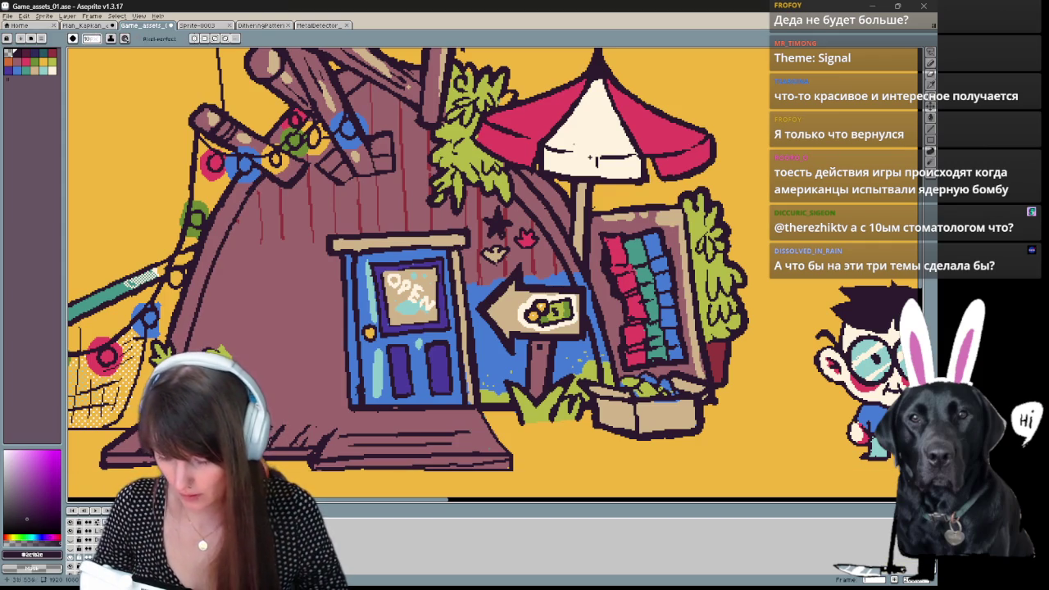
drag(239, 208, 181, 340)
key(ctrl+z)
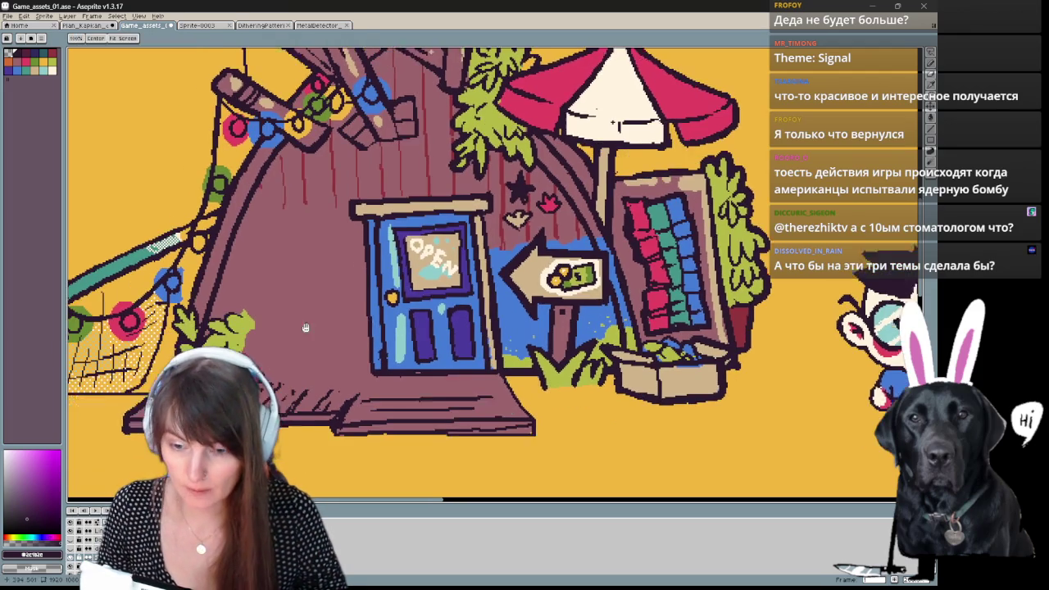
drag(318, 408, 350, 367)
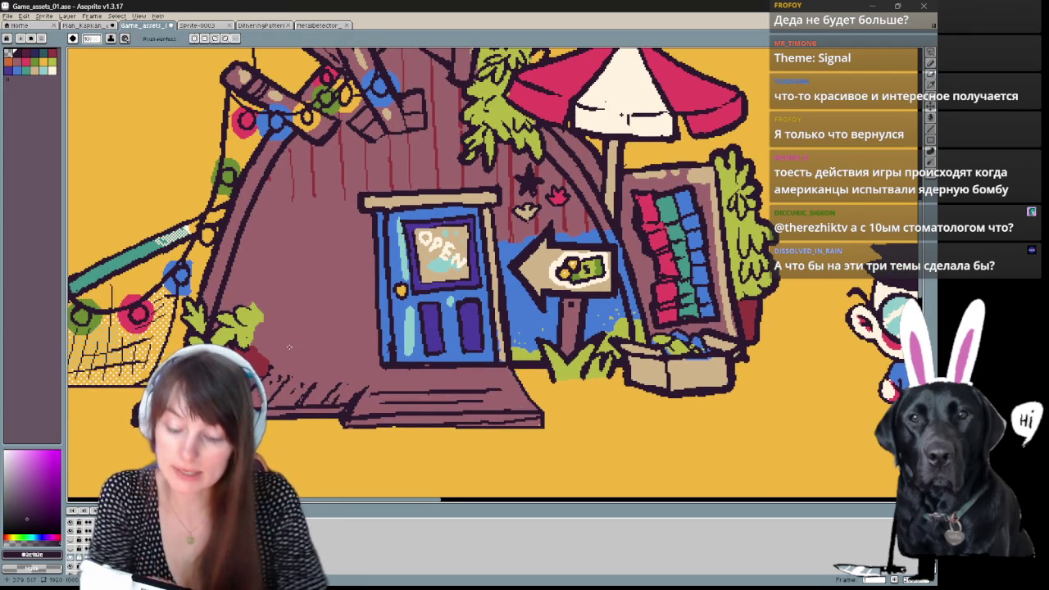
Fill the outlined plant leaves with yellow-green, undoing an accidental fill on the wall.
click(73, 551)
click(72, 543)
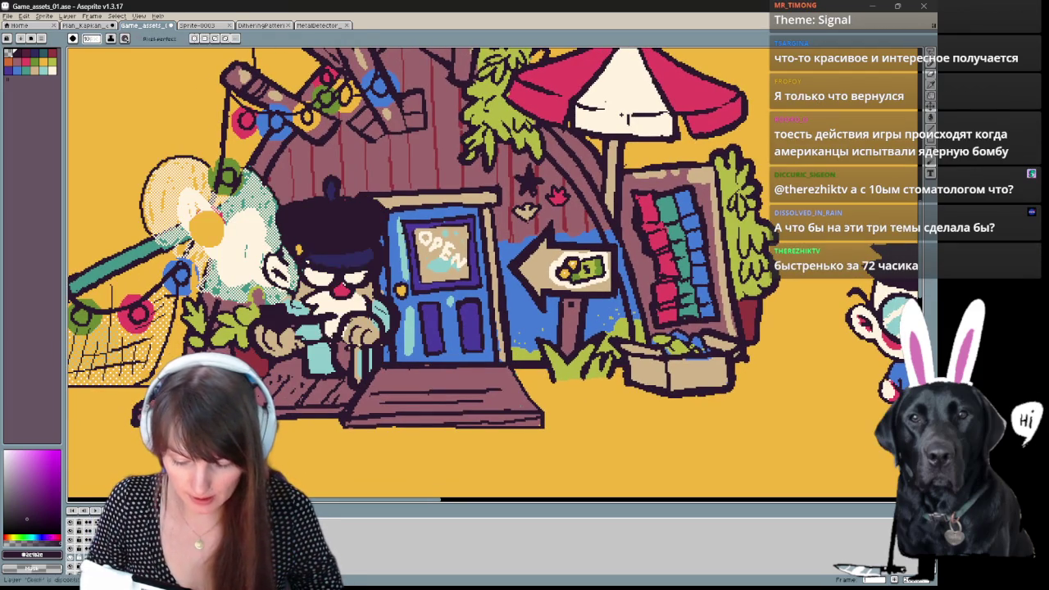
click(76, 556)
drag(259, 346, 283, 319)
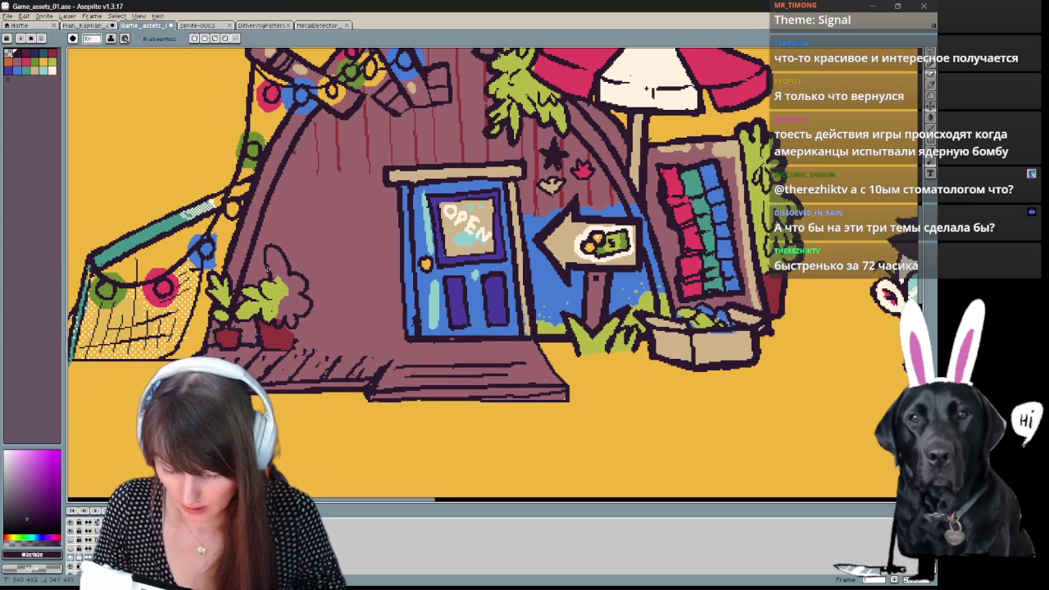
alt+click(293, 310)
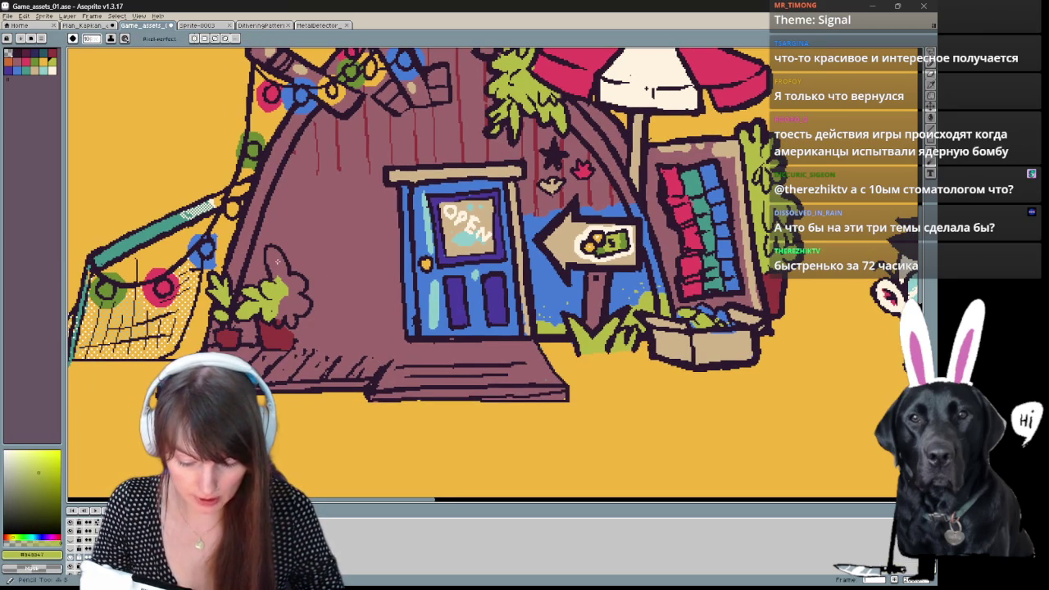
click(292, 302)
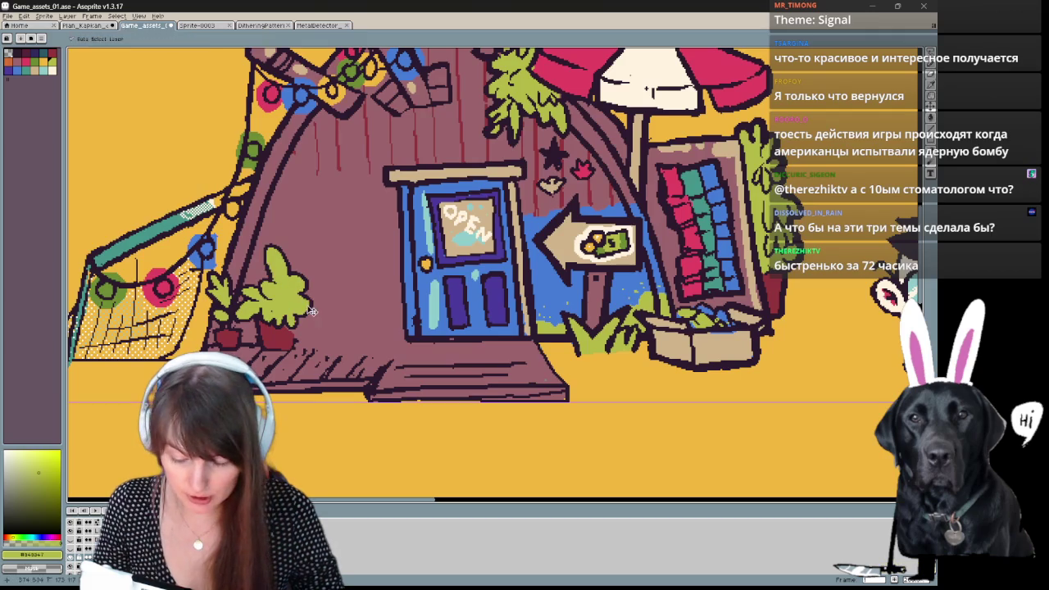
key(g)
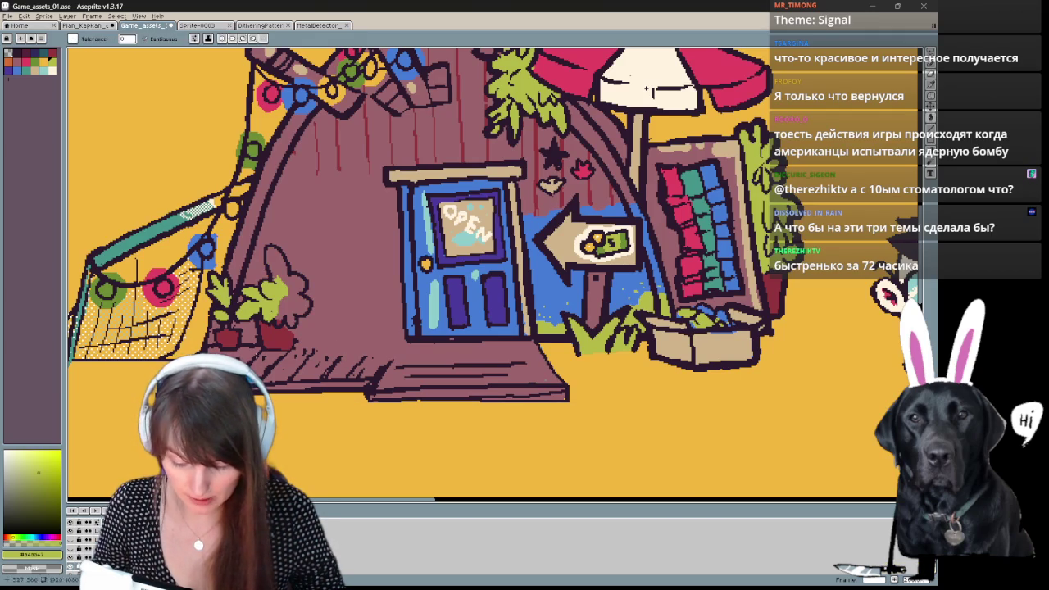
click(339, 343)
key(ctrl+z)
key(b)
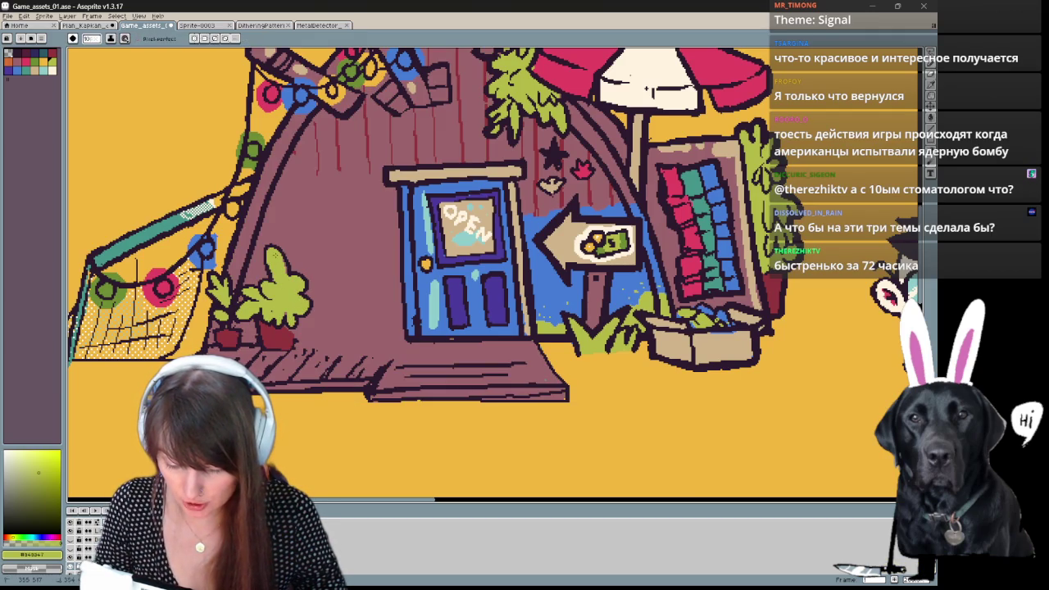
Try a dark purple outline along the porch's top edge, then undo it.
alt+click(289, 332)
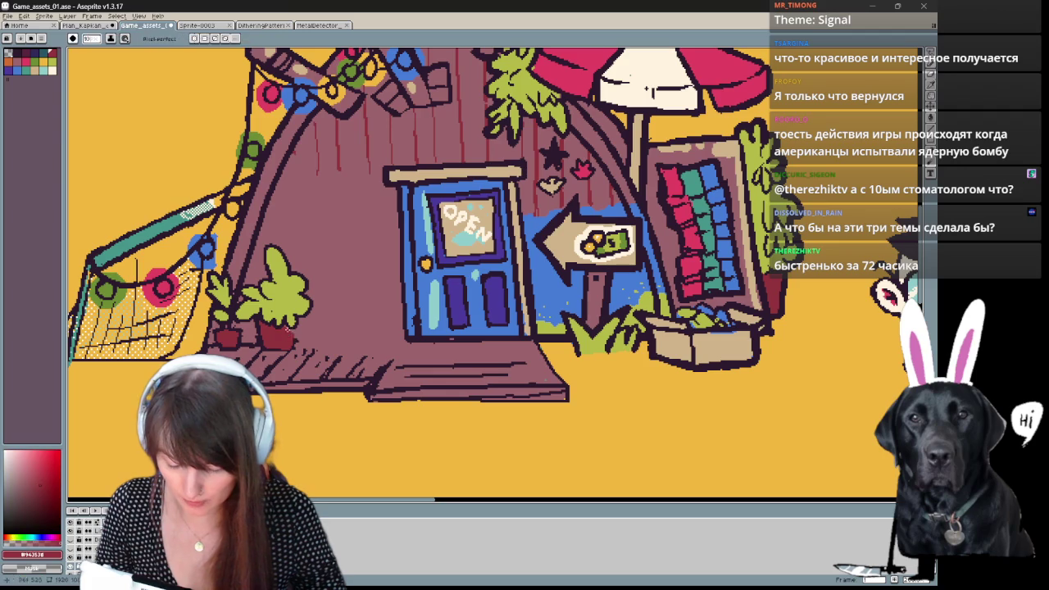
alt+click(371, 387)
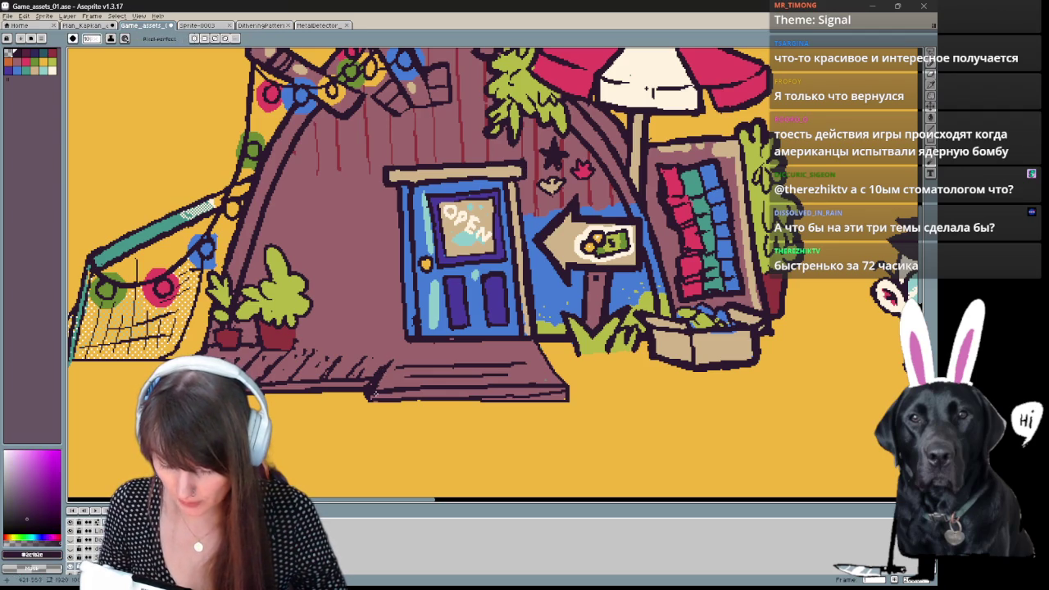
drag(297, 339, 395, 350)
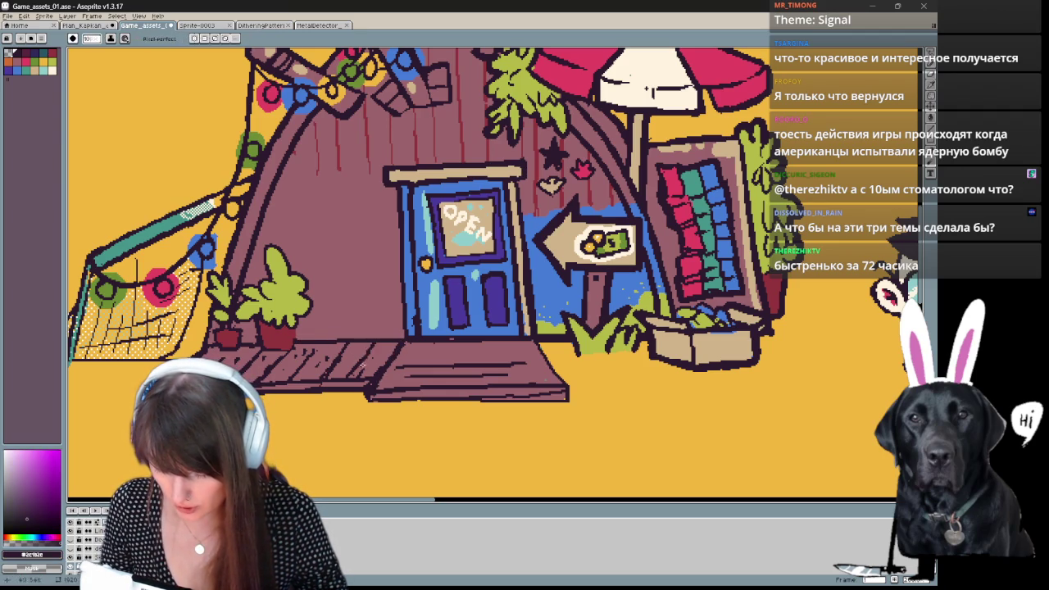
key(ctrl+z)
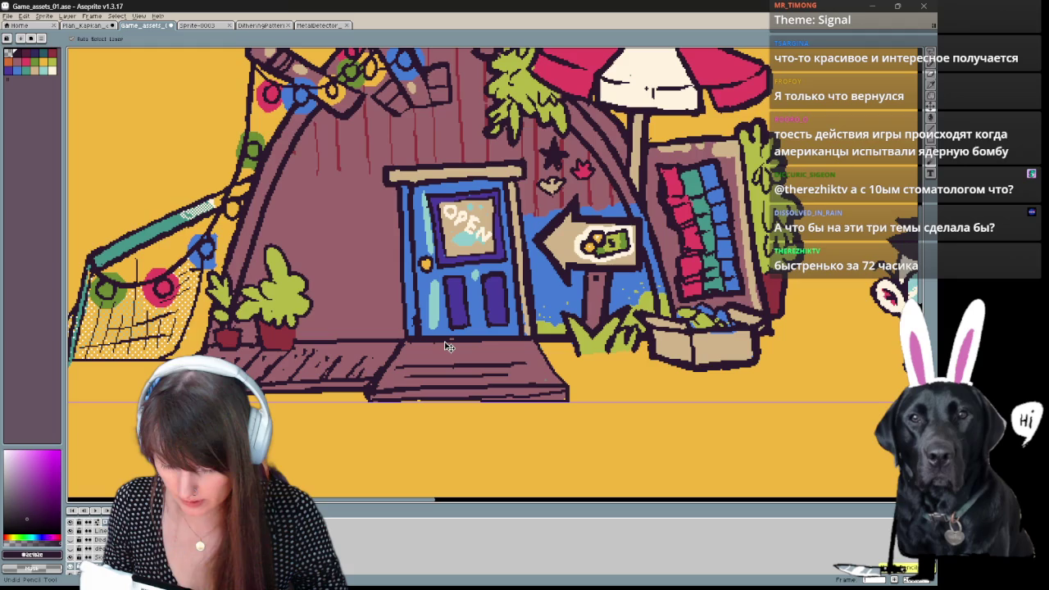
key(ctrl+z)
key(ctrl+z)
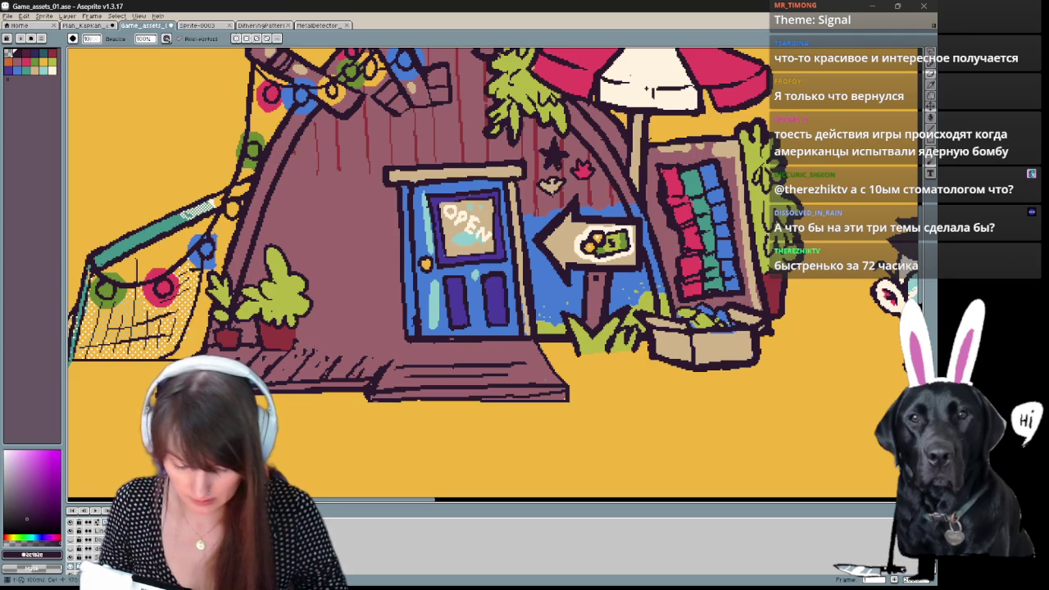
Check the line art, then draw a dark line along the porch top.
click(76, 571)
click(76, 572)
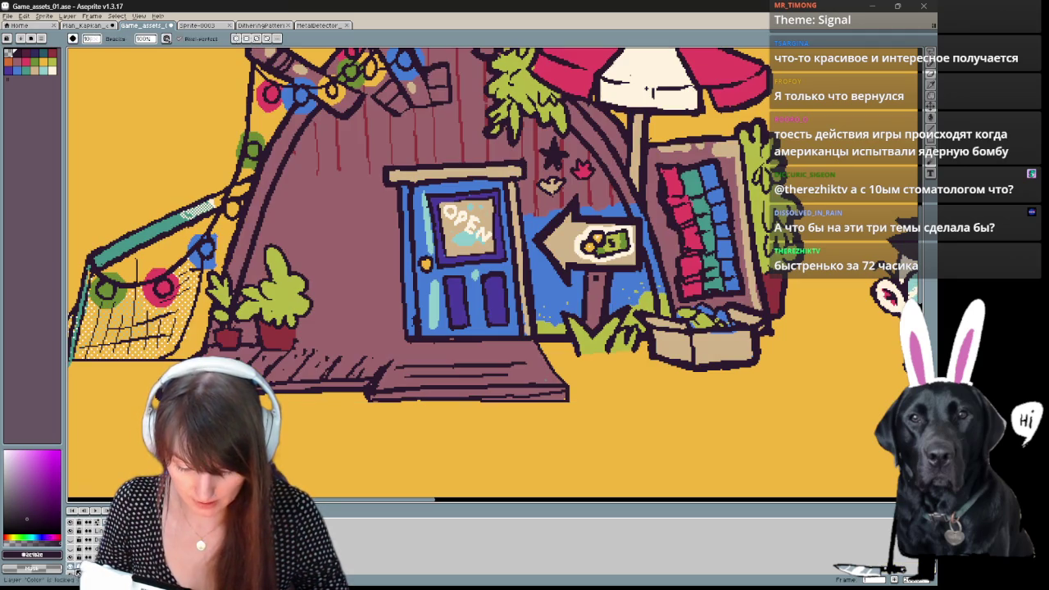
key(e)
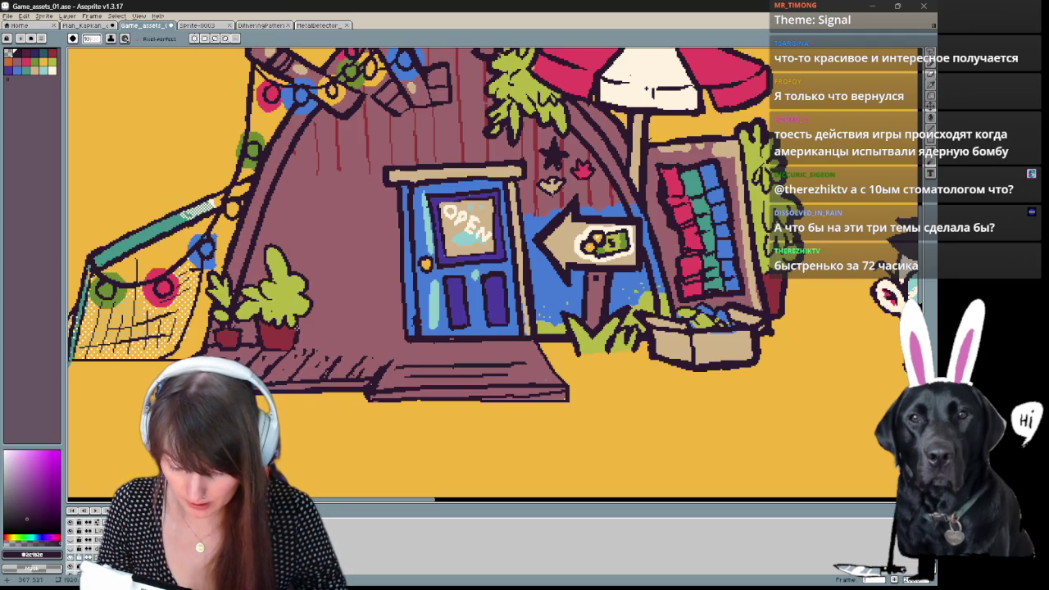
key(b)
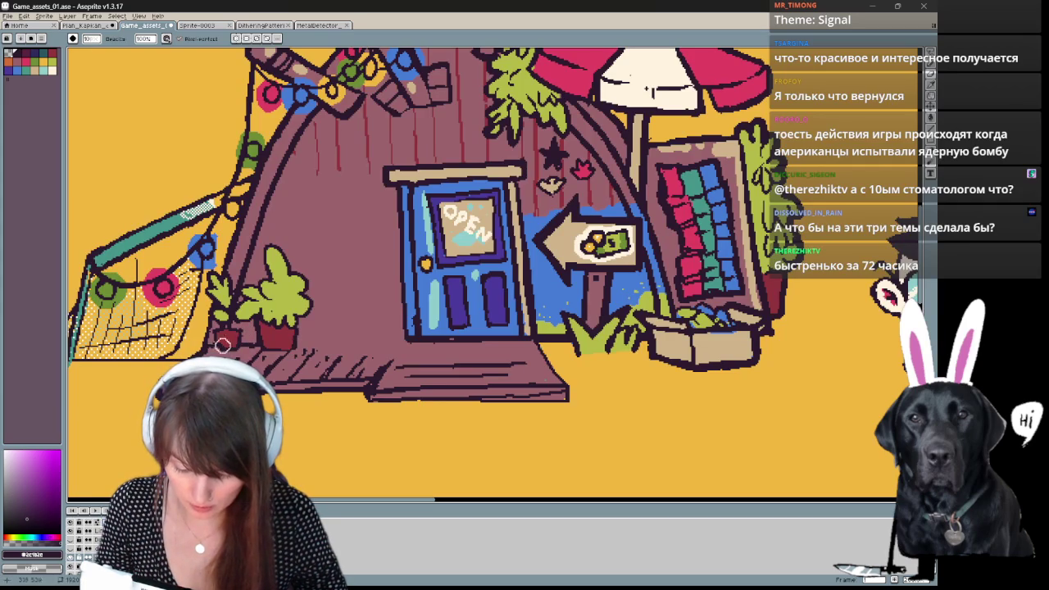
key(b)
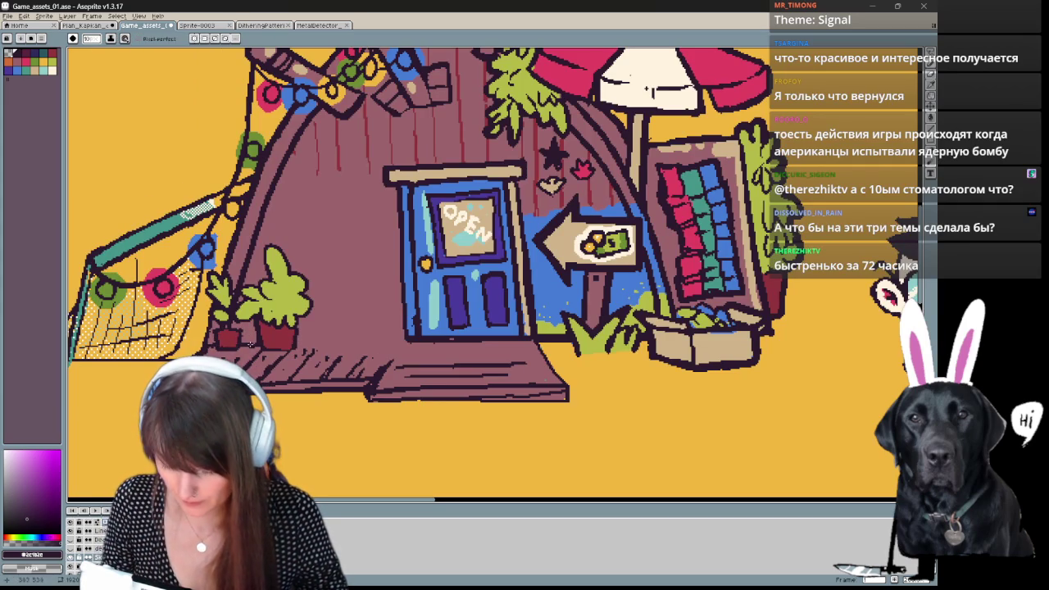
drag(296, 338, 398, 340)
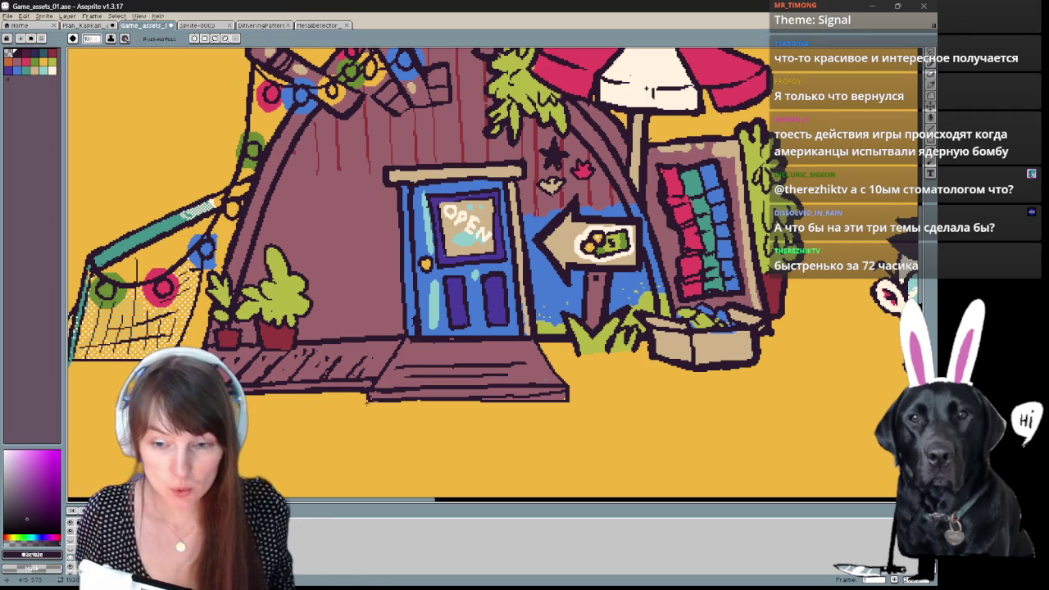
Bring the shopkeeper into view and bucket-fill the metal detector pink-red.
key(e)
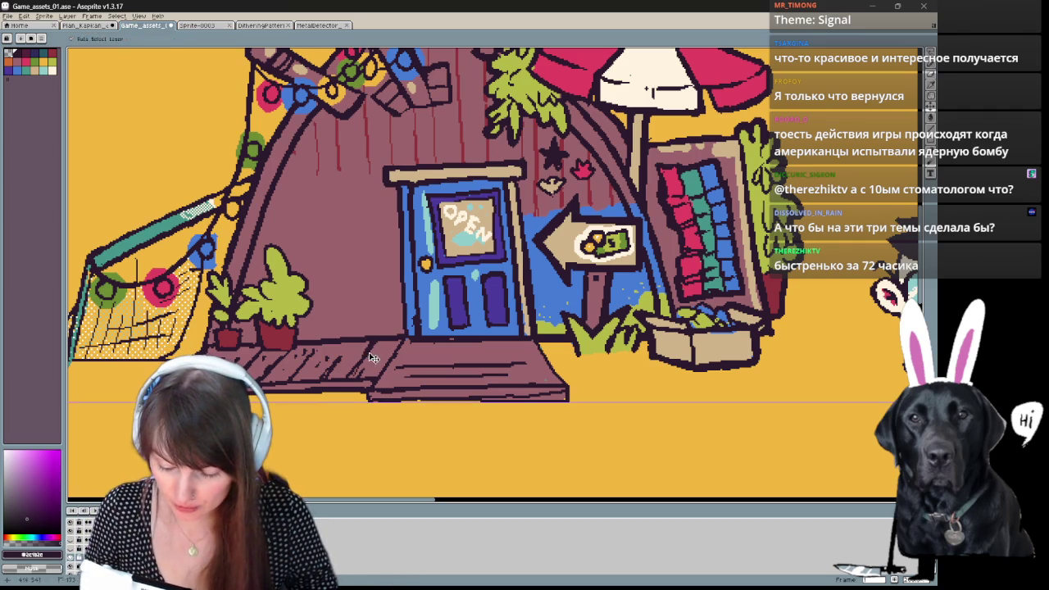
key(b)
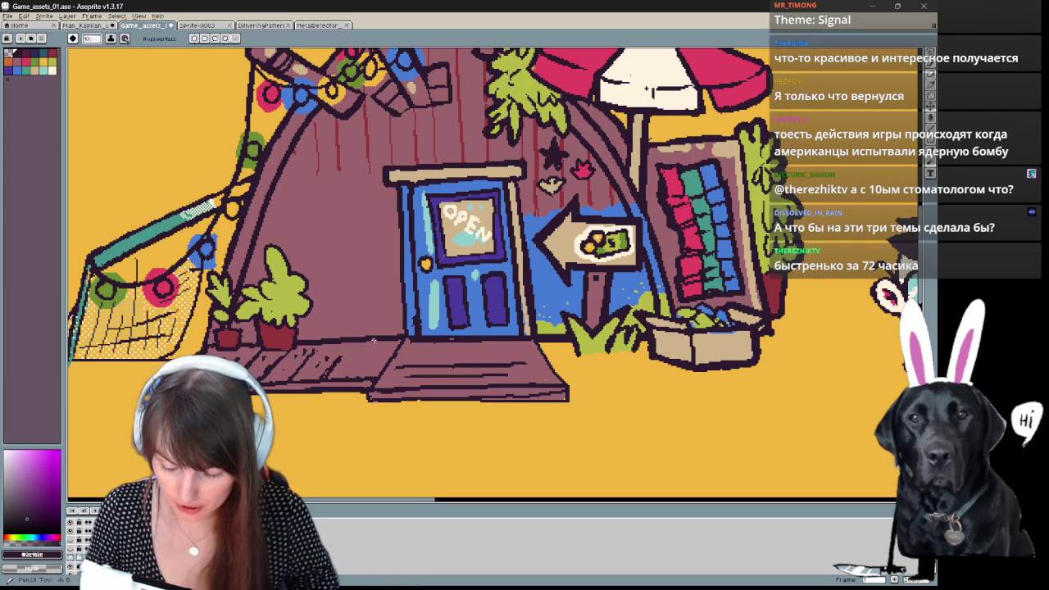
key(e)
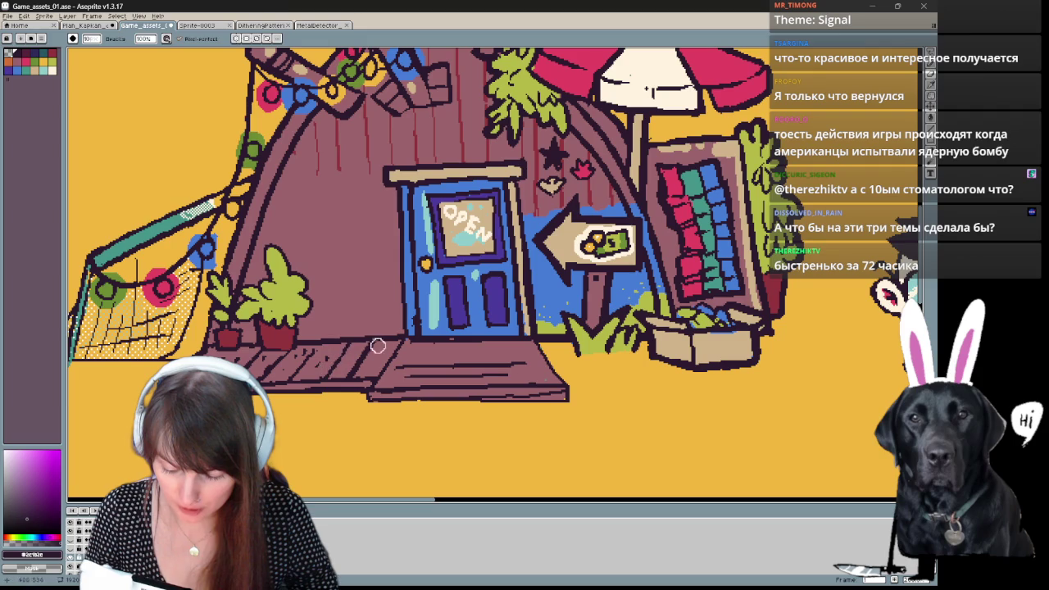
key(b)
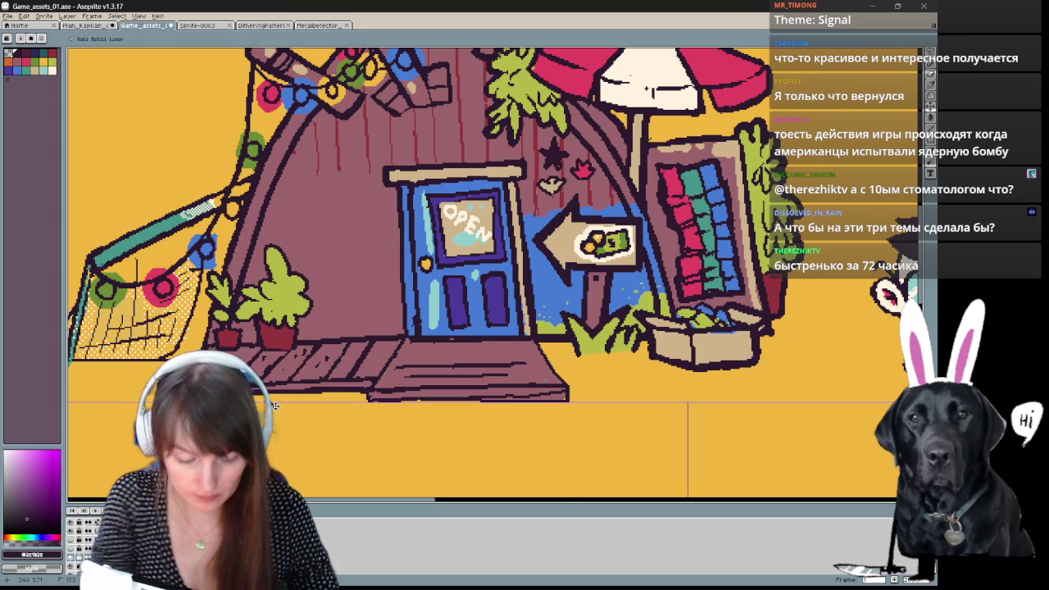
scroll(491, 245, down, 3)
drag(377, 340, 116, 326)
scroll(115, 327, up, 1)
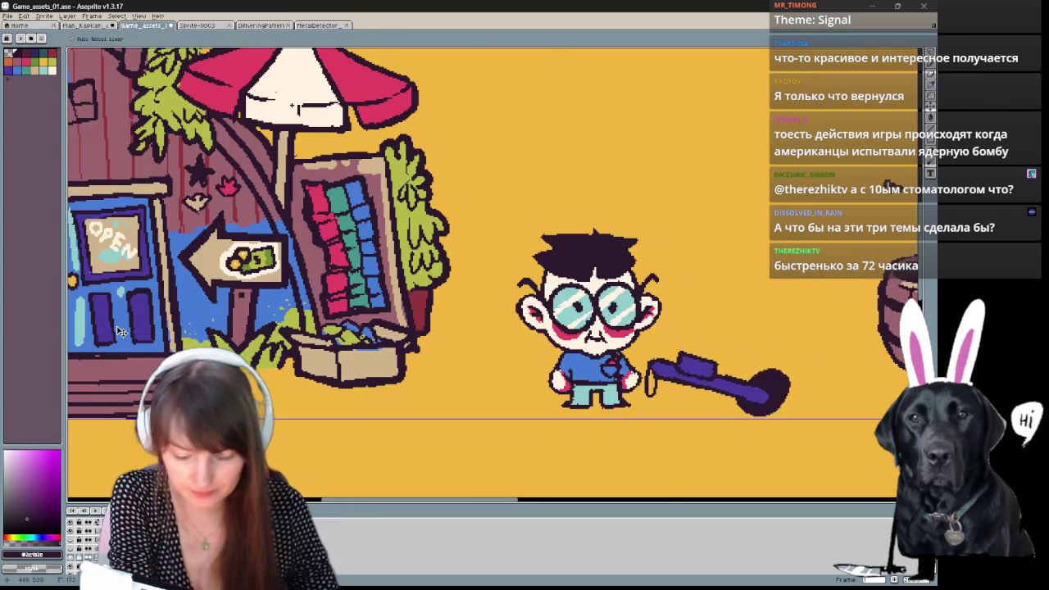
drag(618, 377, 208, 336)
drag(196, 372, 271, 381)
key(b)
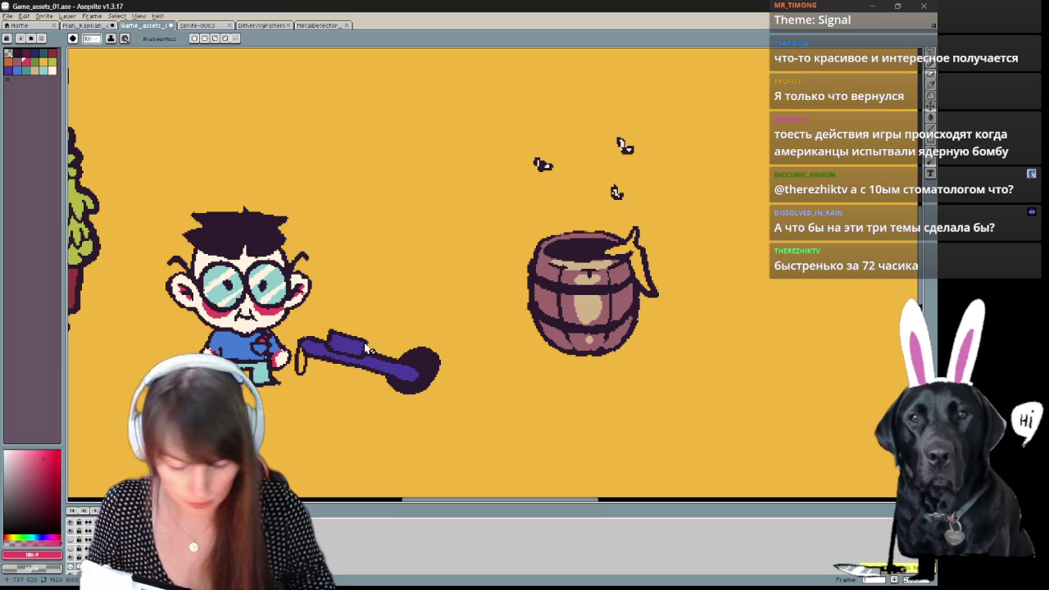
key(g)
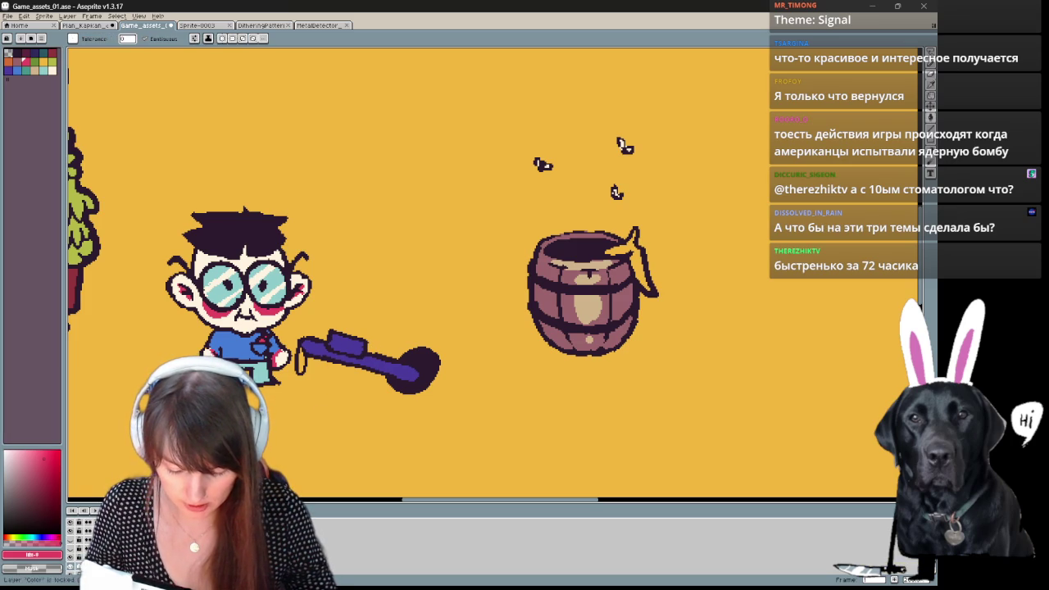
click(328, 362)
Try green and teal on the detector handle, then fill it back with pink-red.
drag(204, 332, 280, 327)
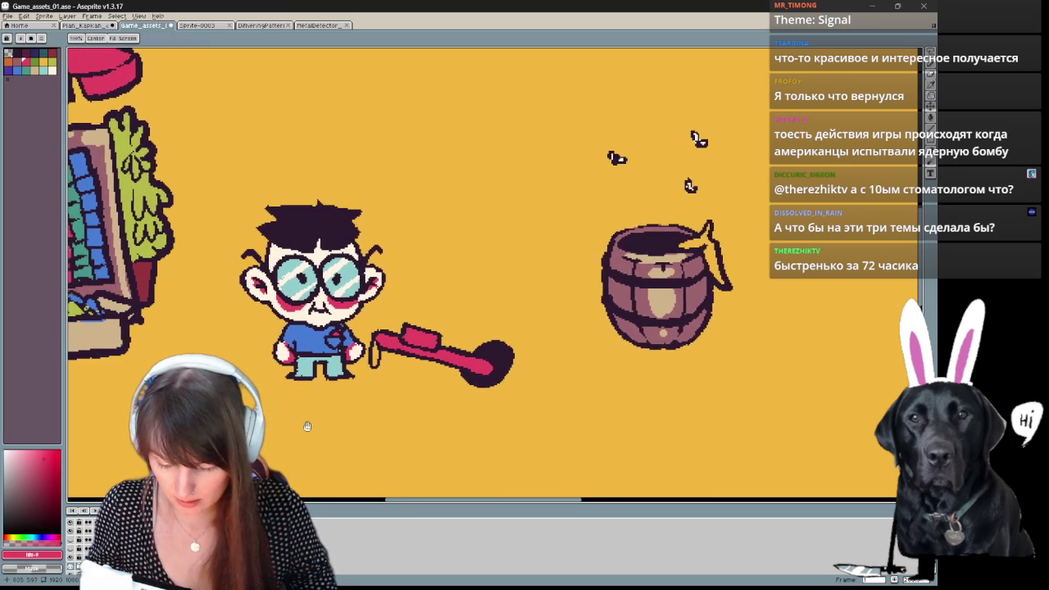
click(414, 338)
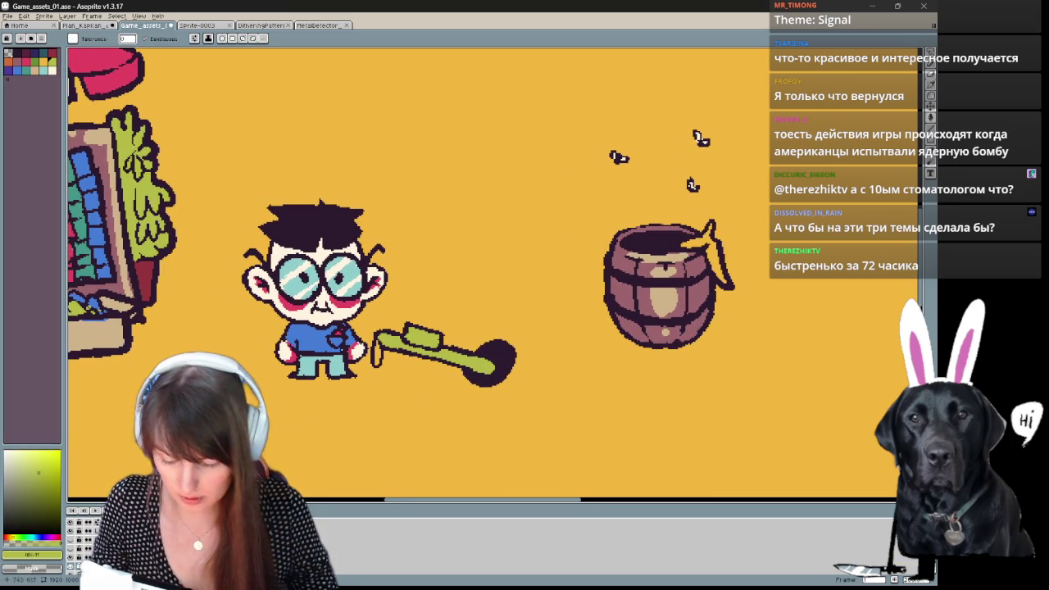
click(45, 72)
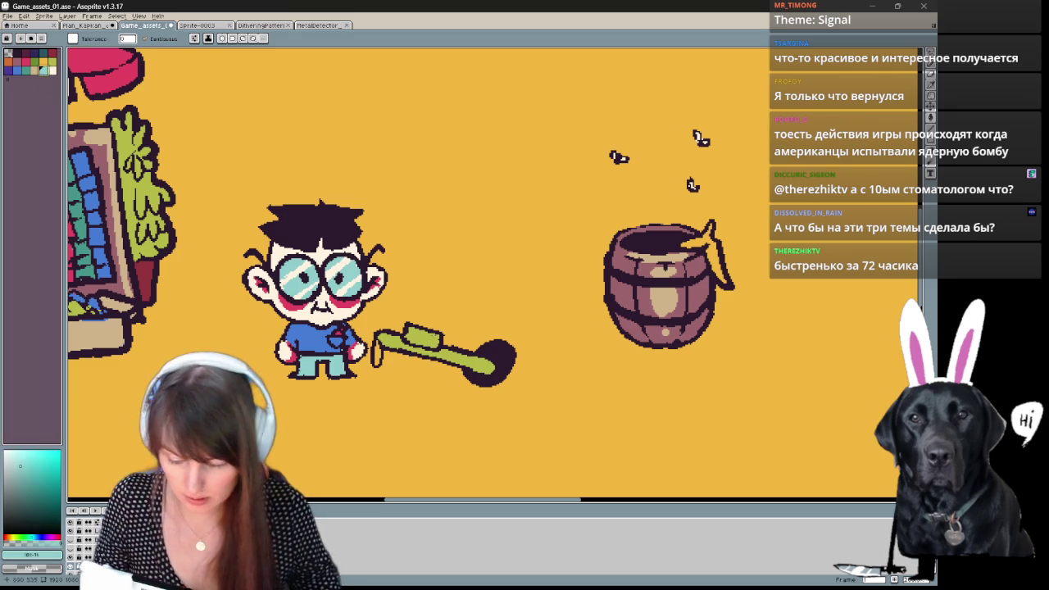
click(410, 338)
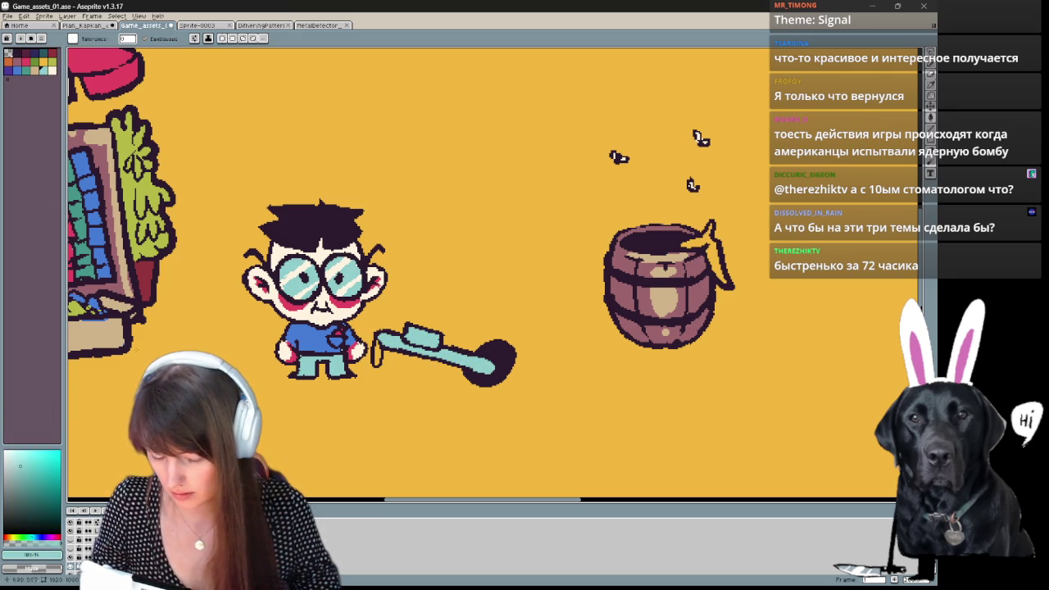
click(28, 68)
click(414, 342)
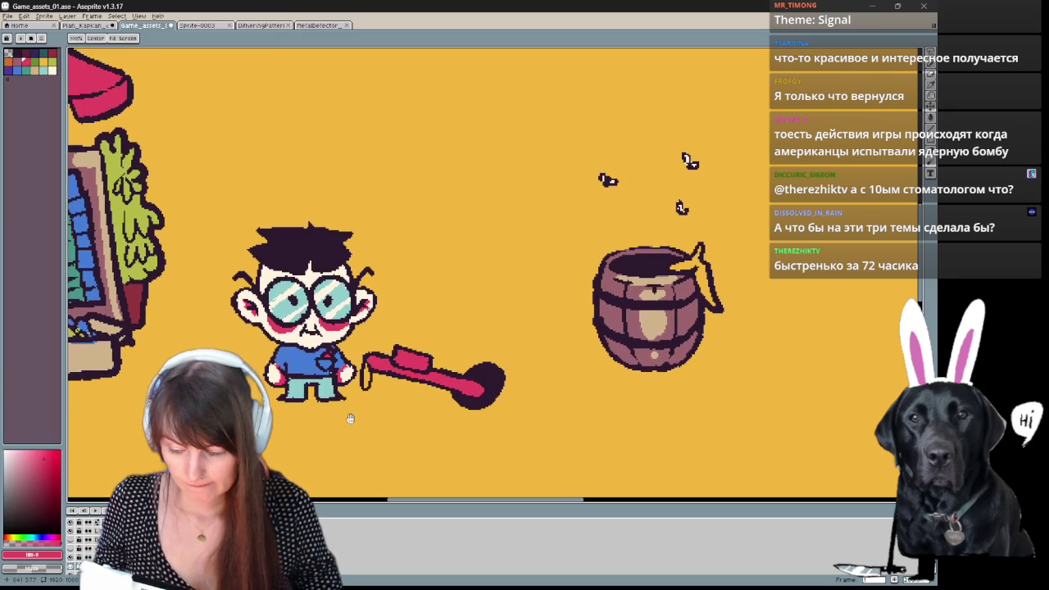
scroll(347, 384, left, 5)
scroll(347, 384, left, 3)
scroll(346, 384, up, 2)
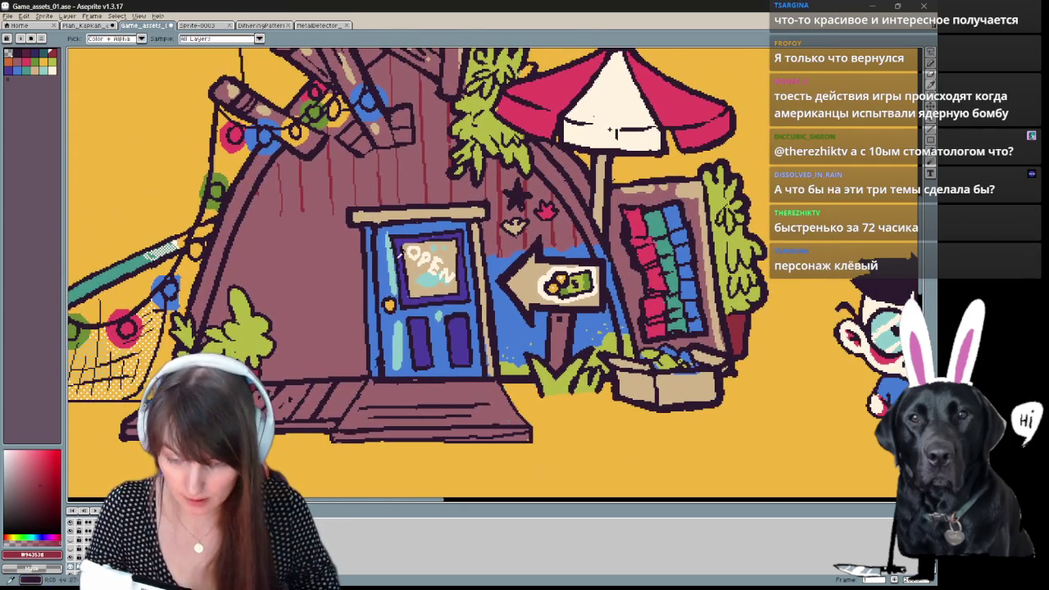
Draw dark red vertical plank lines on the wall left of the door, redrawing misplaced ones.
key(g)
scroll(364, 303, up, 1)
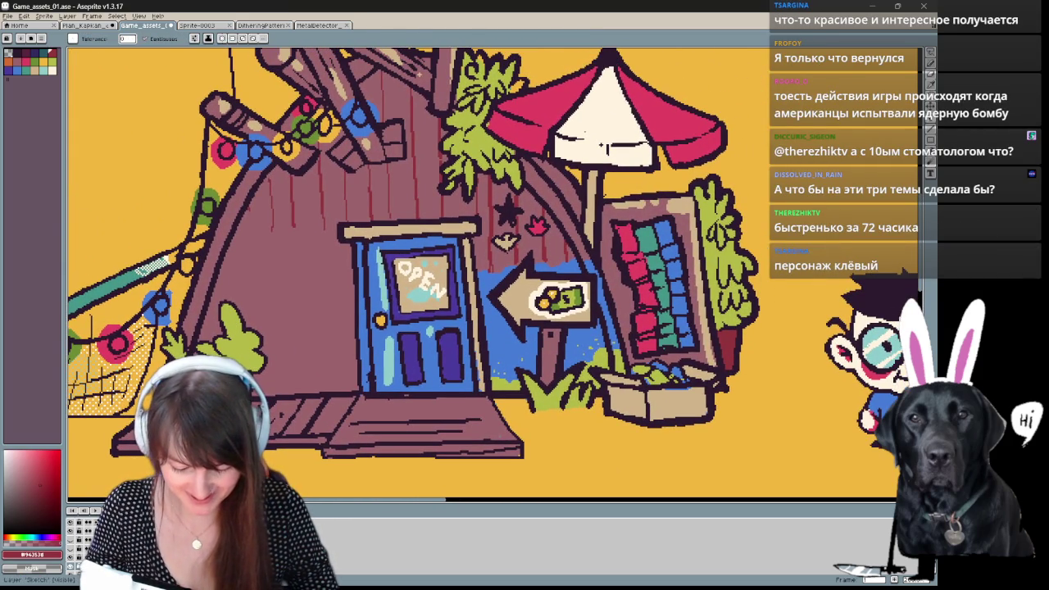
click(602, 145)
key(ctrl+z)
key(b)
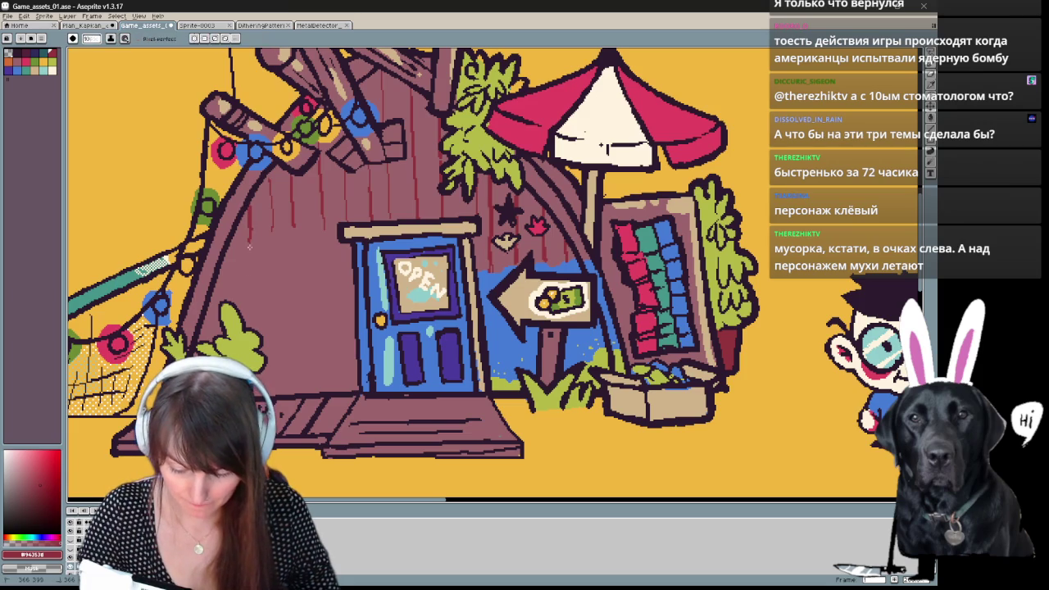
drag(250, 244, 271, 385)
drag(293, 223, 294, 383)
drag(323, 215, 323, 393)
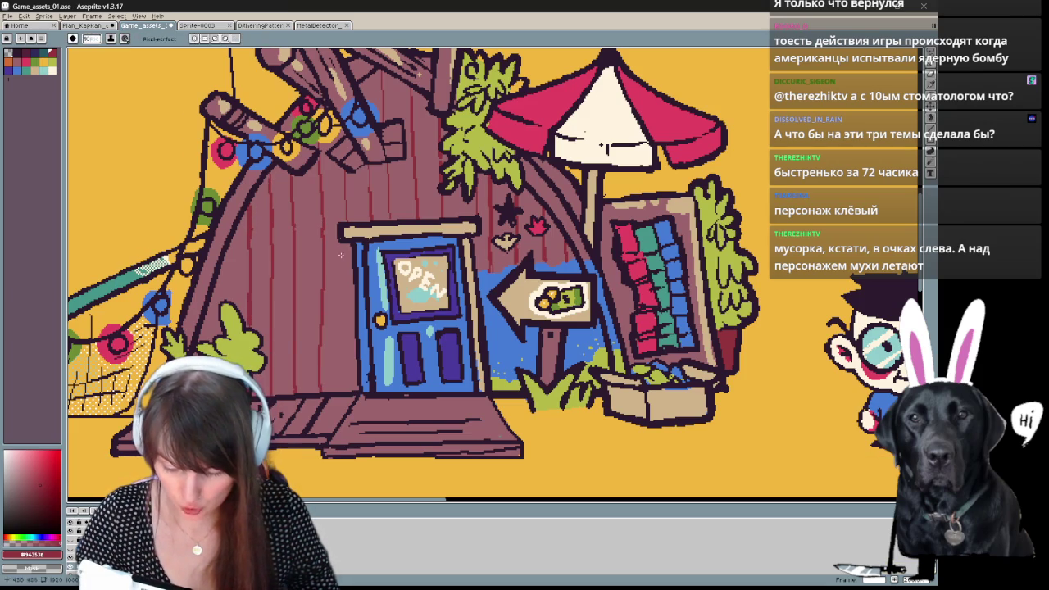
key(ctrl+z)
key(ctrl+z)
drag(324, 221, 330, 383)
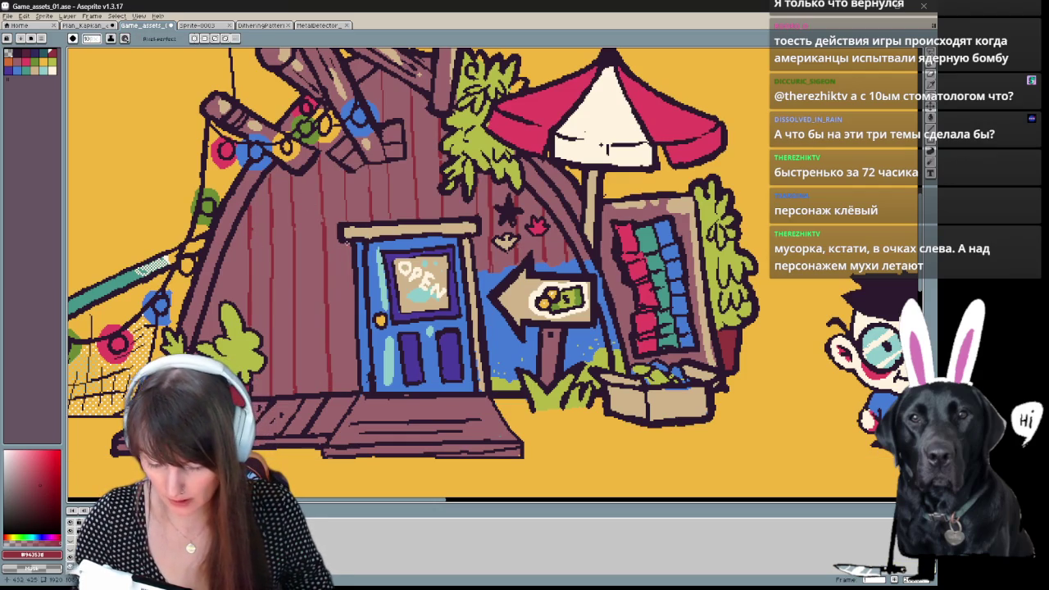
drag(345, 241, 353, 343)
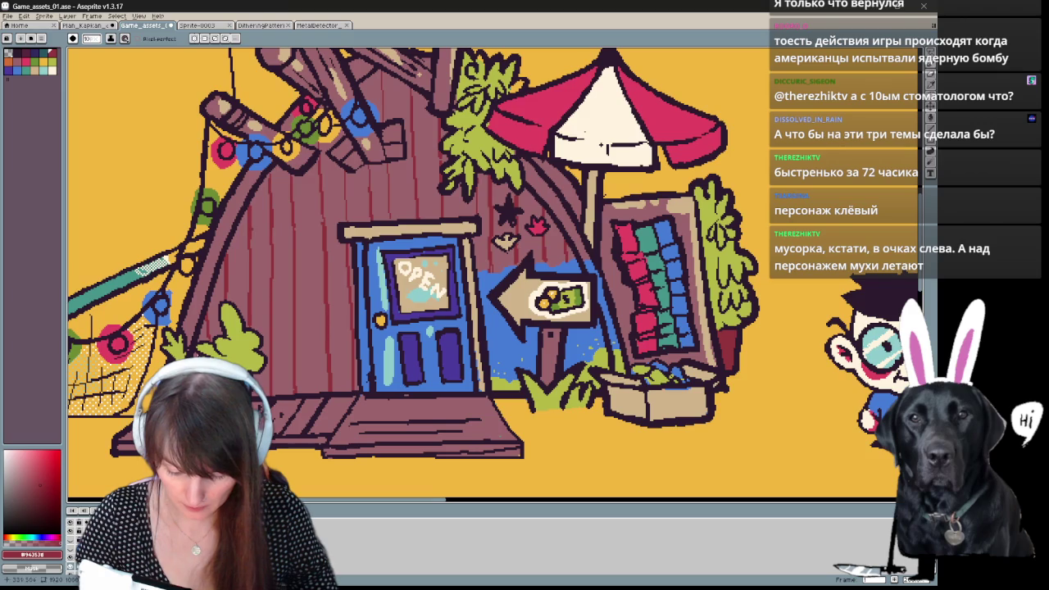
alt+click(365, 281)
Start the blue damp band on the wall and paint a brighter strip along the door's left edge.
drag(352, 283, 234, 279)
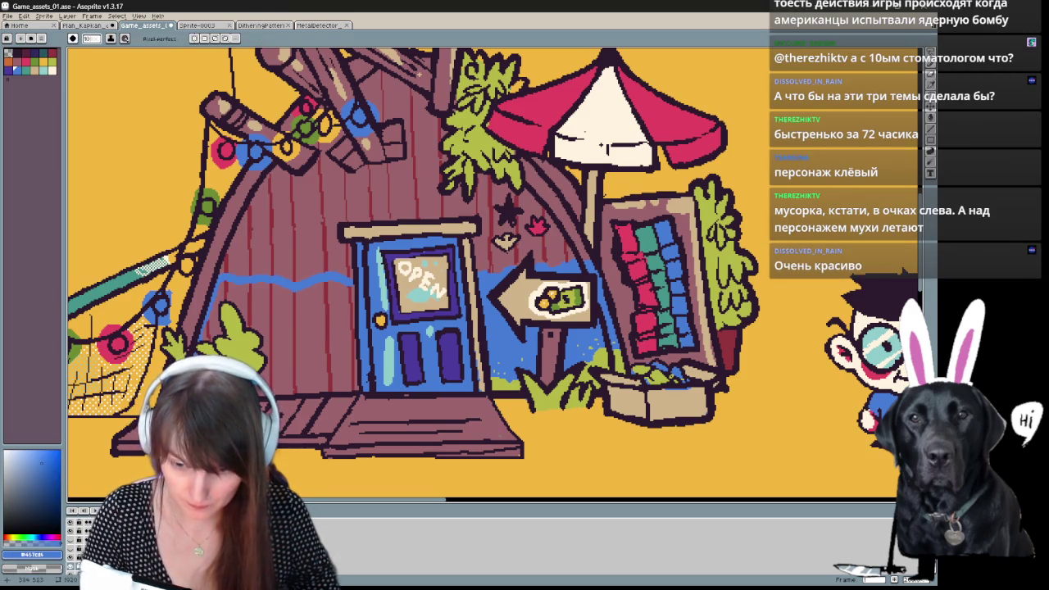
drag(603, 146, 619, 82)
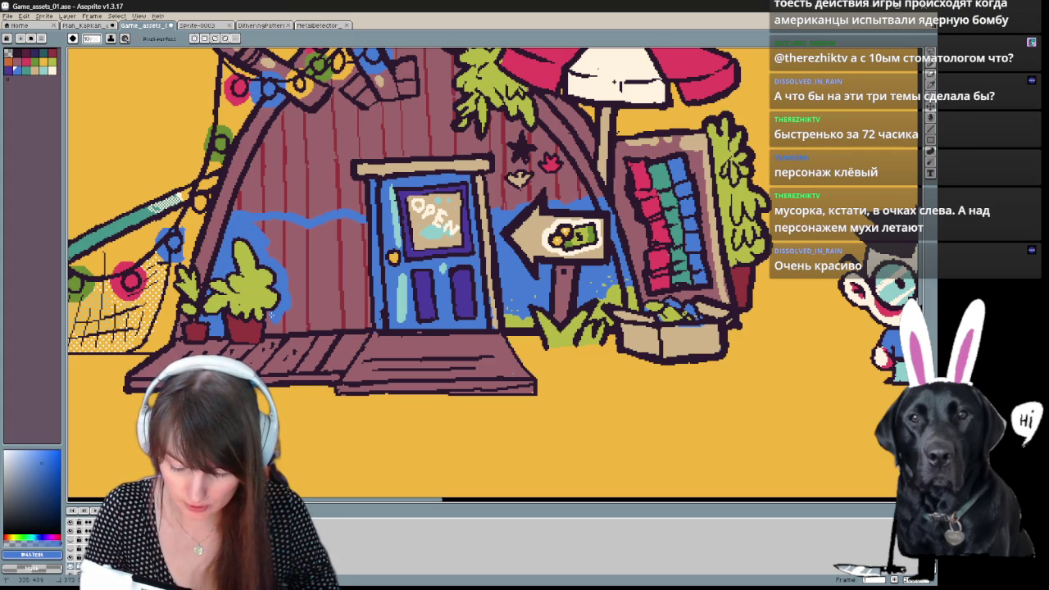
drag(365, 322, 364, 233)
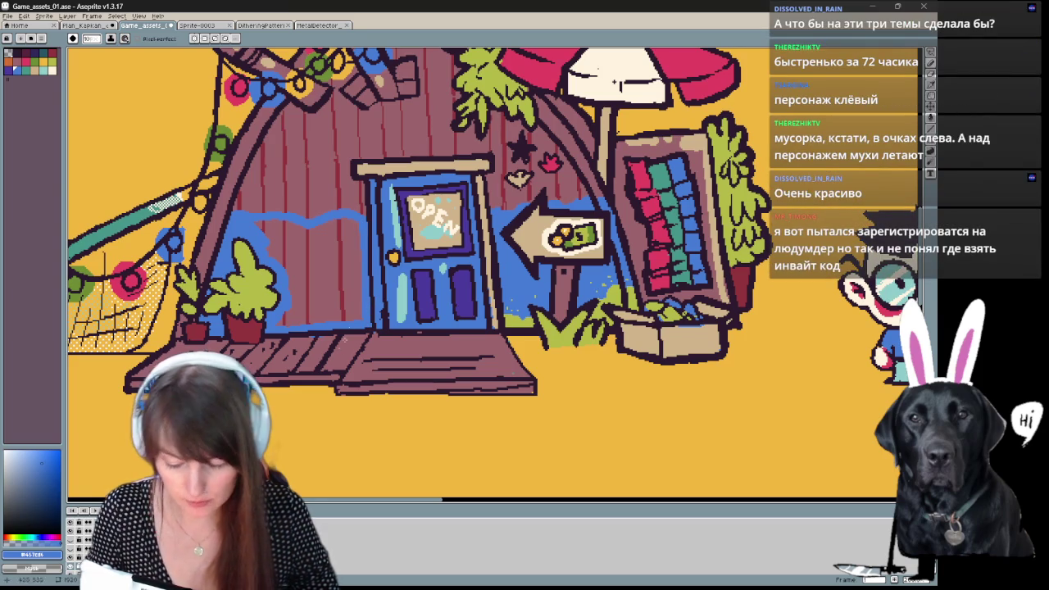
Flood-fill the dark plank stripe and the wall planks left of the door with blue.
alt+click(370, 297)
key(g)
scroll(368, 270, up, 1)
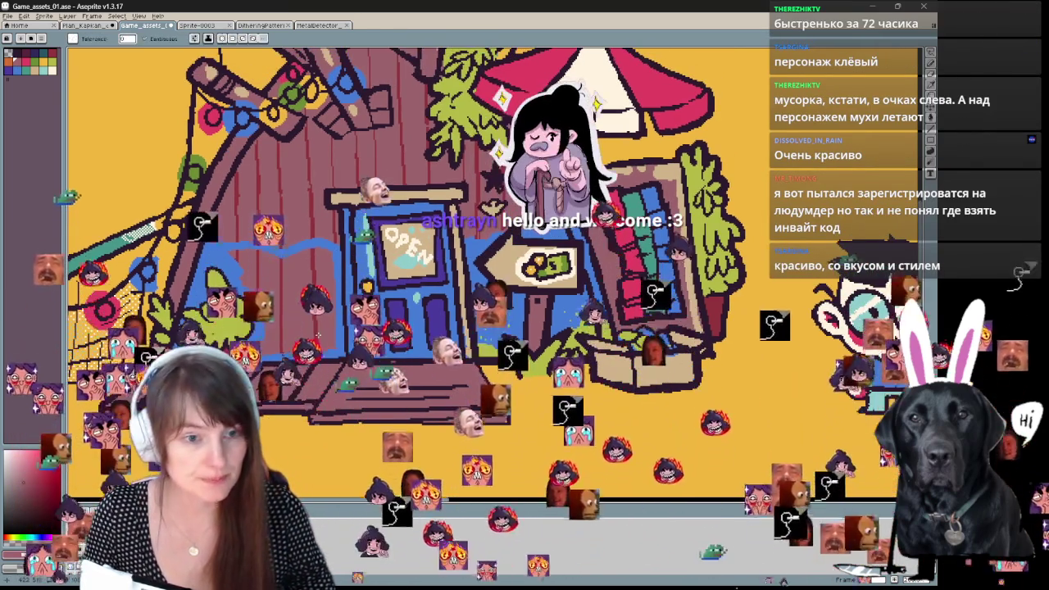
key(b)
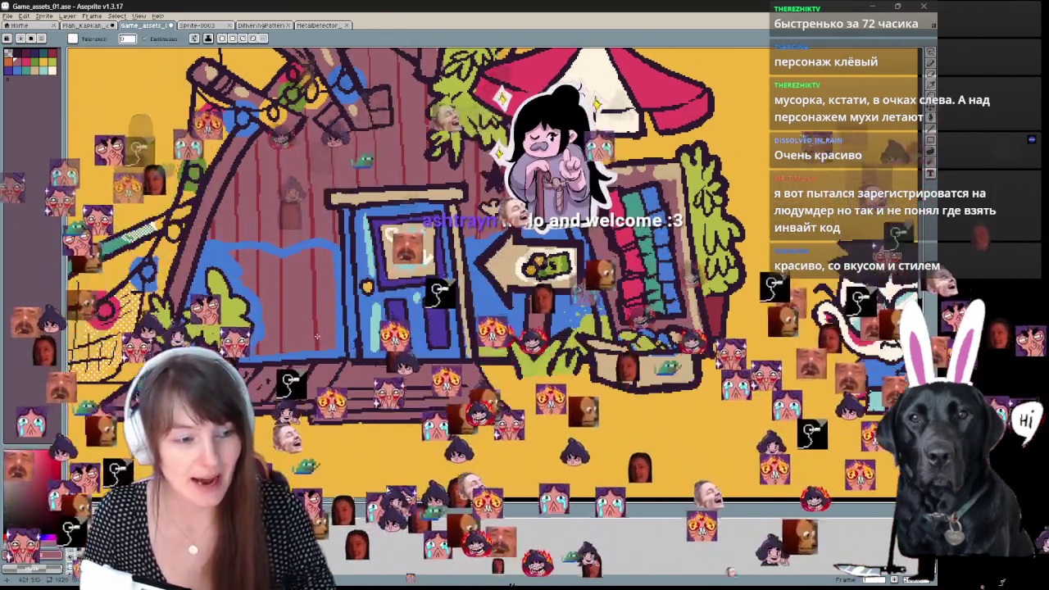
key(g)
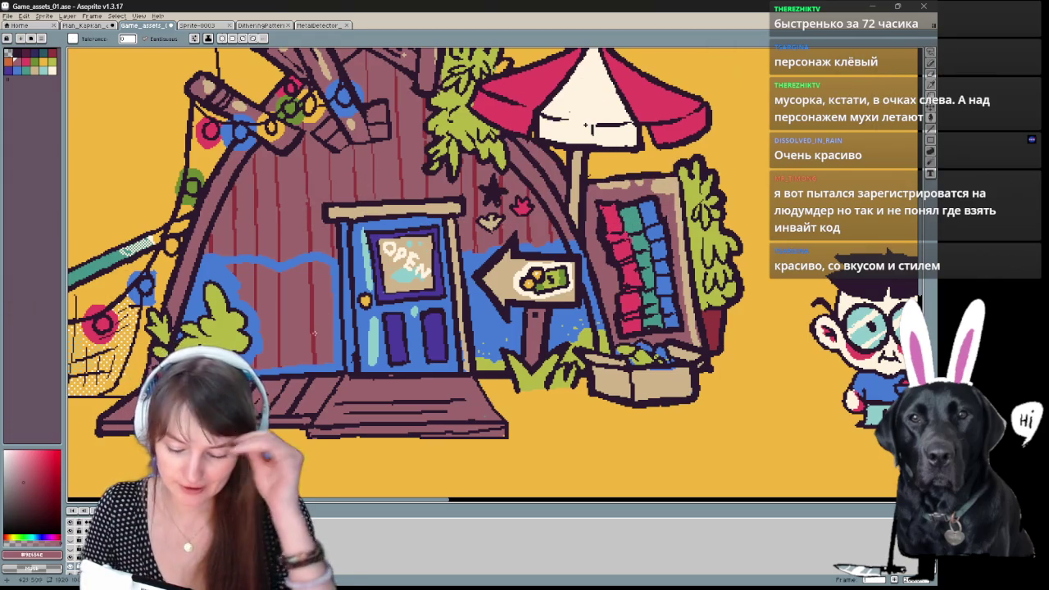
drag(585, 127, 579, 133)
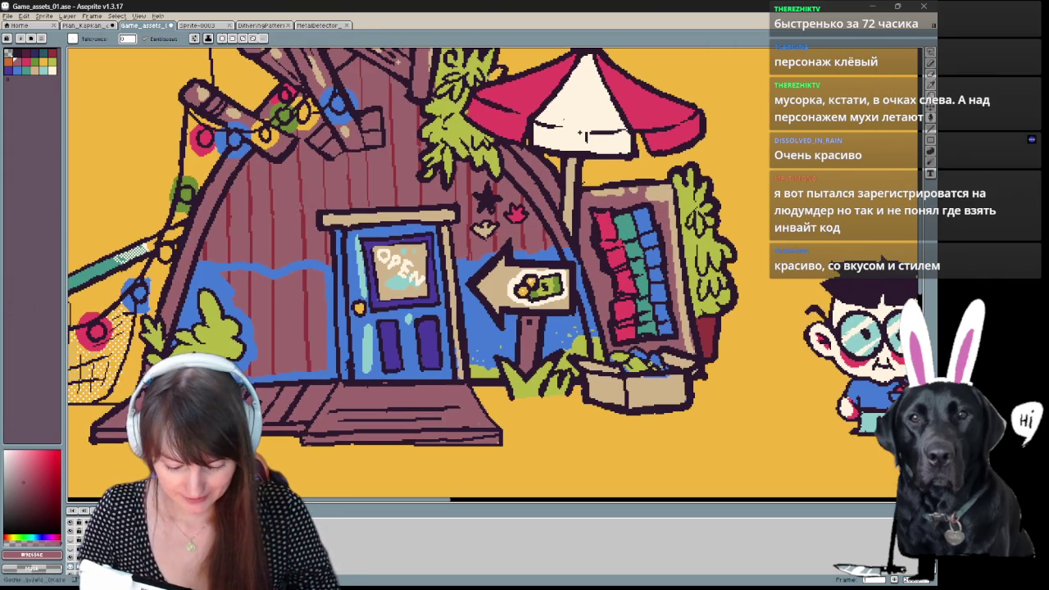
key(g)
click(303, 356)
alt+click(325, 268)
click(279, 328)
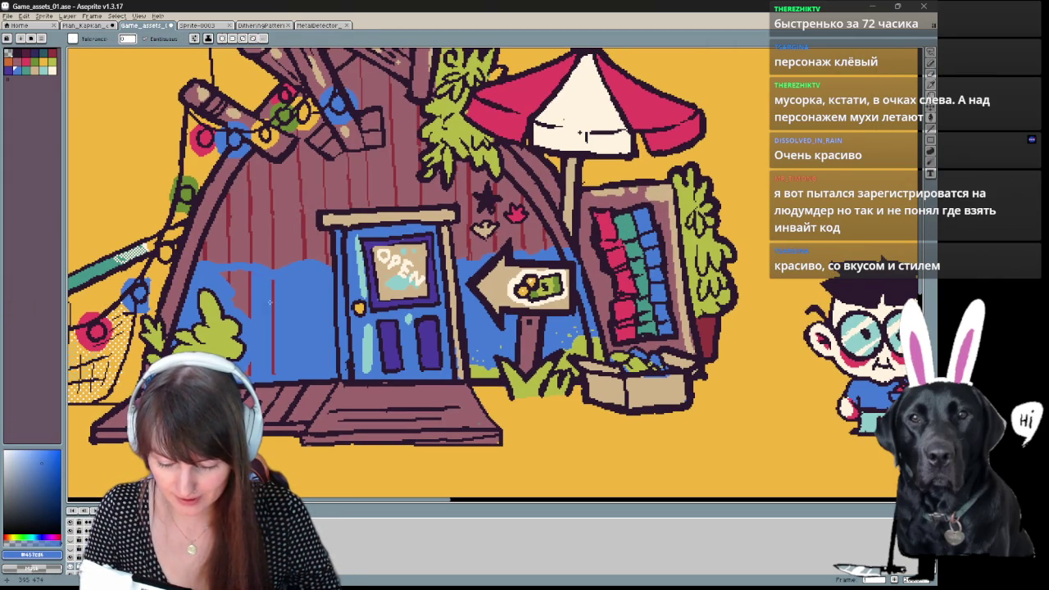
click(269, 304)
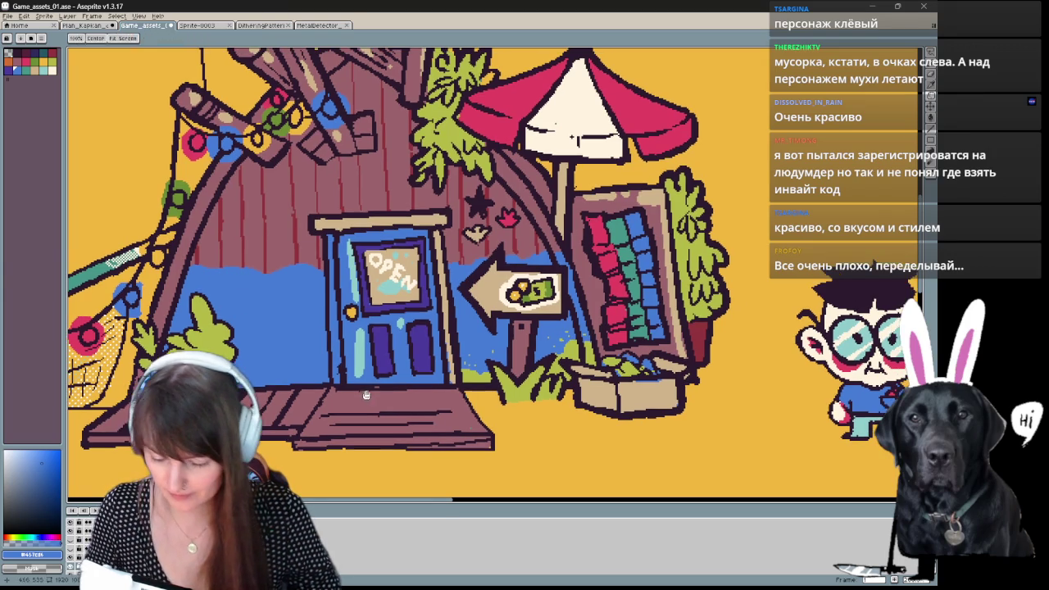
Draw a green stroke near the door and fill the grass beside the signpost grey-teal.
key(b)
drag(281, 373, 328, 372)
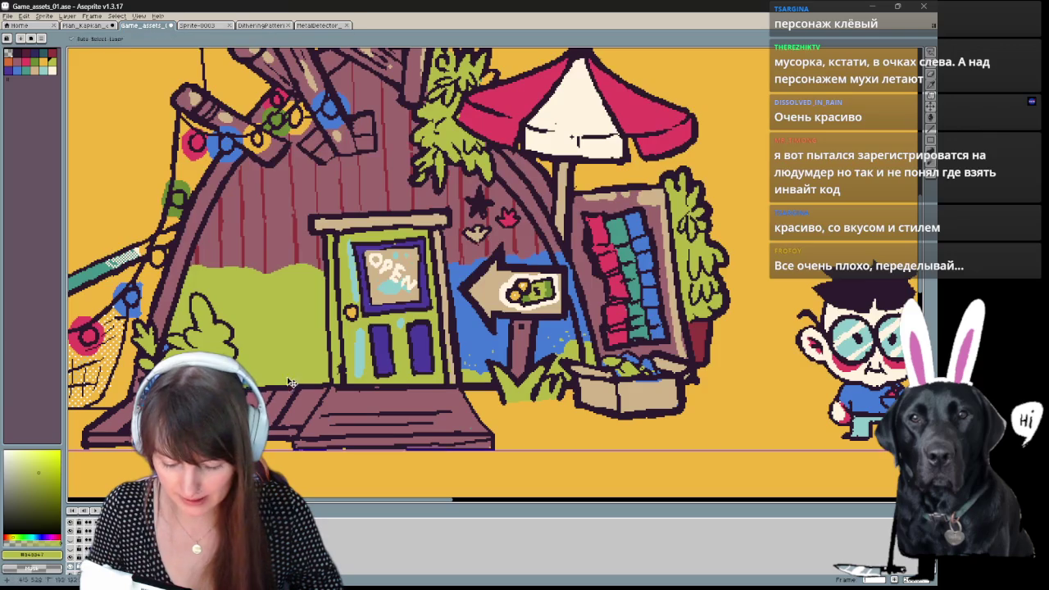
key(b)
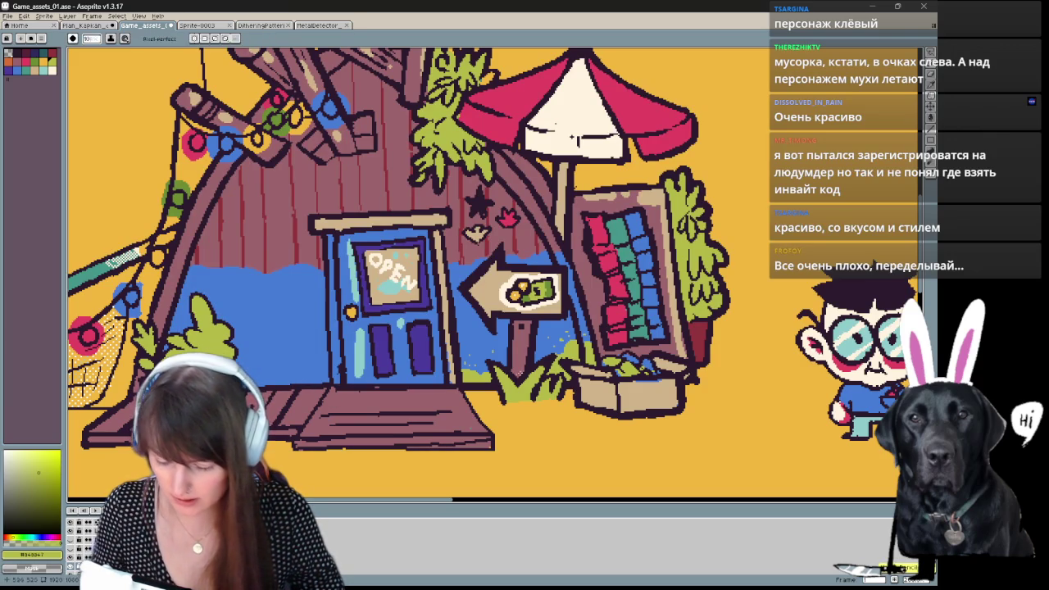
drag(576, 139, 603, 169)
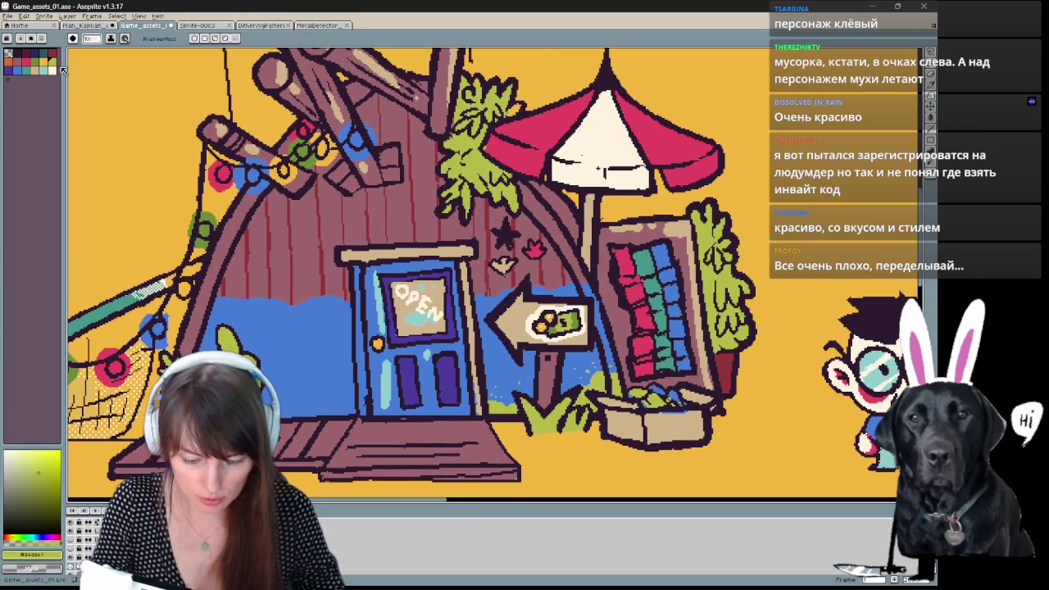
click(42, 66)
click(46, 58)
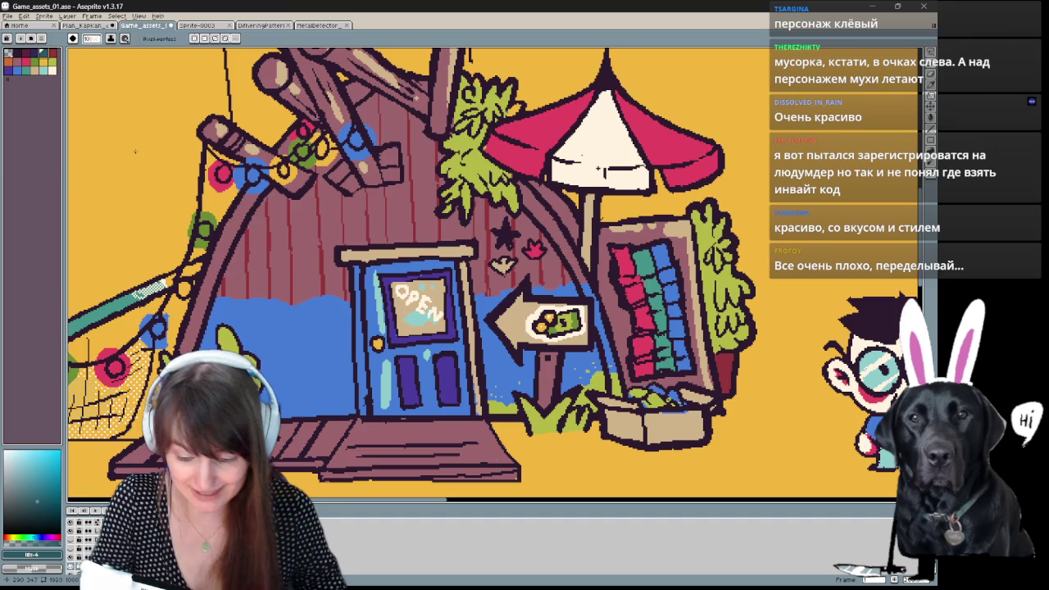
key(g)
click(558, 414)
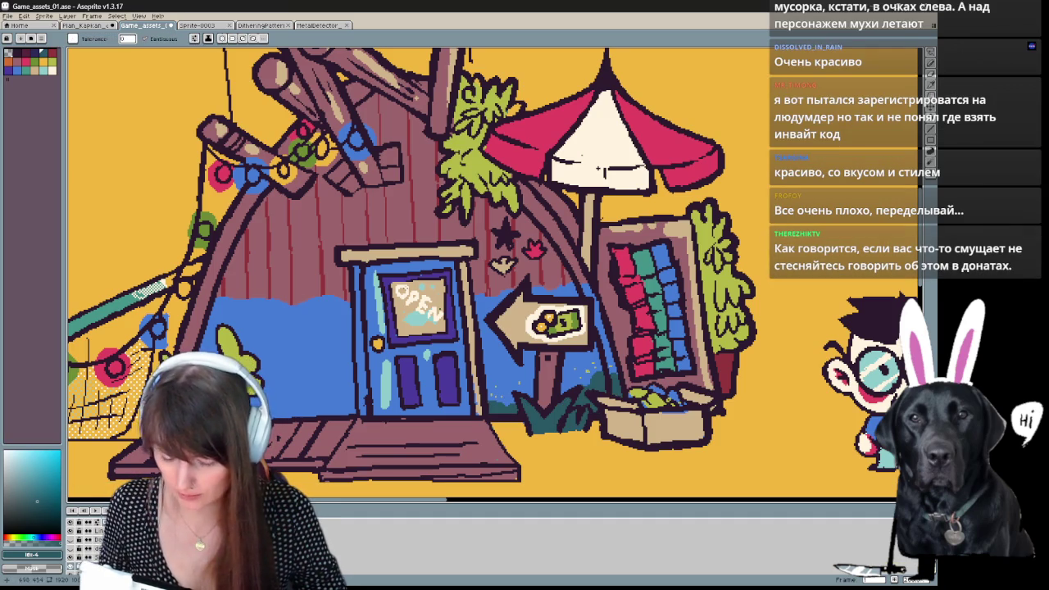
Lighten a few grass pixels at the signpost base with light cream.
alt+click(421, 340)
drag(522, 404, 391, 340)
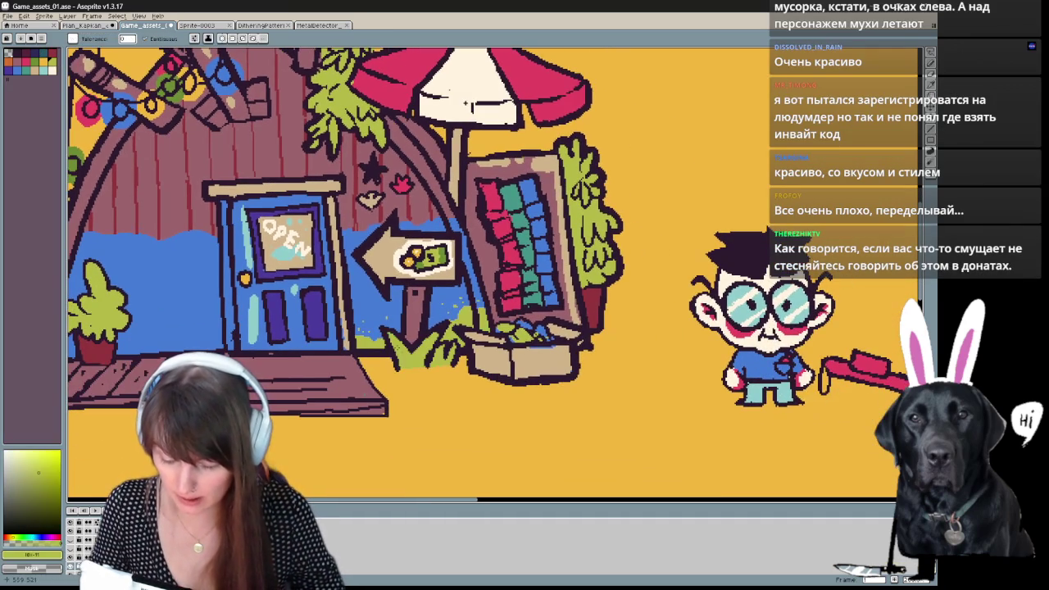
key(b)
click(394, 343)
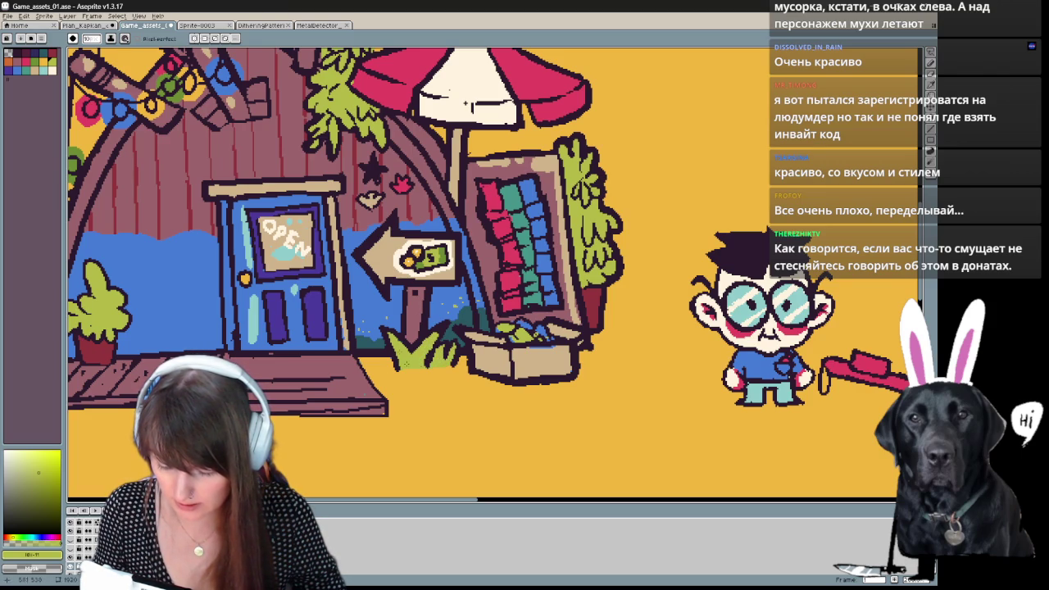
Pick the pinkish porch colour and the dark outline colour while panning across the shop front.
key(e)
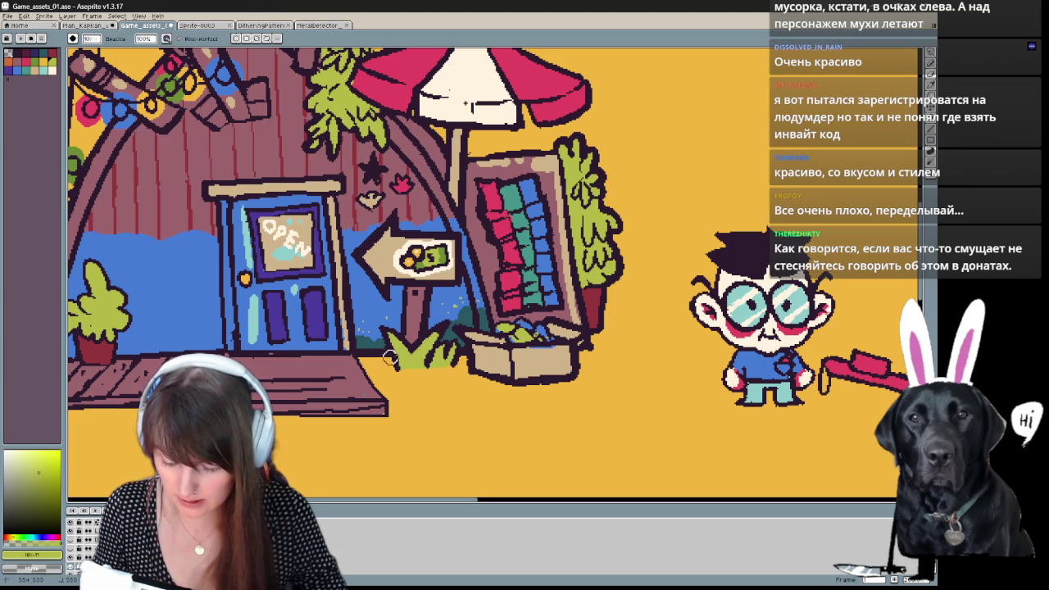
alt+click(366, 396)
key(b)
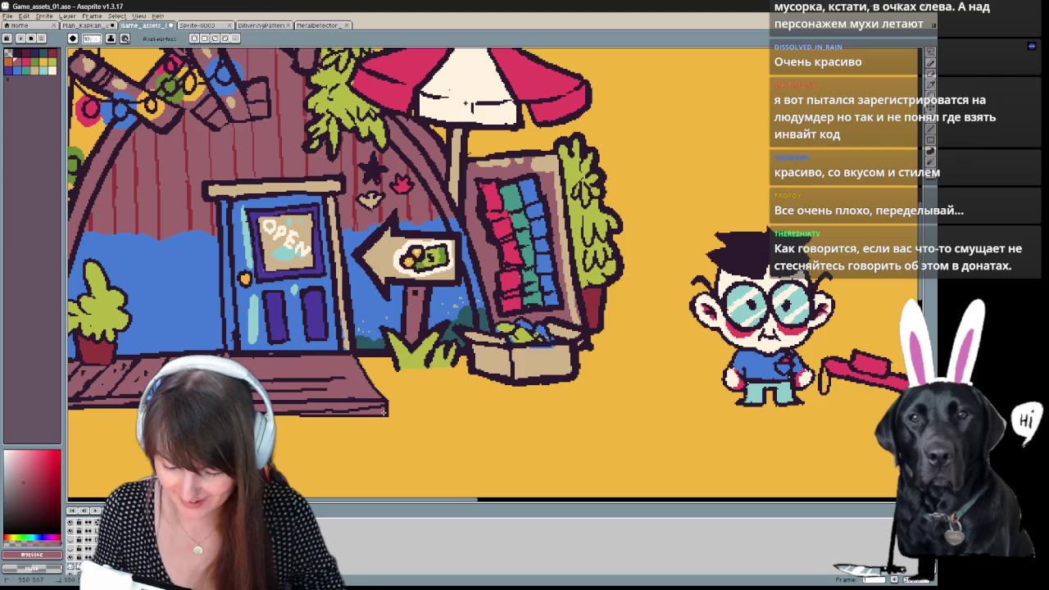
drag(382, 413, 437, 378)
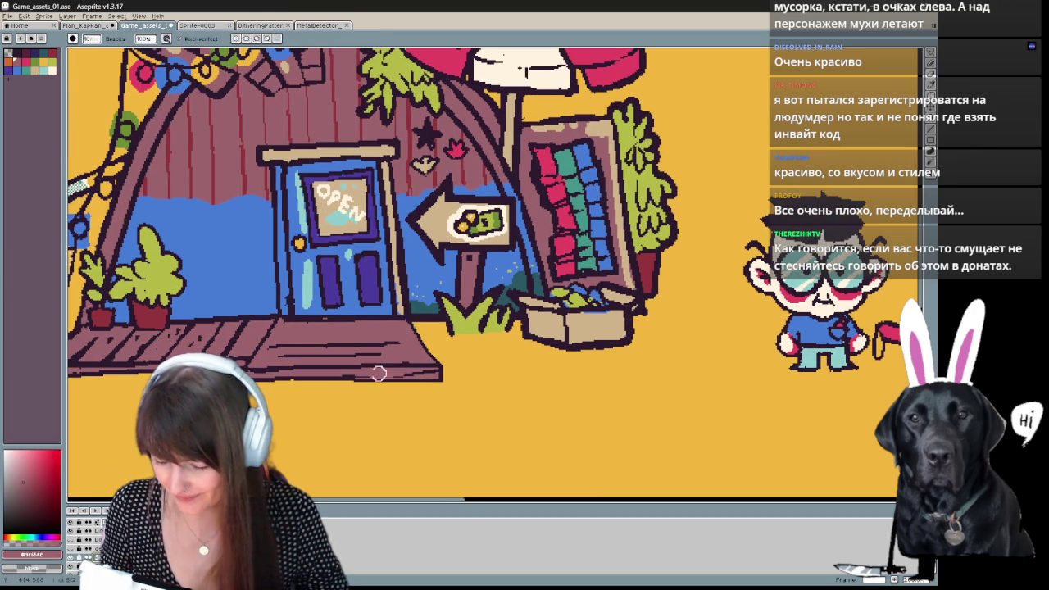
alt+click(411, 316)
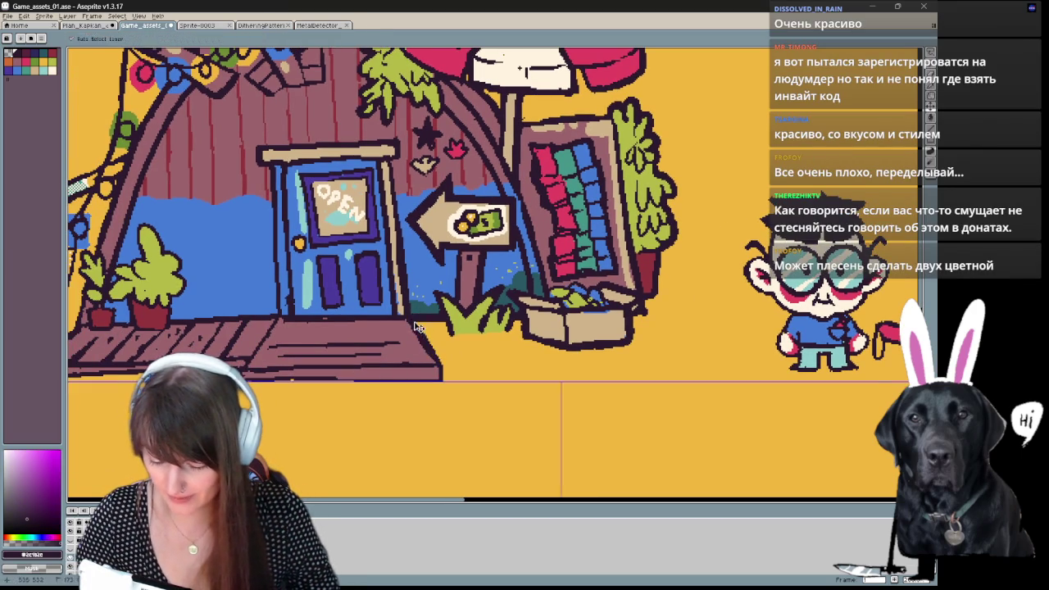
drag(438, 368, 413, 396)
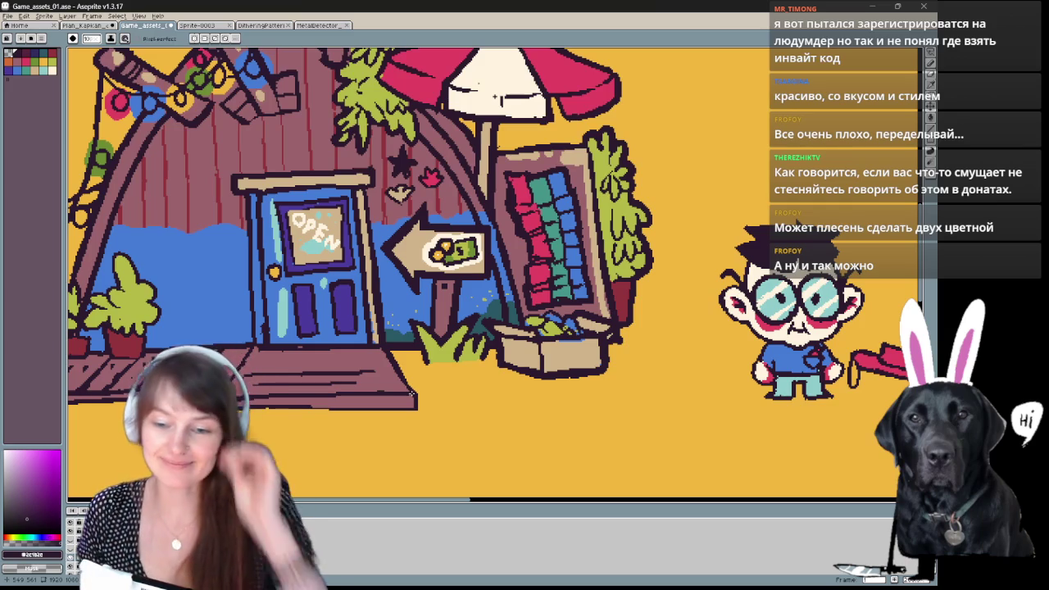
mouse_move(583, 348)
mouse_down()
mouse_move(601, 337)
mouse_move(777, 326)
mouse_up()
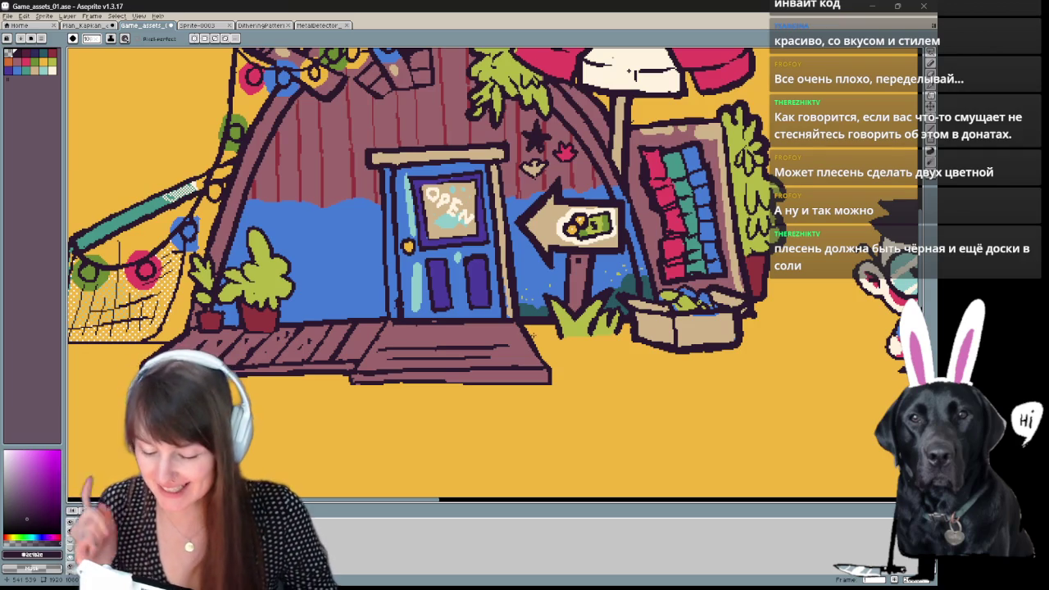
scroll(519, 367, right, 5)
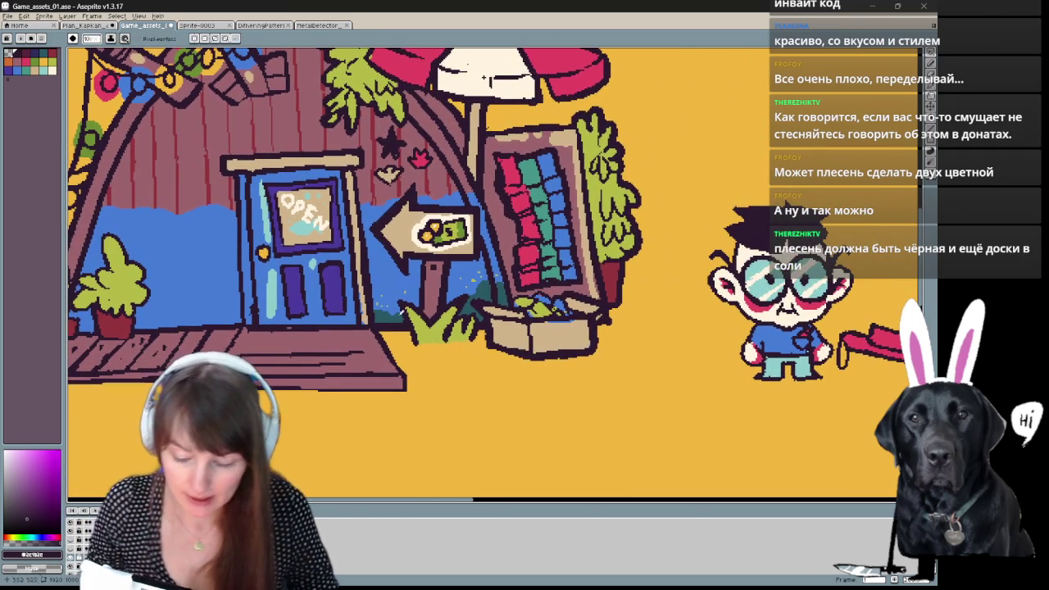
Undo and redo the last edit to keep the blue wall band.
key(v)
scroll(254, 279, up, 1)
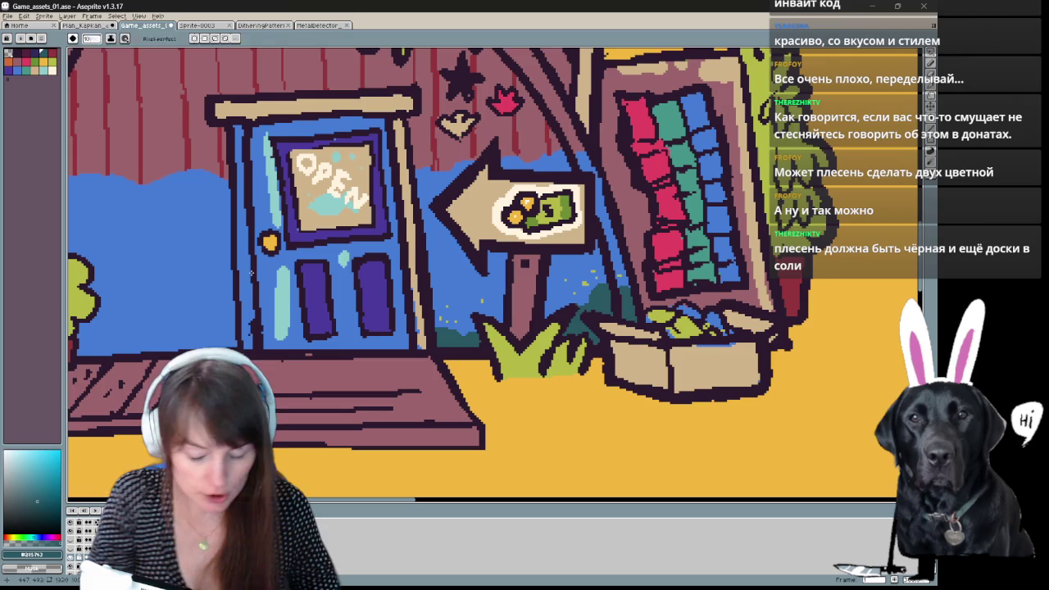
key(ctrl+z)
key(ctrl+y)
key(b)
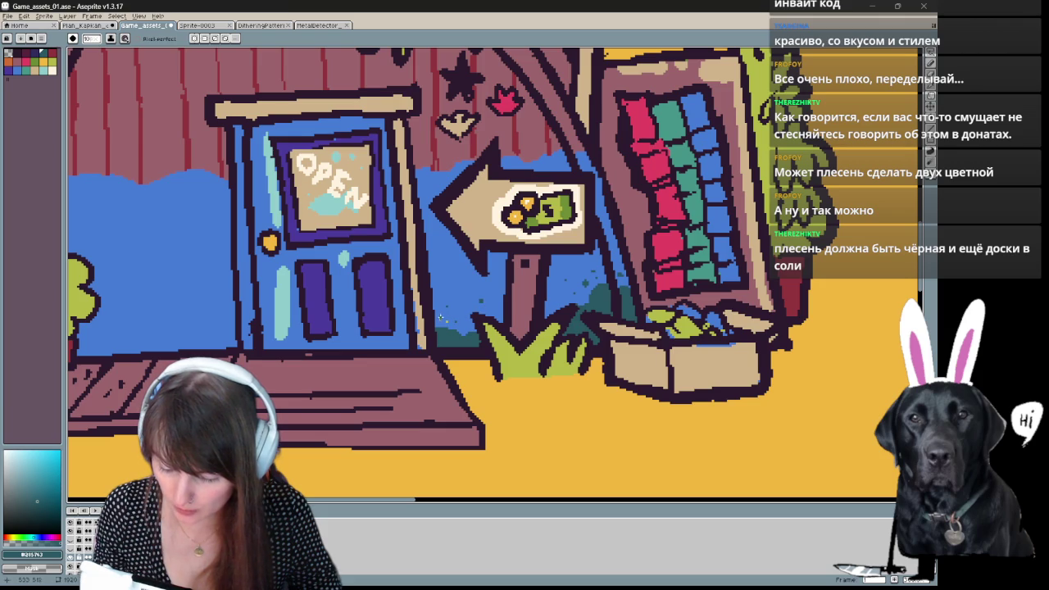
Sample the wall's blue #457cd6 and toggle the Sketch layer off and on to check flat colours.
drag(563, 316, 596, 326)
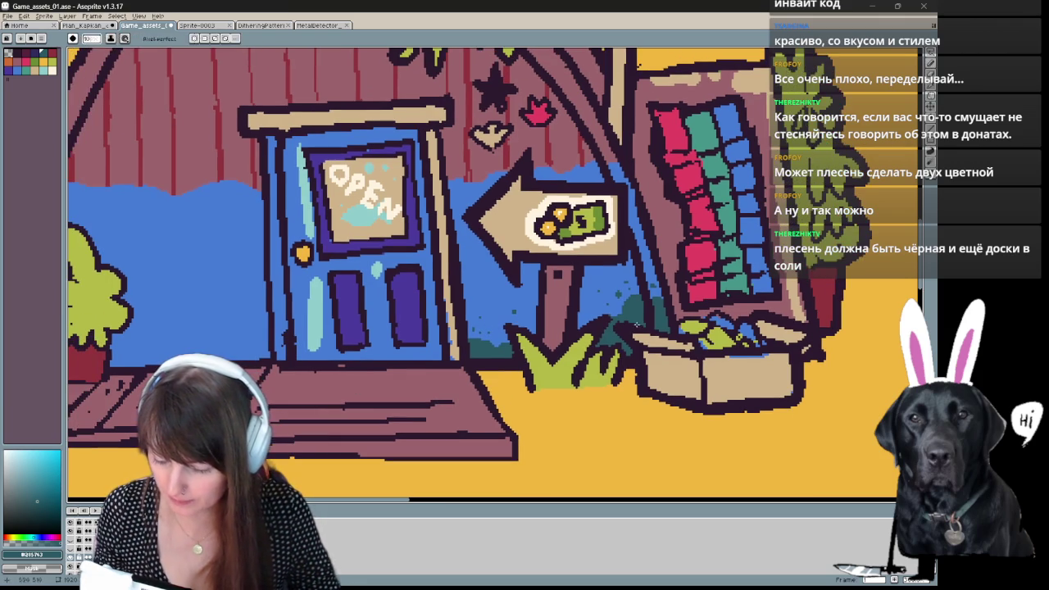
alt+click(719, 318)
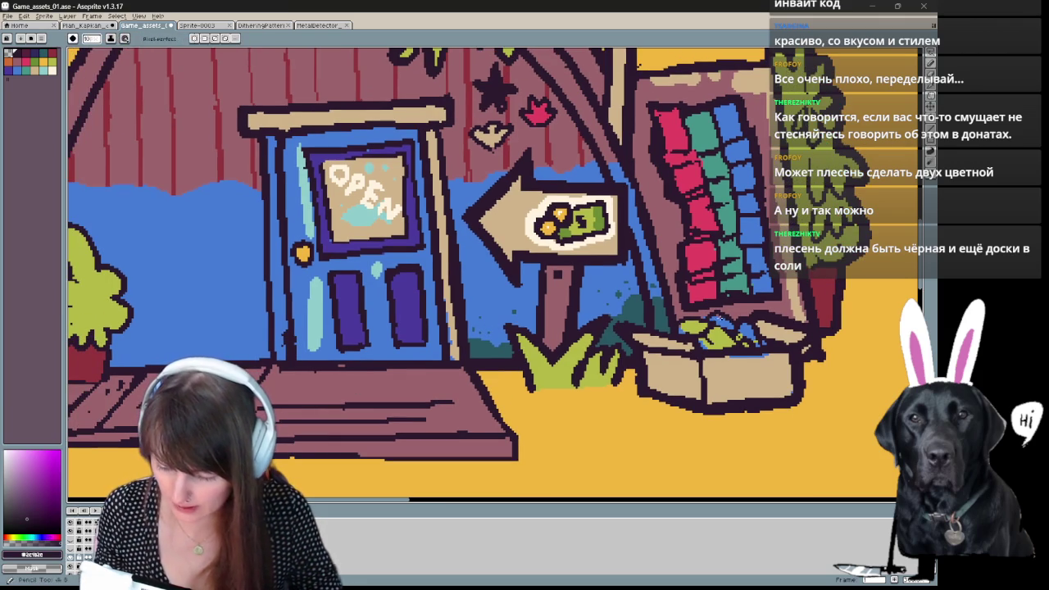
alt+click(721, 320)
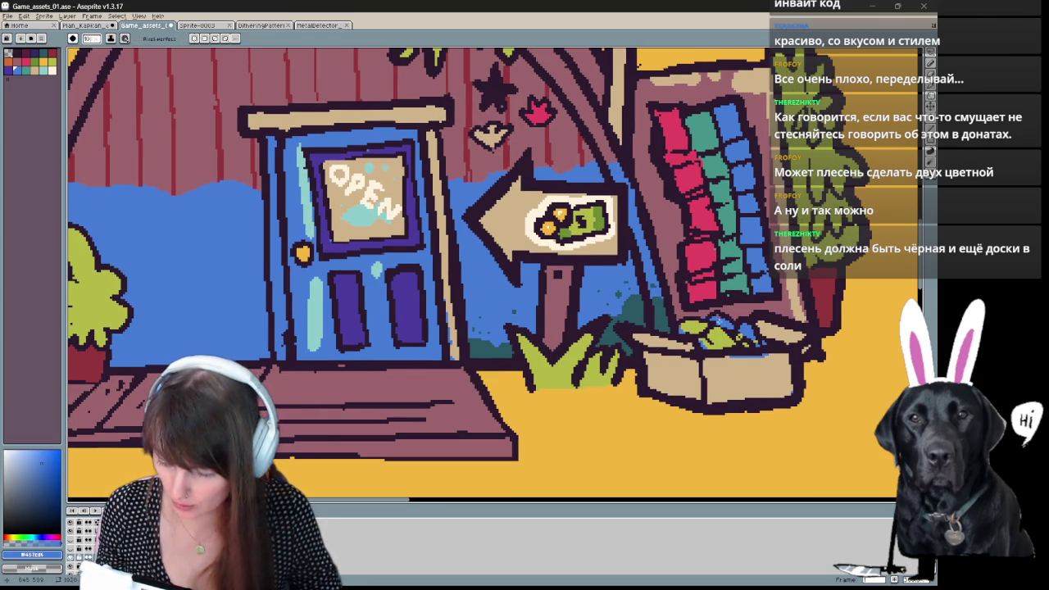
click(71, 562)
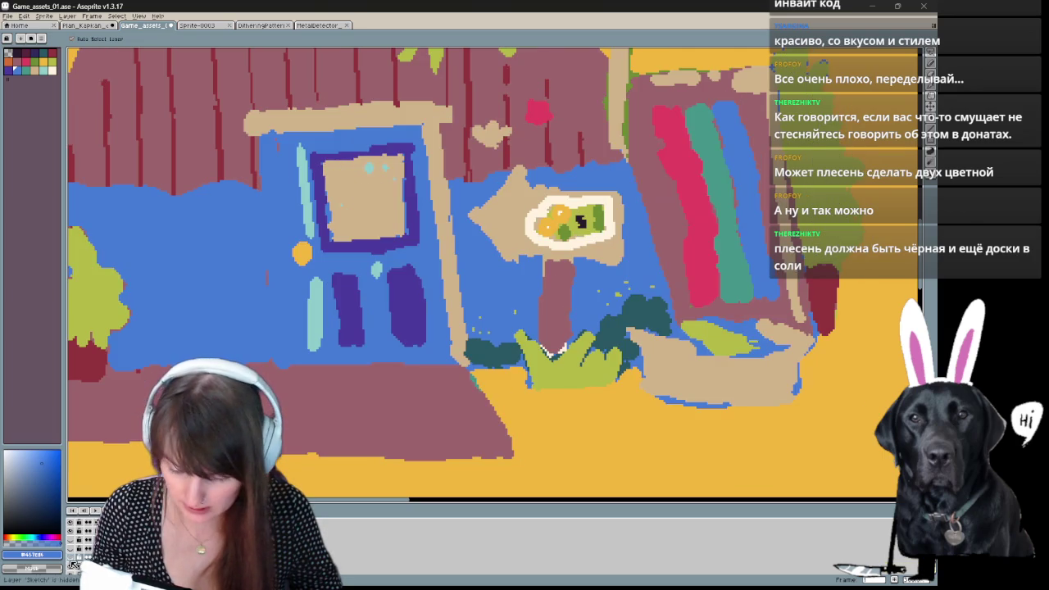
click(72, 563)
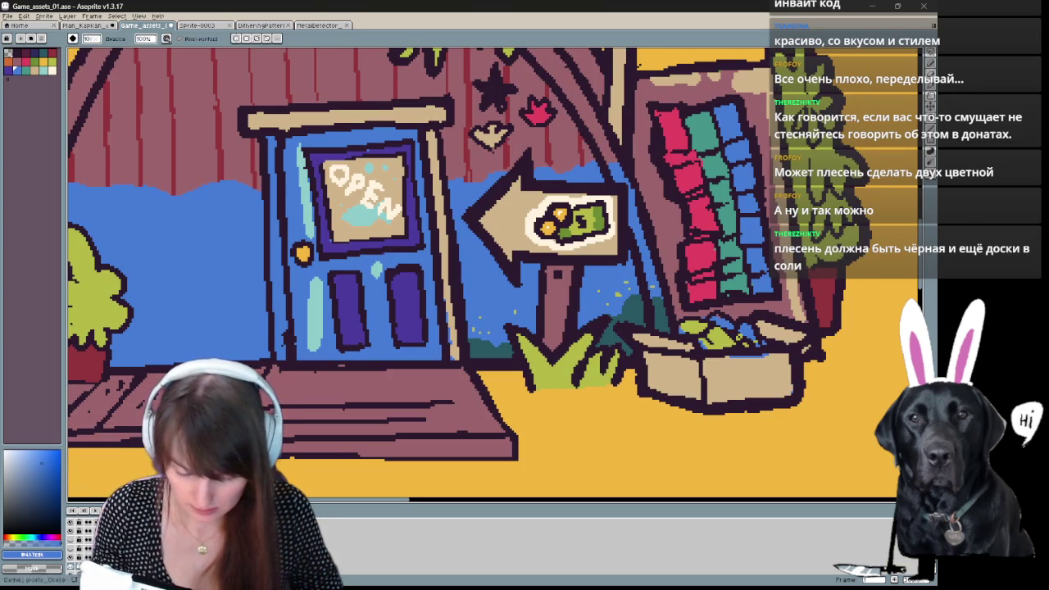
Sample the dark green and try a dark teal fill right of the signpost, then undo it.
key(i)
click(648, 302)
key(b)
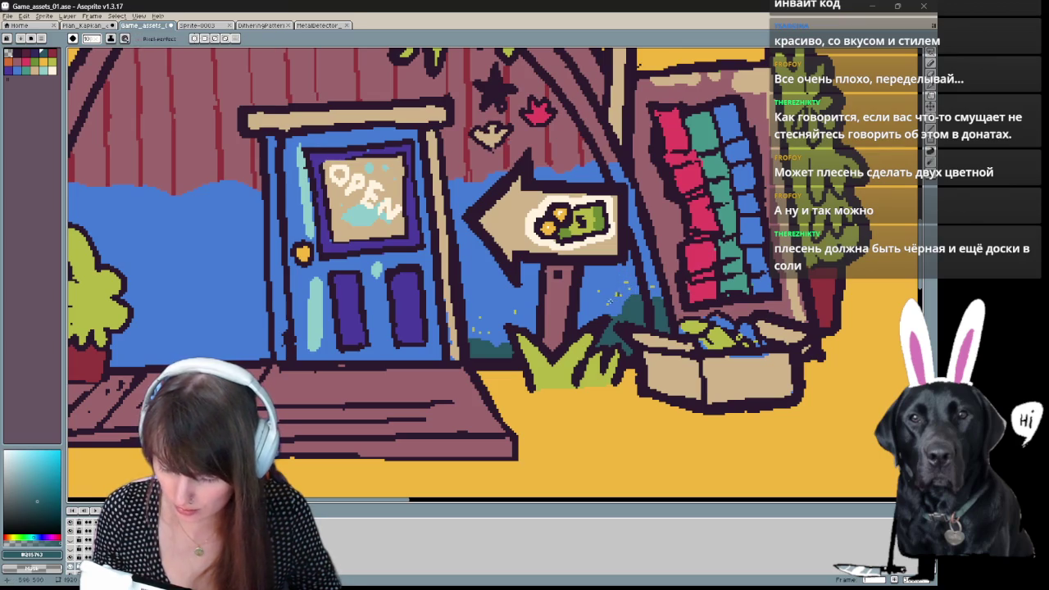
key(g)
scroll(532, 273, up, 1)
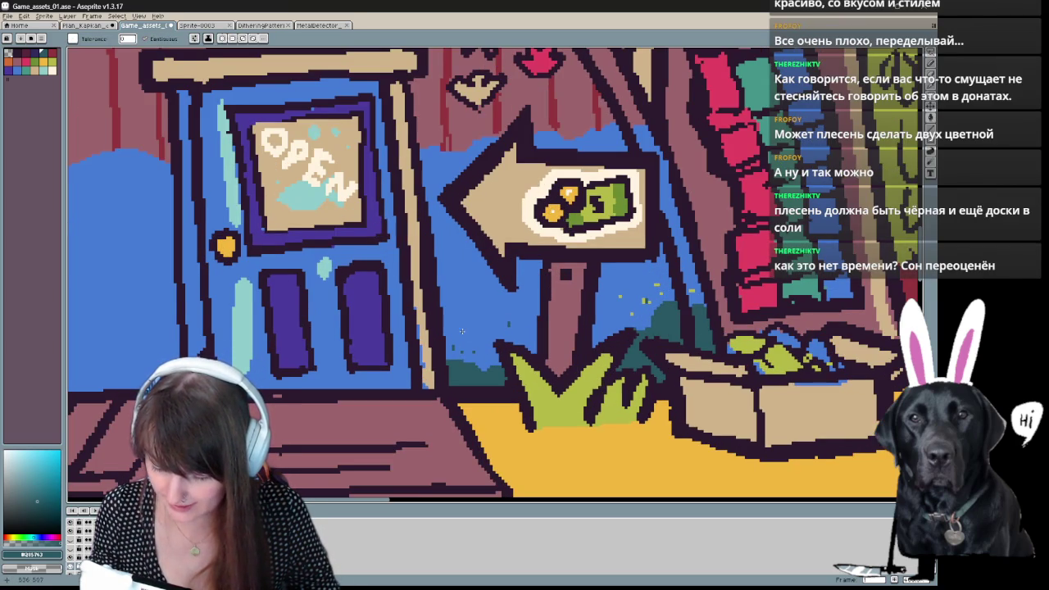
click(631, 293)
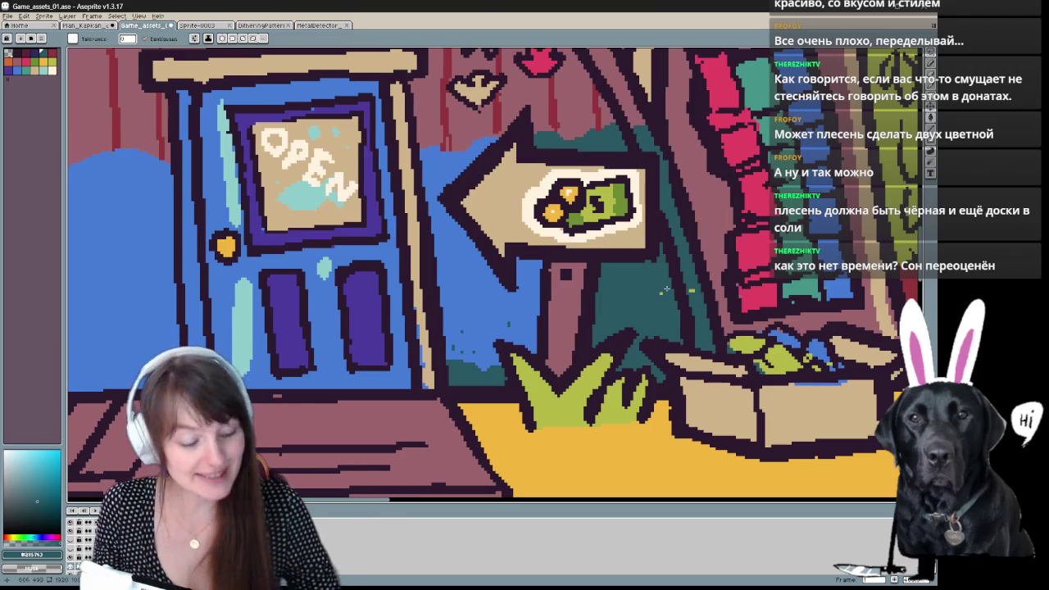
key(ctrl+z)
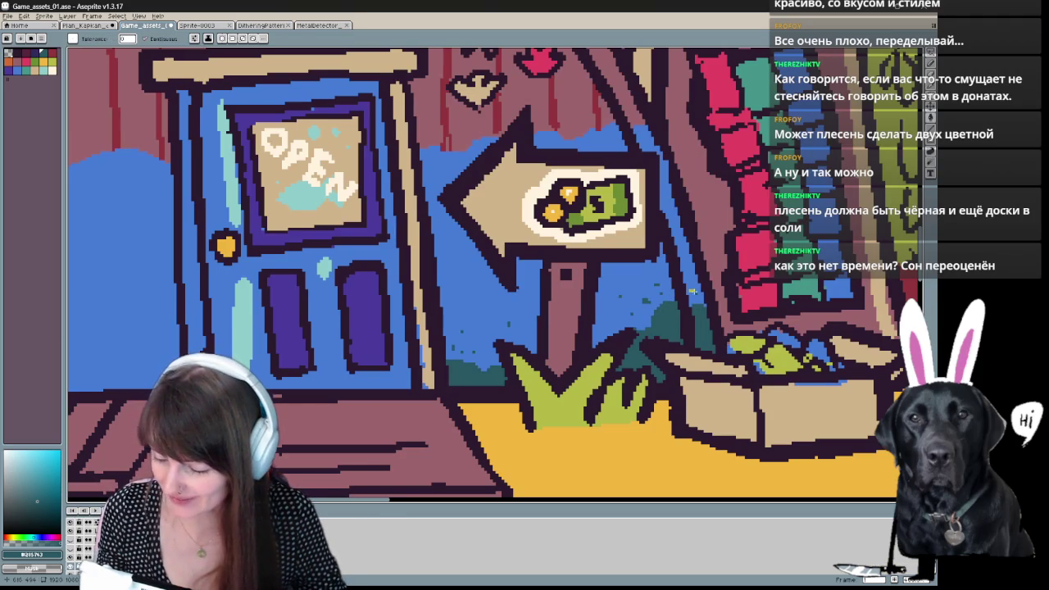
Sample teal, mauve, yellow-green and blue colours, then try and undo a teal fill behind the sign.
drag(692, 290, 553, 265)
key(i)
click(638, 309)
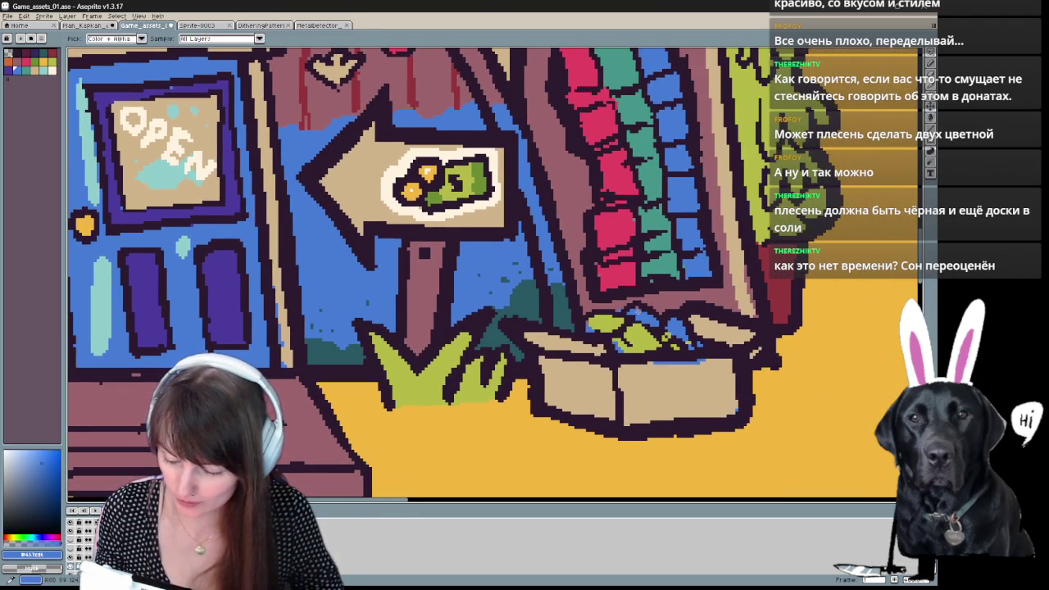
key(b)
alt+click(615, 302)
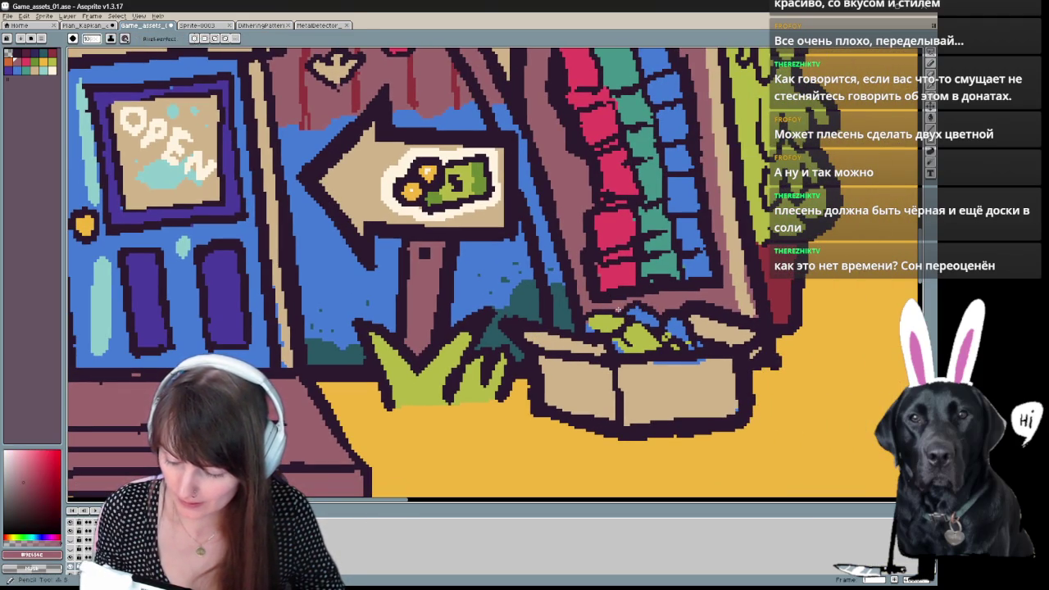
alt+click(592, 324)
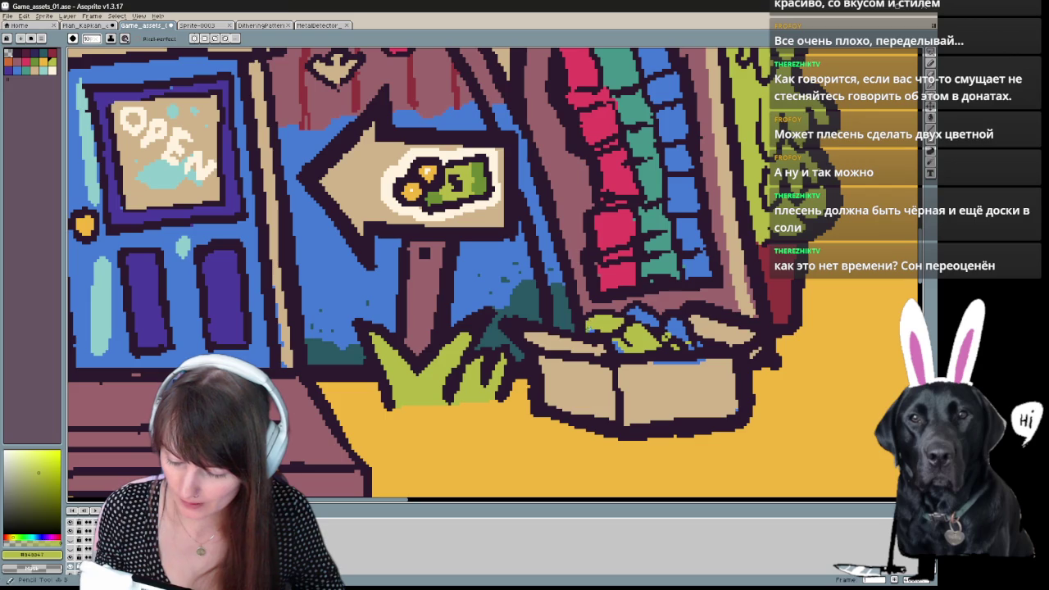
alt+click(668, 329)
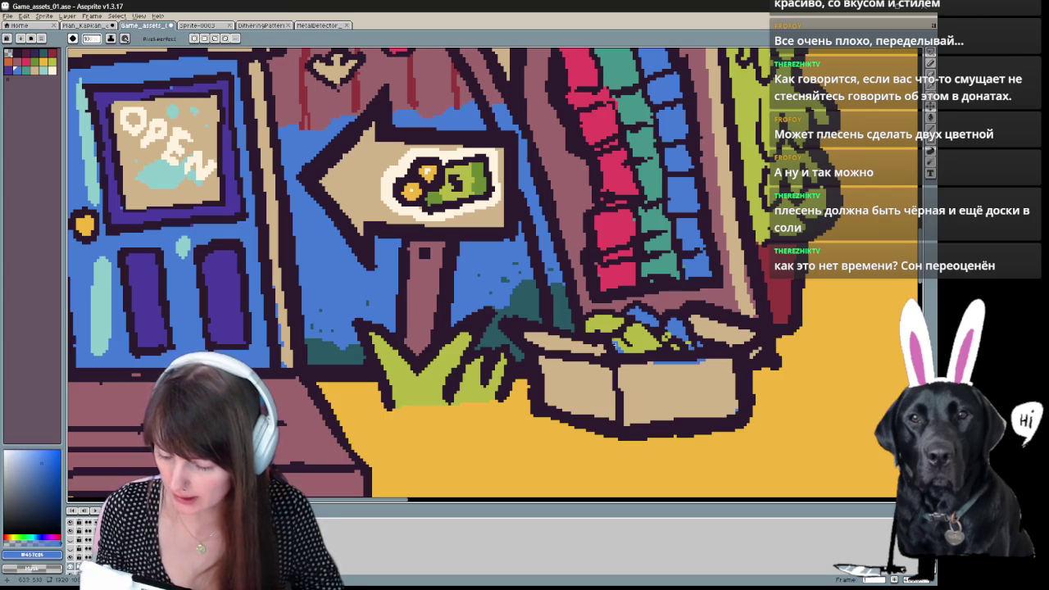
alt+click(524, 299)
key(g)
click(533, 262)
key(ctrl+z)
Sample the box's tan colour and ready the Eraser near the door.
key(b)
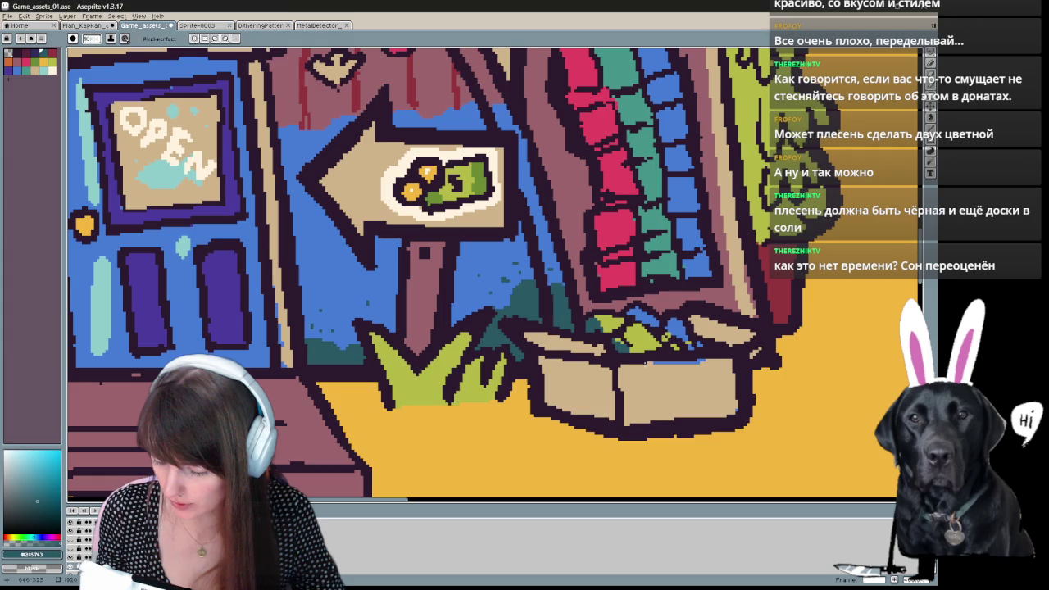
alt+click(674, 373)
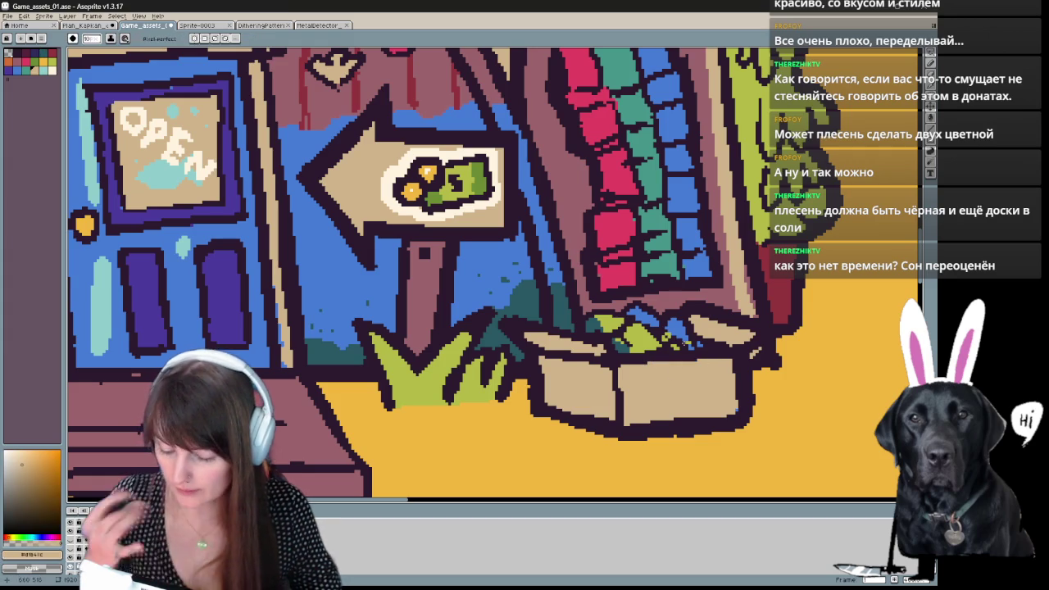
mouse_move(274, 260)
mouse_down()
mouse_move(426, 252)
mouse_move(473, 334)
mouse_up()
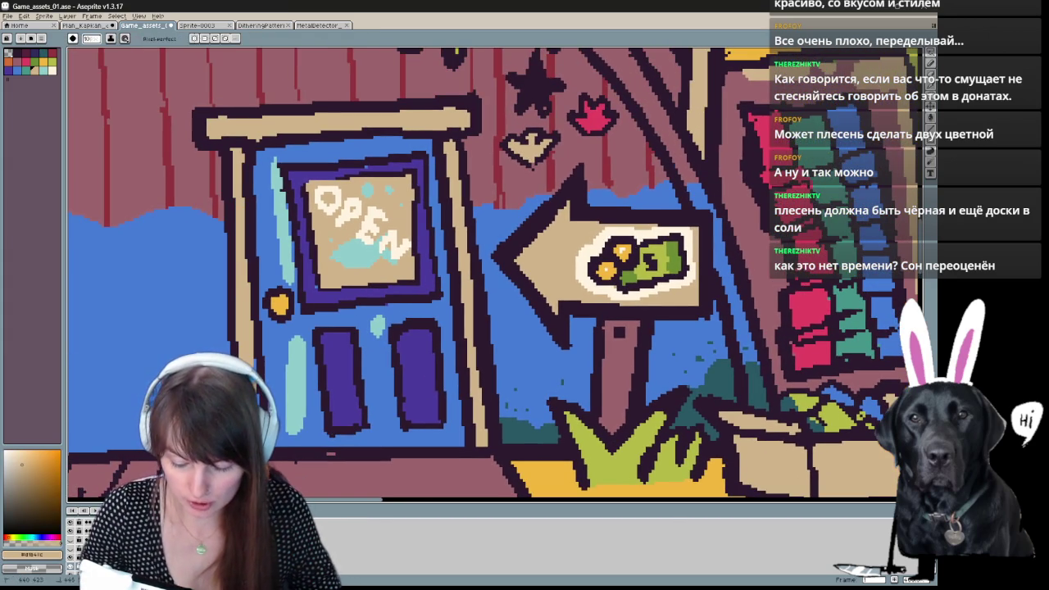
key(e)
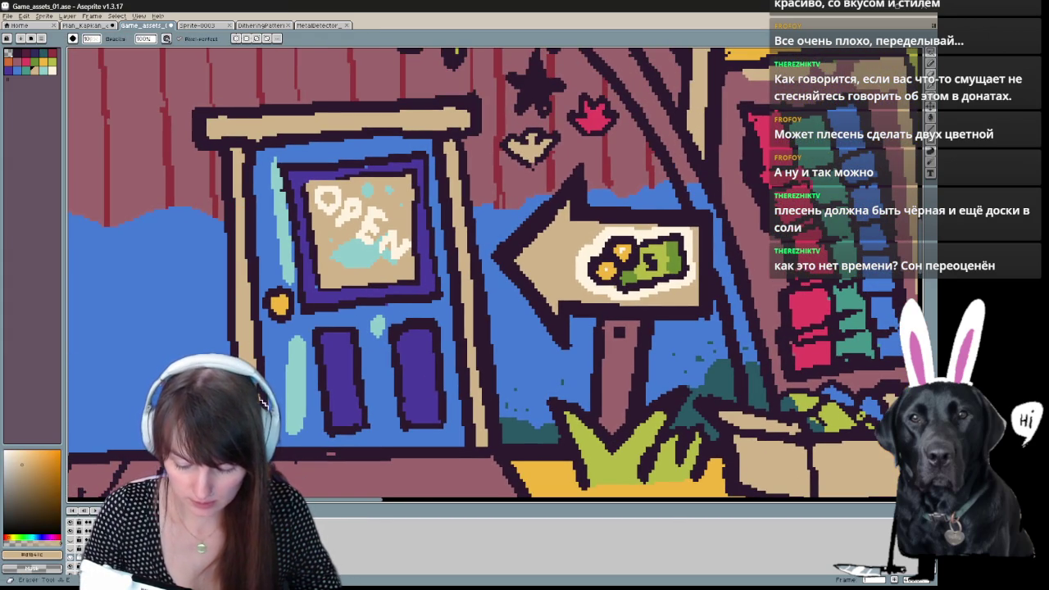
scroll(530, 337, down, 1)
scroll(530, 338, down, 2)
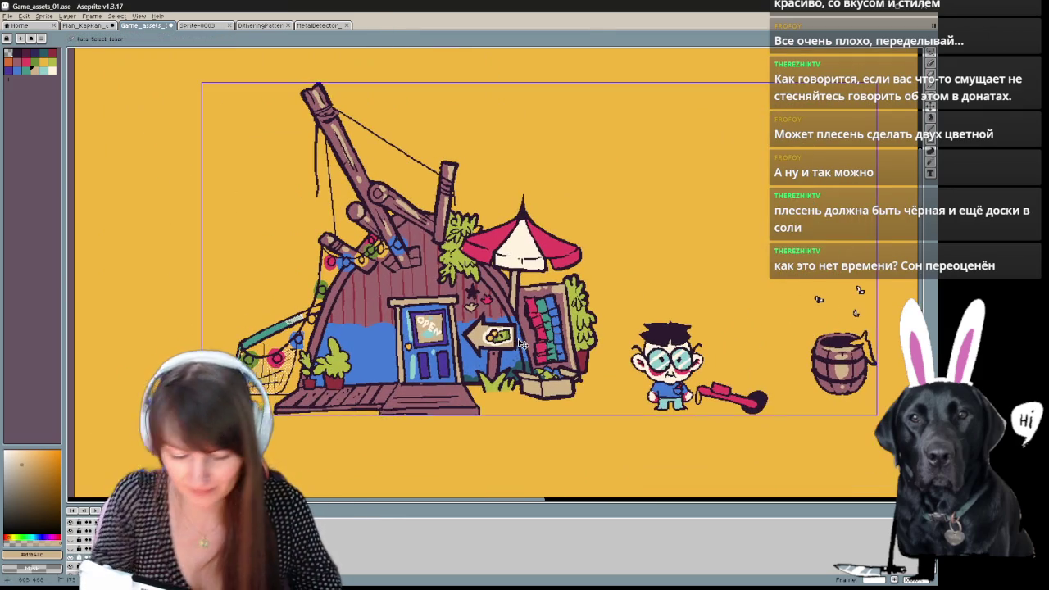
Outline a bush shape along the blue wall's base left of the door and fill it dark green.
scroll(524, 337, up, 1)
scroll(516, 337, down, 1)
scroll(369, 352, up, 1)
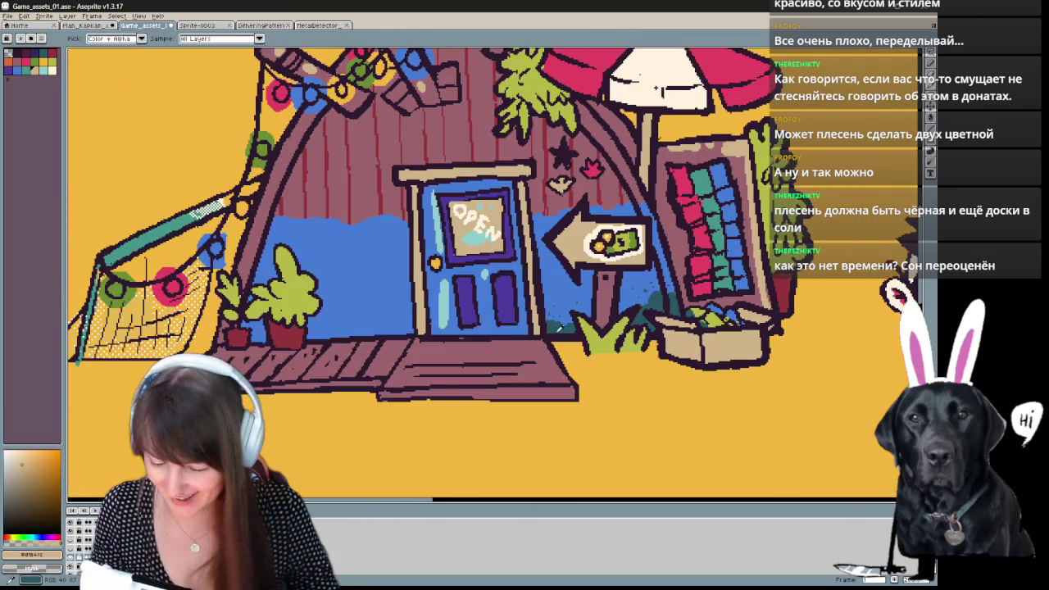
key(b)
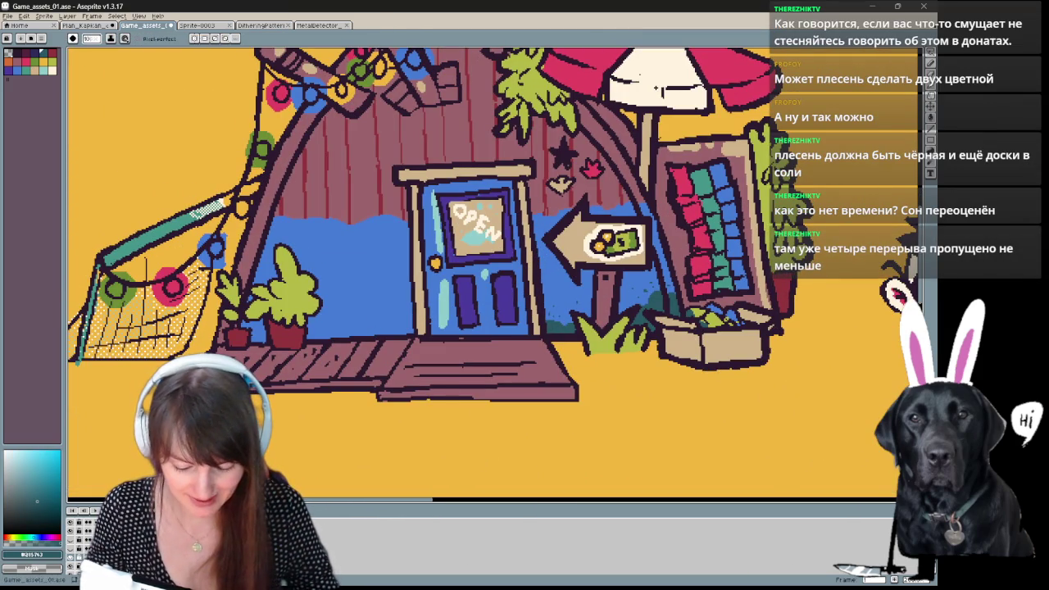
key(ctrl+s)
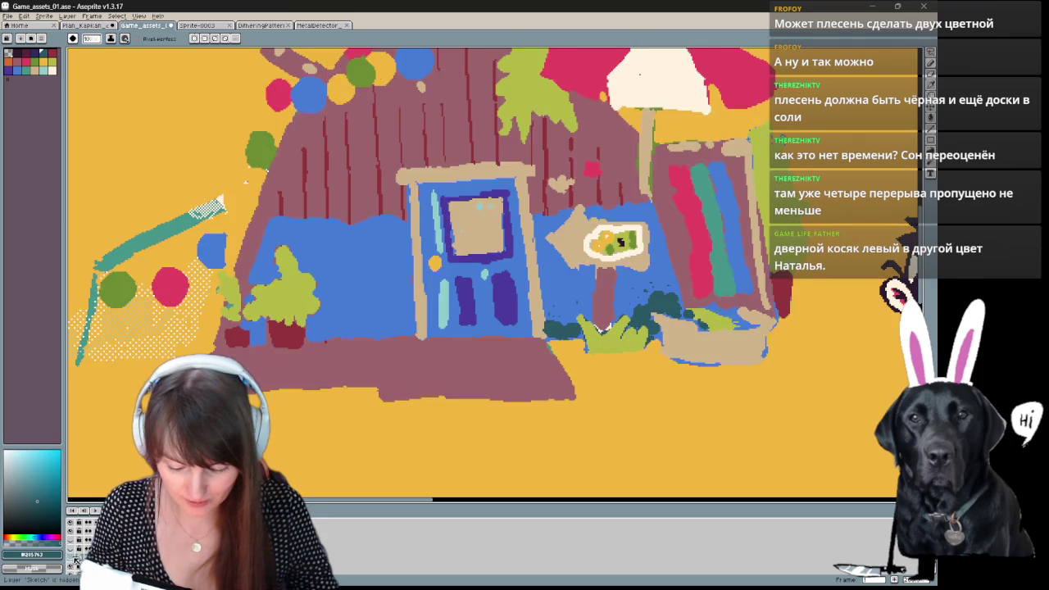
drag(308, 334, 362, 306)
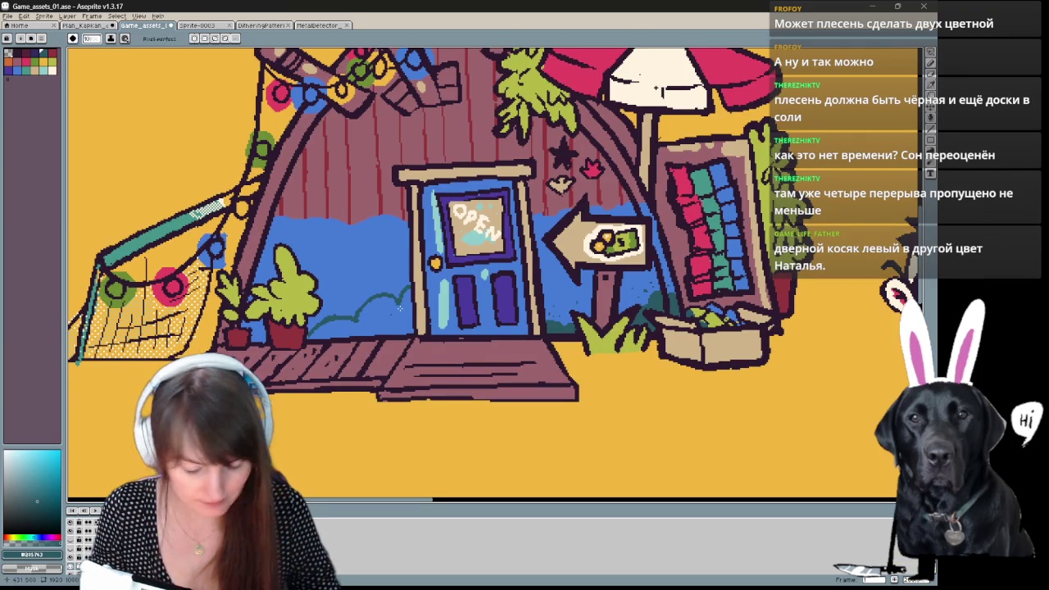
drag(409, 329, 341, 335)
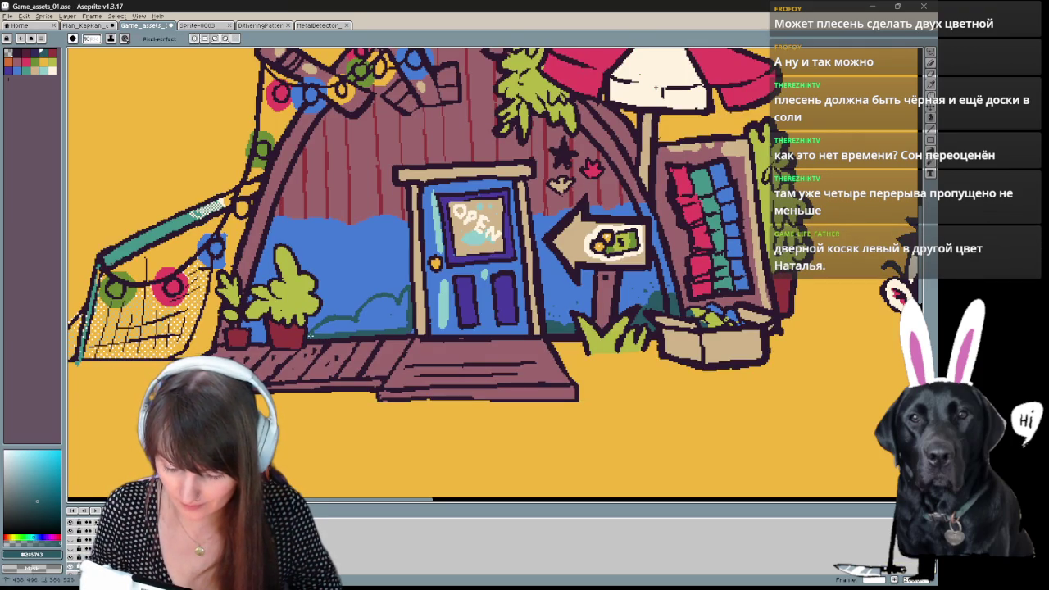
key(g)
click(369, 326)
key(b)
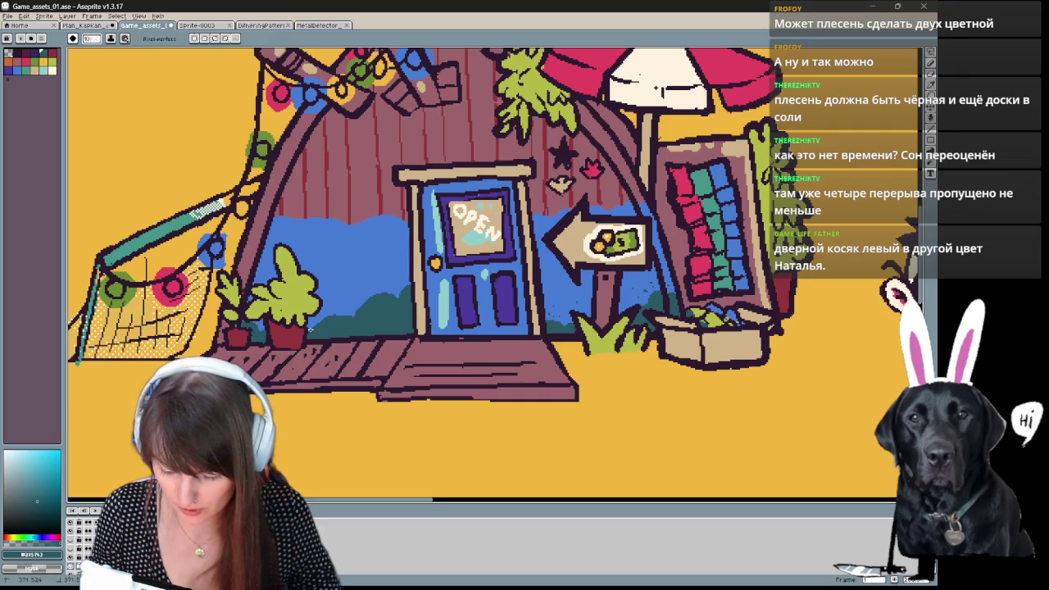
click(74, 39)
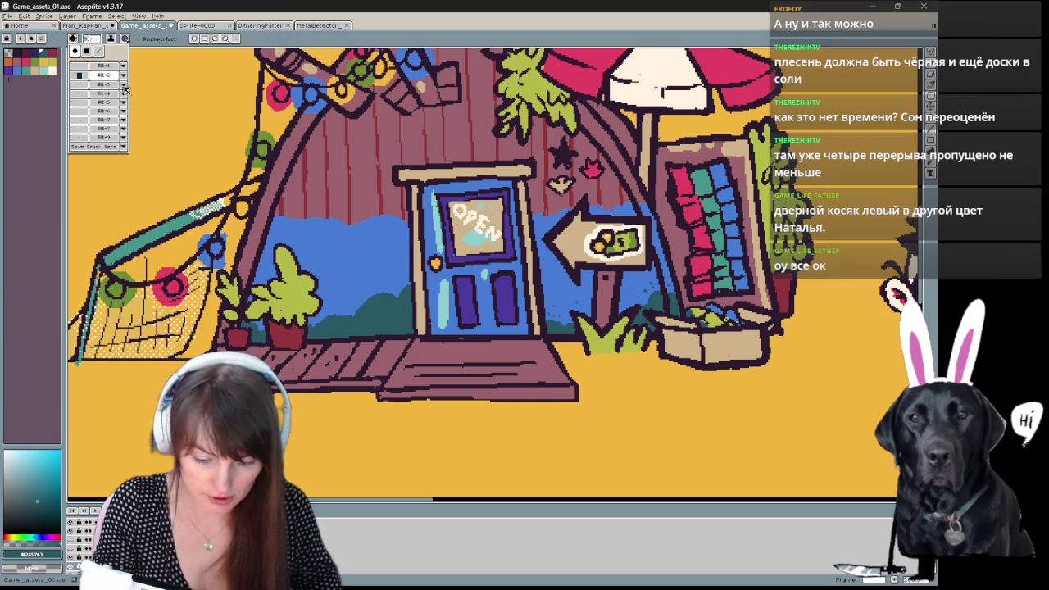
Select a saved dither pattern brush and sample the bushes' dark teal for stippling the wall.
click(90, 129)
click(82, 110)
click(348, 319)
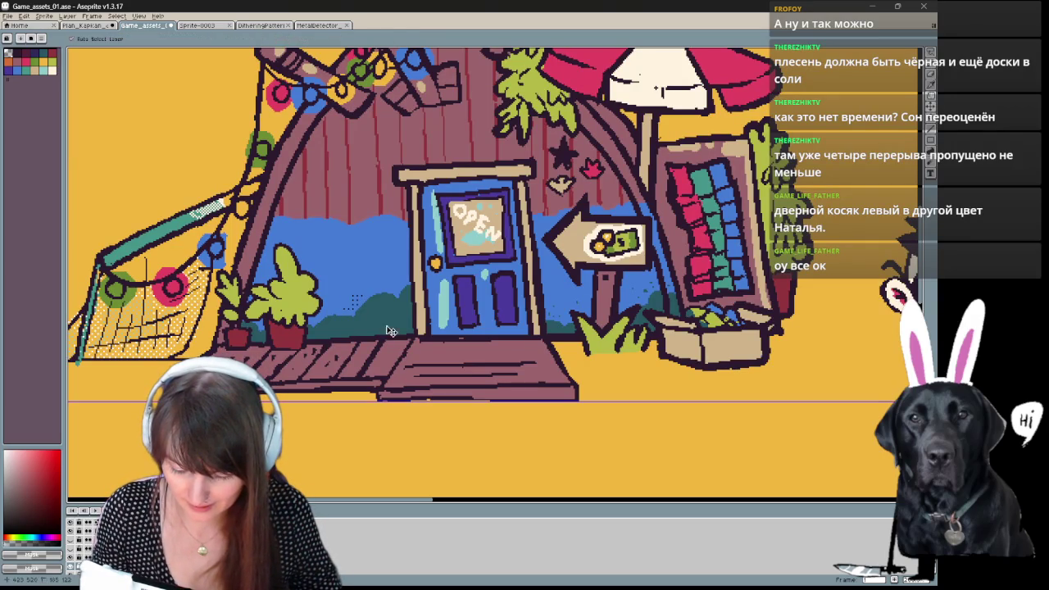
click(93, 39)
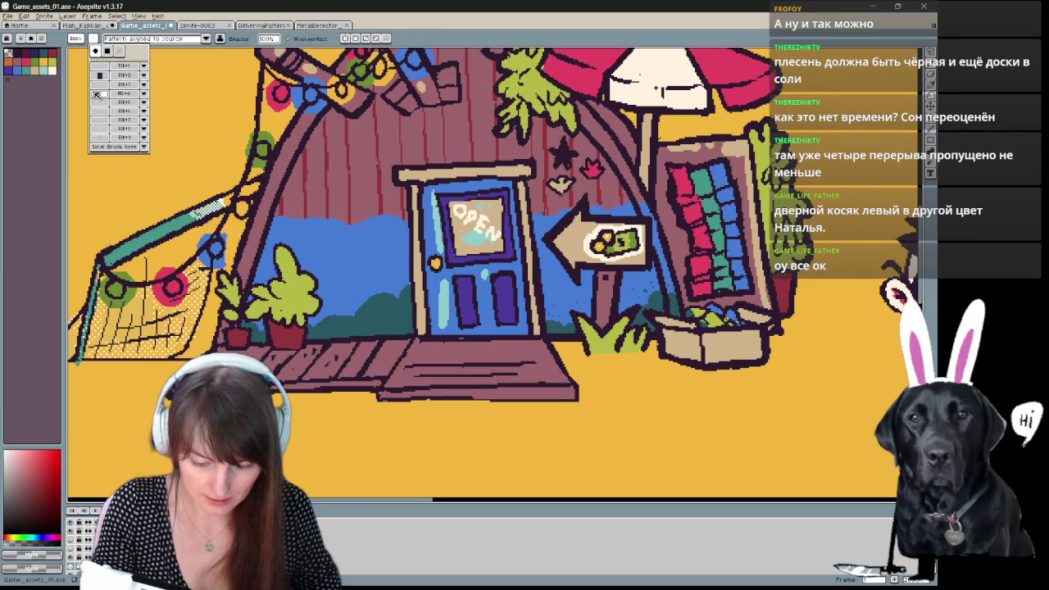
alt+click(344, 303)
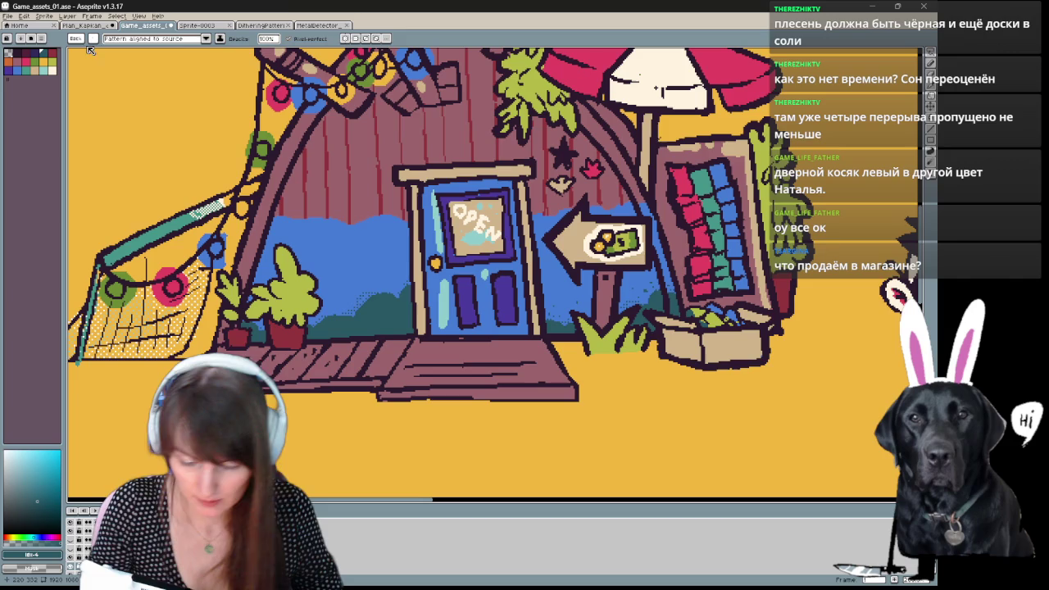
key(b)
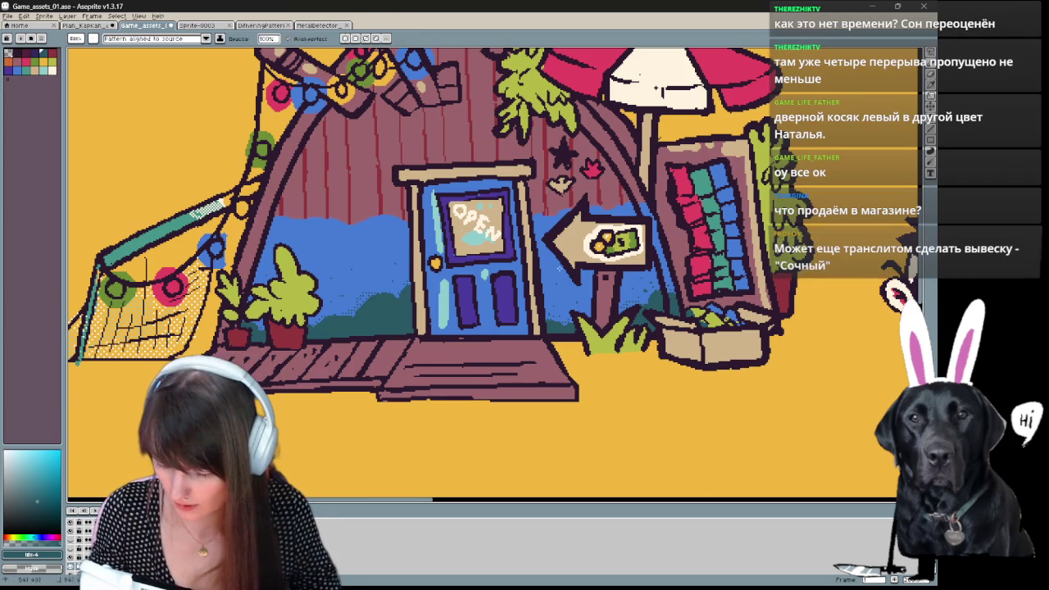
scroll(341, 240, down, 1)
scroll(505, 419, up, 1)
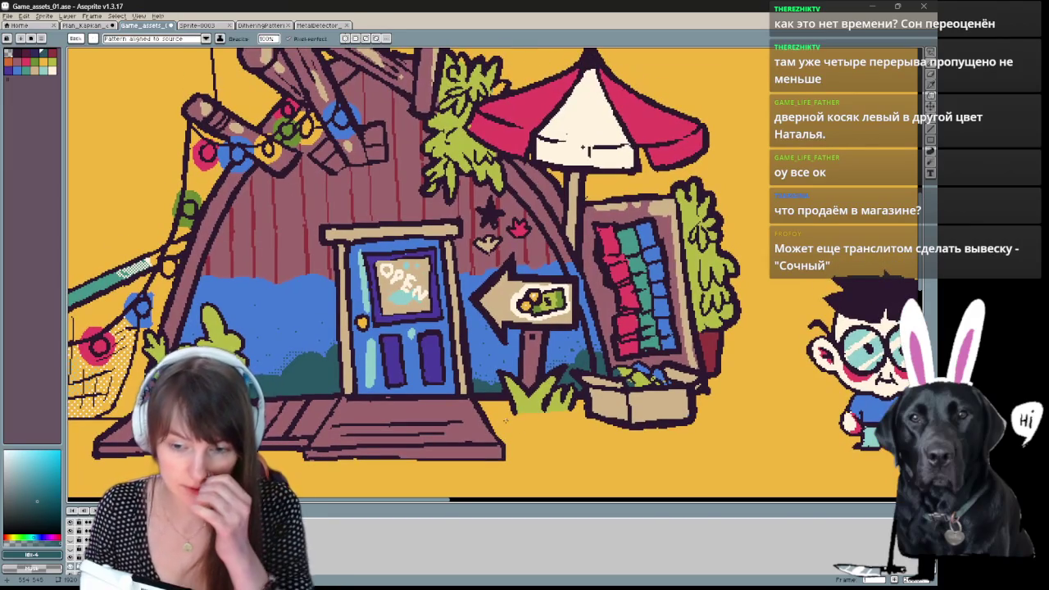
drag(584, 147, 613, 96)
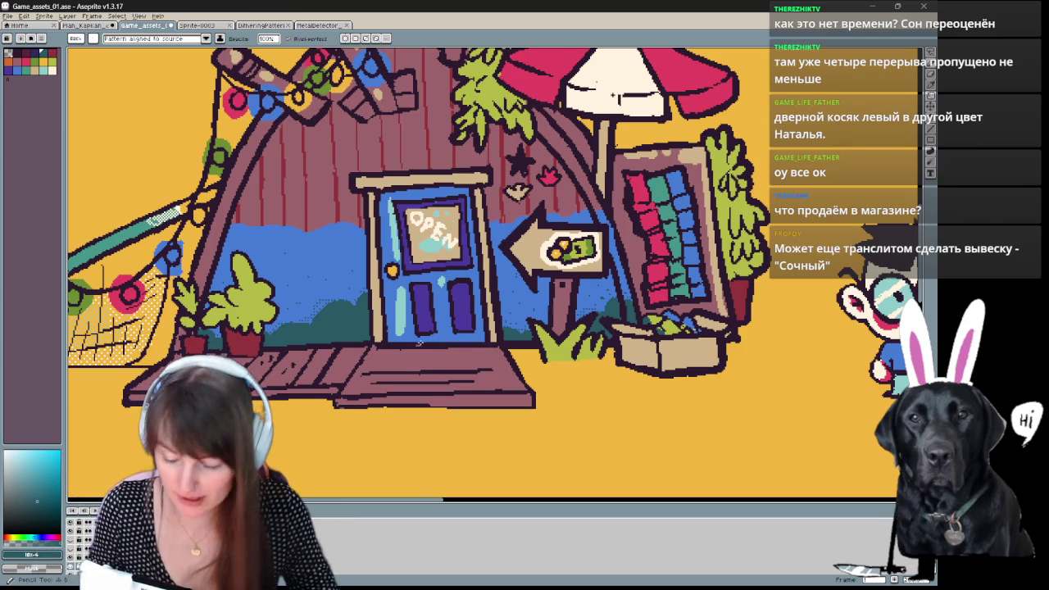
Return to a plain round brush and highlight the upper and lower porch planks in light tan.
click(94, 40)
click(97, 52)
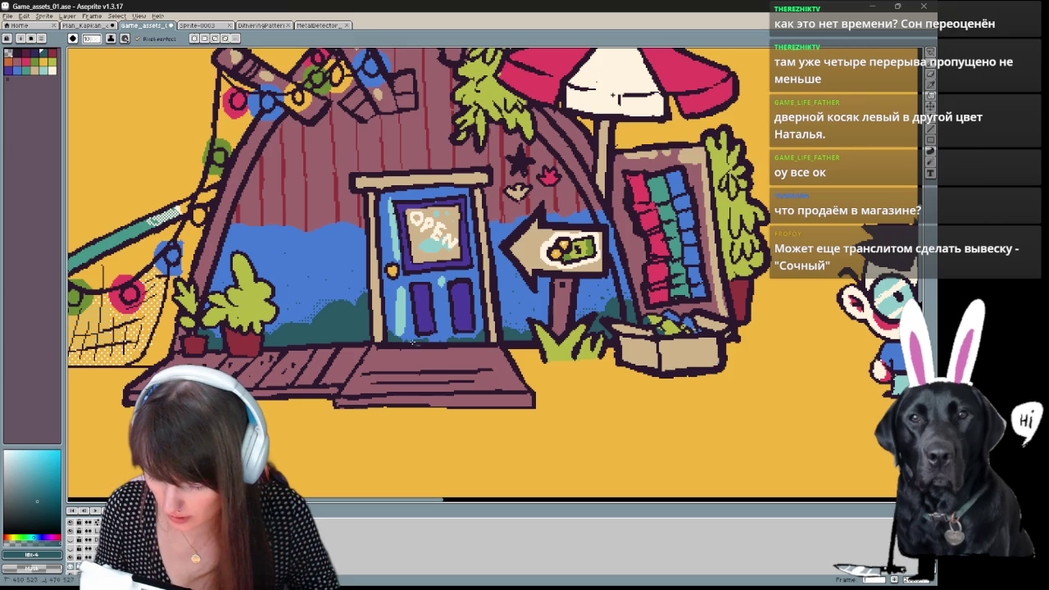
scroll(421, 429, up, 1)
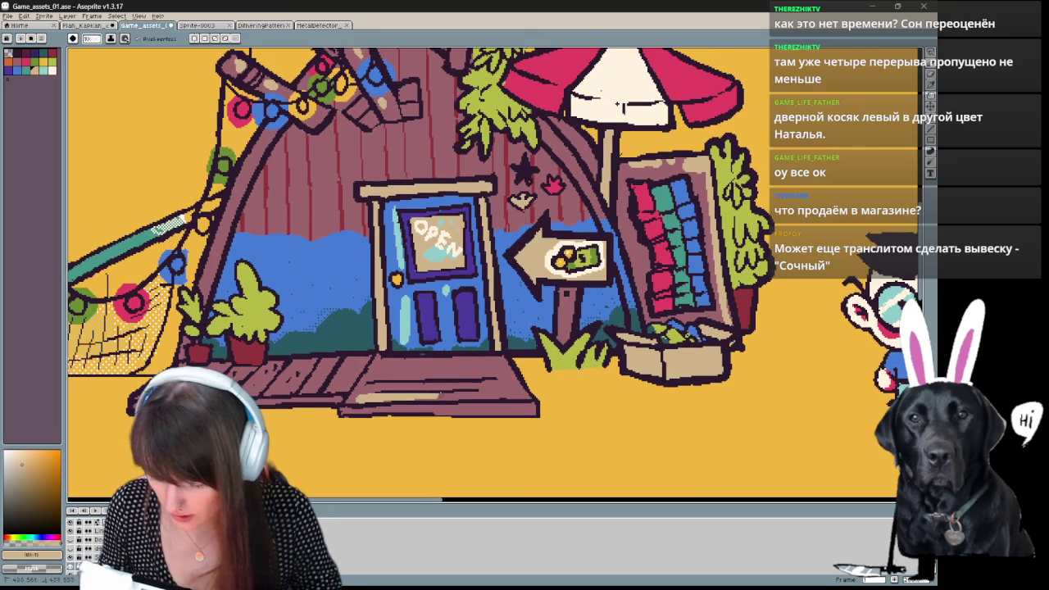
drag(364, 397, 521, 394)
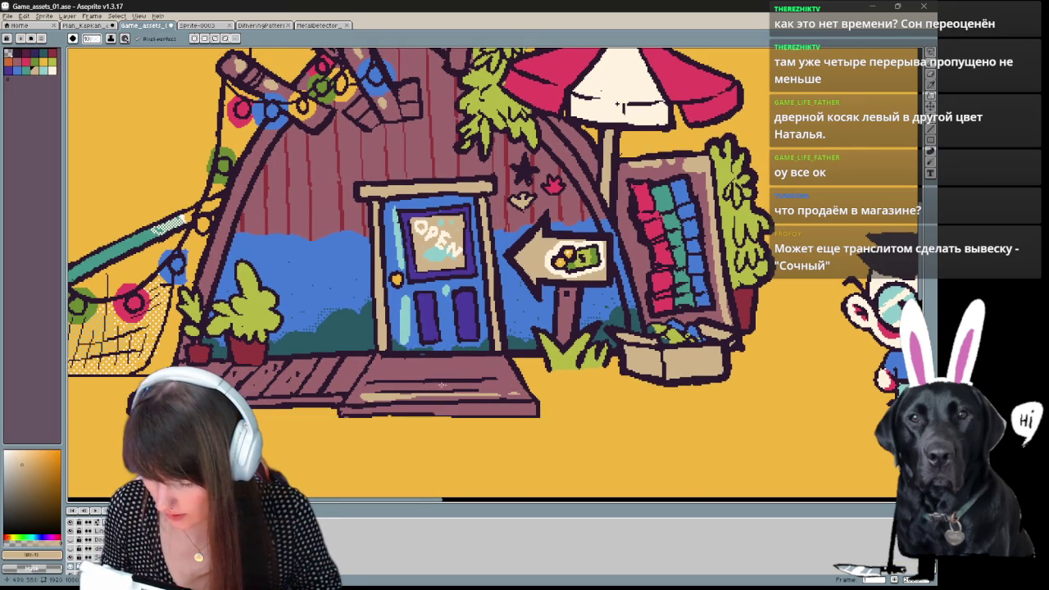
drag(370, 367, 495, 369)
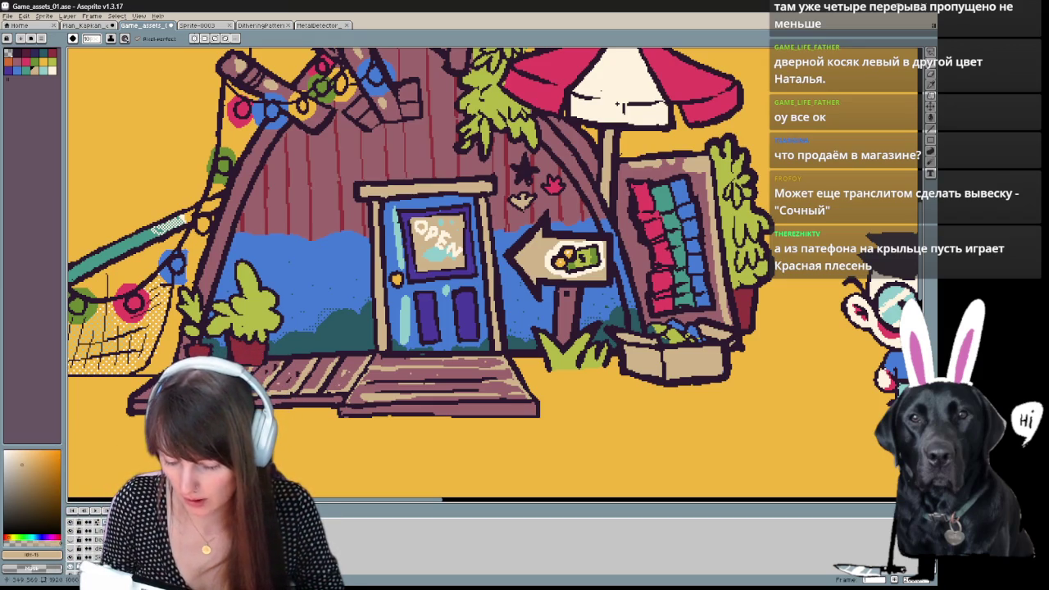
Draw a dark mauve line along a porch plank, then pick up the tan highlight colour.
alt+click(366, 373)
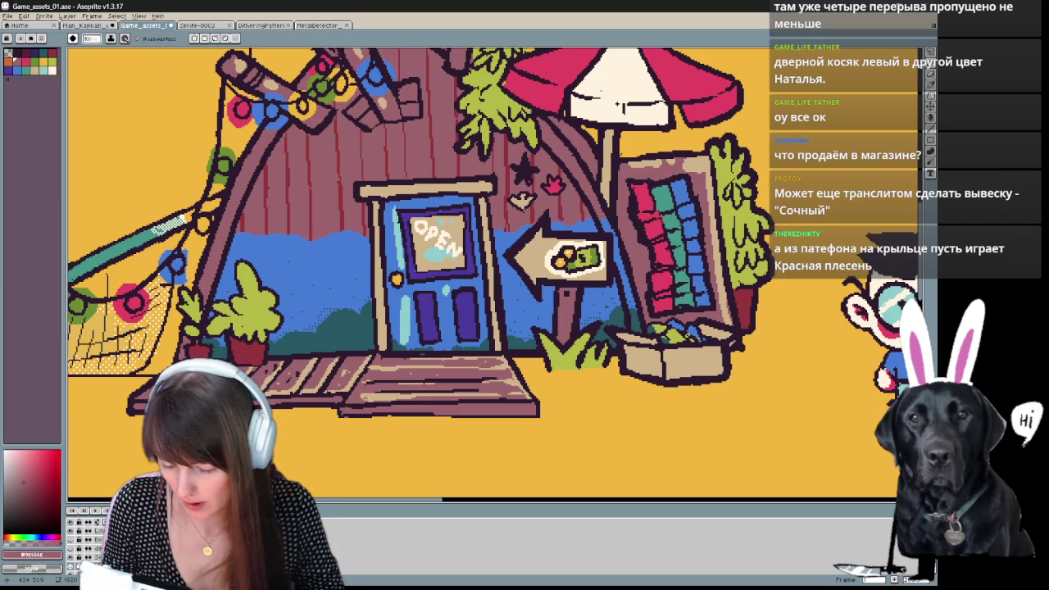
drag(407, 394, 374, 394)
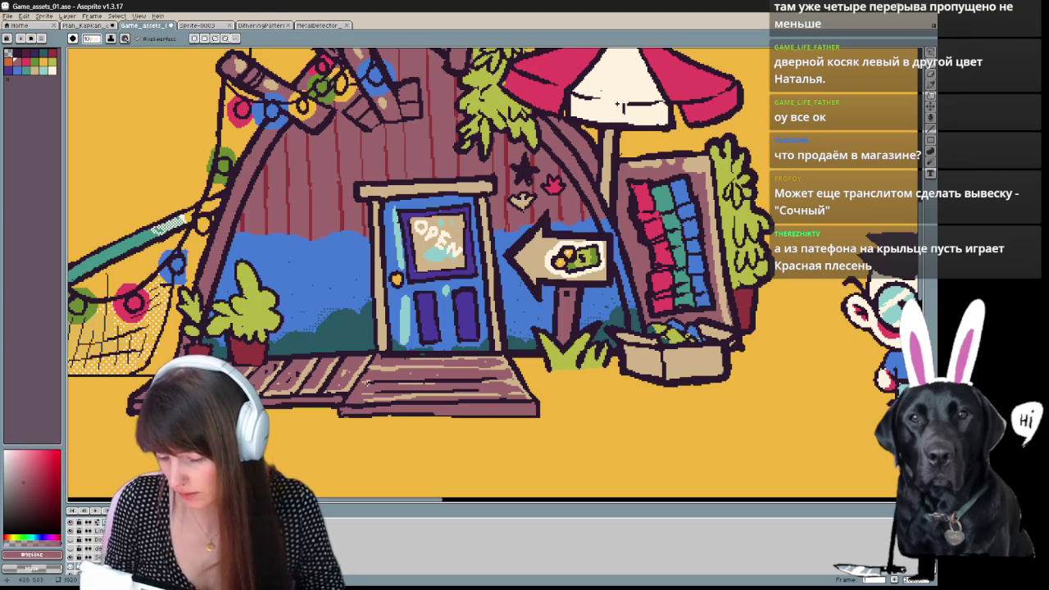
alt+click(515, 375)
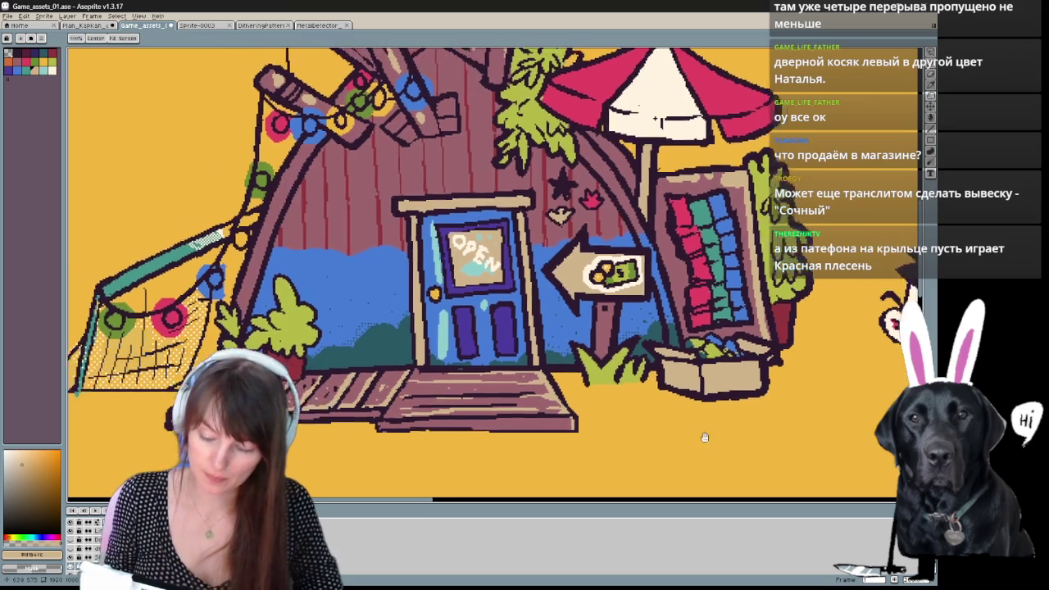
mouse_move(689, 372)
mouse_down()
mouse_move(725, 441)
mouse_move(565, 441)
mouse_up()
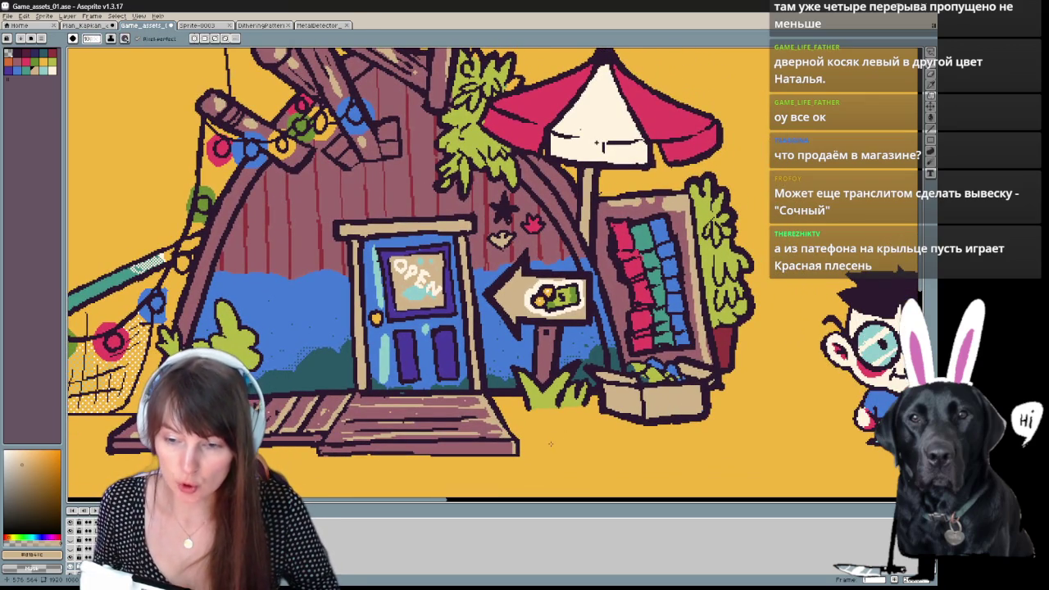
Pan up to the roof and sample the red, umbrella cream and dark red wall-stripe colours.
key(space)
mouse_move(608, 405)
mouse_down()
mouse_move(626, 450)
mouse_move(624, 483)
mouse_up()
key(ctrl+z)
key(b)
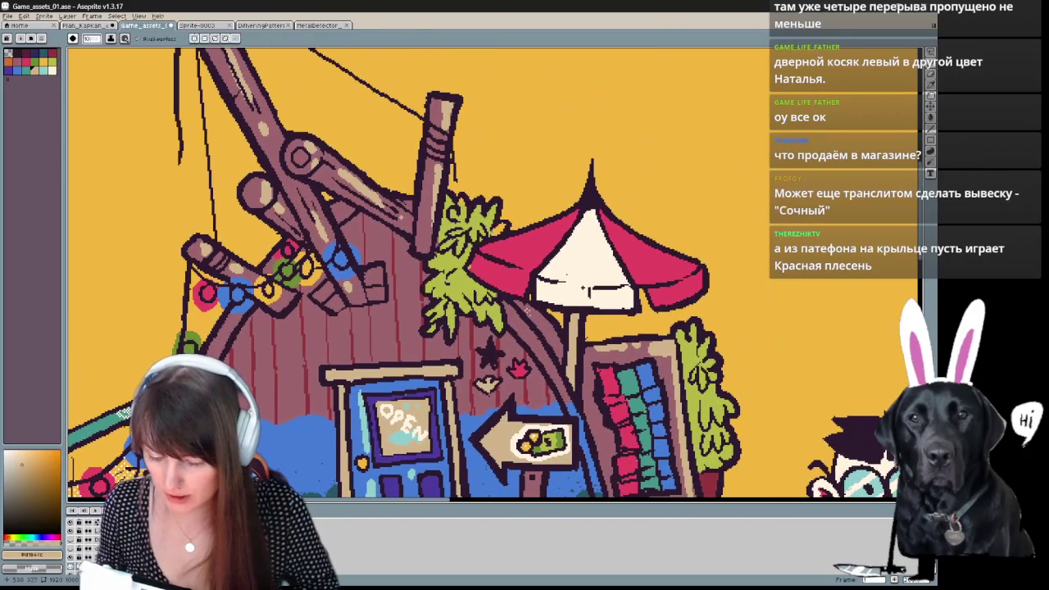
alt+click(471, 265)
drag(584, 287, 608, 236)
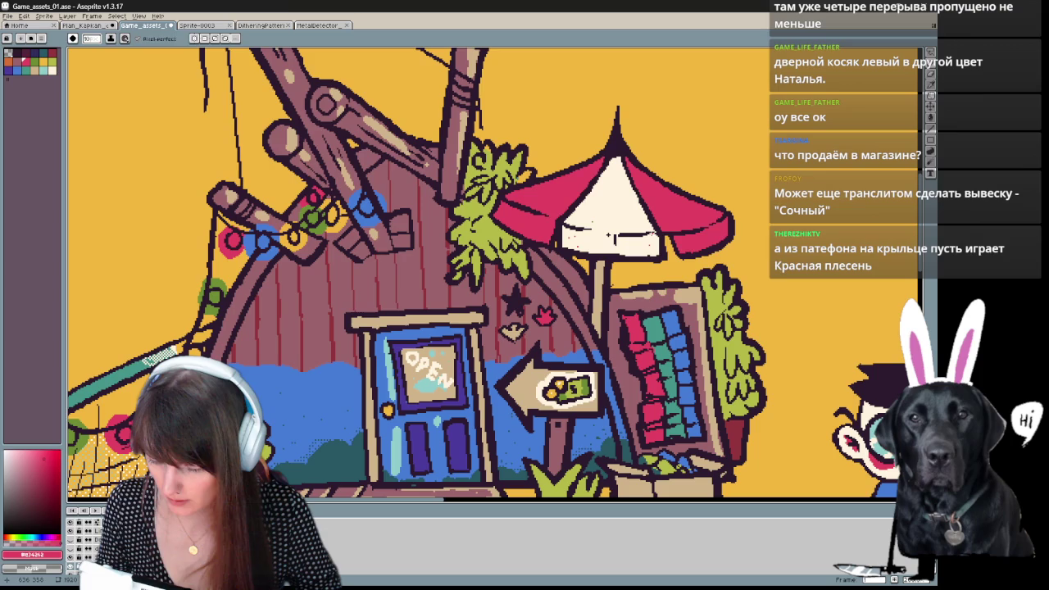
alt+click(608, 236)
drag(608, 236, 654, 210)
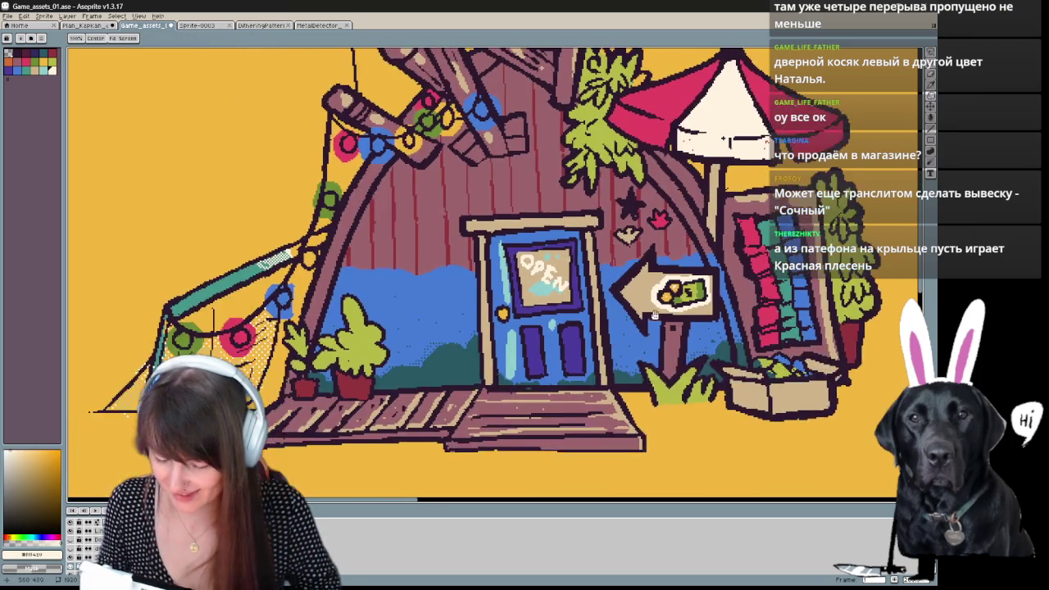
alt+click(397, 263)
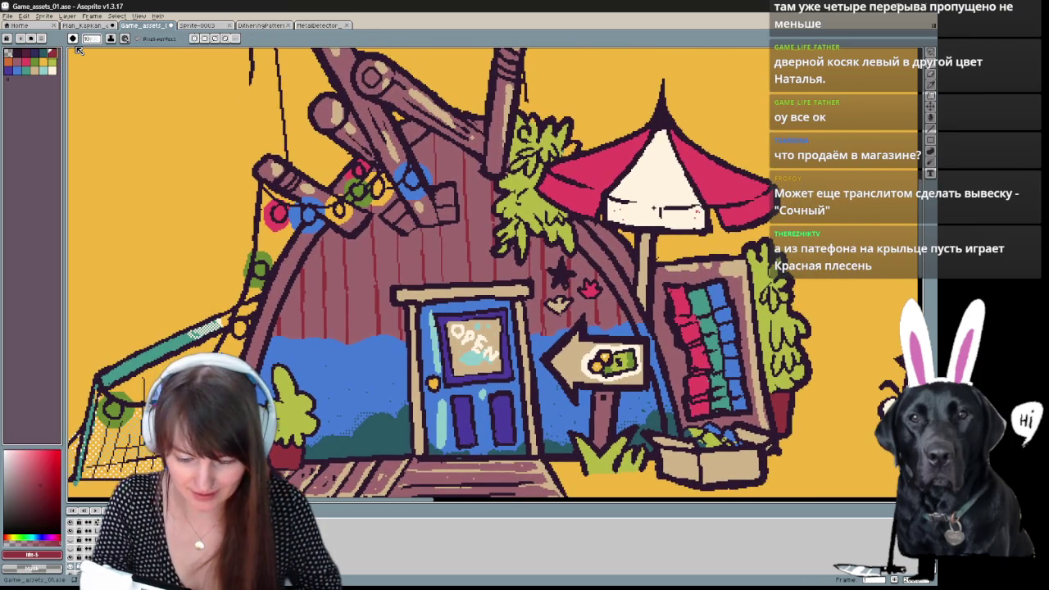
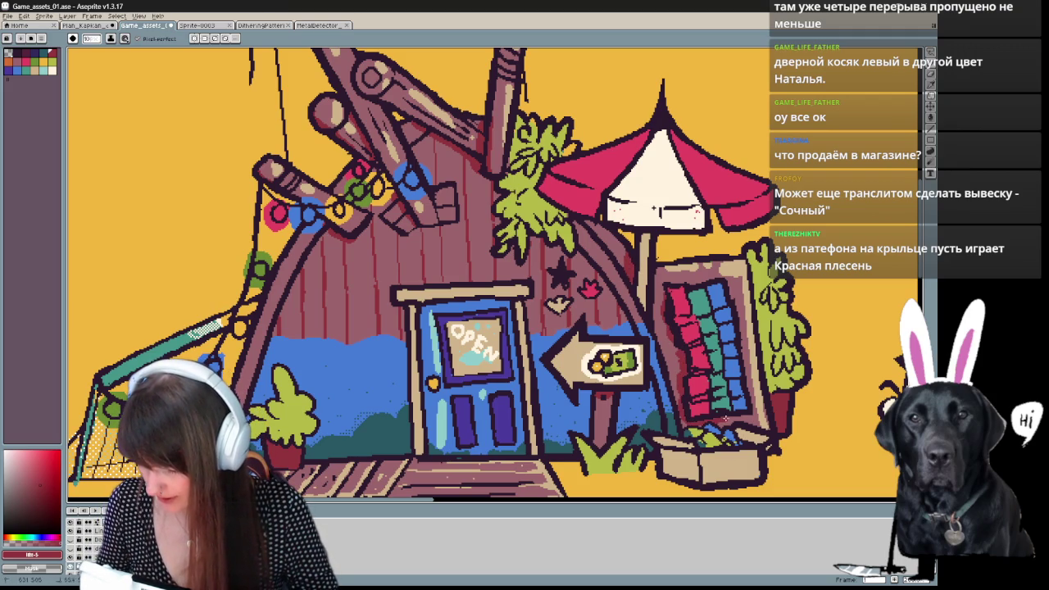
Frame the hut artwork and choose the patterned dithering brush preset.
drag(657, 211, 677, 173)
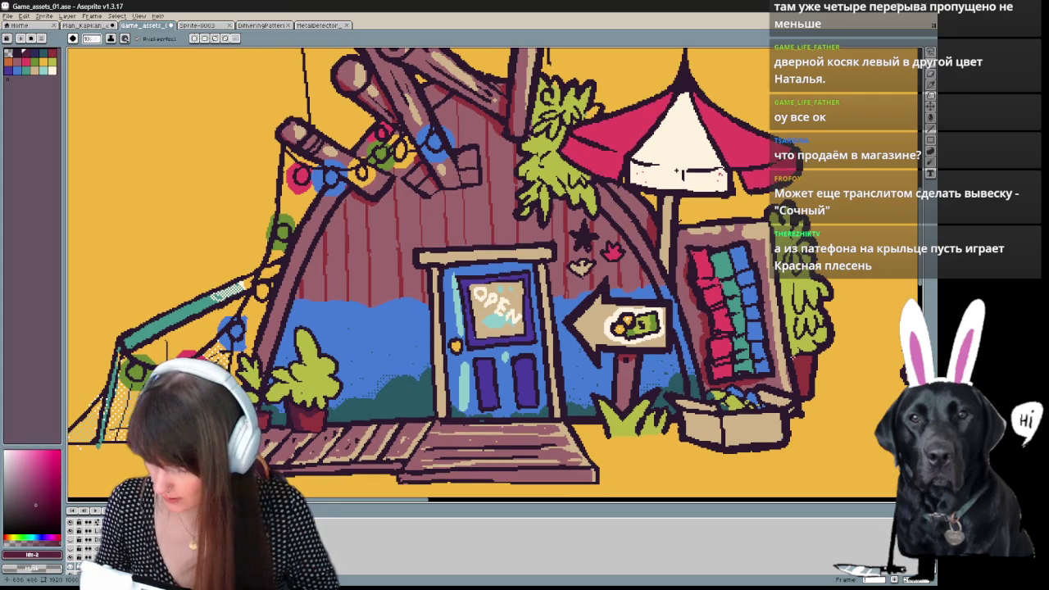
scroll(677, 171, up, 1)
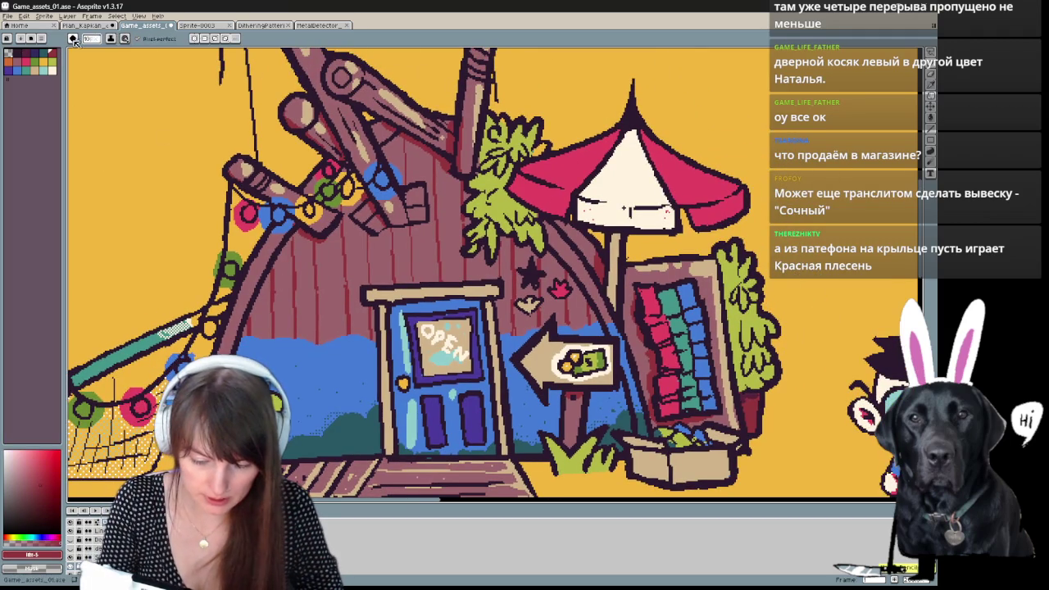
click(73, 38)
click(96, 99)
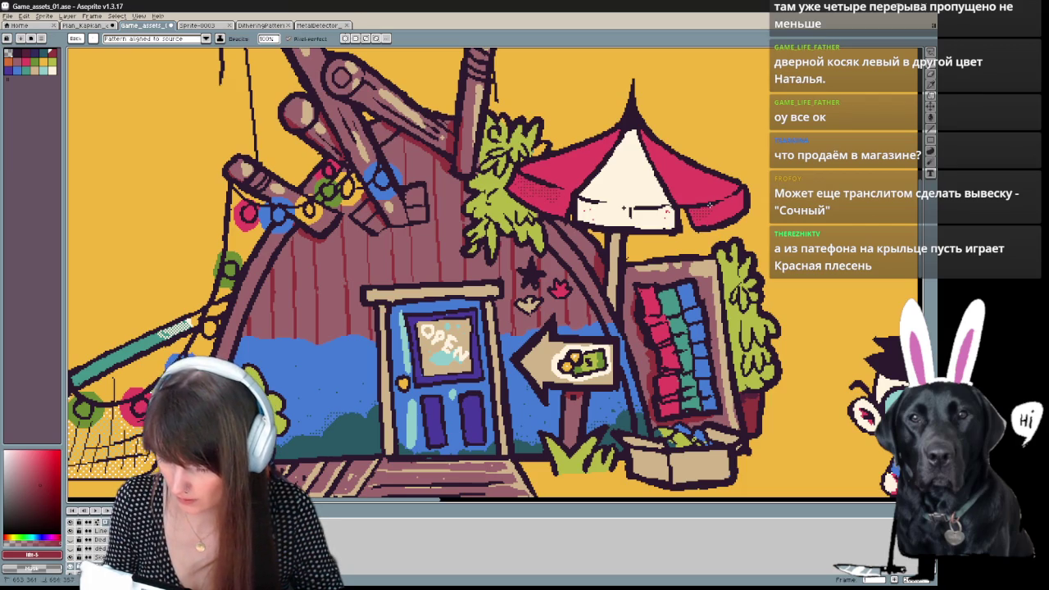
click(73, 39)
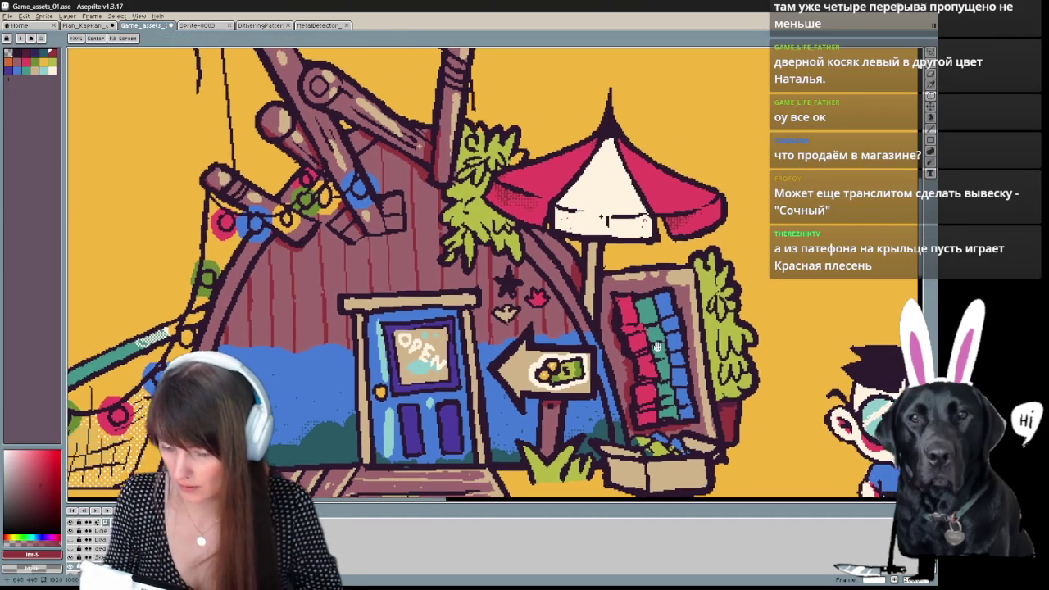
drag(626, 211, 593, 216)
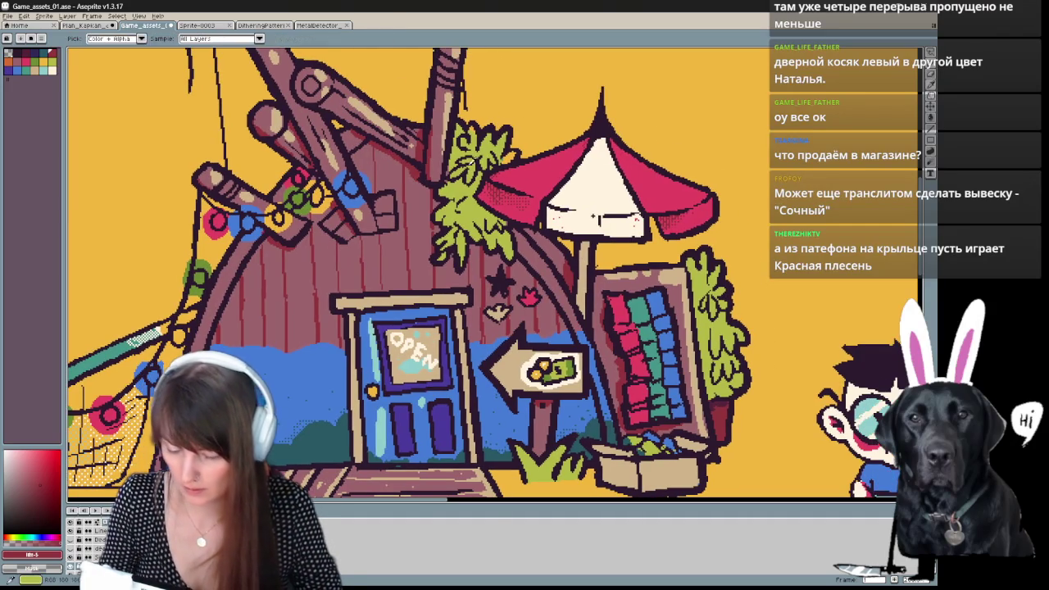
Eyedrop the cream colour and switch back to the round pixel-perfect brush.
alt+click(593, 216)
click(73, 39)
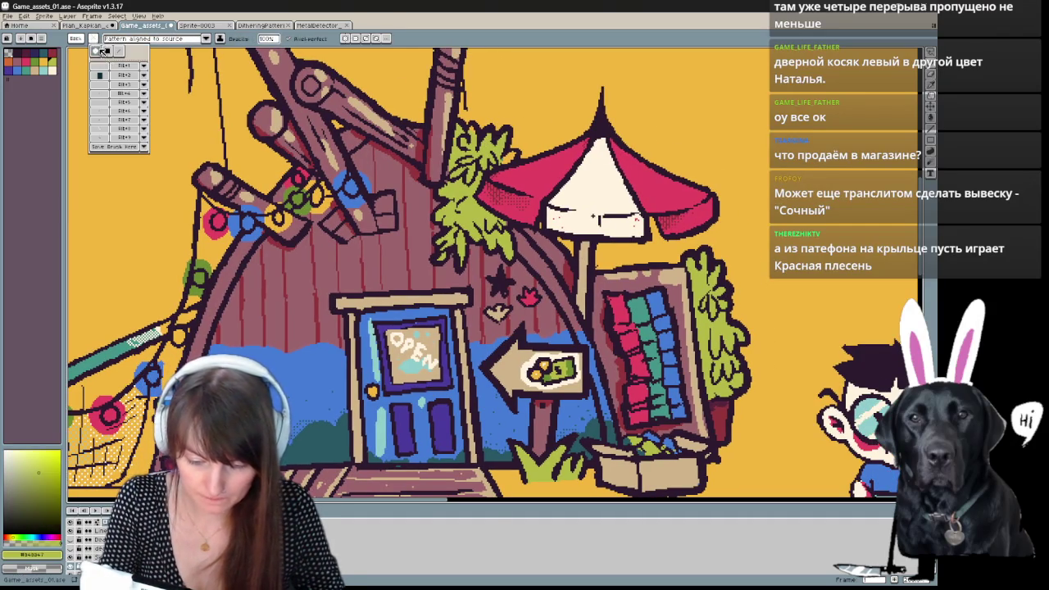
click(106, 49)
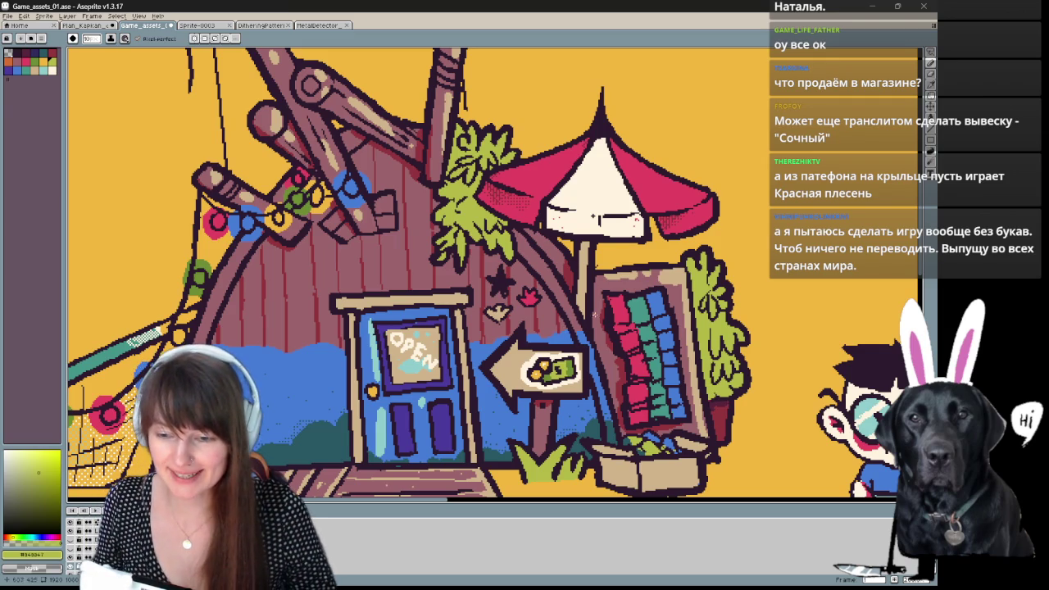
Pick the dark magenta colour and fill a square sign beneath the lights.
mouse_move(595, 217)
mouse_down()
mouse_move(630, 181)
mouse_move(639, 150)
mouse_up()
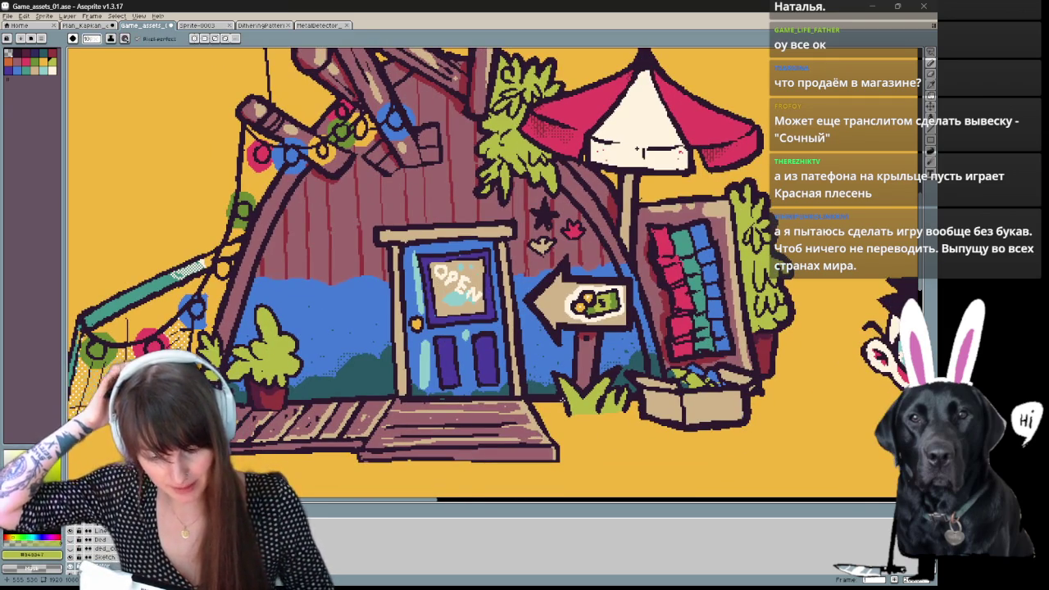
alt+click(637, 150)
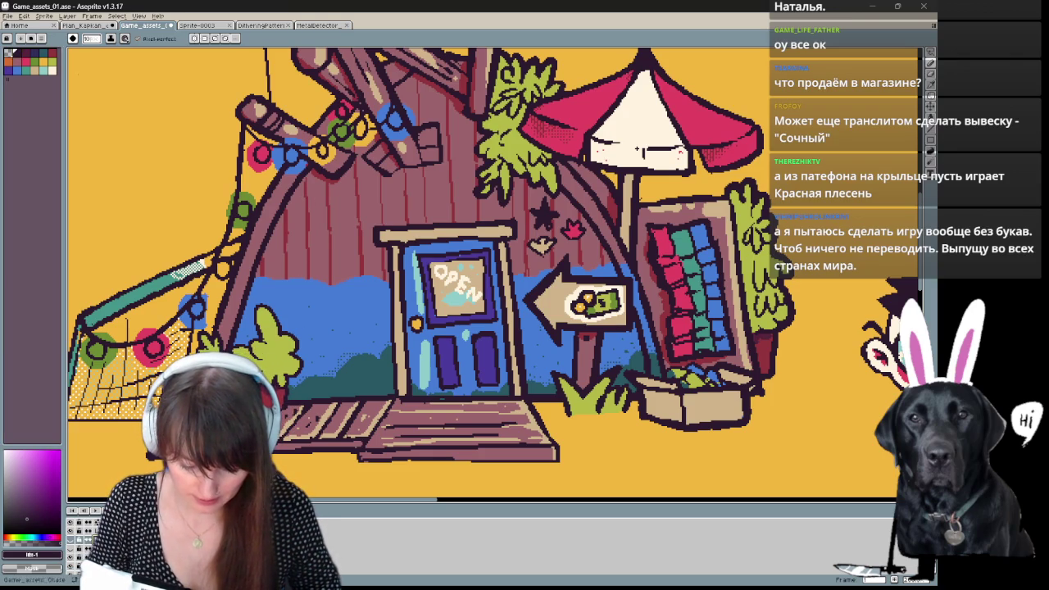
click(77, 543)
click(76, 542)
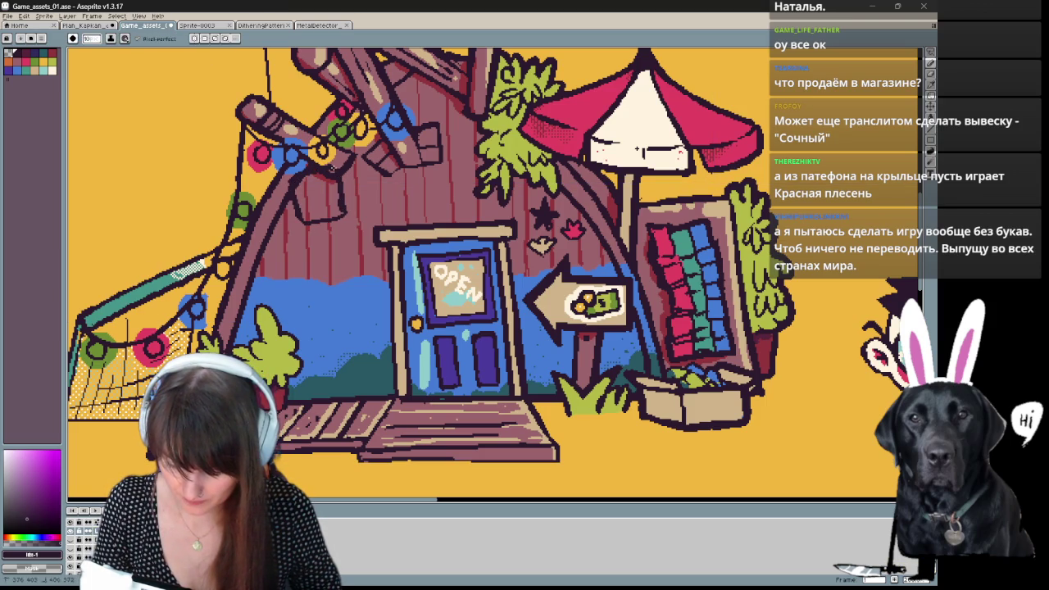
drag(297, 196, 335, 194)
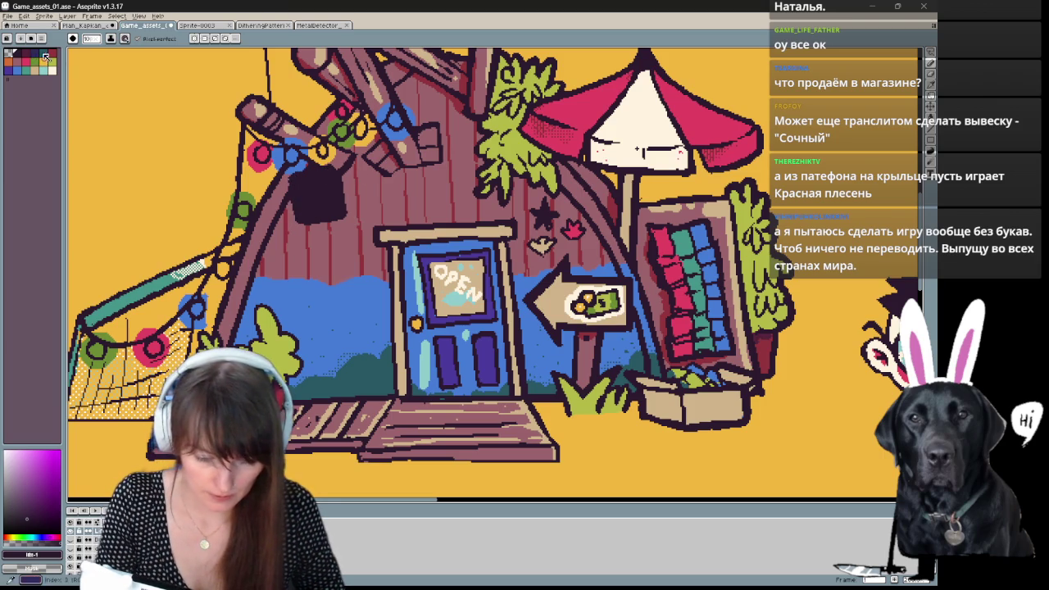
Draw an orange round speaker rim on the dark square.
click(28, 52)
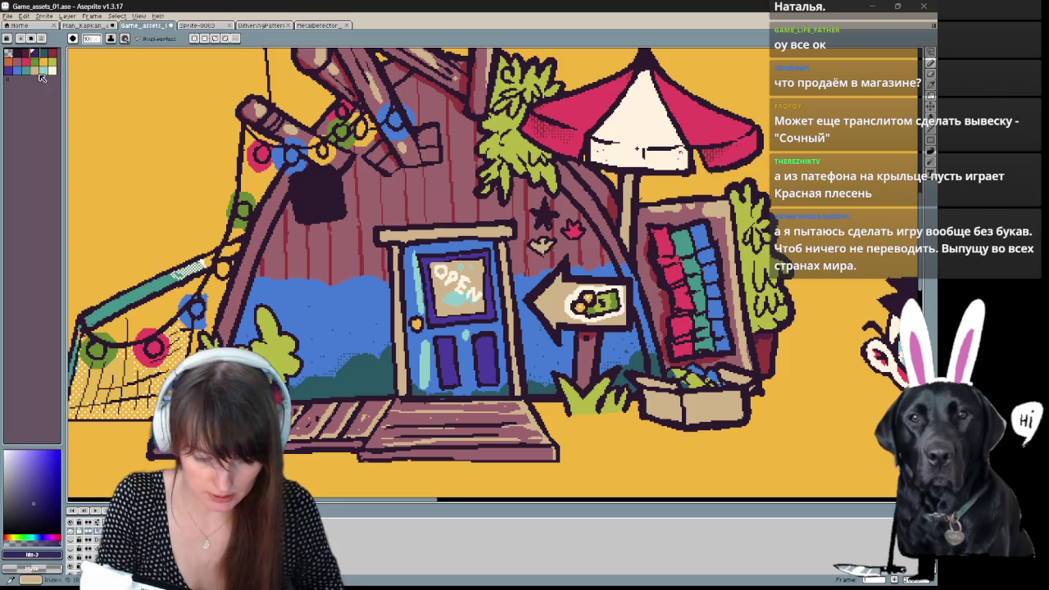
click(34, 70)
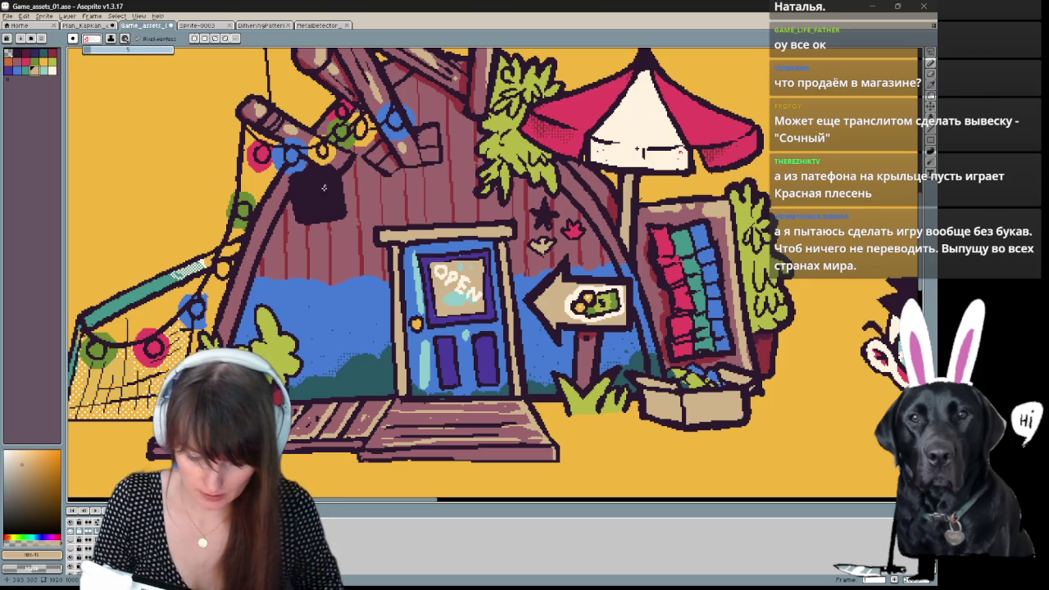
drag(316, 182, 321, 211)
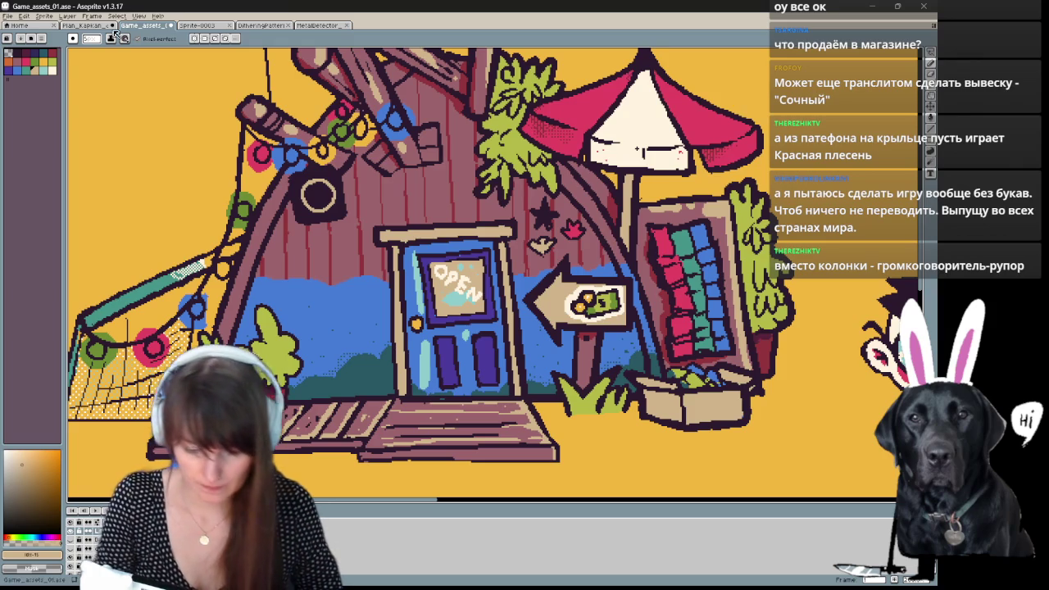
Dither tan pixels inside the speaker with the pattern brush.
click(82, 39)
click(88, 128)
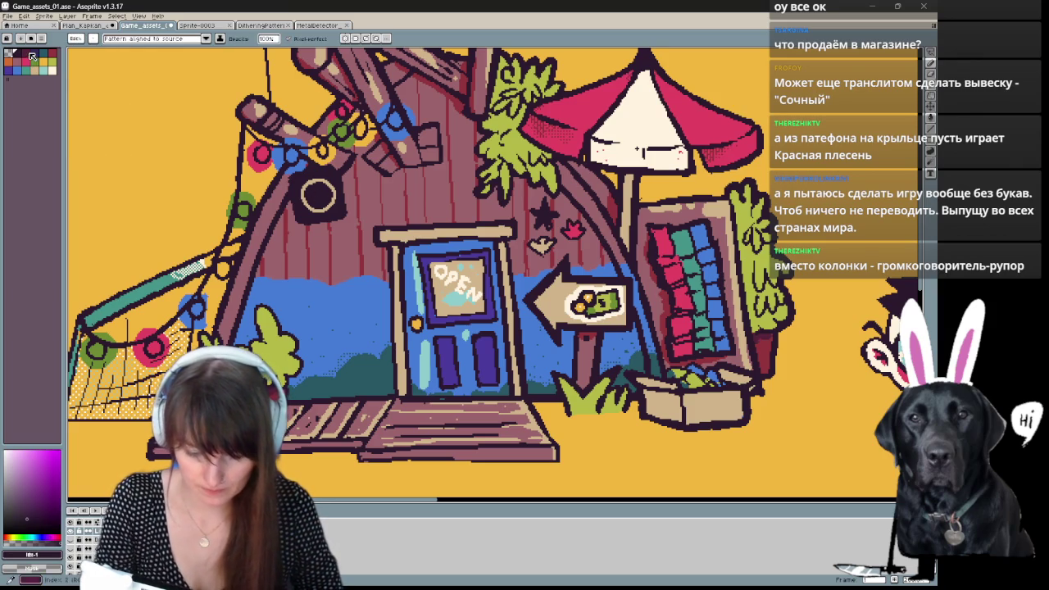
click(49, 71)
click(318, 194)
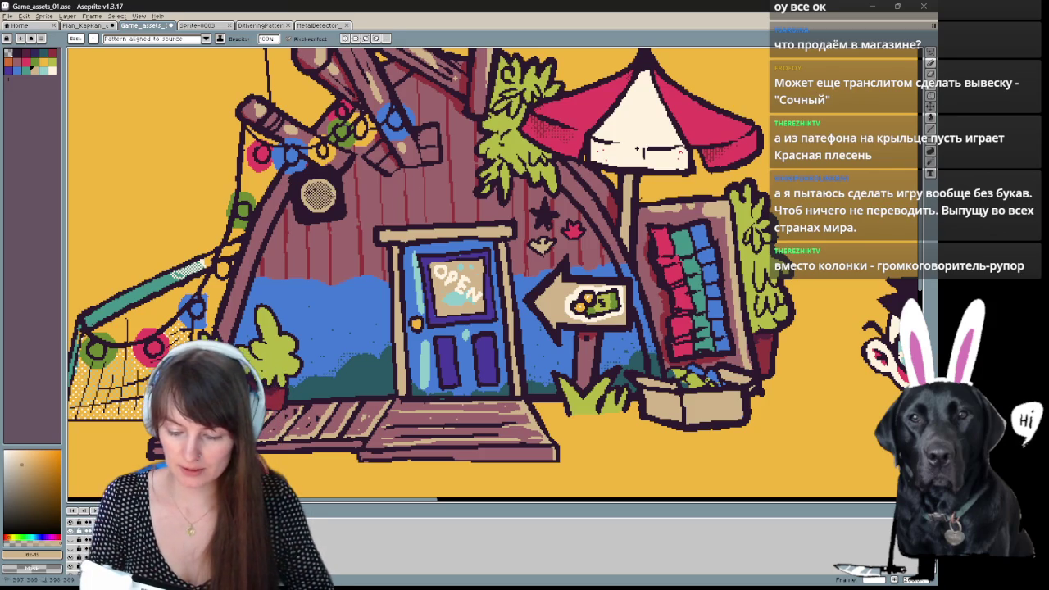
mouse_move(484, 232)
mouse_down()
mouse_move(437, 361)
mouse_move(478, 242)
mouse_up()
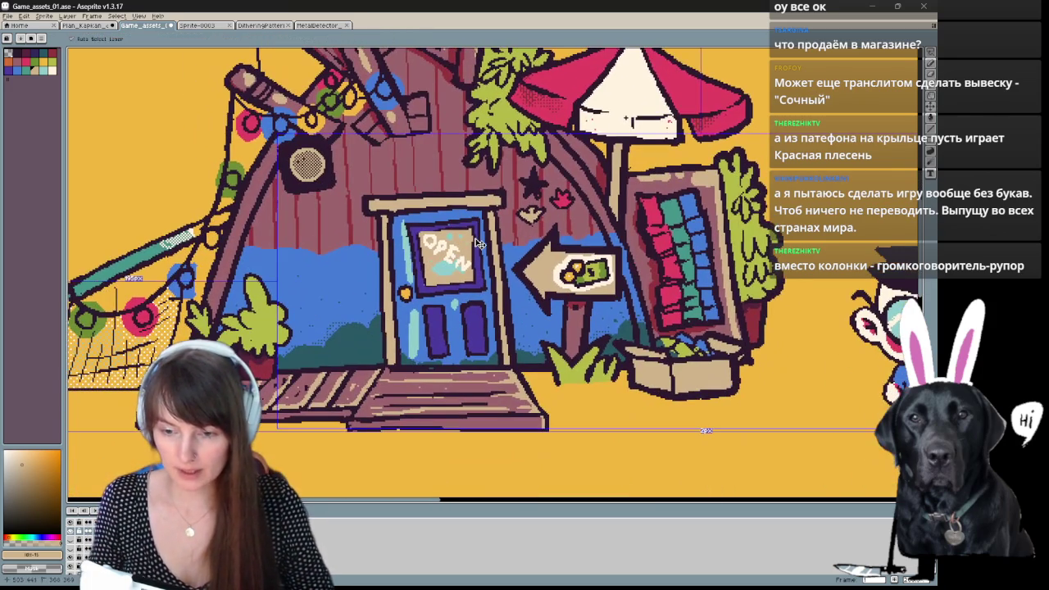
Undo the speaker's rim, shading and dark square on the wall.
key(ctrl+z)
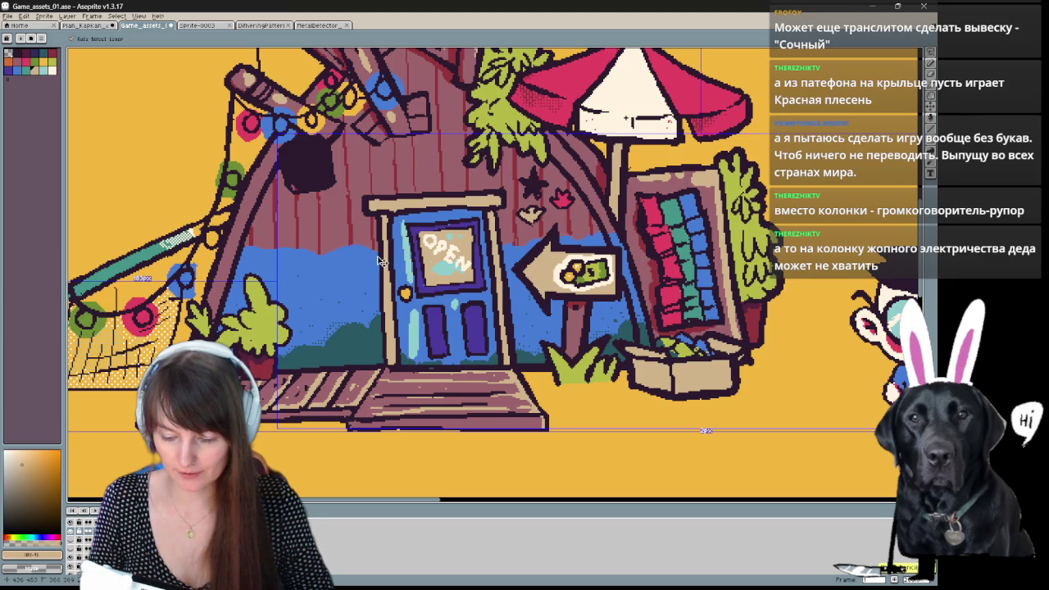
key(ctrl+z)
scroll(427, 331, down, 1)
scroll(427, 331, up, 2)
mouse_move(369, 295)
mouse_down()
mouse_move(312, 317)
mouse_move(293, 428)
mouse_up()
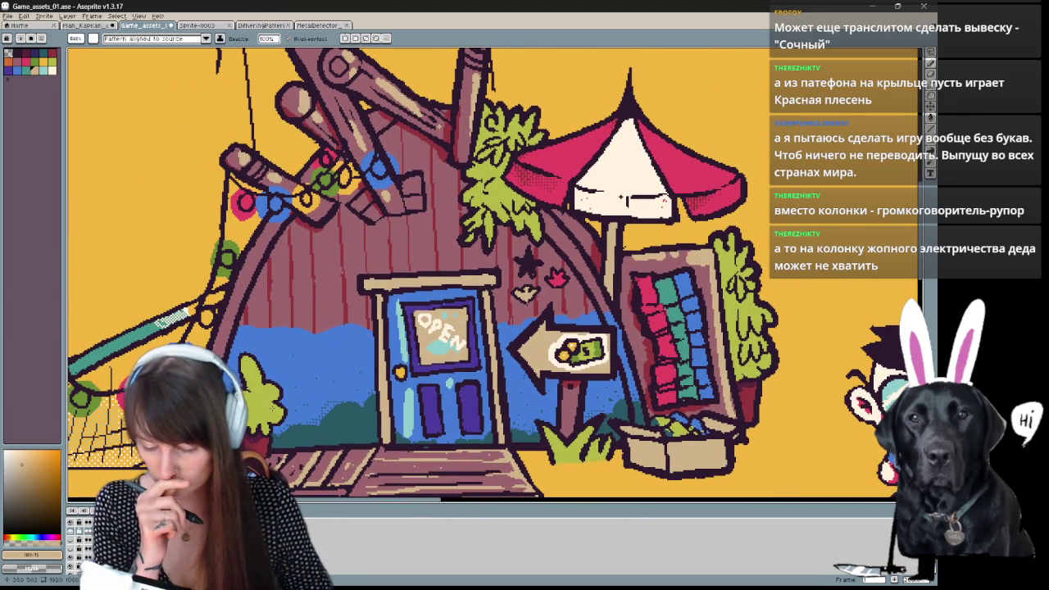
Pan up to the tall pole's top and pick a dark purple colour.
key(space)
drag(271, 50, 314, 214)
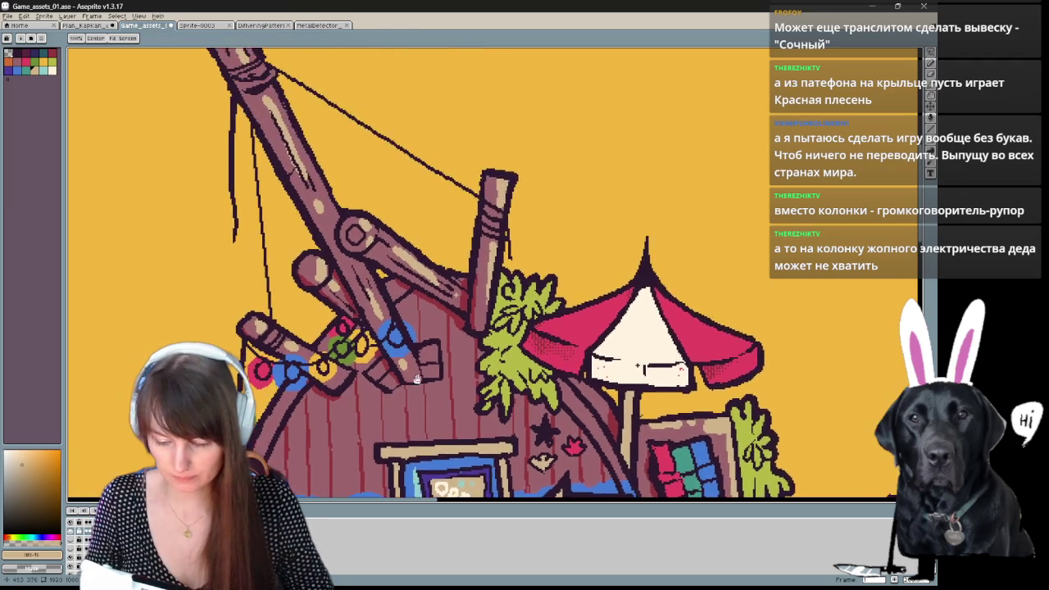
key(b)
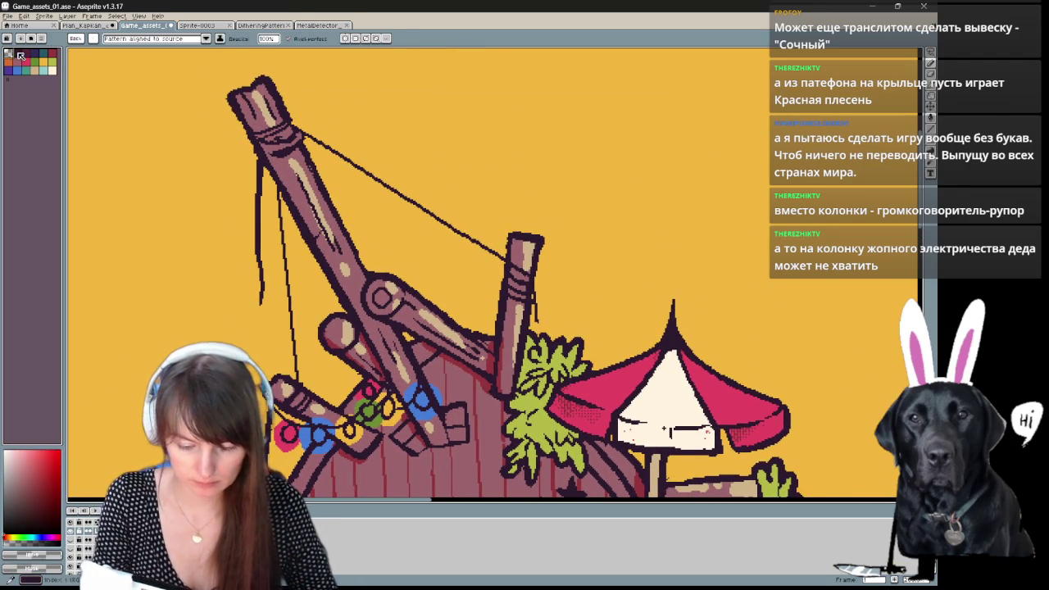
click(15, 52)
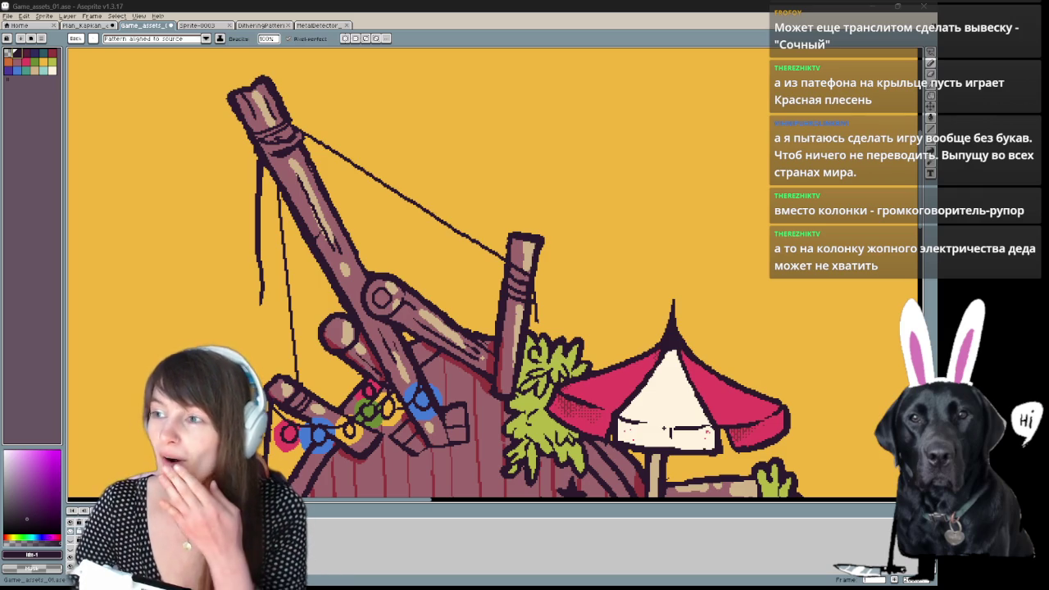
key(alt+Tab)
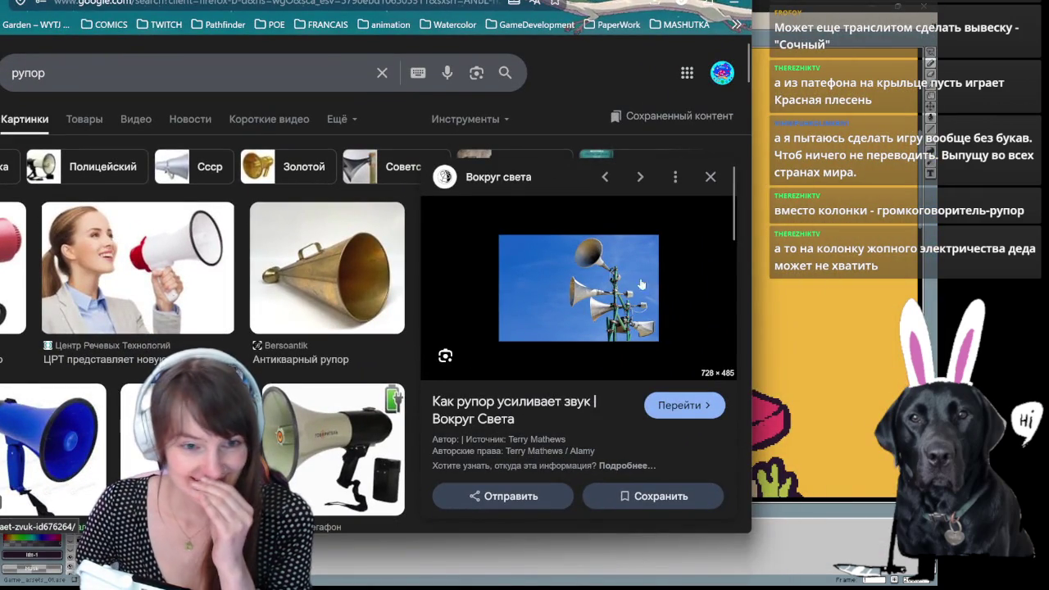
Copy the loudspeaker horns photo from the рупор image results.
right_click(634, 329)
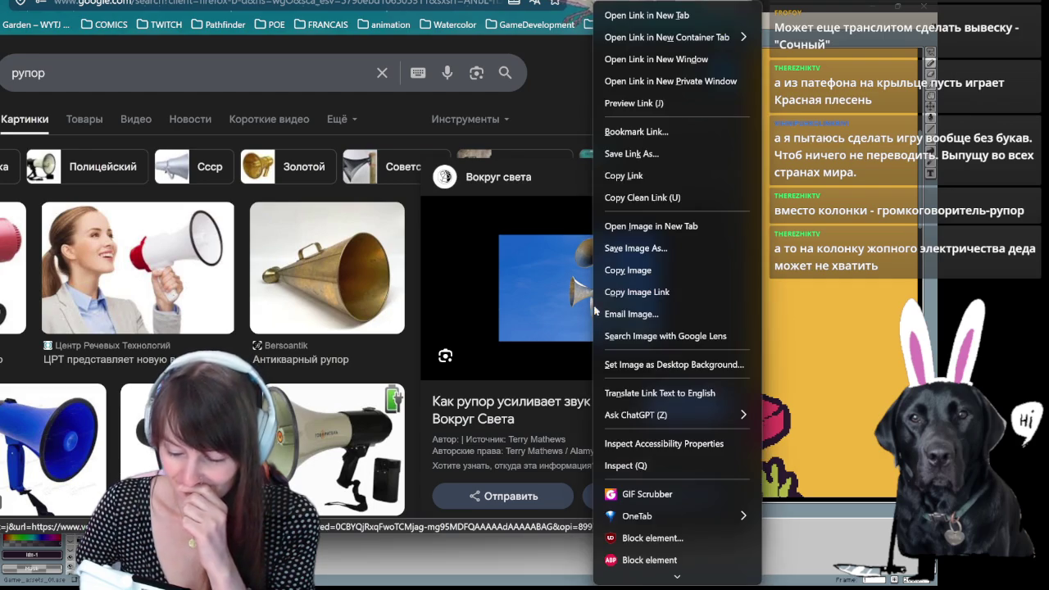
click(649, 250)
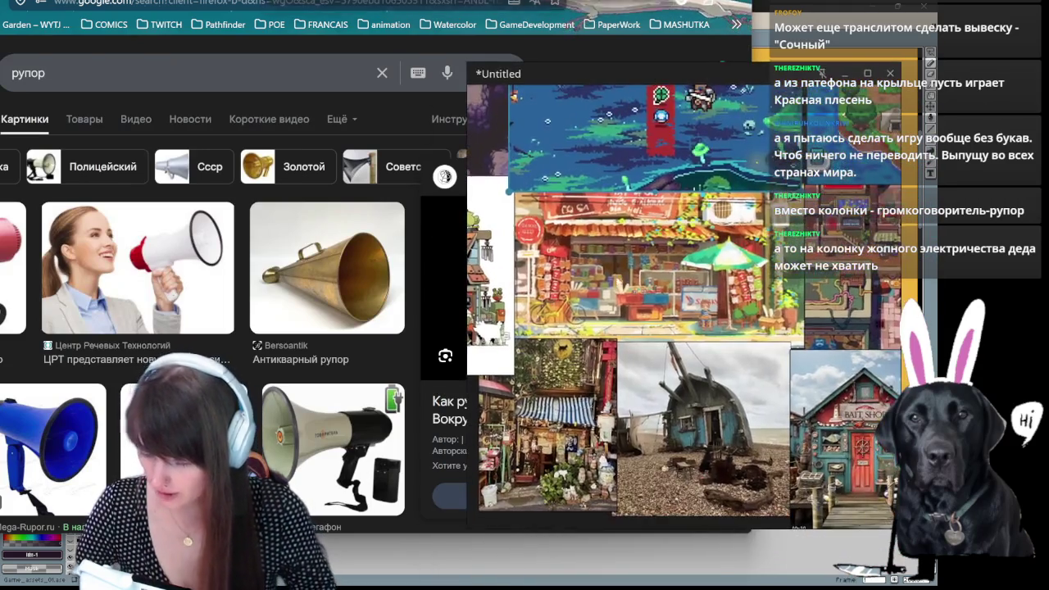
Paste the loudspeaker photo onto the PureRef board and enlarge it beside the shack reference.
scroll(606, 287, down, 3)
scroll(607, 287, down, 3)
key(ctrl+v)
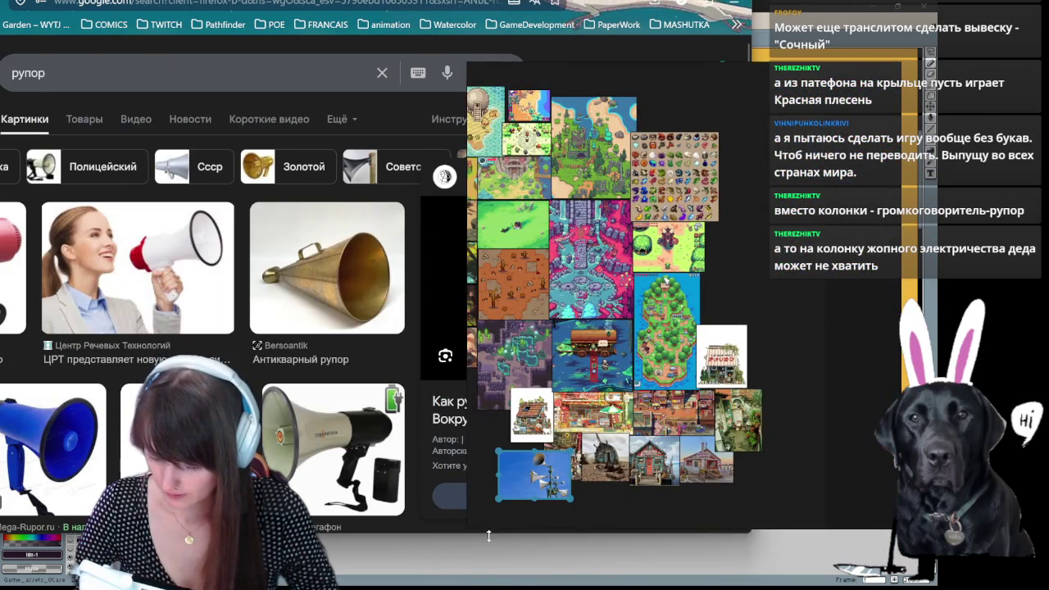
drag(571, 501, 530, 461)
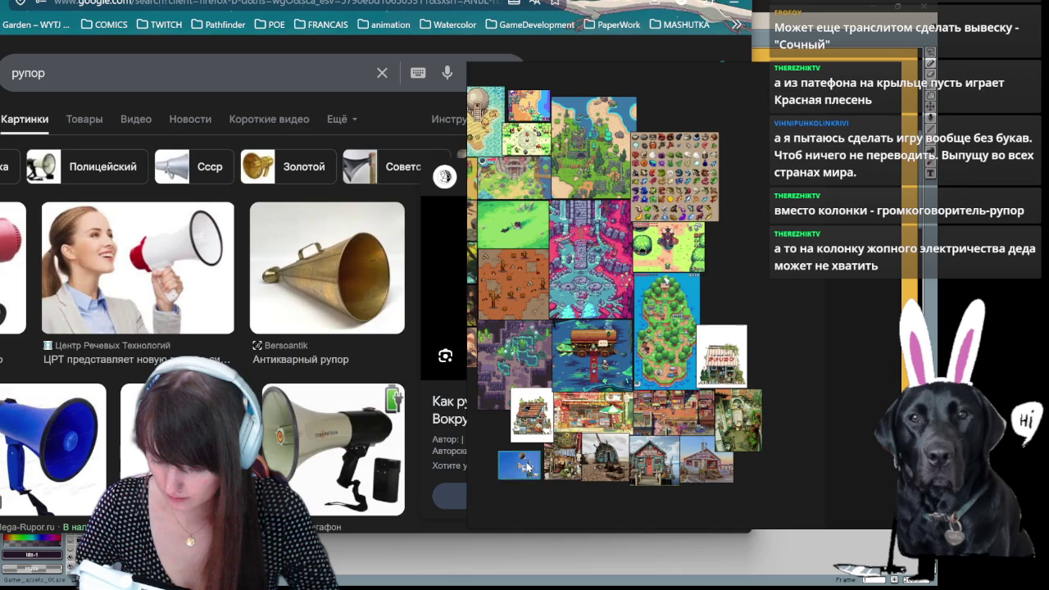
scroll(485, 440, up, 2)
scroll(492, 455, up, 2)
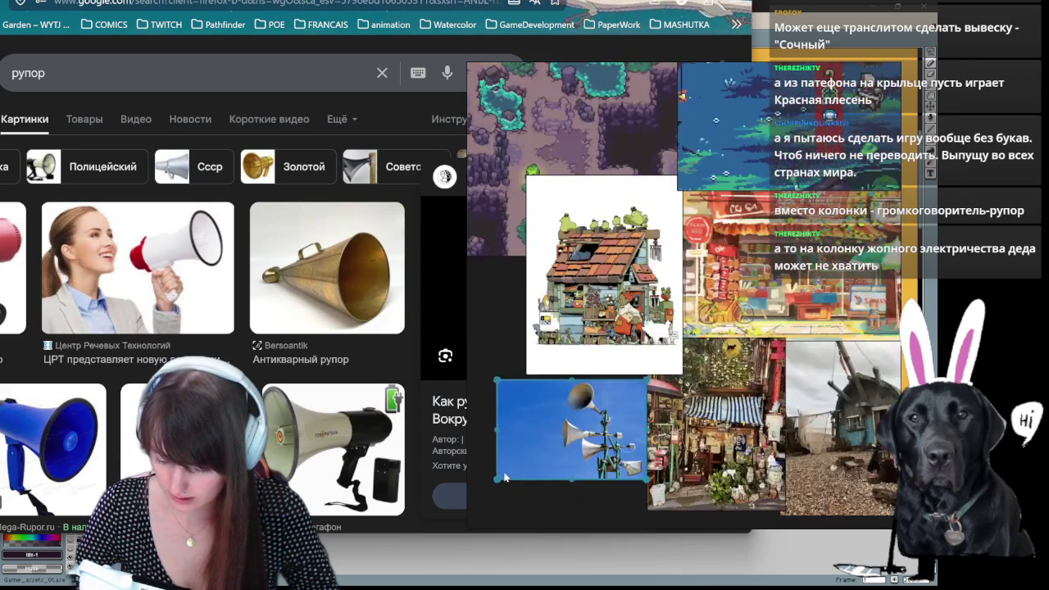
scroll(504, 478, up, 2)
scroll(205, 311, down, 3)
scroll(204, 312, down, 3)
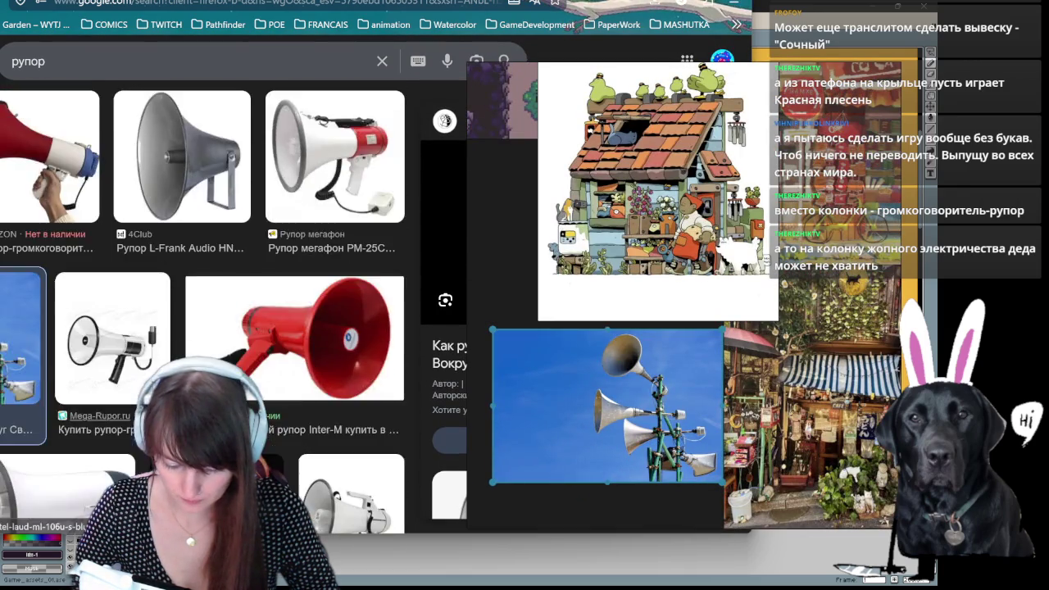
scroll(205, 312, down, 3)
scroll(205, 312, down, 2)
scroll(327, 328, down, 3)
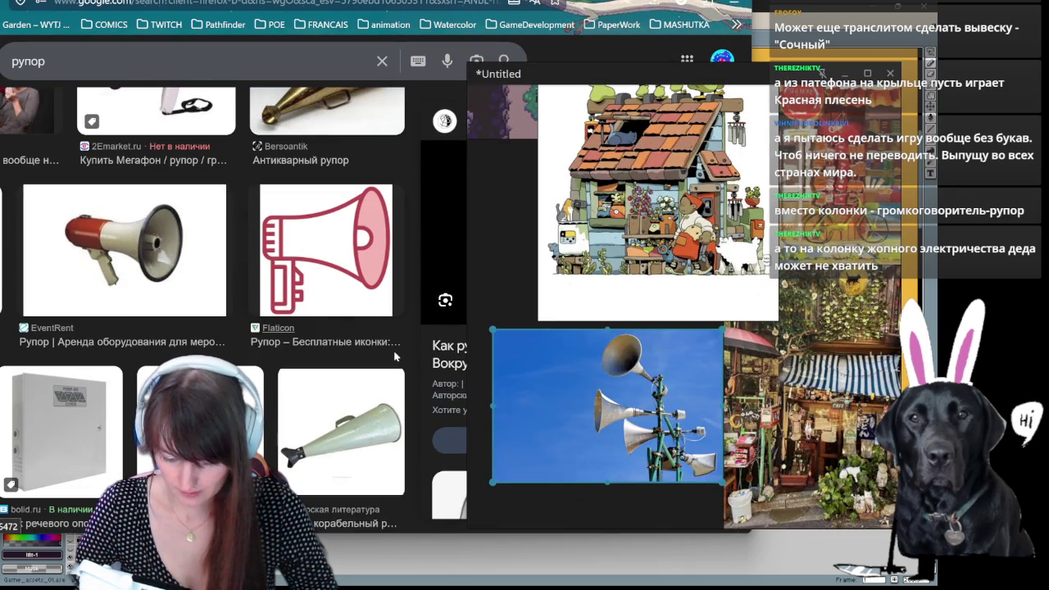
drag(607, 16, 651, 64)
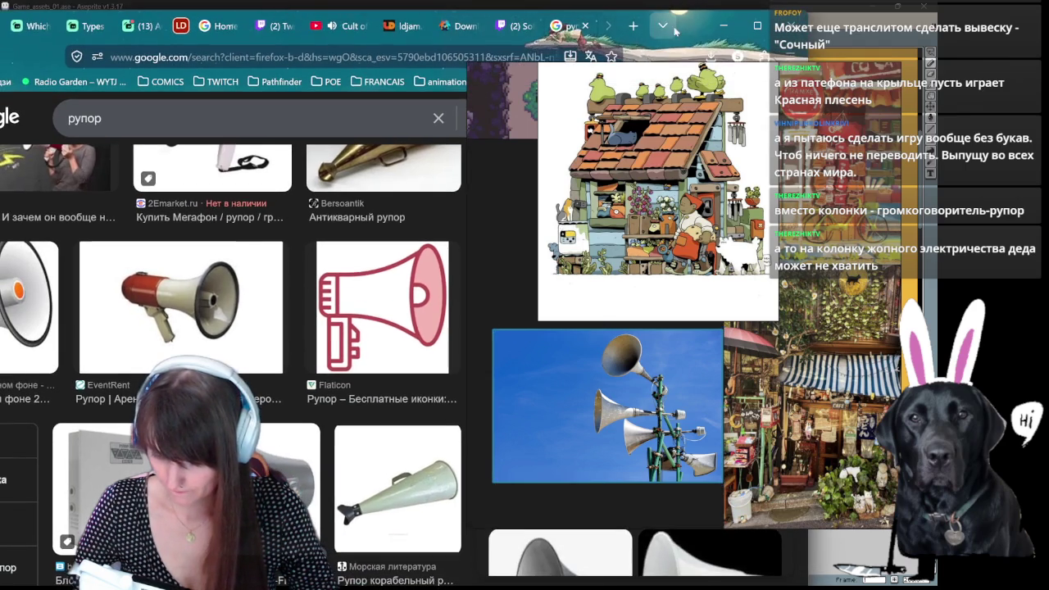
Maximize the browser, scroll through the рупор megaphone images, then close that tab.
double_click(651, 64)
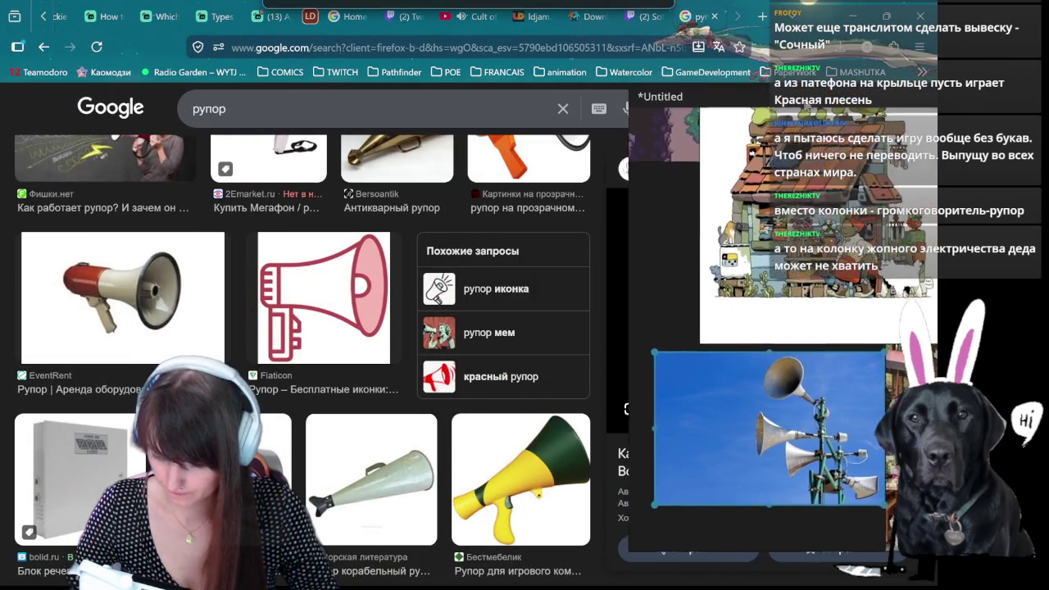
drag(640, 77, 837, 98)
scroll(348, 281, down, 3)
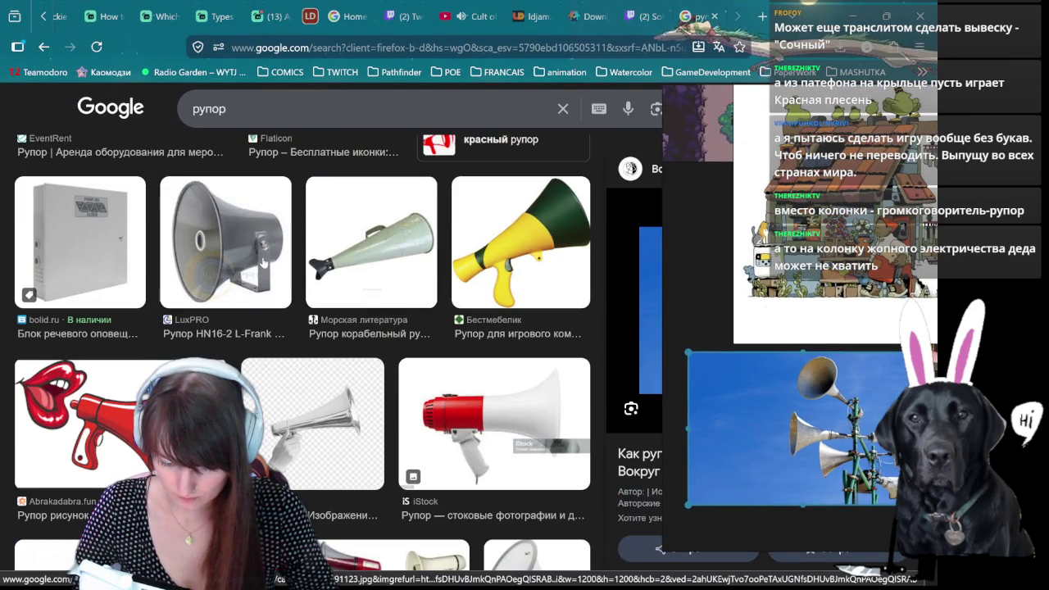
scroll(244, 257, down, 3)
scroll(244, 257, down, 1)
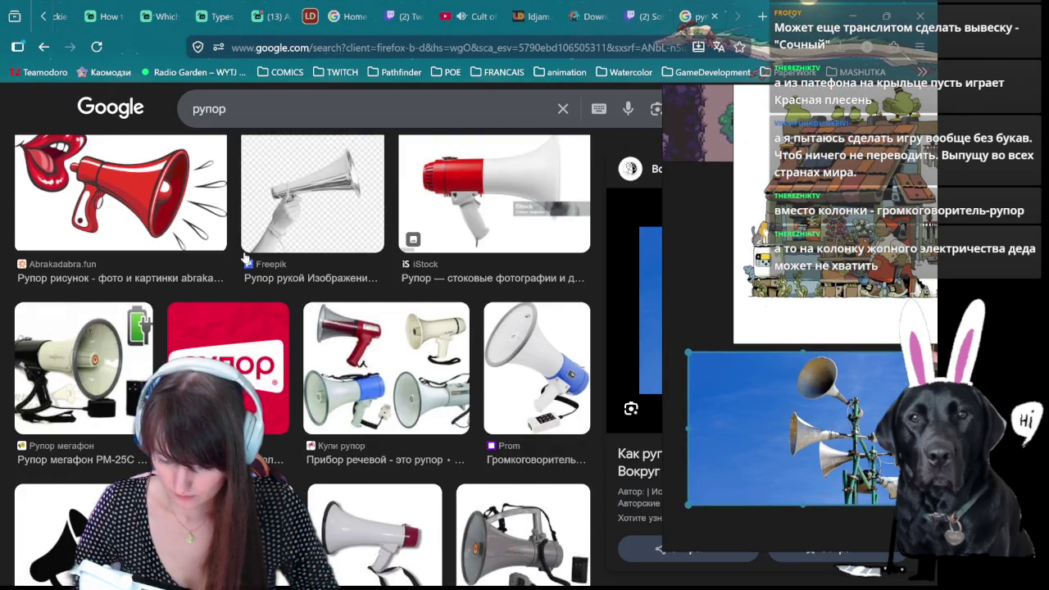
scroll(319, 279, down, 5)
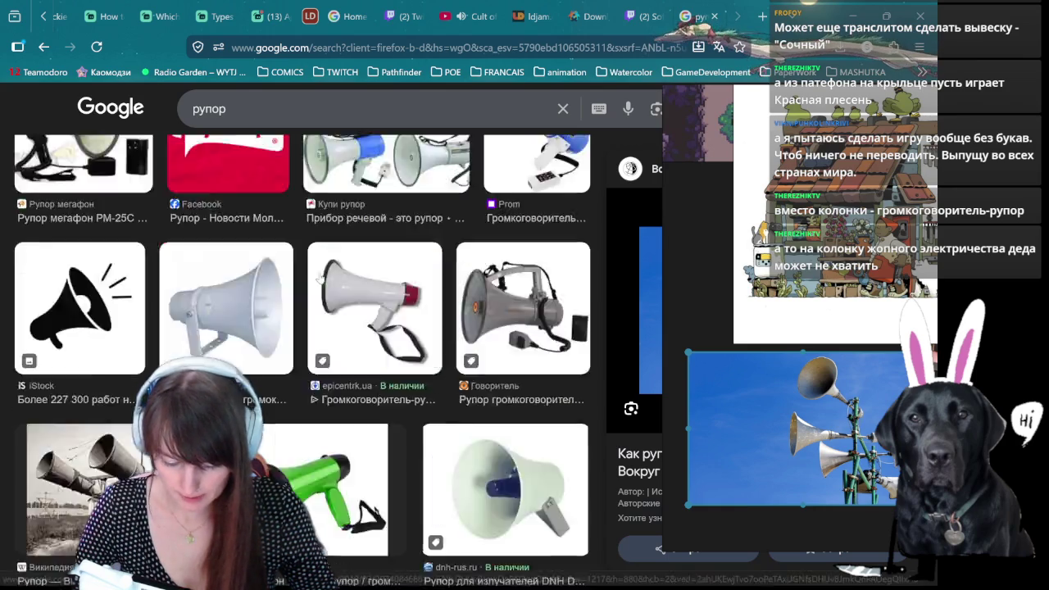
scroll(319, 279, down, 5)
scroll(319, 279, down, 3)
scroll(320, 279, down, 2)
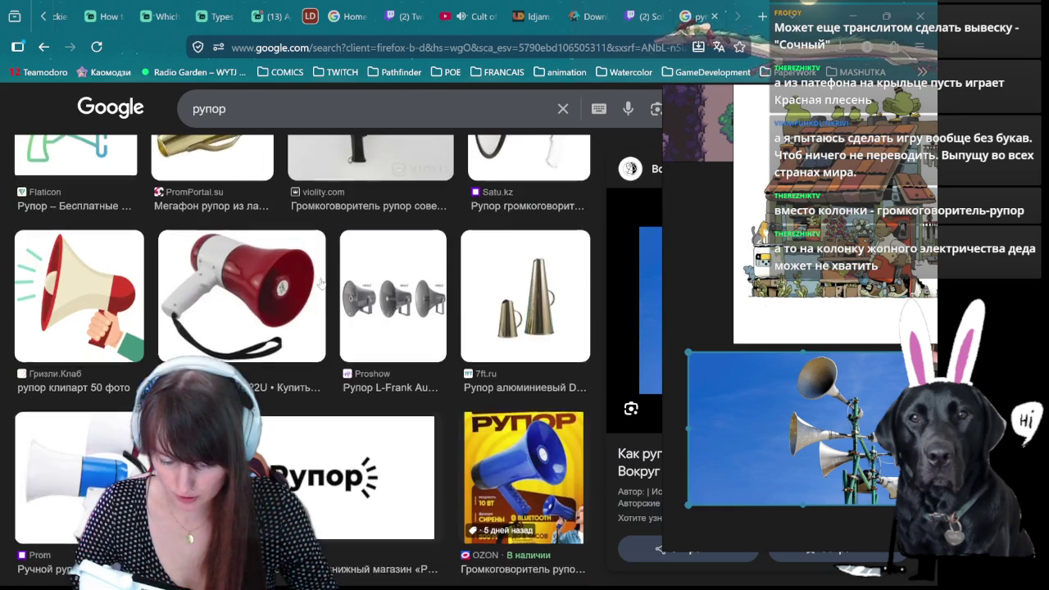
scroll(320, 279, down, 4)
scroll(320, 283, down, 5)
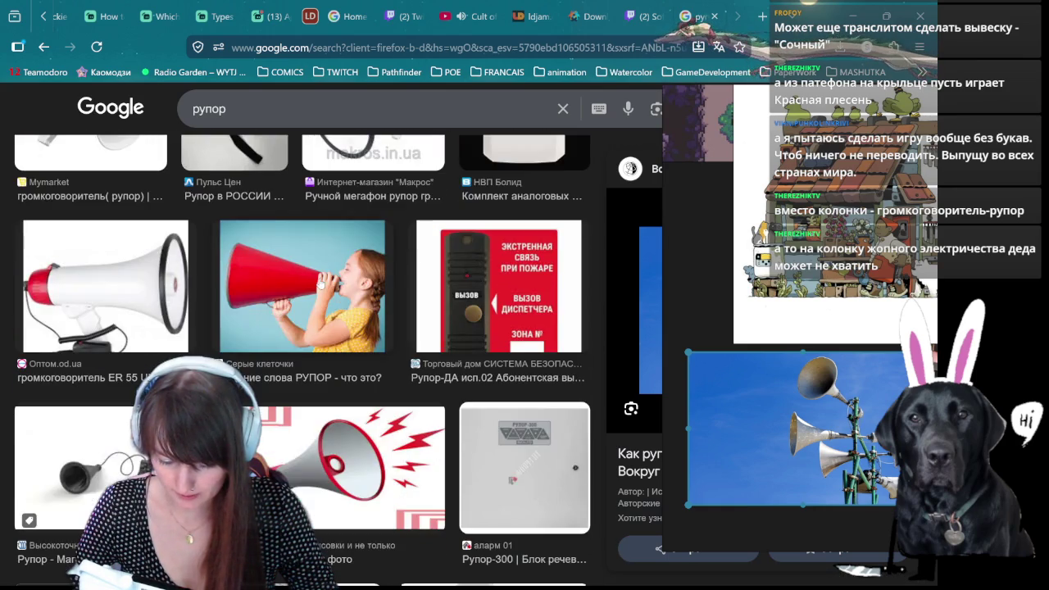
scroll(320, 283, down, 4)
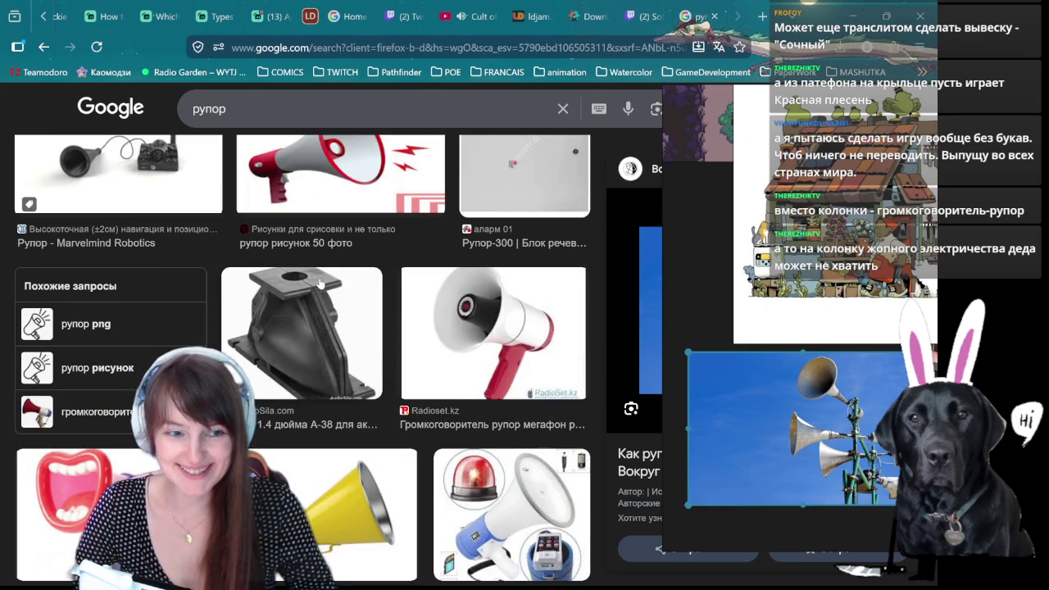
scroll(320, 283, down, 2)
scroll(328, 275, down, 3)
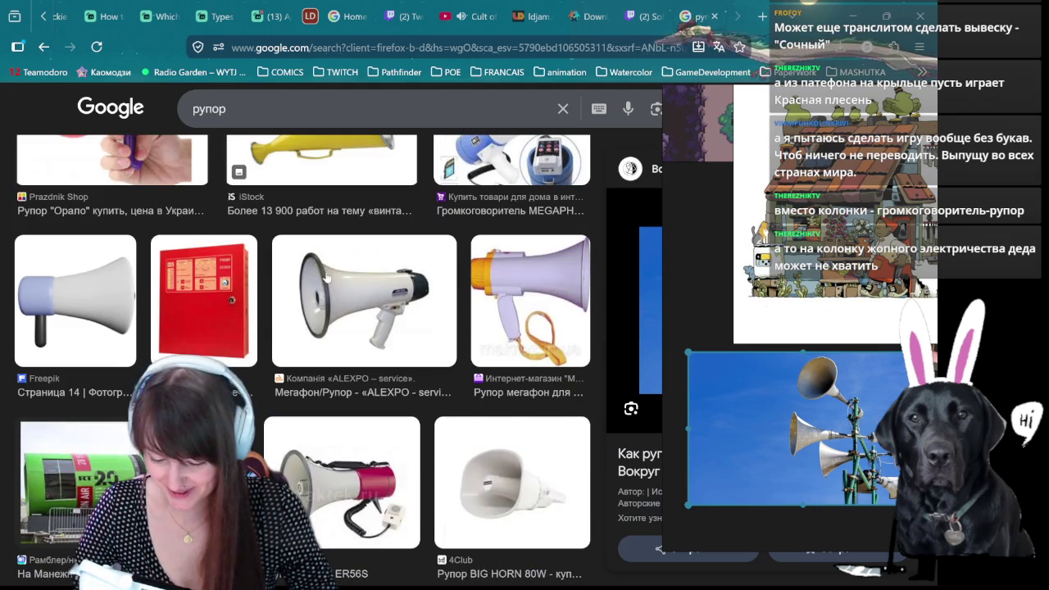
scroll(324, 308, down, 5)
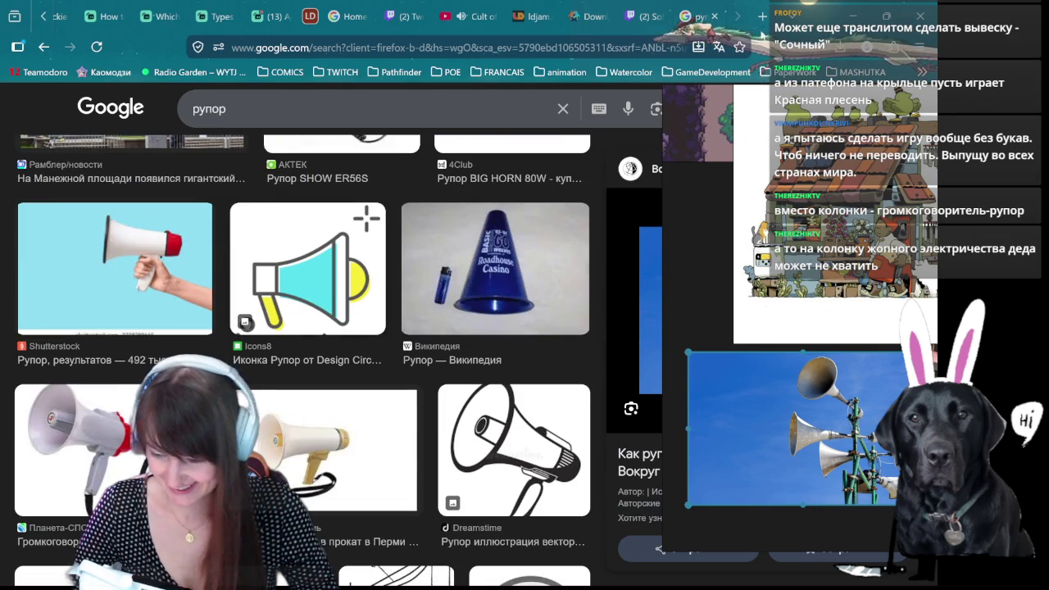
click(715, 16)
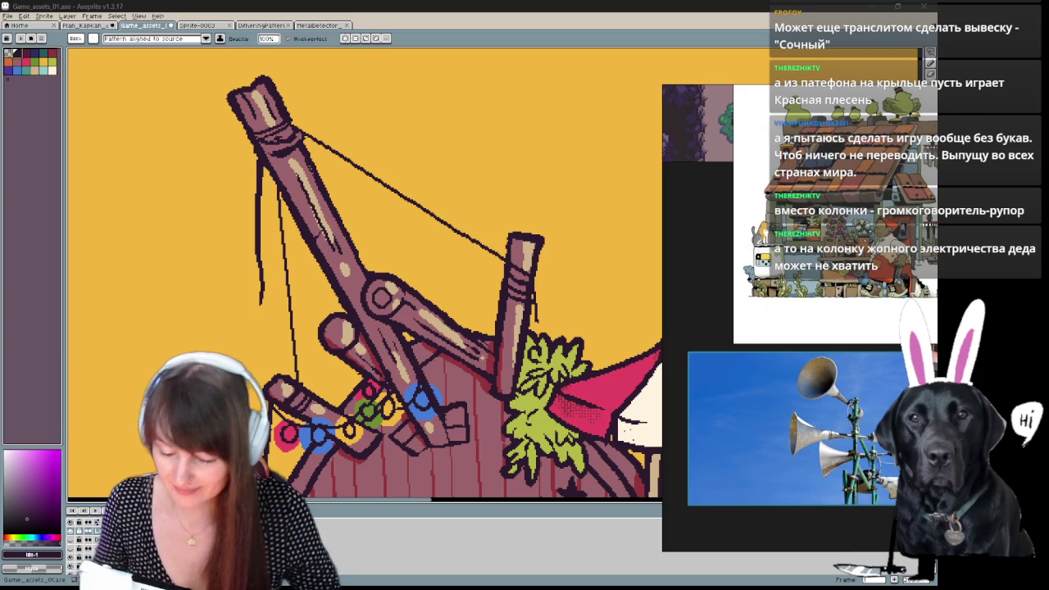
drag(462, 286, 386, 151)
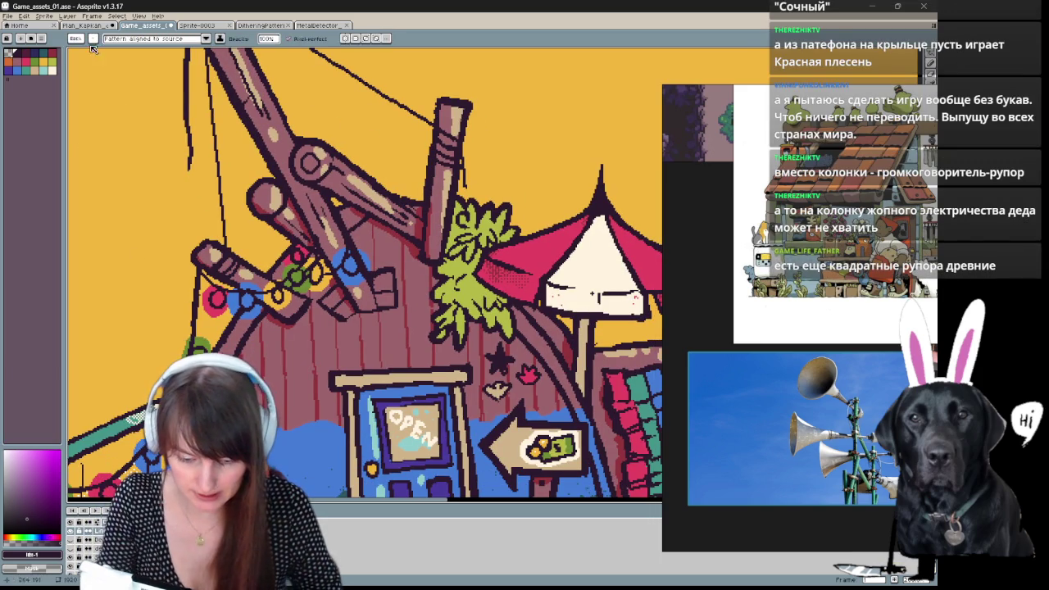
click(95, 38)
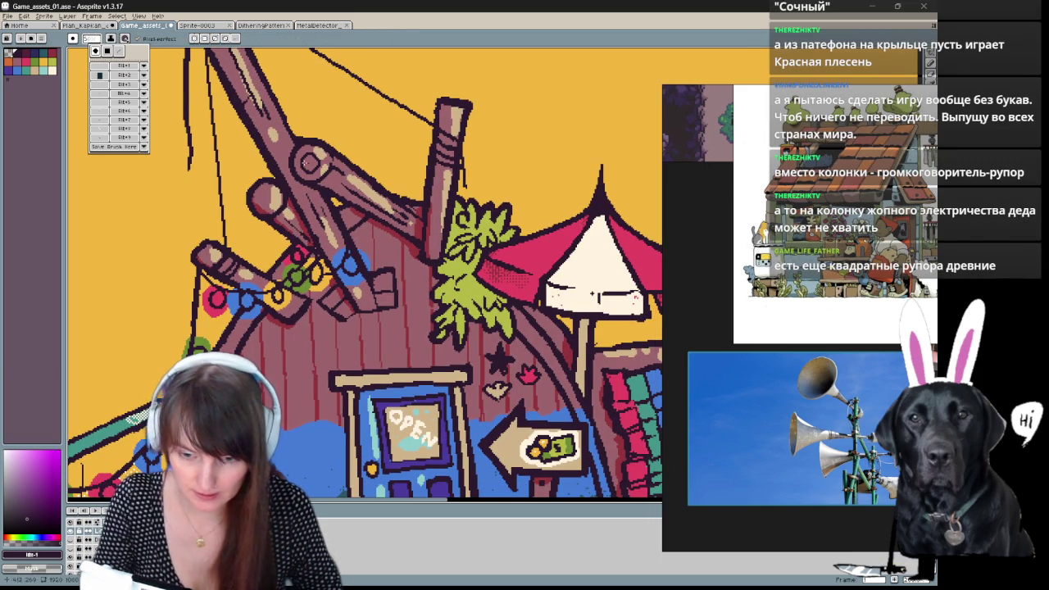
drag(154, 211, 204, 192)
key(ctrl+z)
mouse_move(267, 237)
mouse_down()
mouse_move(280, 365)
mouse_move(344, 187)
mouse_up()
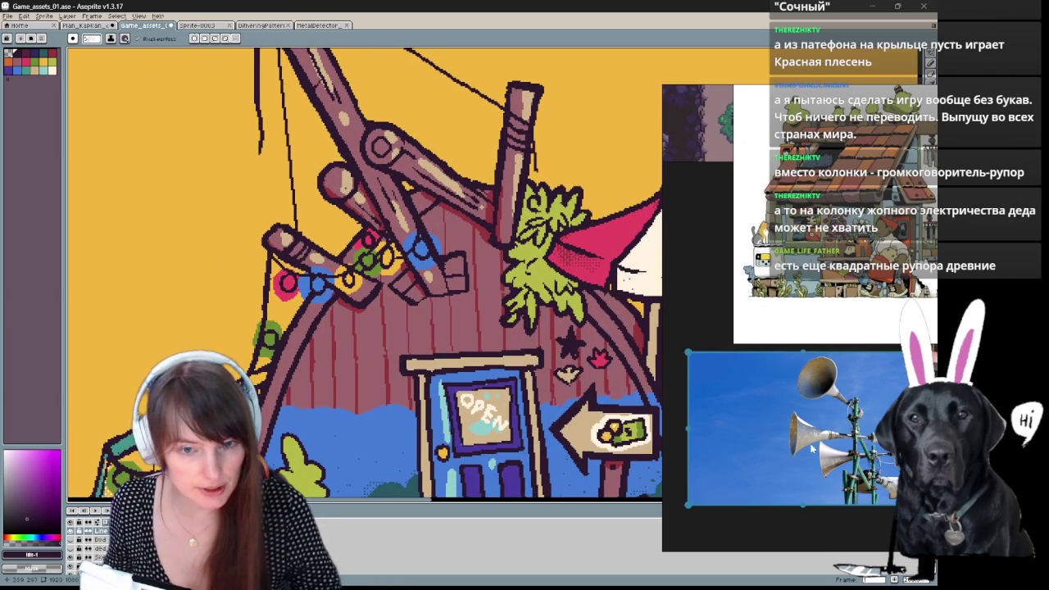
drag(389, 166, 496, 367)
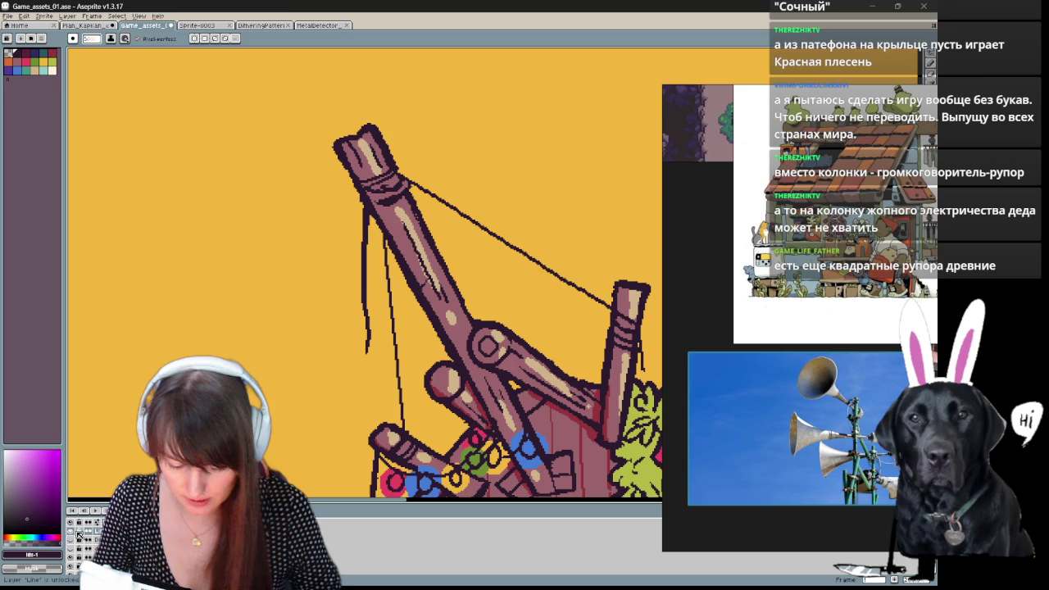
drag(327, 348, 313, 384)
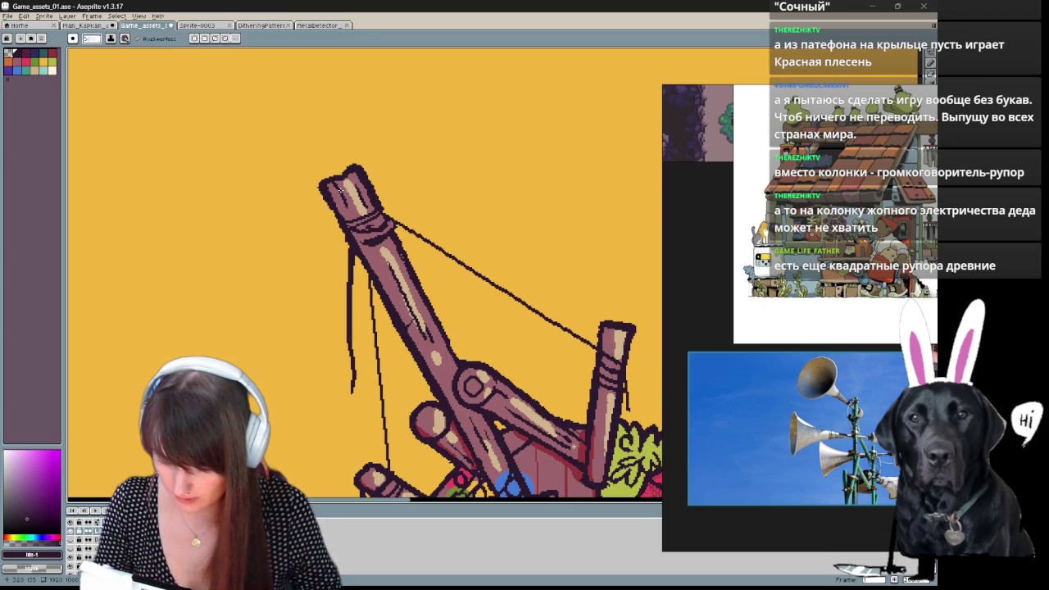
Clear the selection and shift the crane lower to leave room above.
key(ctrl+a)
key(ctrl+d)
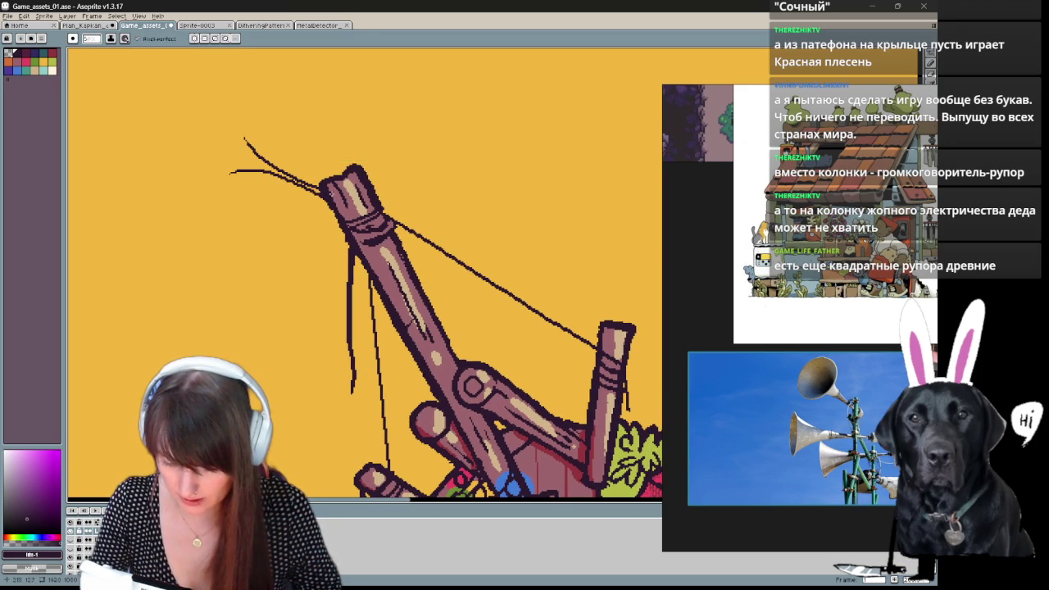
drag(379, 155, 394, 192)
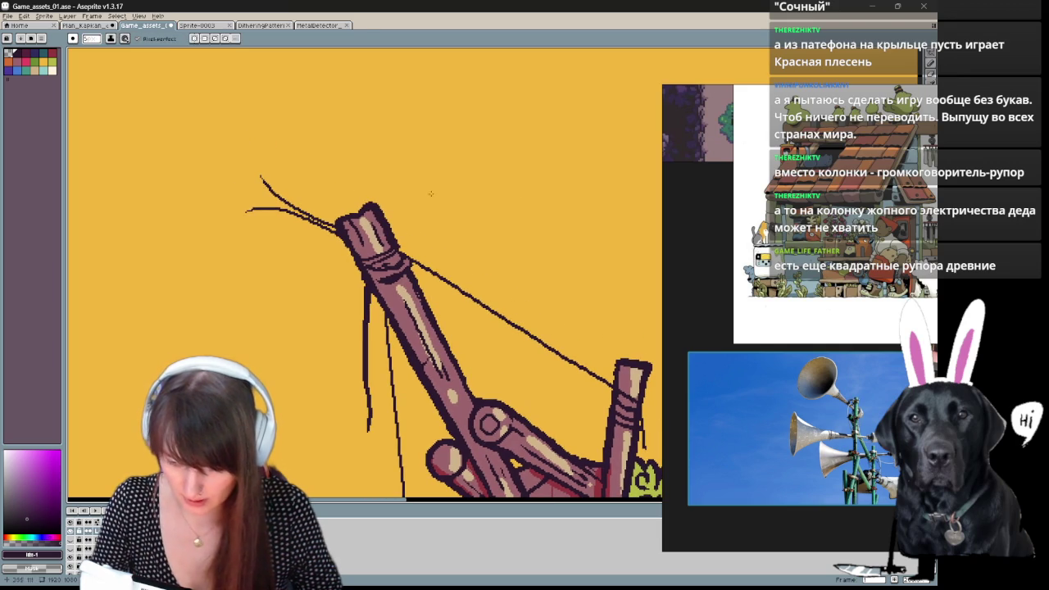
Sketch the horn-mouth oval beside the pole top, undoing and retrying attempts.
drag(237, 153, 250, 226)
key(ctrl+d)
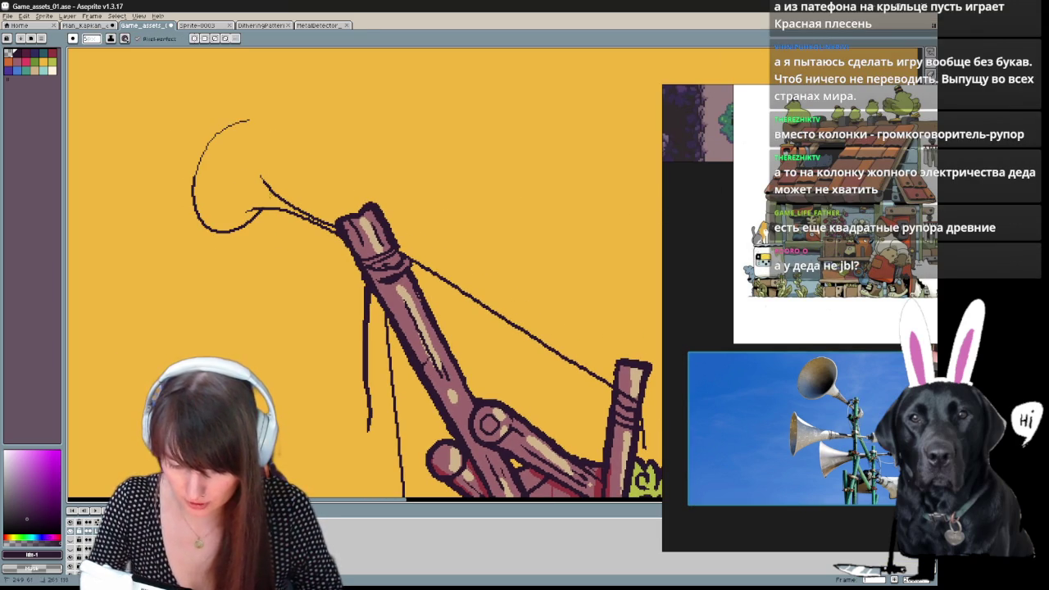
key(ctrl+z)
mouse_move(152, 147)
mouse_down()
mouse_move(109, 197)
mouse_move(152, 148)
mouse_move(209, 156)
mouse_move(159, 253)
mouse_move(205, 137)
mouse_move(230, 143)
mouse_move(217, 133)
mouse_up()
key(ctrl+z)
key(ctrl+z)
key(ctrl+z)
key(ctrl+z)
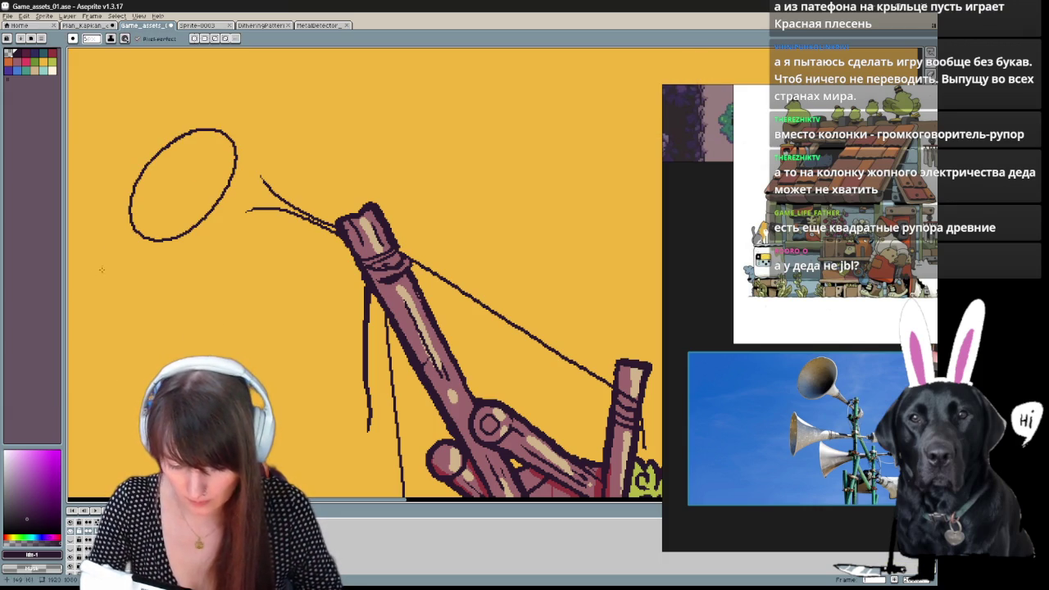